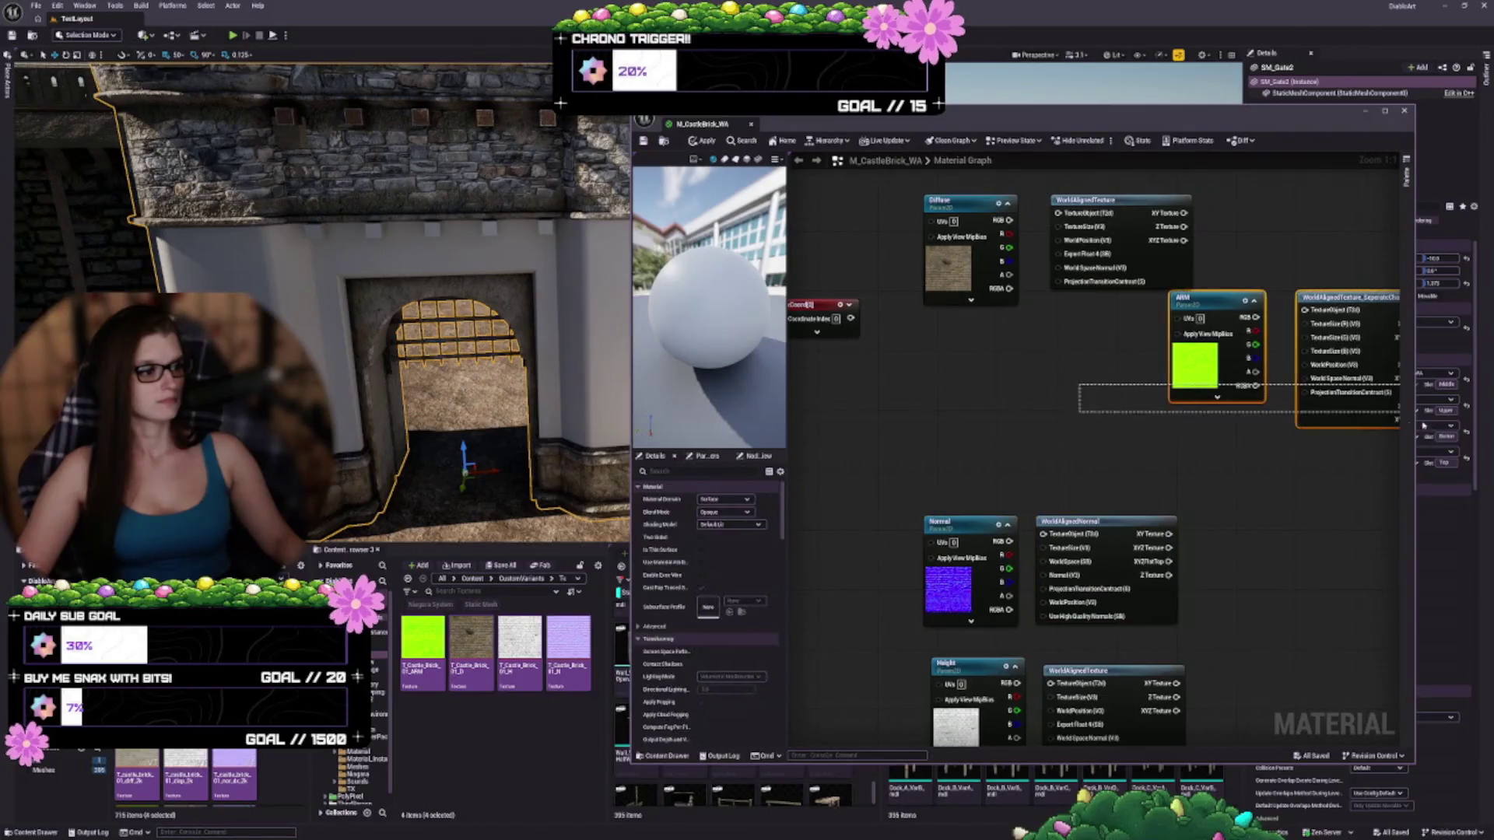
Move the ARM and separate-channels nodes toward the centre, tidying the texture node column
{"action": "left_click_drag", "start_coordinate": [1338, 299], "coordinate": [1072, 342]}
{"action": "left_click", "coordinate": [1254, 458]}
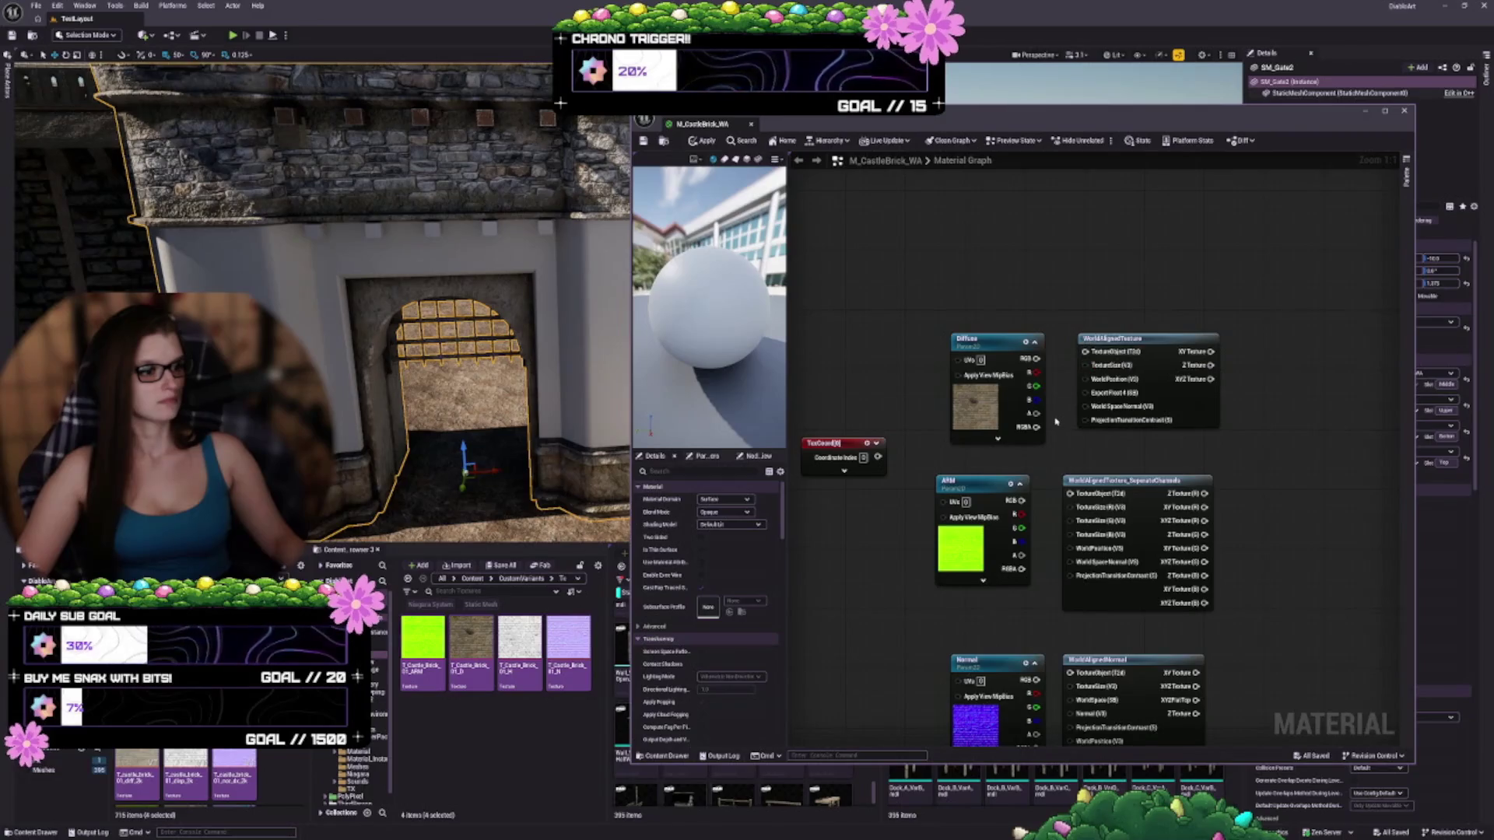
{"action": "left_click_drag", "start_coordinate": [1059, 454], "coordinate": [1094, 422]}
{"action": "scroll", "coordinate": [1022, 252], "scroll_direction": "down", "scroll_amount": 2}
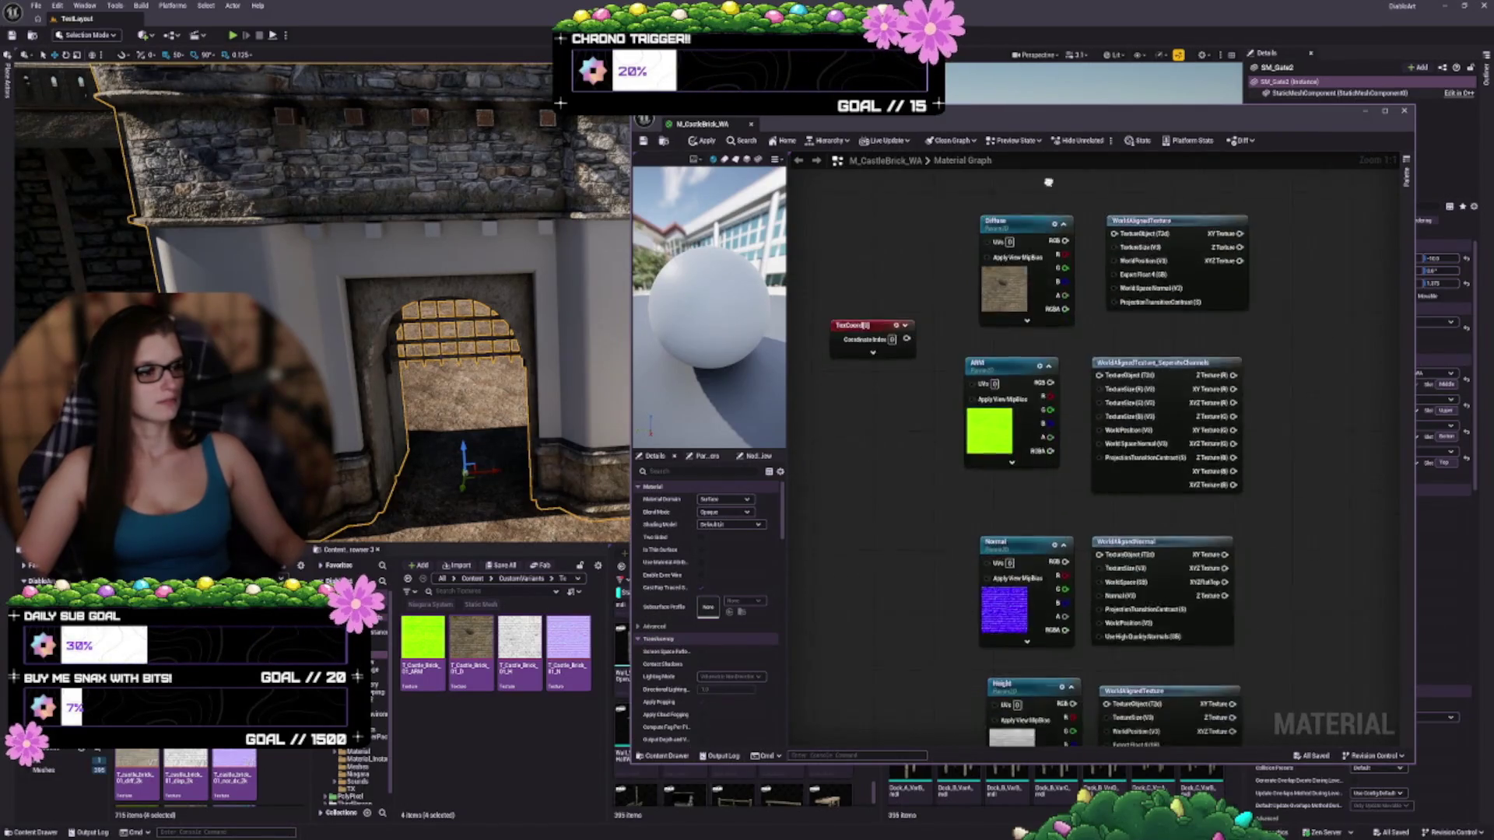
{"action": "left_click_drag", "start_coordinate": [1026, 194], "coordinate": [1042, 562]}
{"action": "right_click", "coordinate": [1042, 562]}
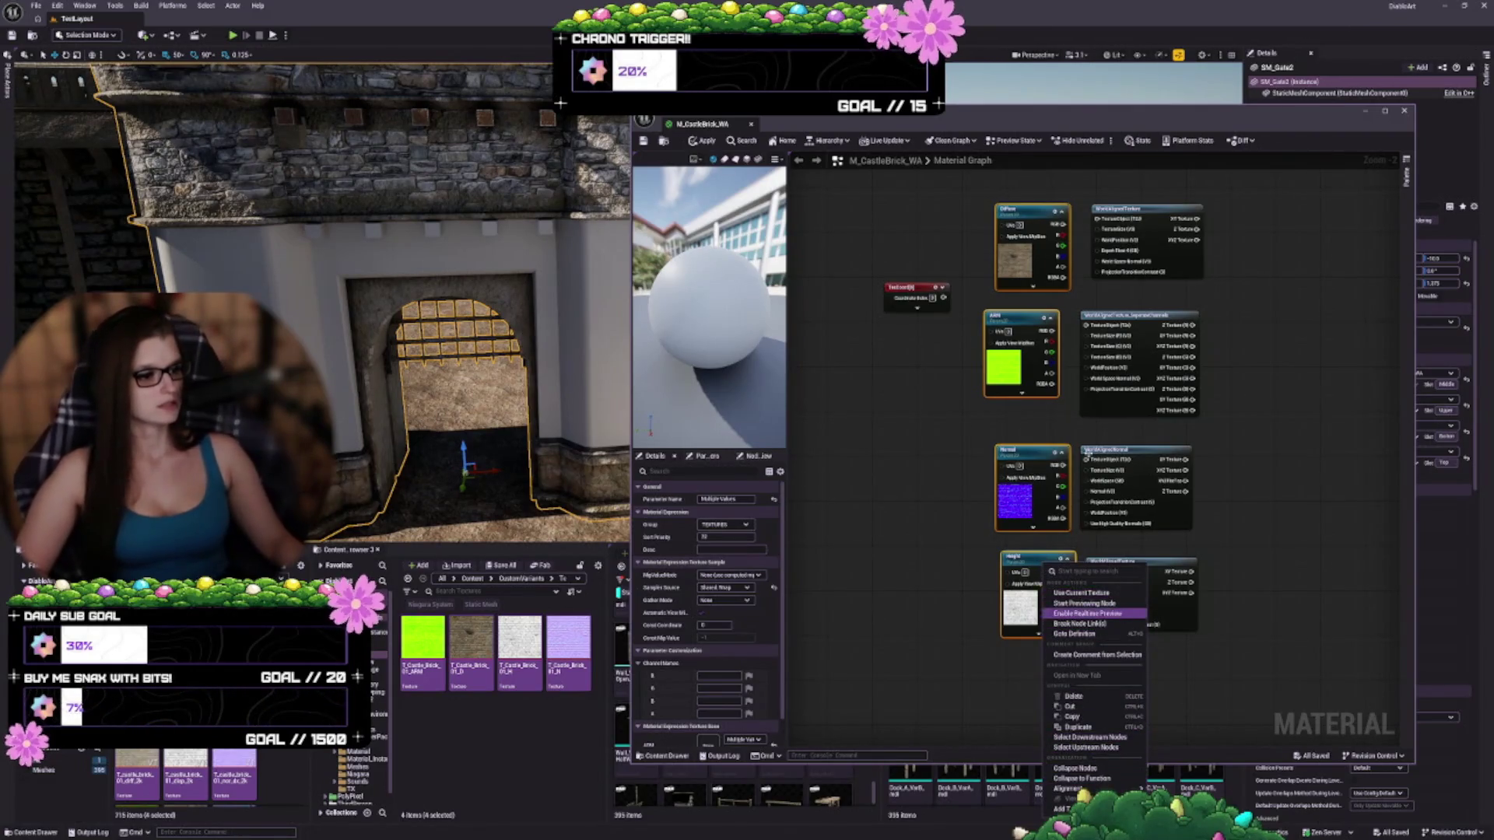
{"action": "scroll", "coordinate": [1004, 273], "scroll_direction": "up", "scroll_amount": 2}
{"action": "left_click", "coordinate": [1004, 273]}
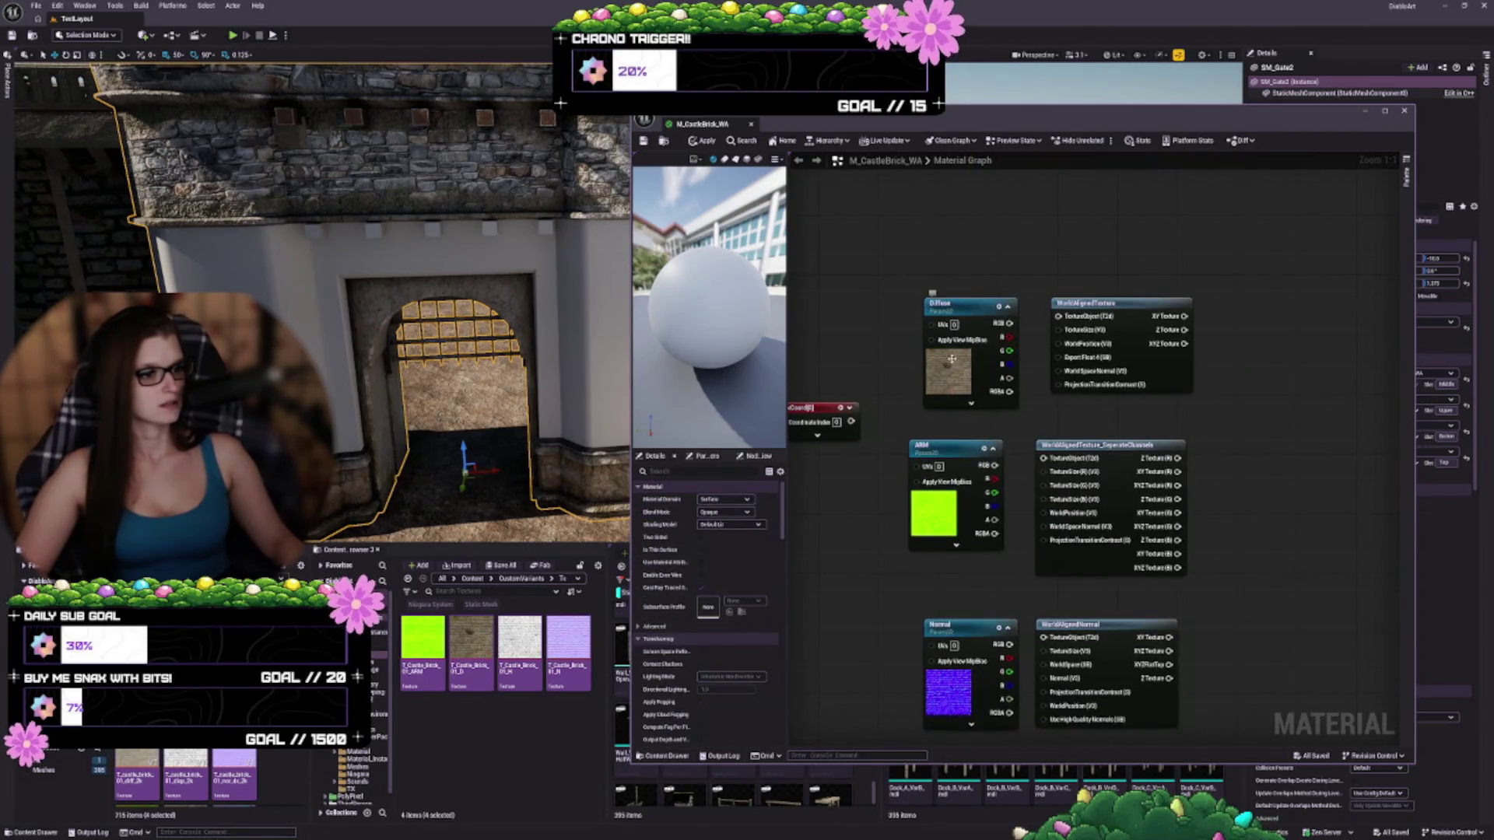
Apply Use Current Texture to the Diffuse node and select T_Castle_Brick_01_D among the assets
{"action": "right_click", "coordinate": [959, 315]}
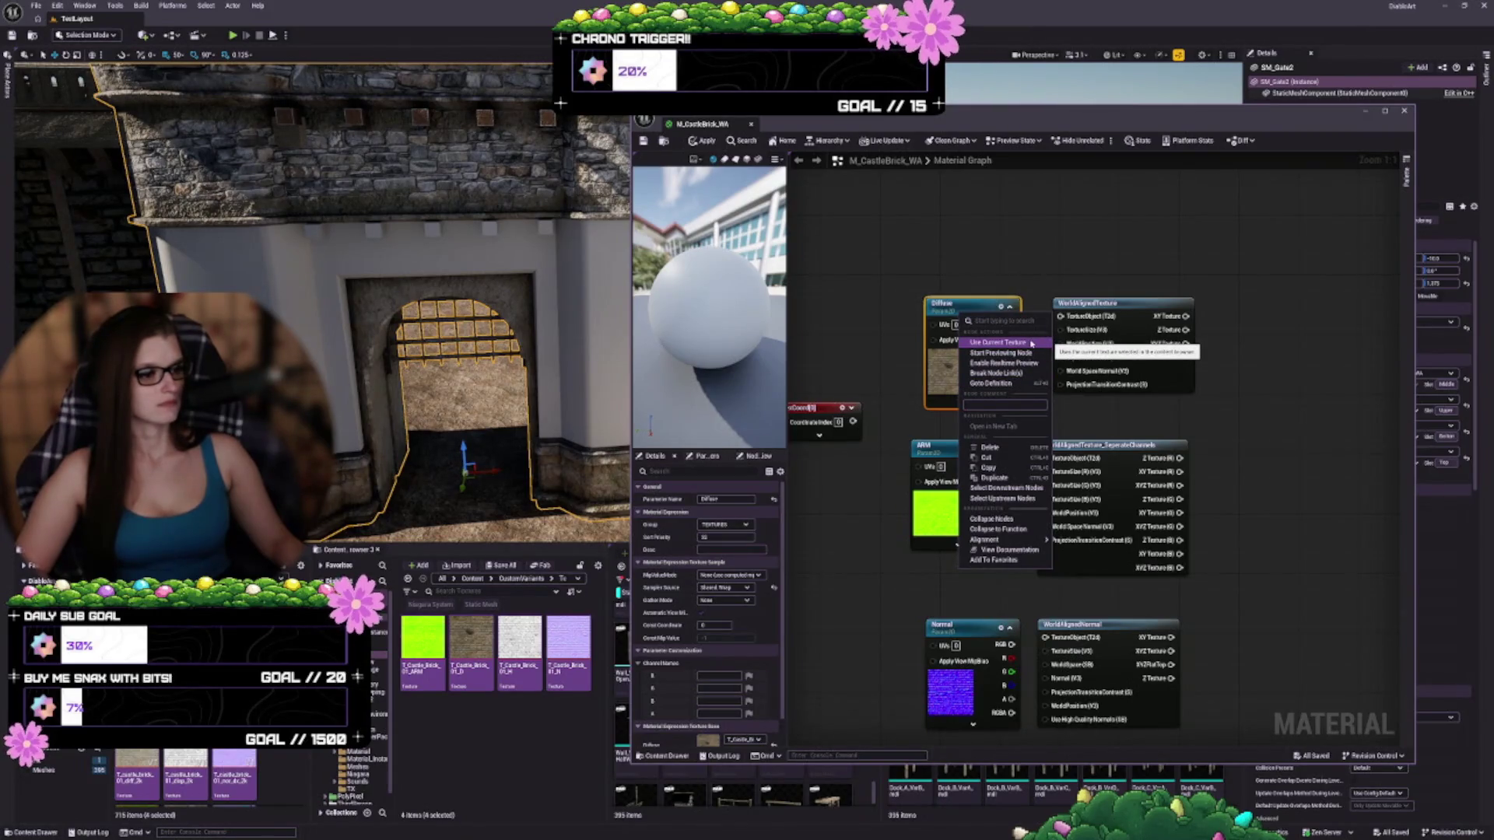
{"action": "left_click", "coordinate": [1032, 343]}
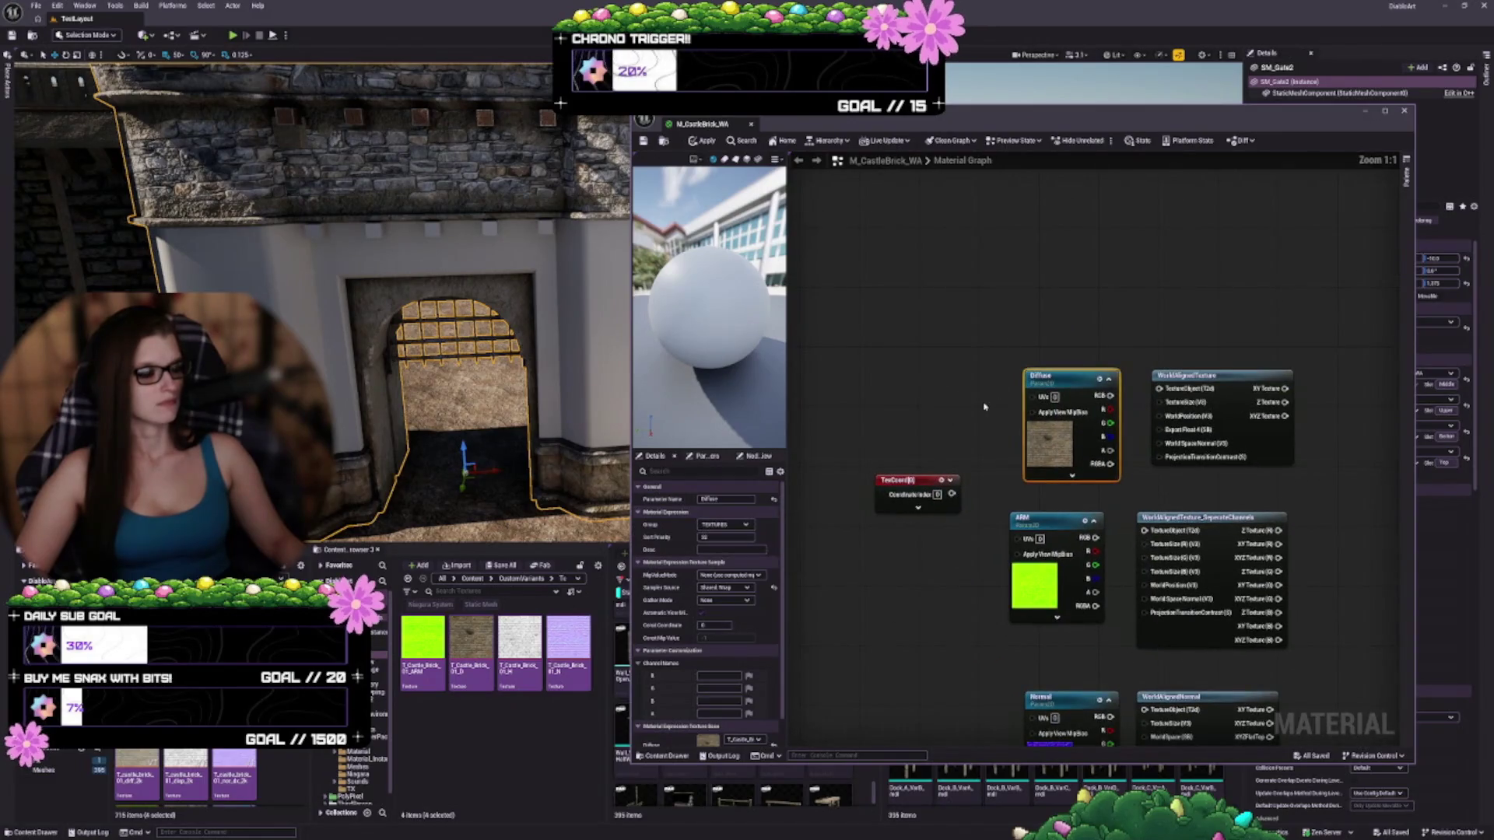
{"action": "left_click", "coordinate": [471, 638]}
{"action": "right_click", "coordinate": [471, 638]}
{"action": "key", "text": "Escape"}
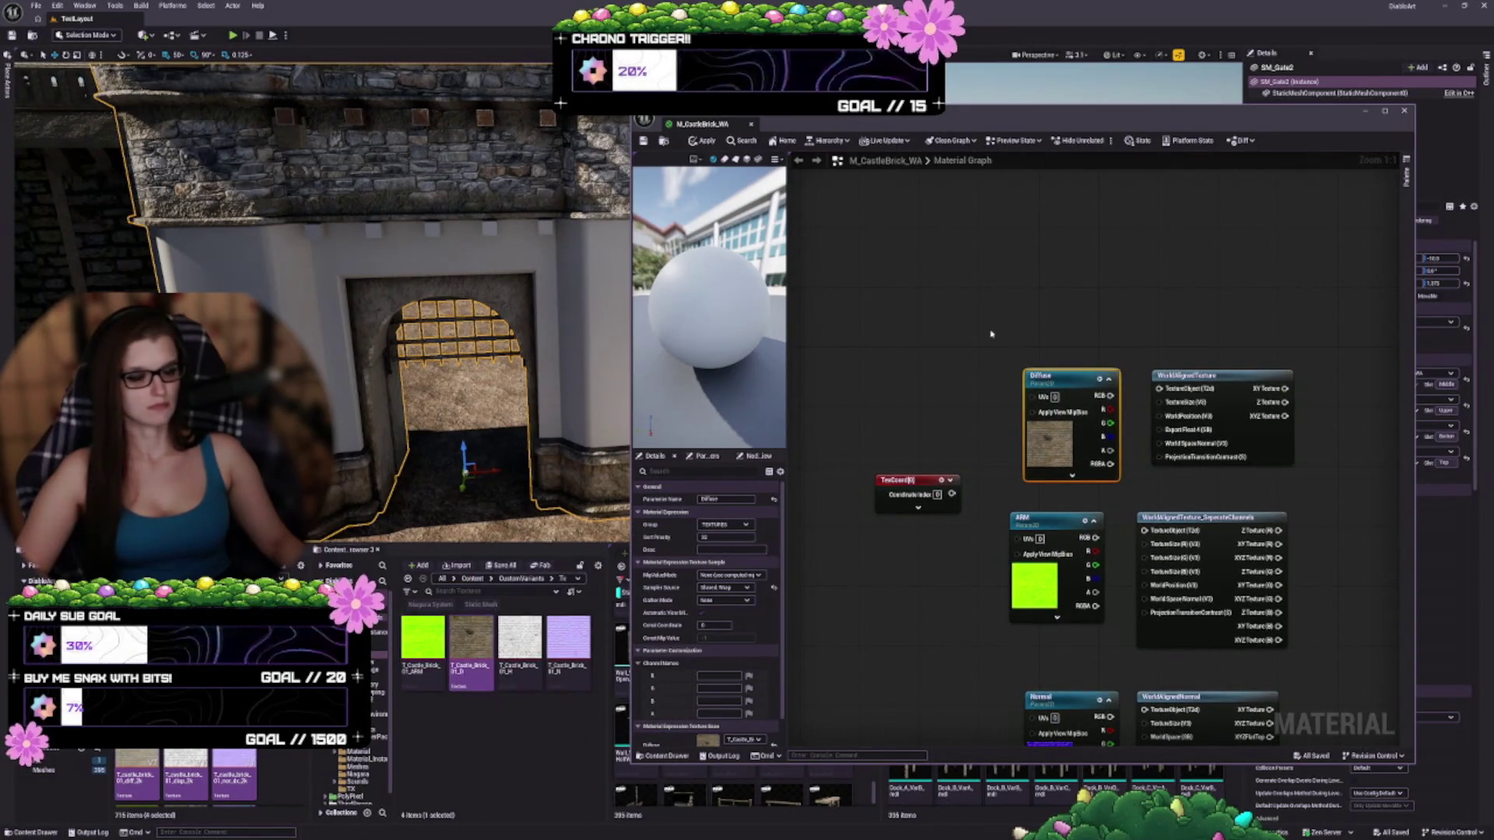
Add a Texture Object node and delete the four old Diffuse, ARM, Normal and Height sample nodes
{"action": "right_click", "coordinate": [901, 326]}
{"action": "type", "text": "textureo"}
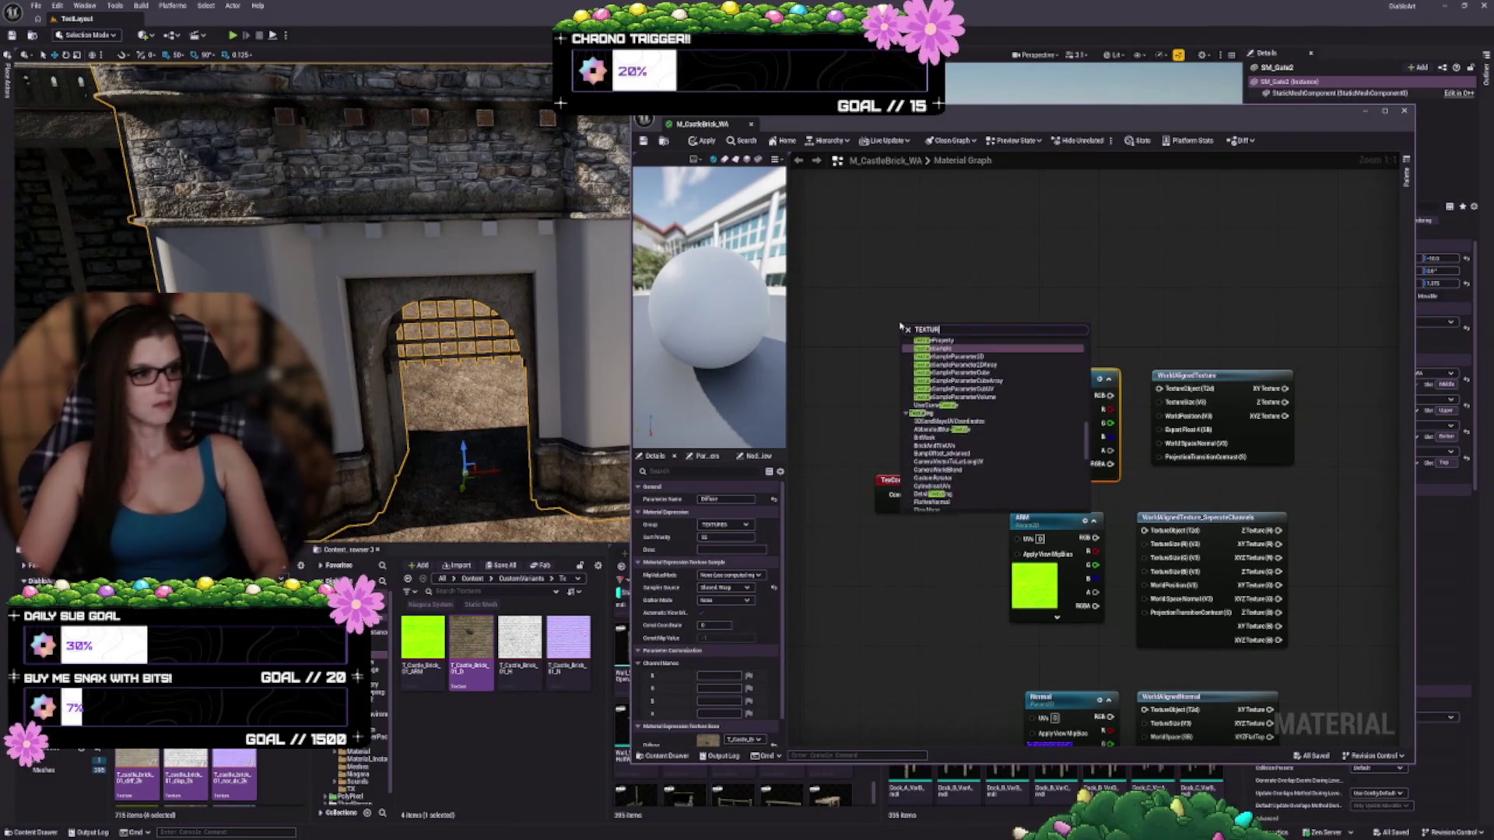
{"action": "key", "text": "Return"}
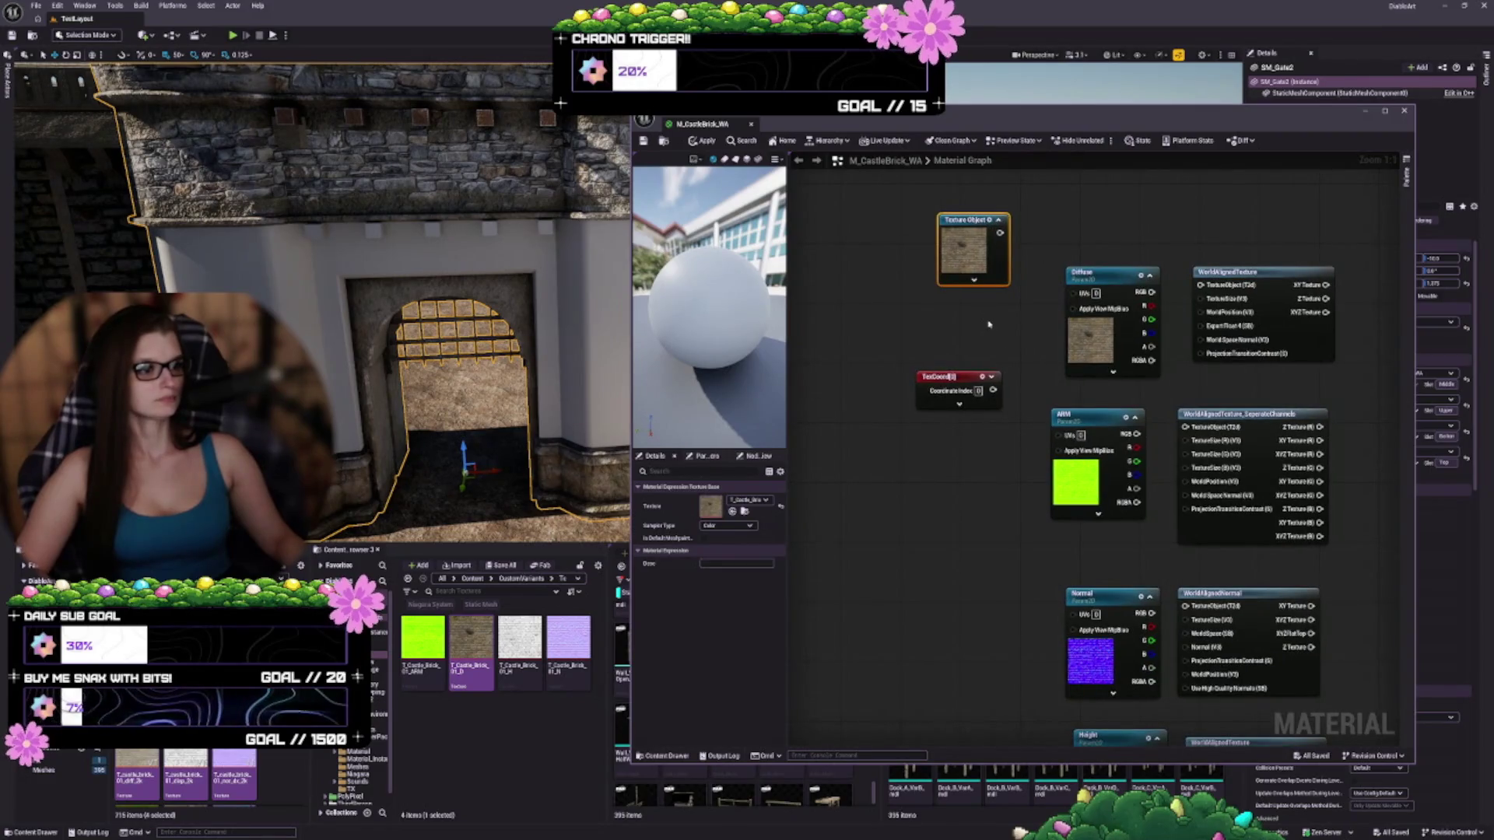
{"action": "left_click_drag", "start_coordinate": [1049, 278], "coordinate": [1009, 256]}
{"action": "scroll", "coordinate": [1027, 350], "scroll_direction": "down", "scroll_amount": 2}
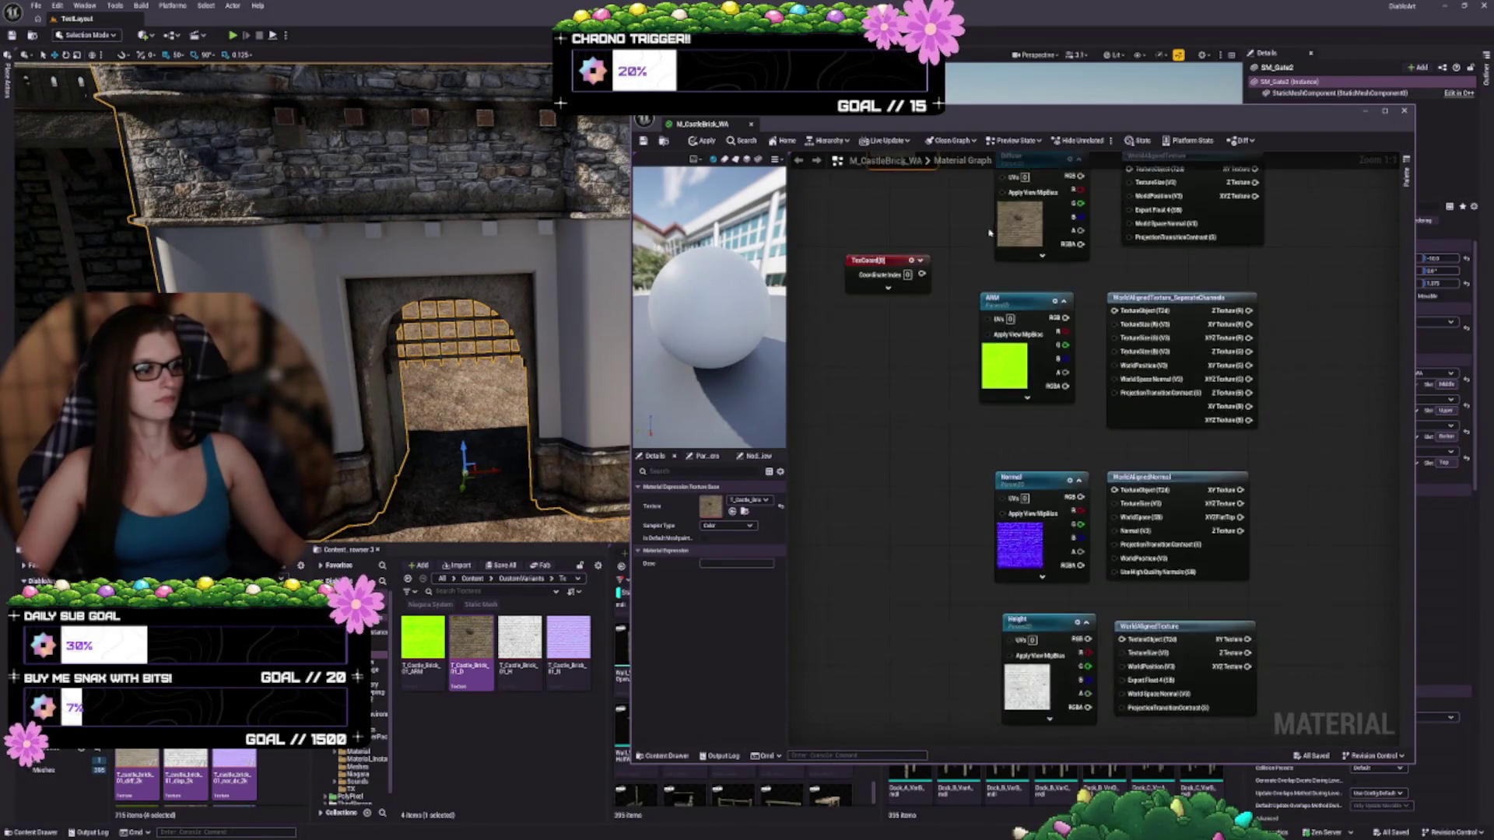
{"action": "left_click_drag", "start_coordinate": [969, 177], "coordinate": [1017, 608]}
{"action": "key", "text": "Delete"}
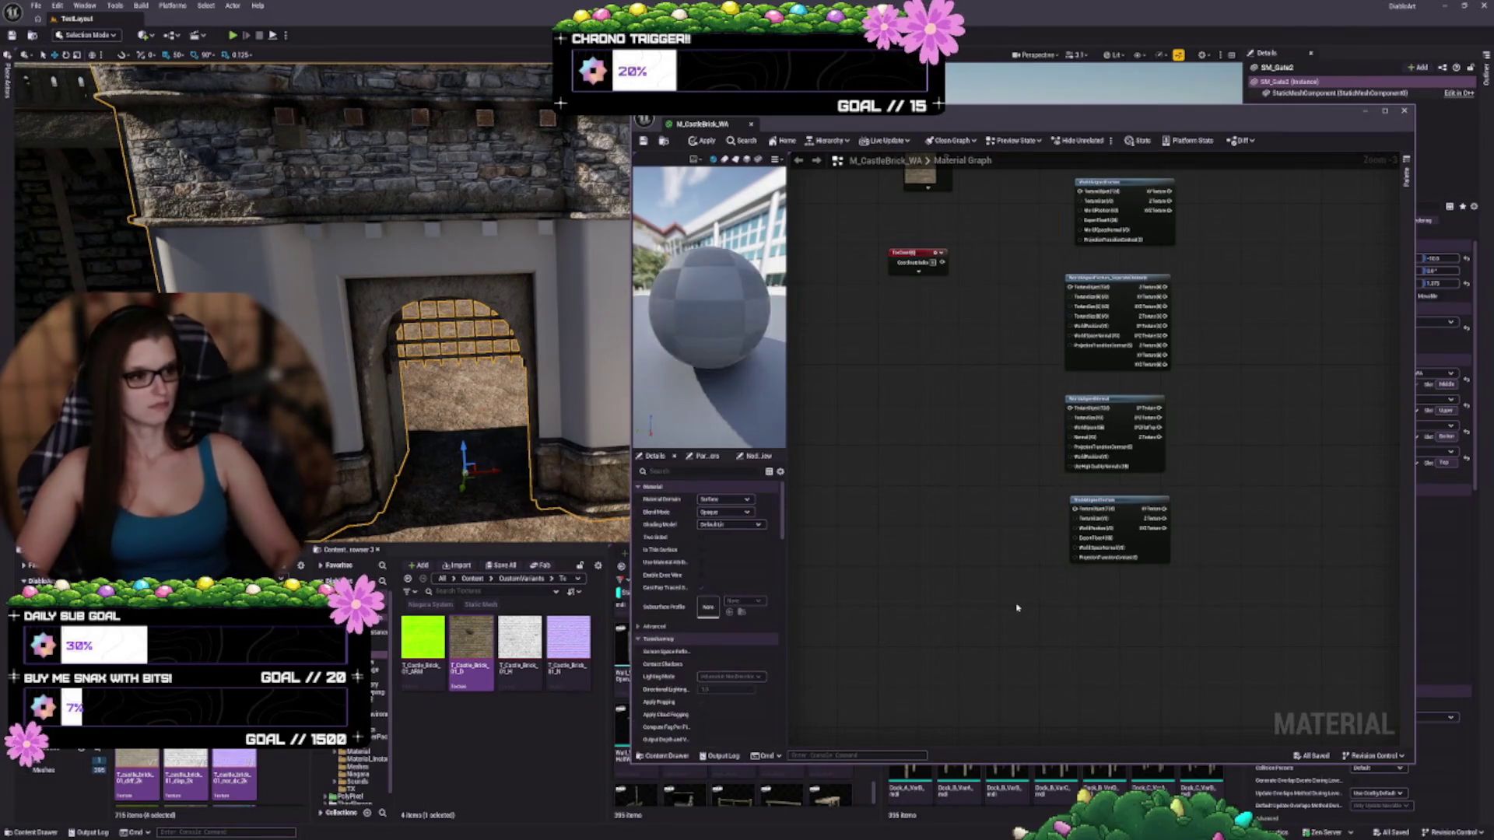
Place the Texture Object node beside the top world-aligned node and paste copies of it
{"action": "left_click_drag", "start_coordinate": [941, 235], "coordinate": [1025, 278]}
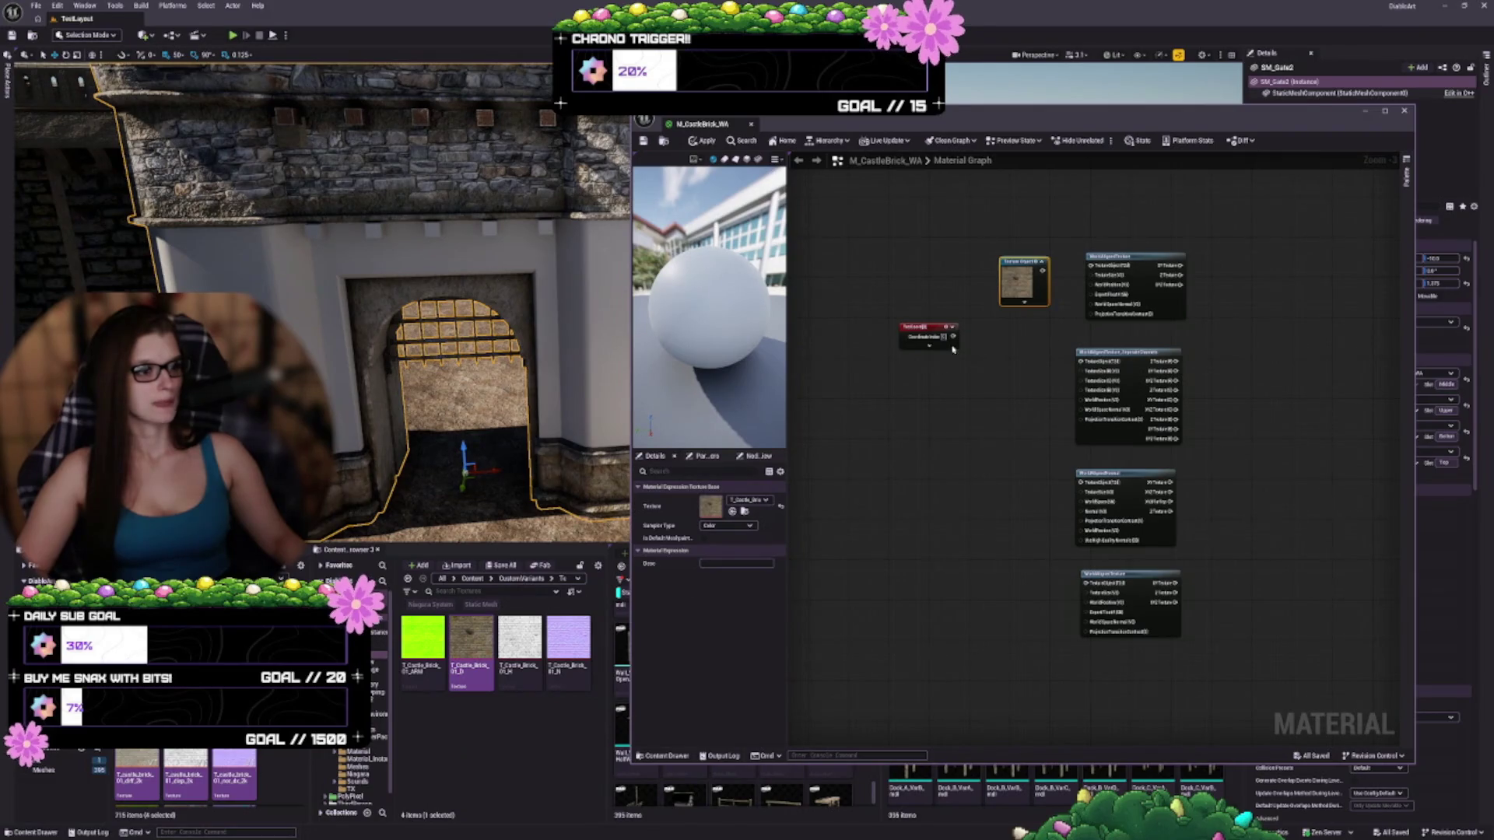
{"action": "key", "text": "ctrl+c"}
{"action": "key", "text": "ctrl+v"}
{"action": "key", "text": "ctrl+v"}
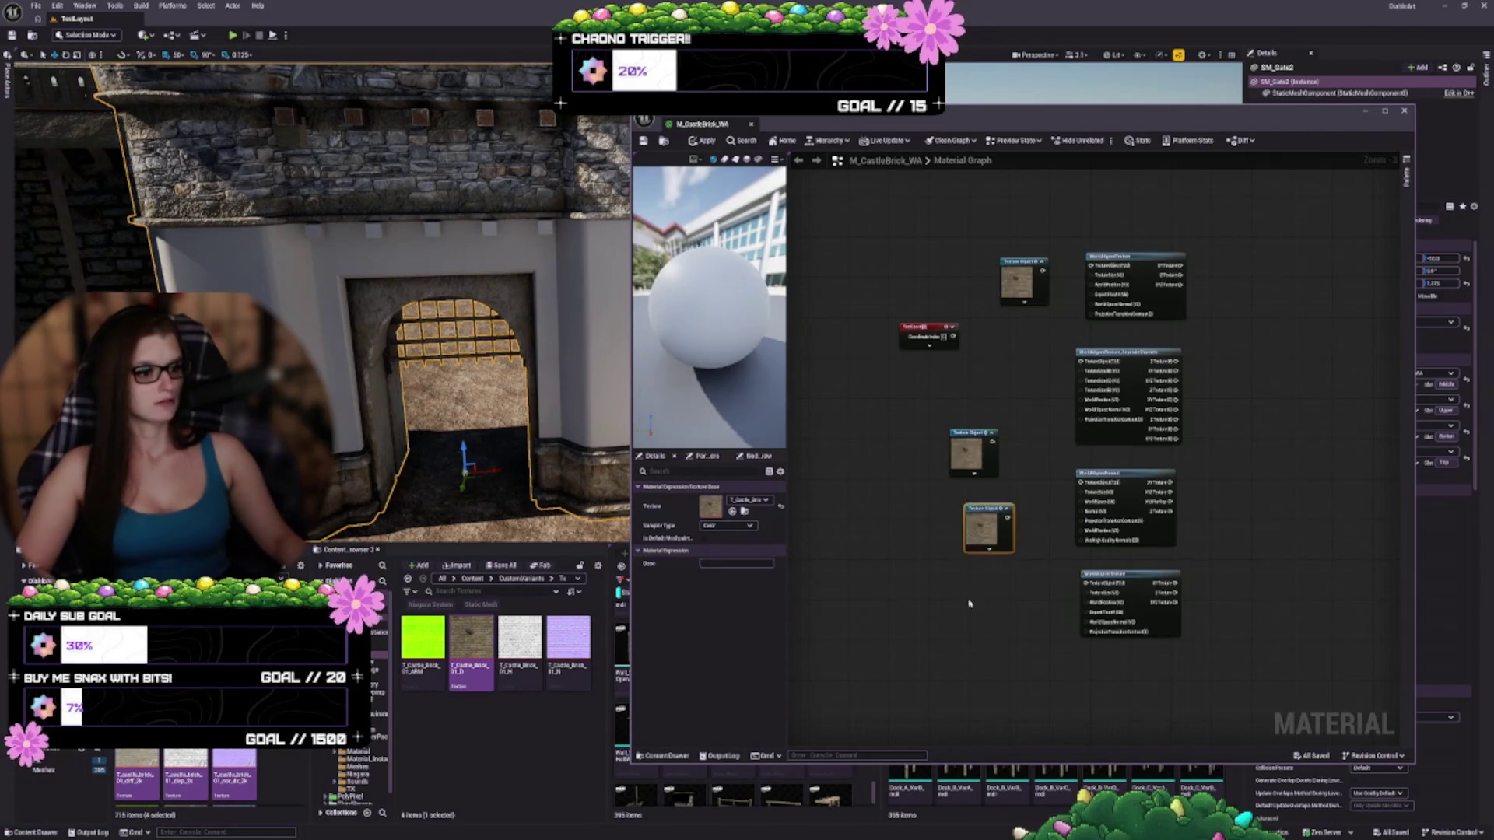
{"action": "key", "text": "ctrl+v"}
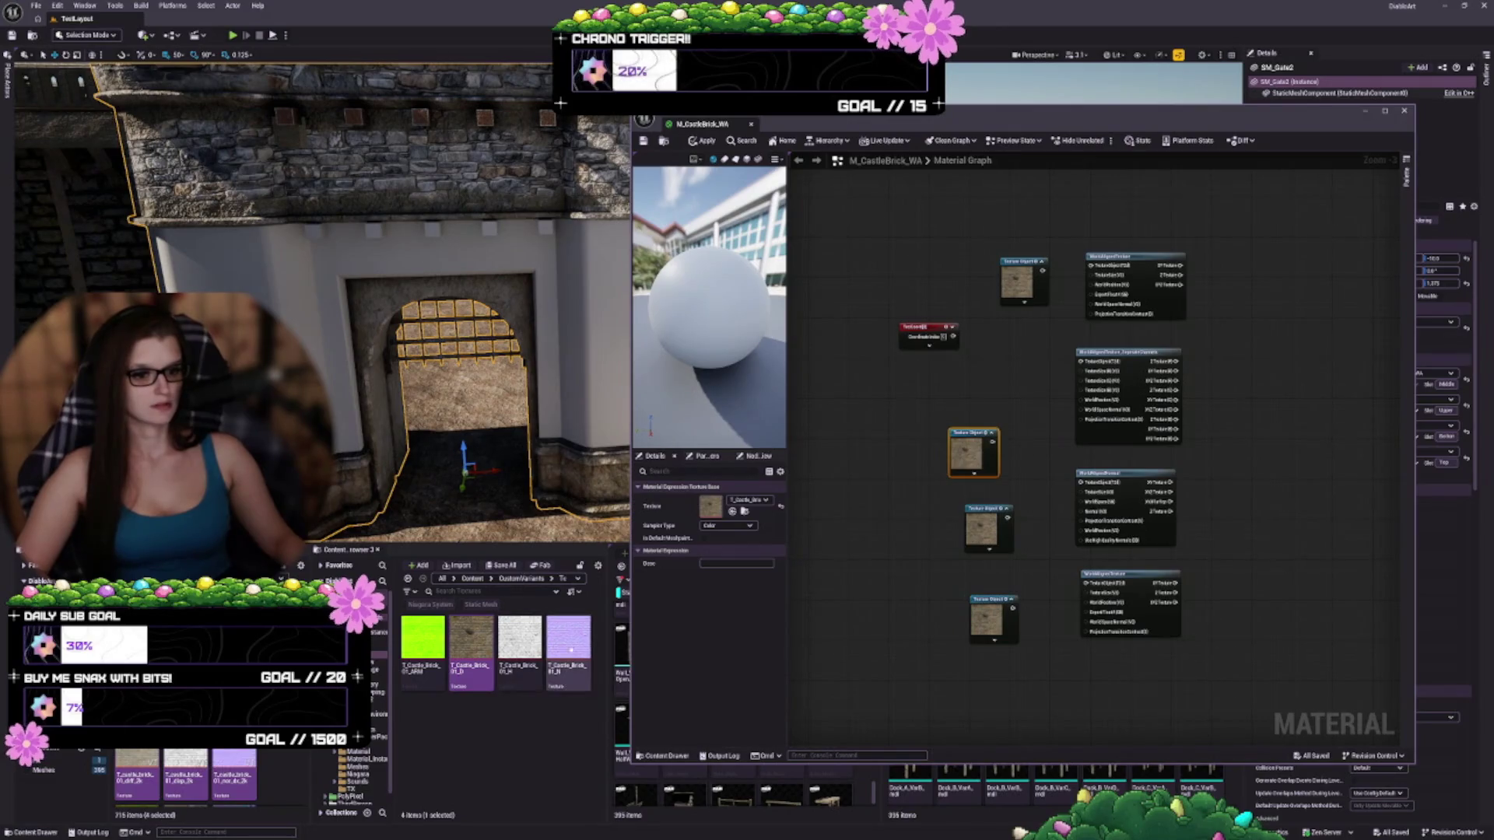
Assign the T_Castle_Brick_01_N, T_Castle_Brick_01_H and T_Castle_Brick_01_ARM textures to the copied nodes
{"action": "left_click", "coordinate": [569, 640]}
{"action": "left_click", "coordinate": [733, 512]}
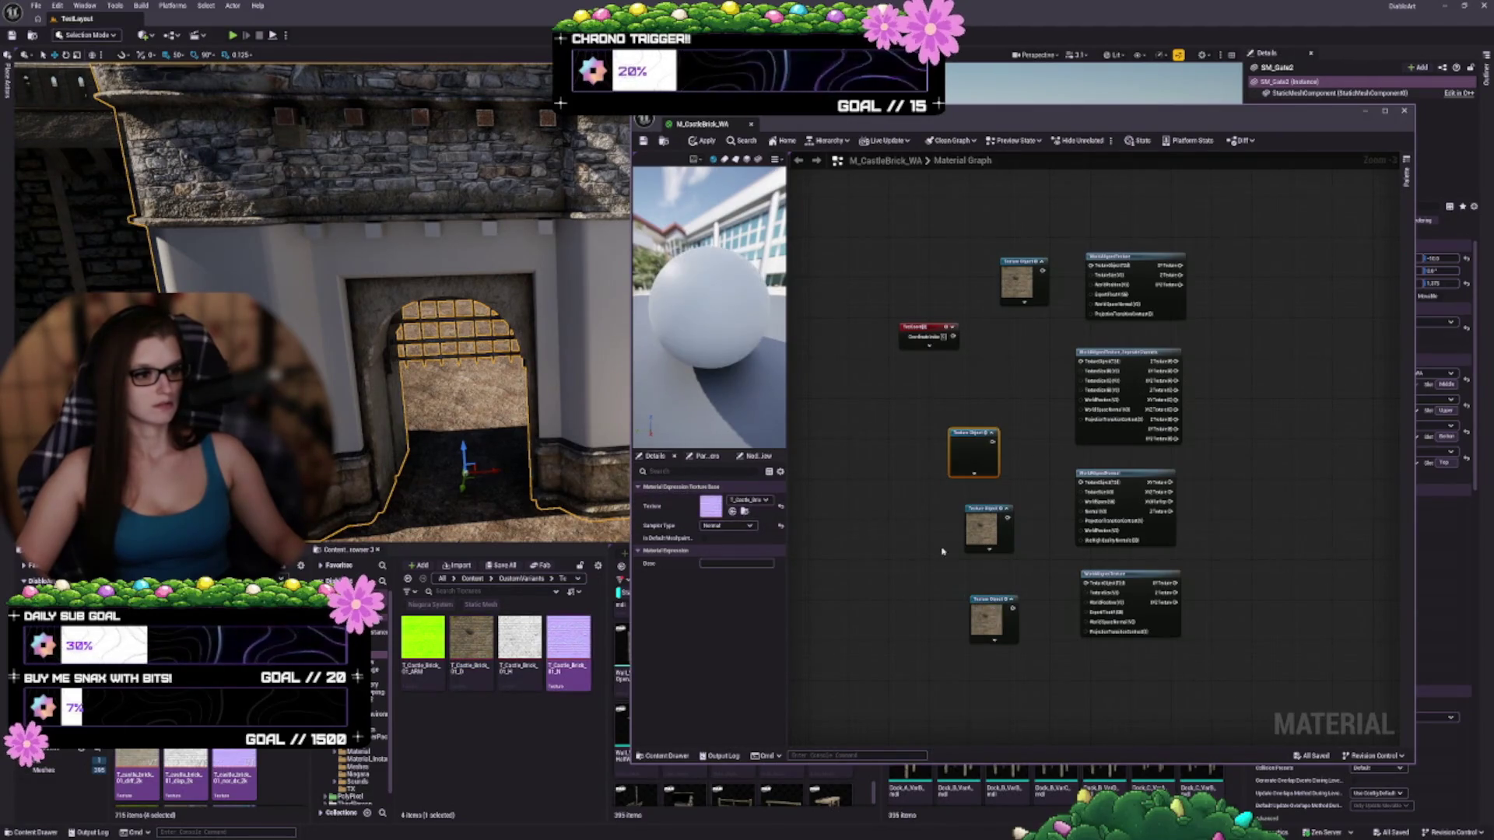
{"action": "mouse_move", "coordinate": [962, 459]}
{"action": "left_mouse_down"}
{"action": "mouse_move", "coordinate": [1033, 506]}
{"action": "mouse_move", "coordinate": [974, 446]}
{"action": "mouse_move", "coordinate": [1031, 376]}
{"action": "left_mouse_up"}
{"action": "left_click", "coordinate": [520, 642]}
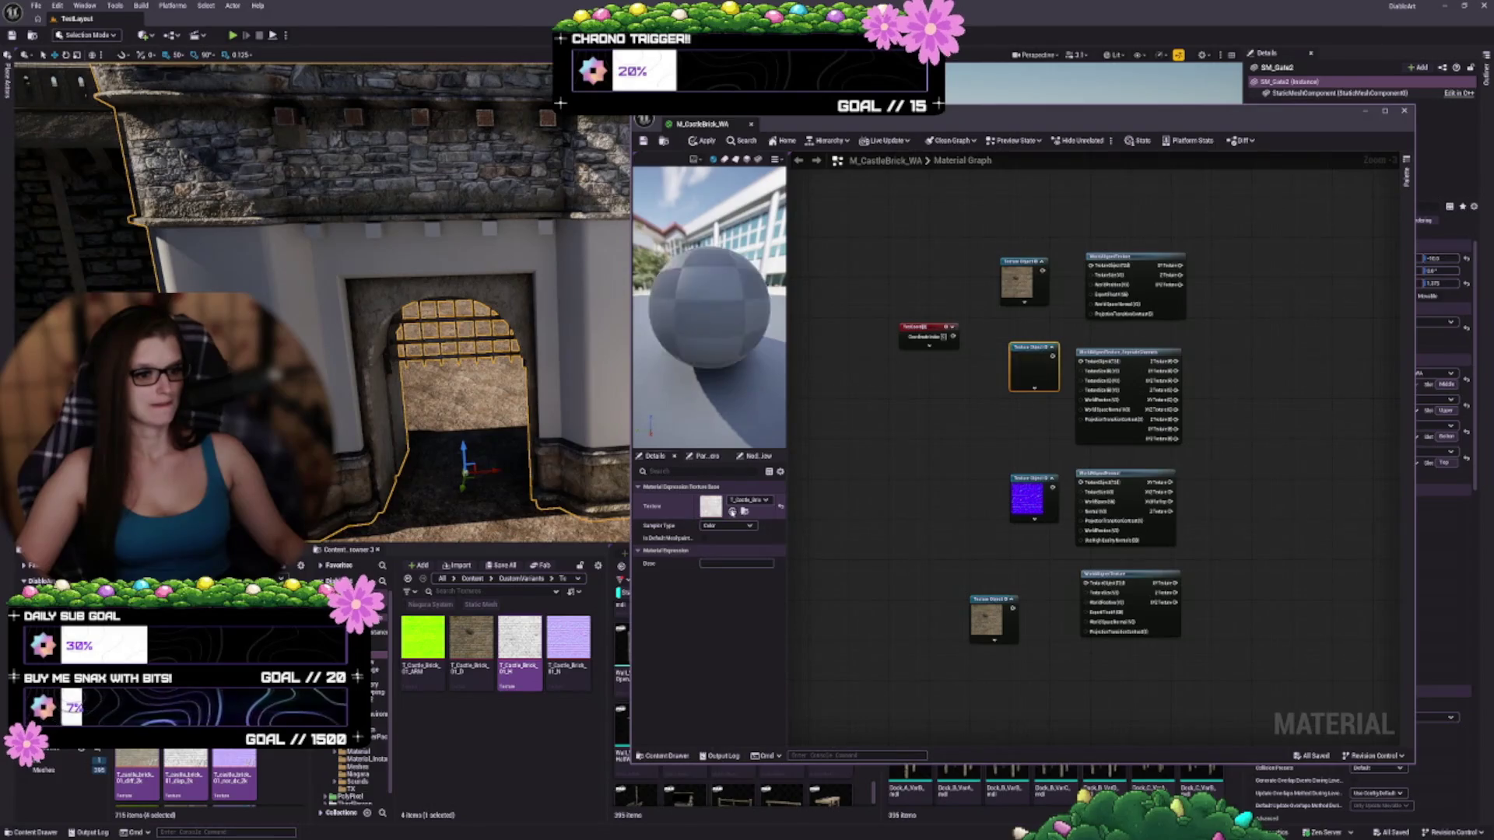
{"action": "left_click", "coordinate": [427, 640]}
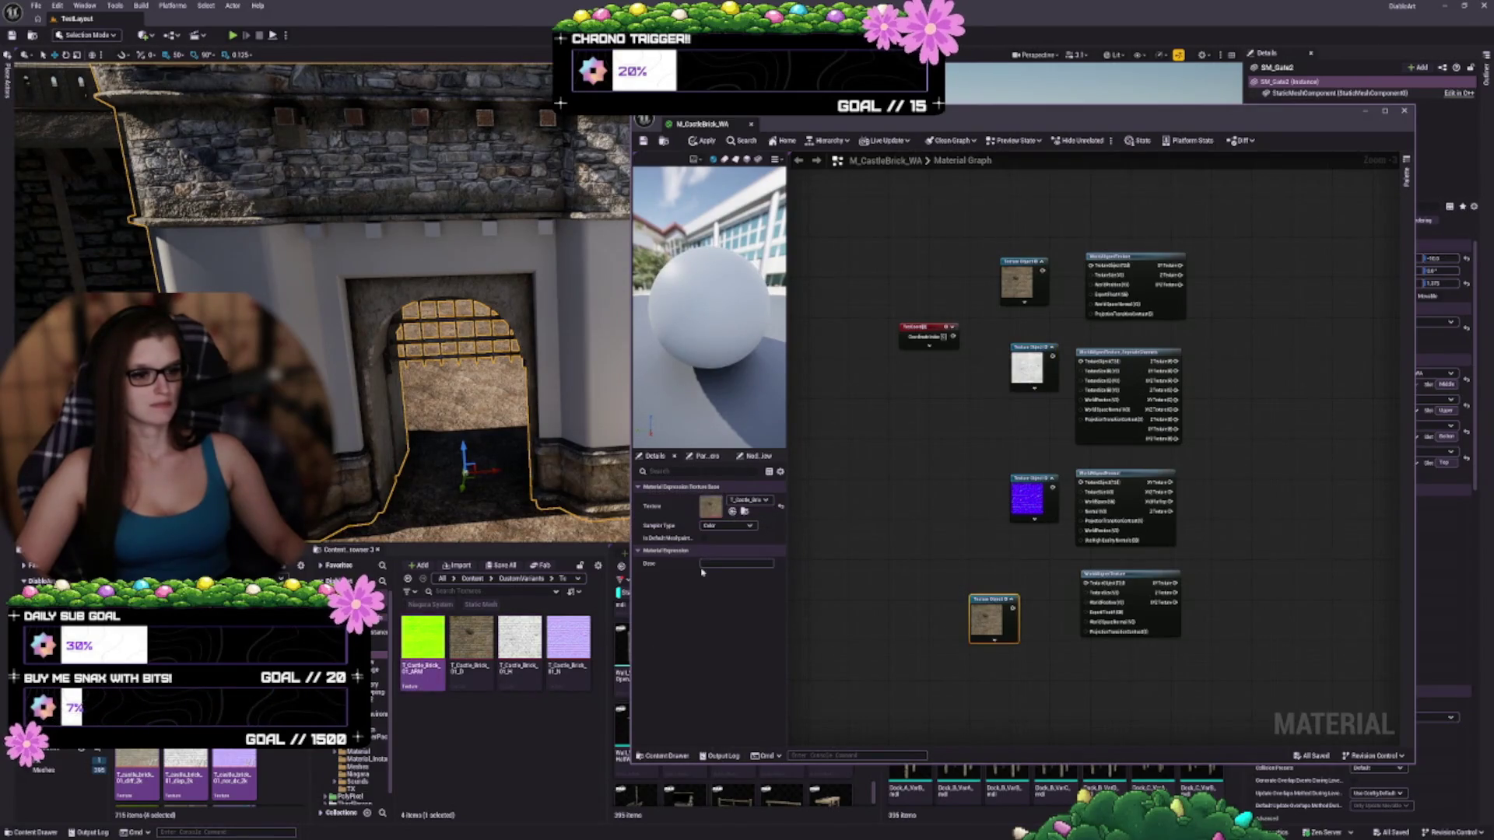
{"action": "left_click", "coordinate": [732, 512]}
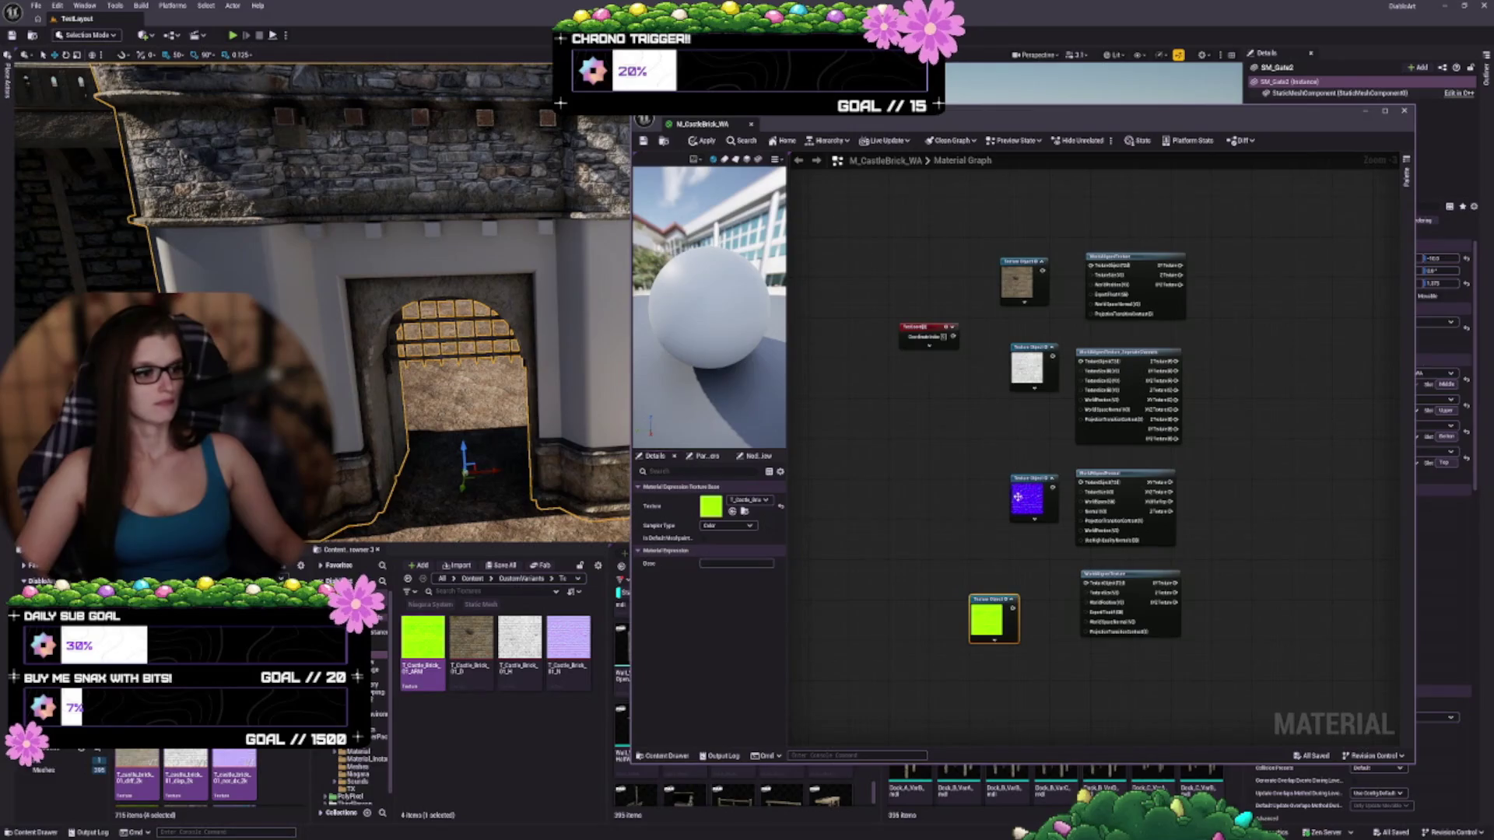
{"action": "scroll", "coordinate": [968, 500], "scroll_direction": "up", "scroll_amount": 1}
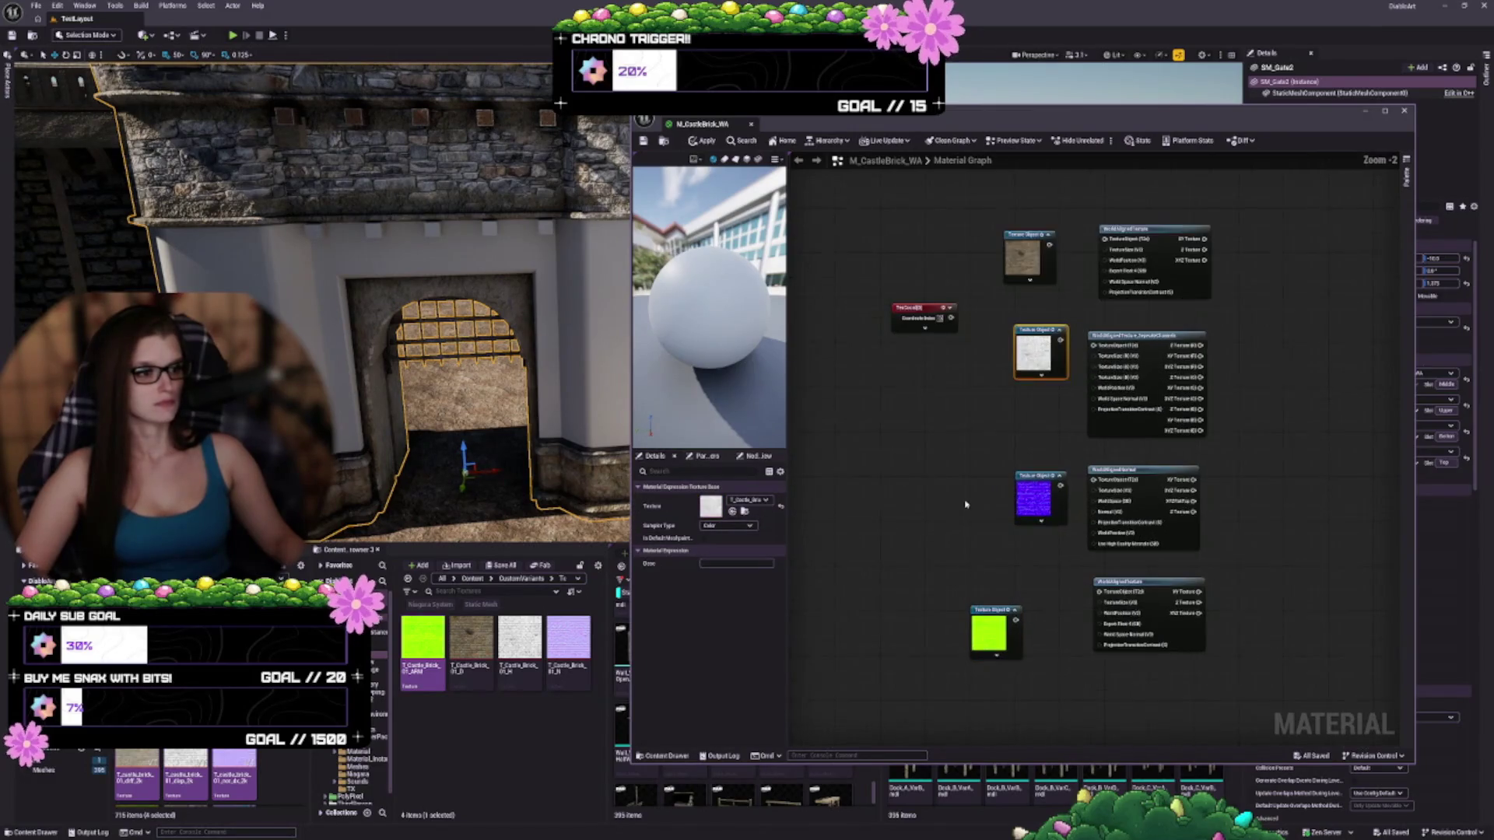
{"action": "left_click", "coordinate": [987, 489]}
Line up the four Texture Object nodes, convert them to texture parameters, and shift them slightly left
{"action": "left_click_drag", "start_coordinate": [997, 622], "coordinate": [1046, 590]}
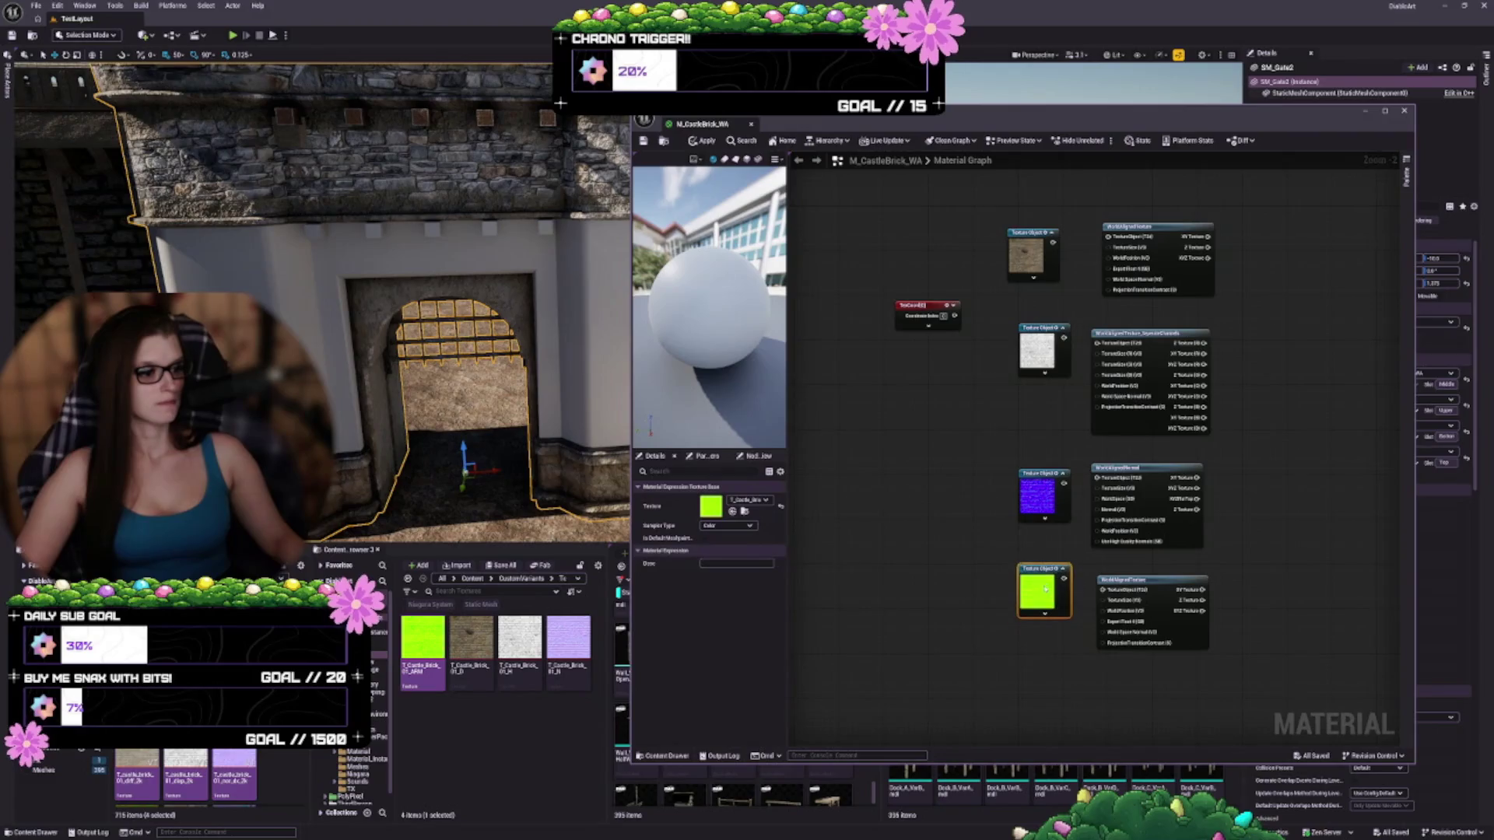
{"action": "left_click_drag", "start_coordinate": [956, 319], "coordinate": [967, 319]}
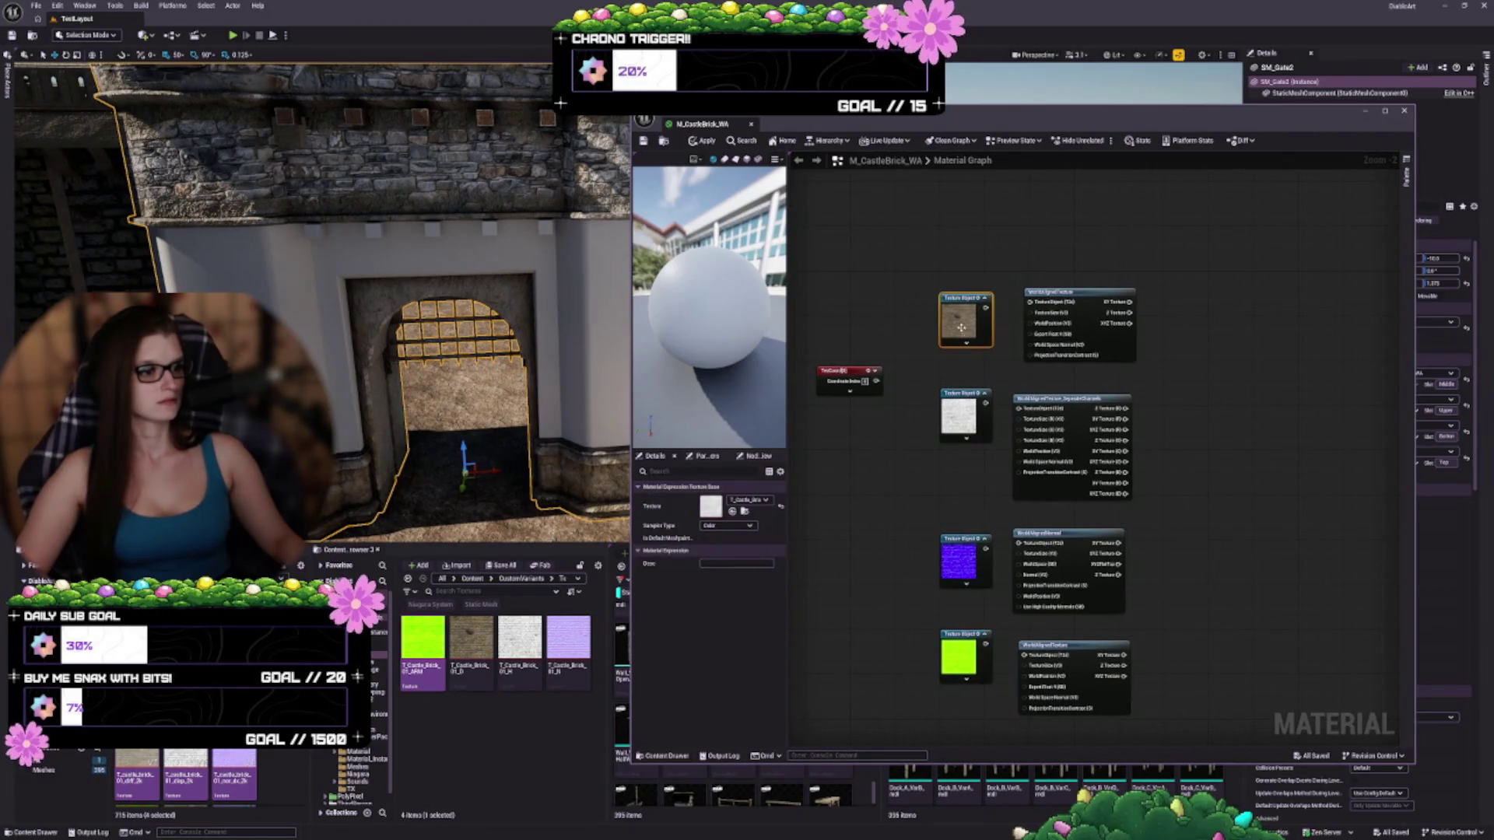
{"action": "left_click_drag", "start_coordinate": [970, 238], "coordinate": [972, 728]}
{"action": "right_click", "coordinate": [971, 558]}
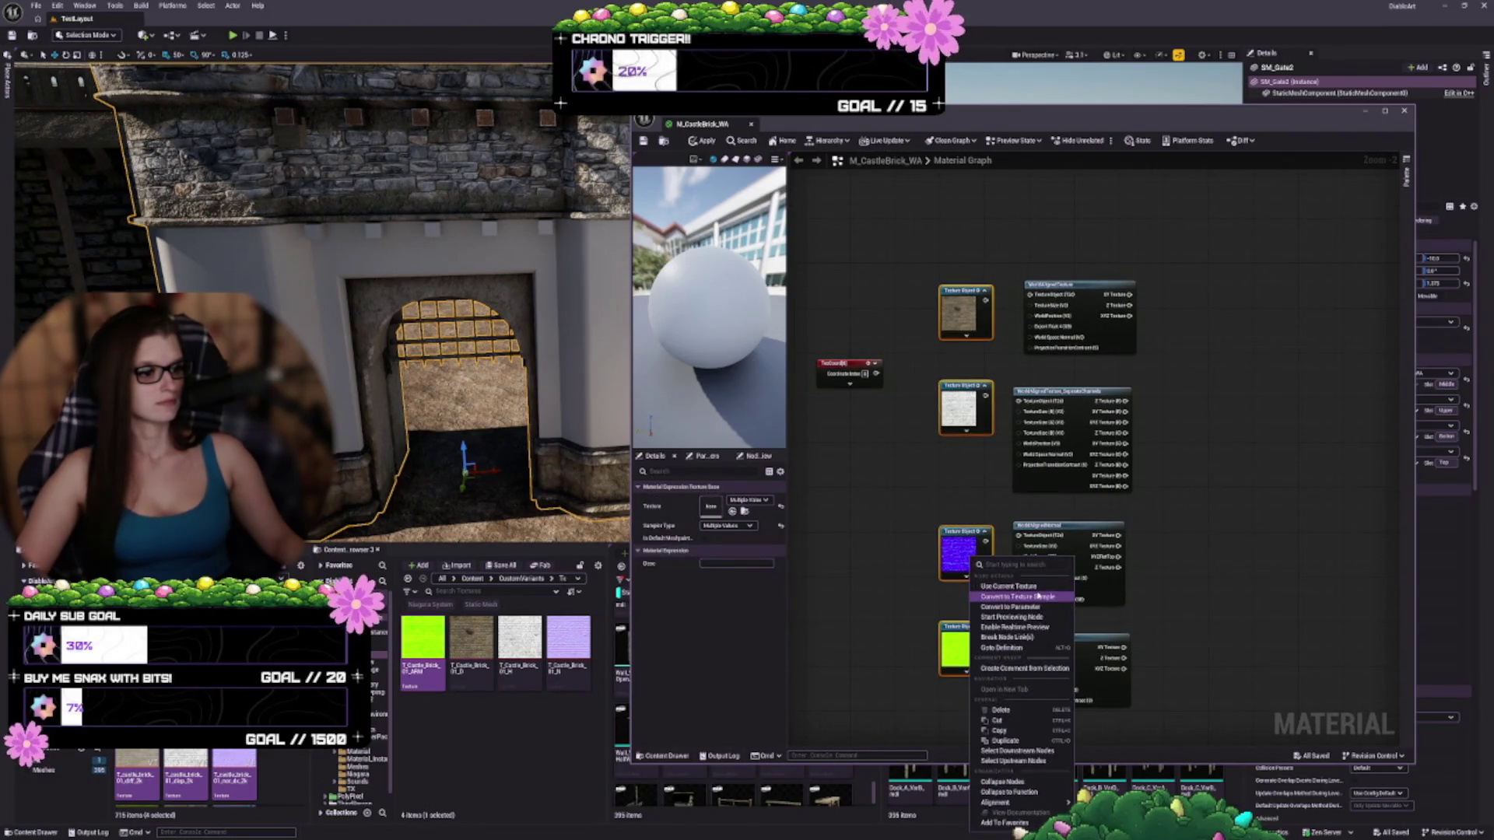
{"action": "left_click", "coordinate": [1040, 608]}
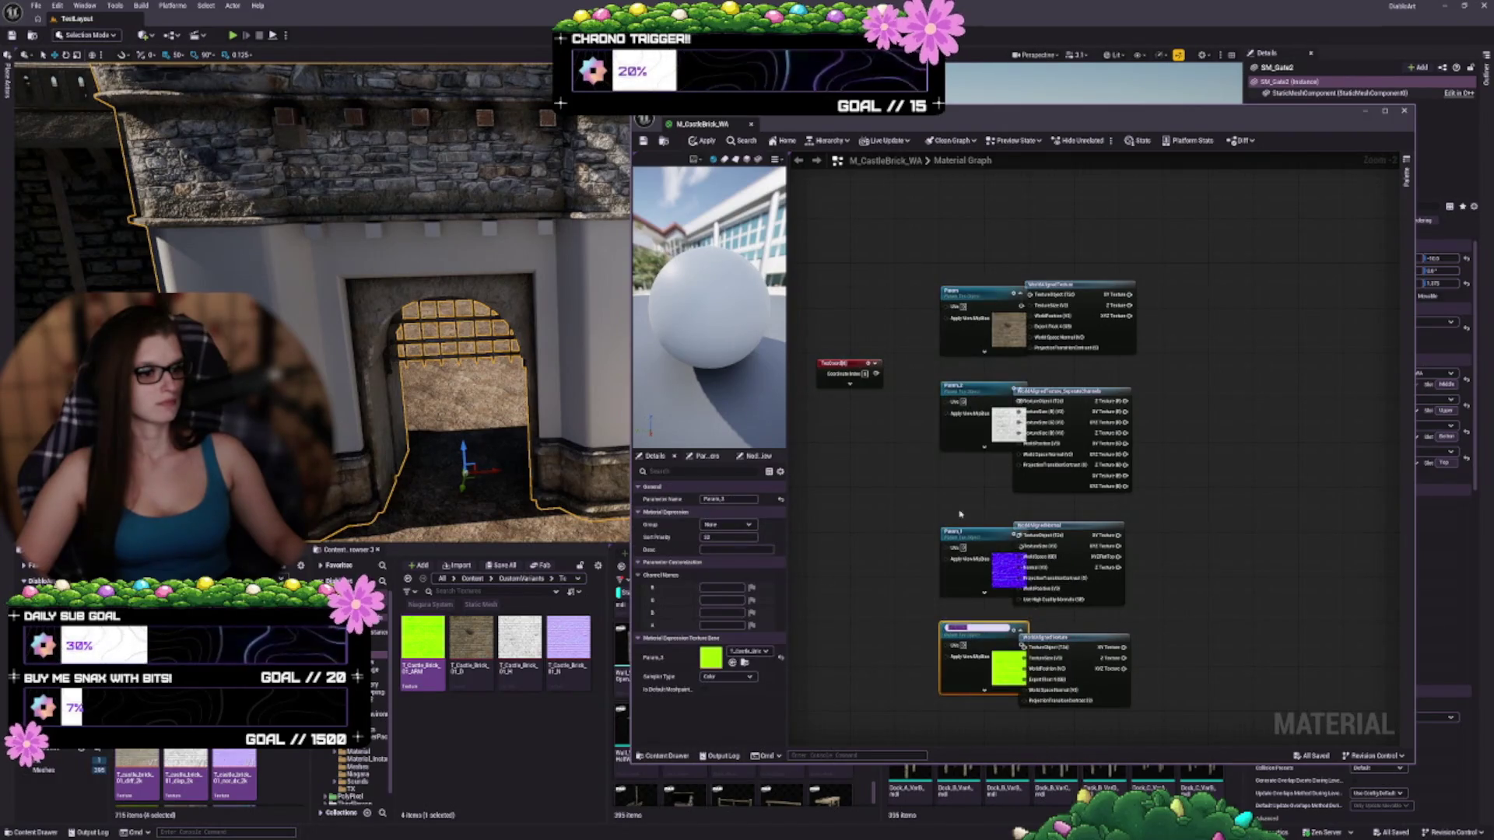
{"action": "left_click_drag", "start_coordinate": [912, 280], "coordinate": [979, 691]}
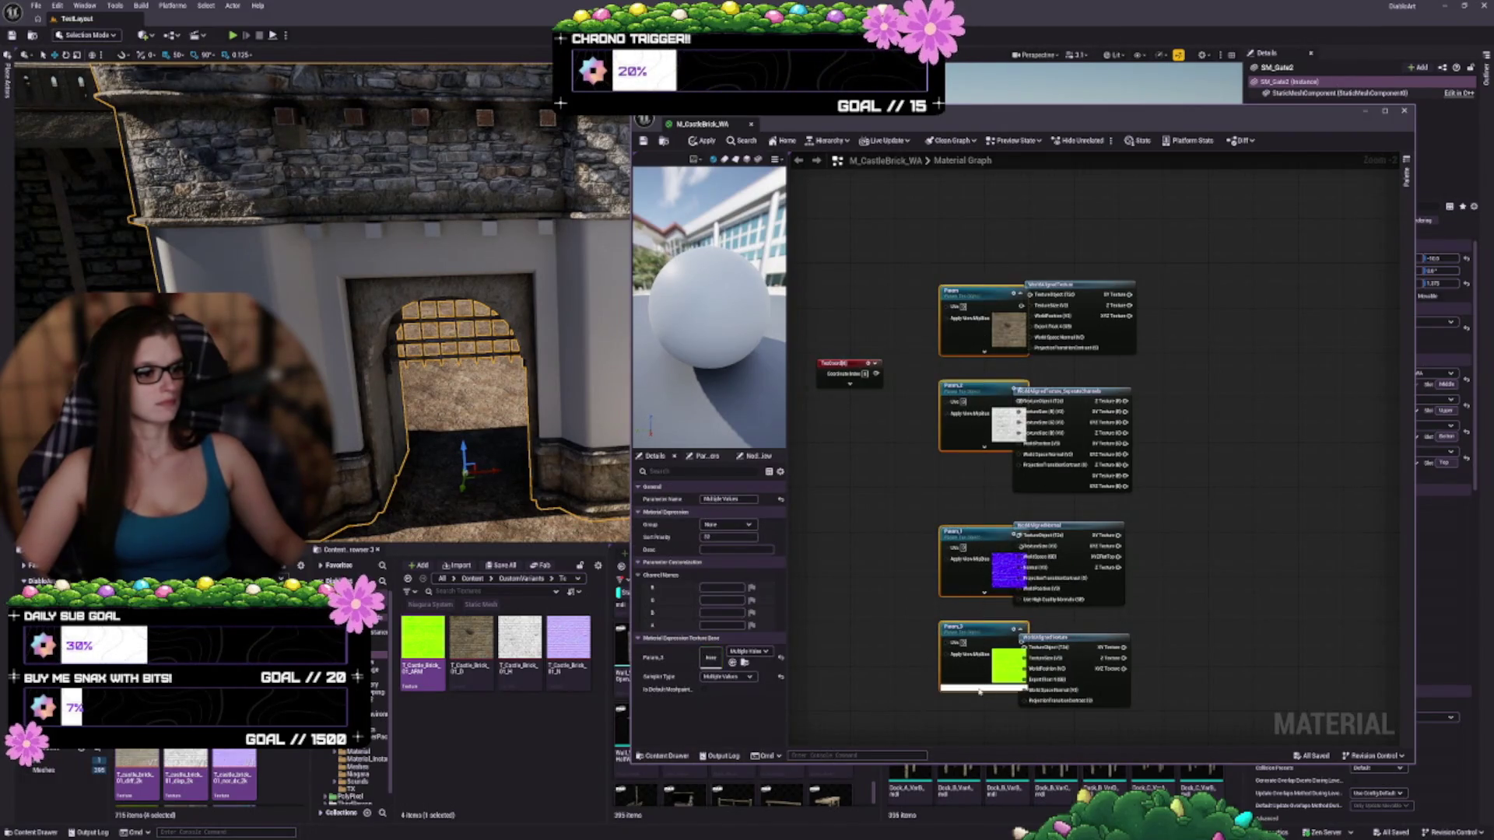
{"action": "left_click_drag", "start_coordinate": [1013, 358], "coordinate": [980, 358]}
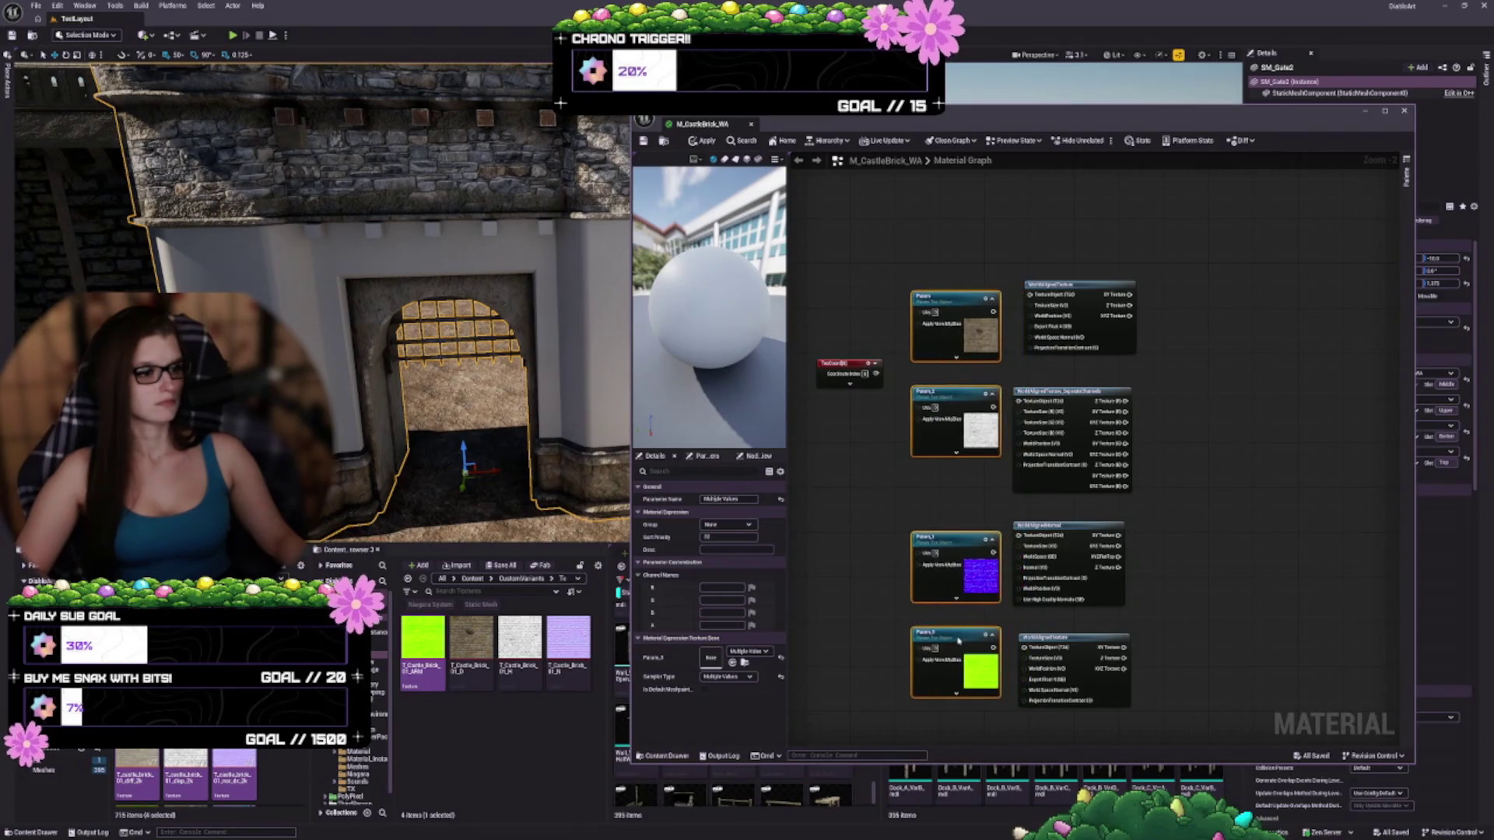
{"action": "left_click", "coordinate": [980, 363]}
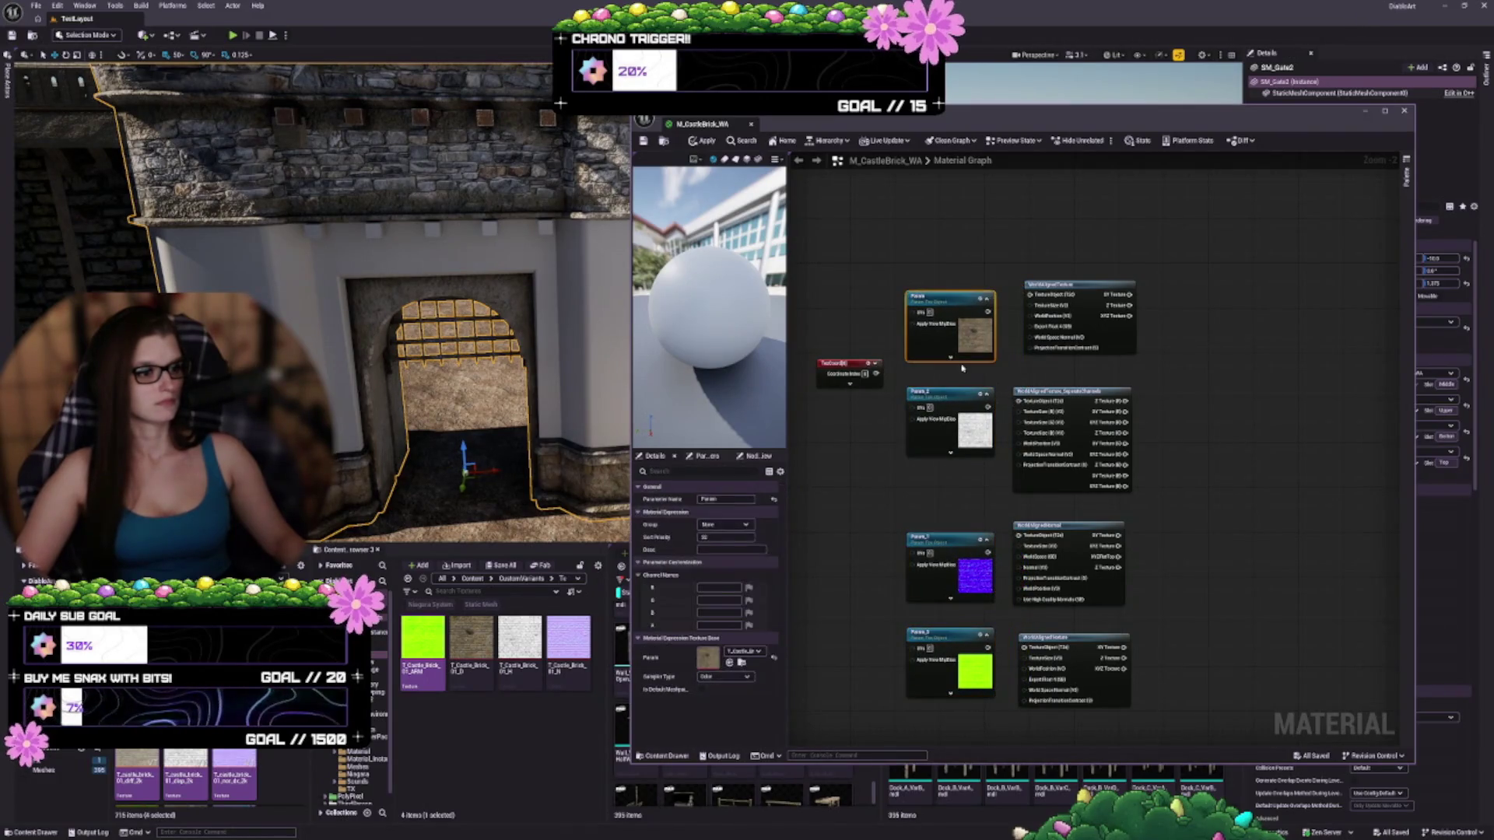
{"action": "left_click", "coordinate": [957, 347]}
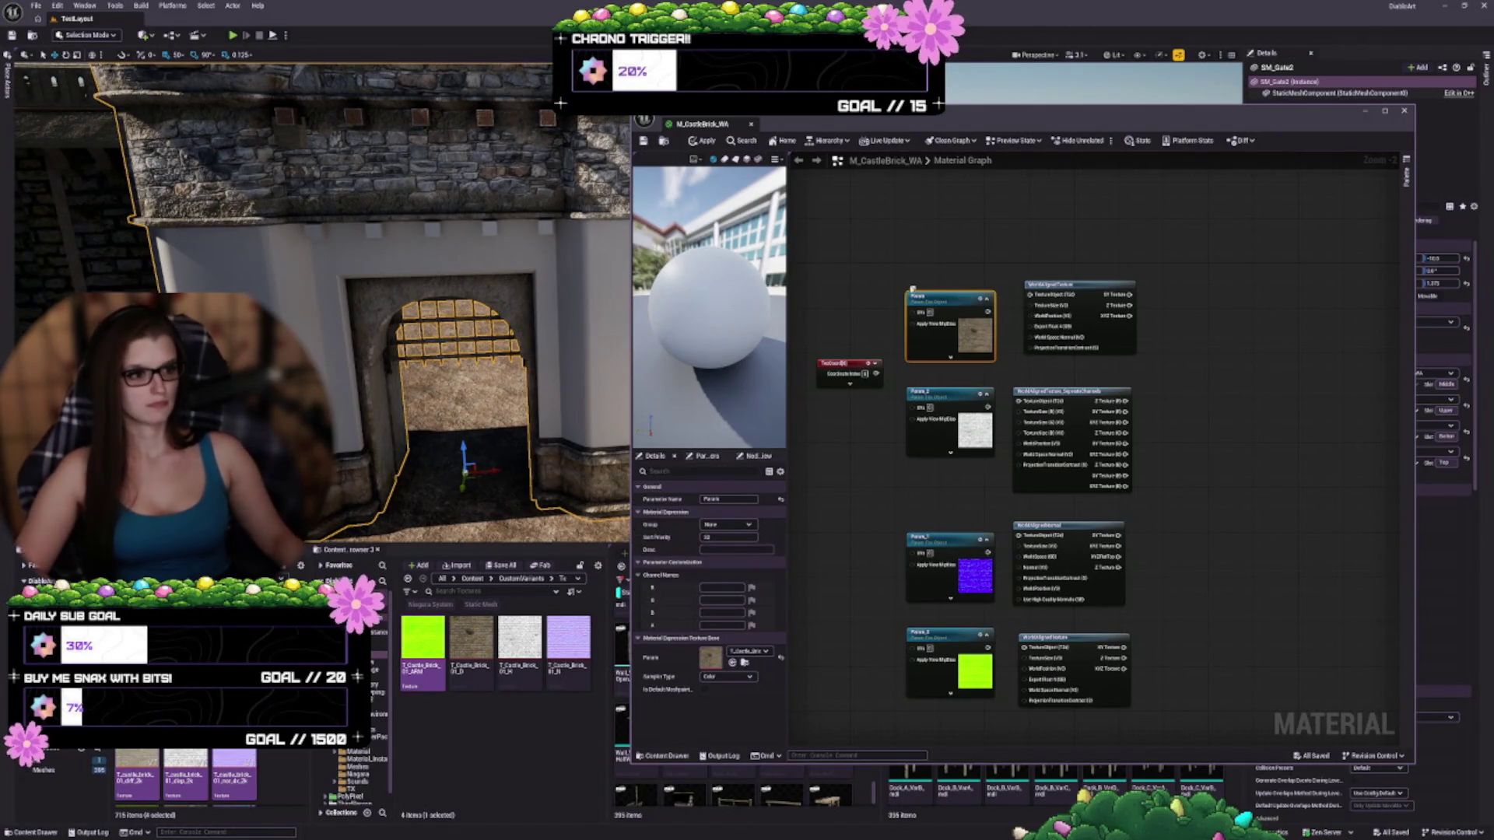
Rename the four texture parameters Diffuse, Height, Normal and ARM
{"action": "double_click", "coordinate": [914, 294]}
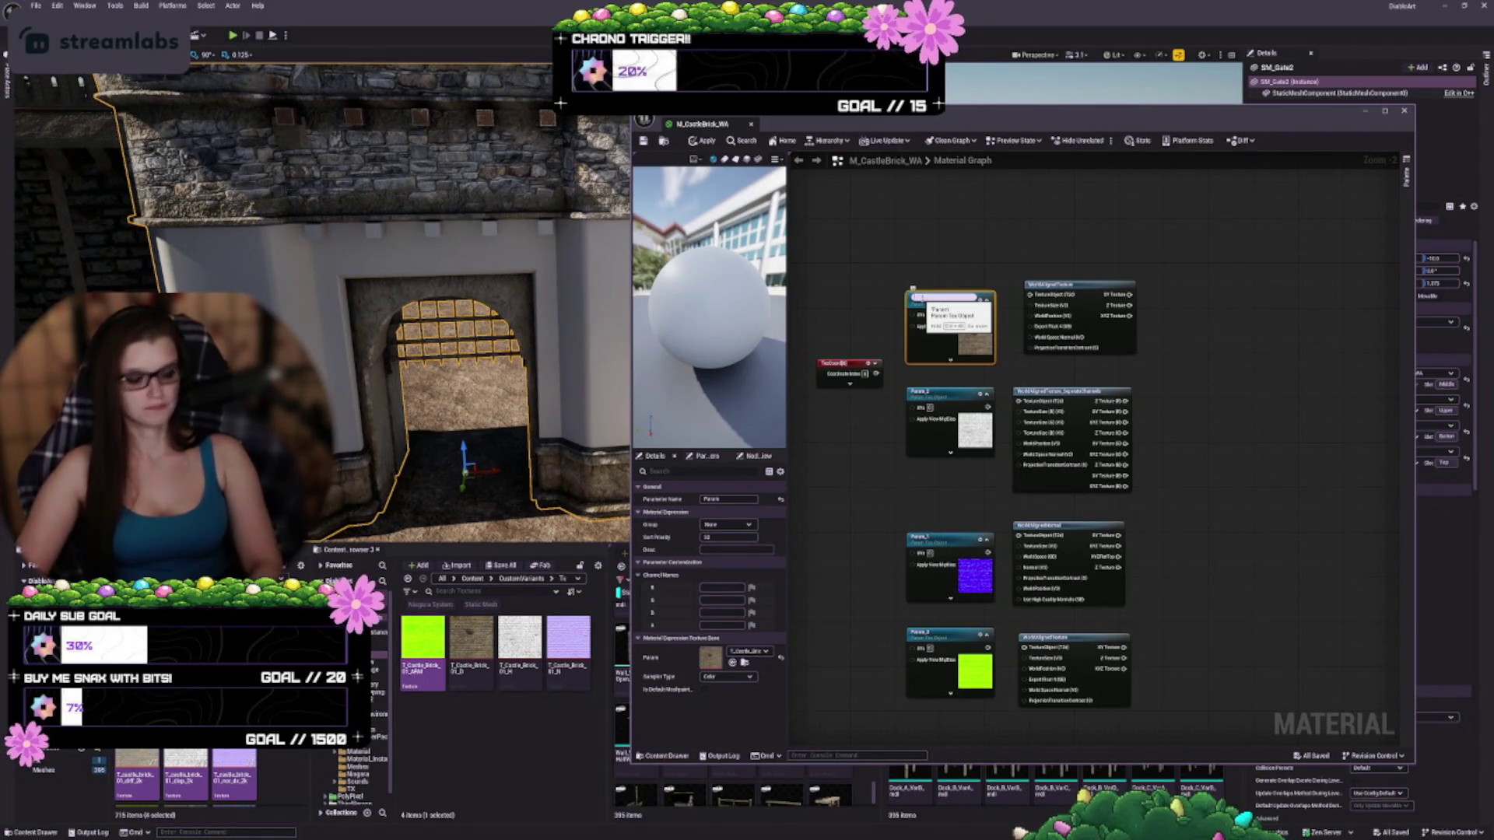
{"action": "key", "text": "Return"}
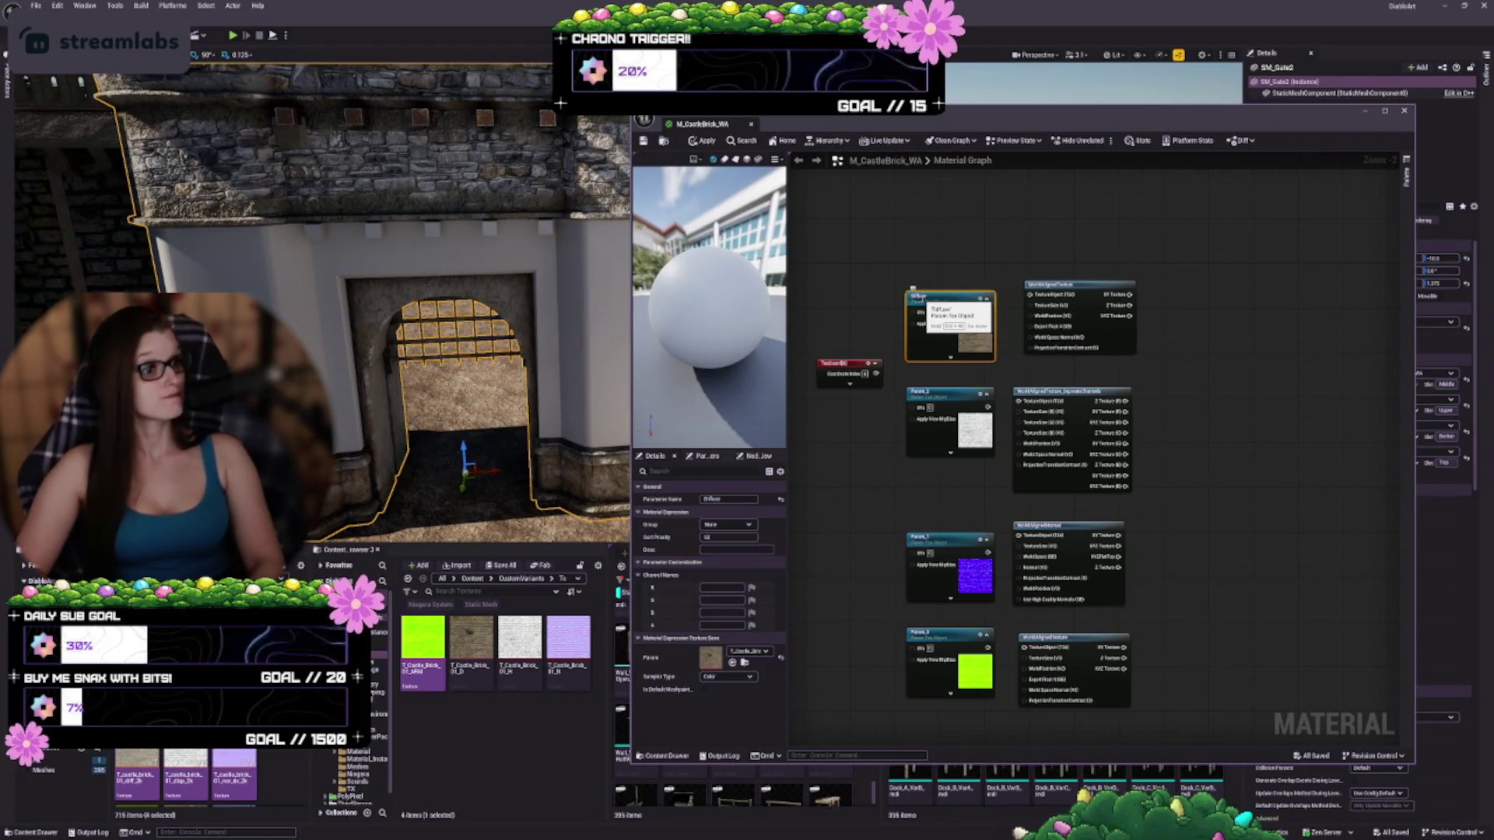
{"action": "left_click", "coordinate": [924, 393]}
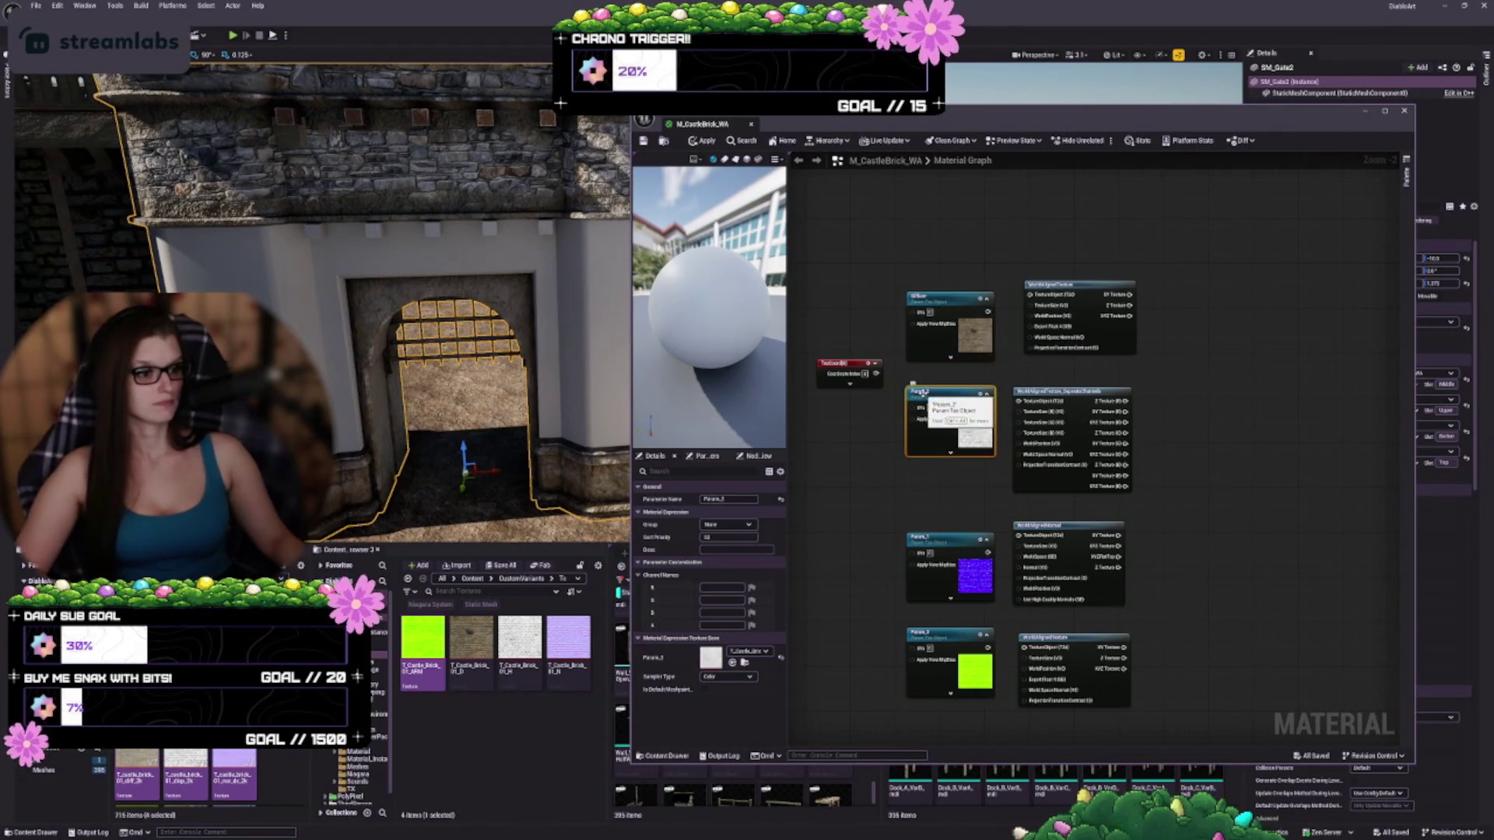
{"action": "key", "text": "F2"}
{"action": "type", "text": "Height"}
{"action": "key", "text": "Return"}
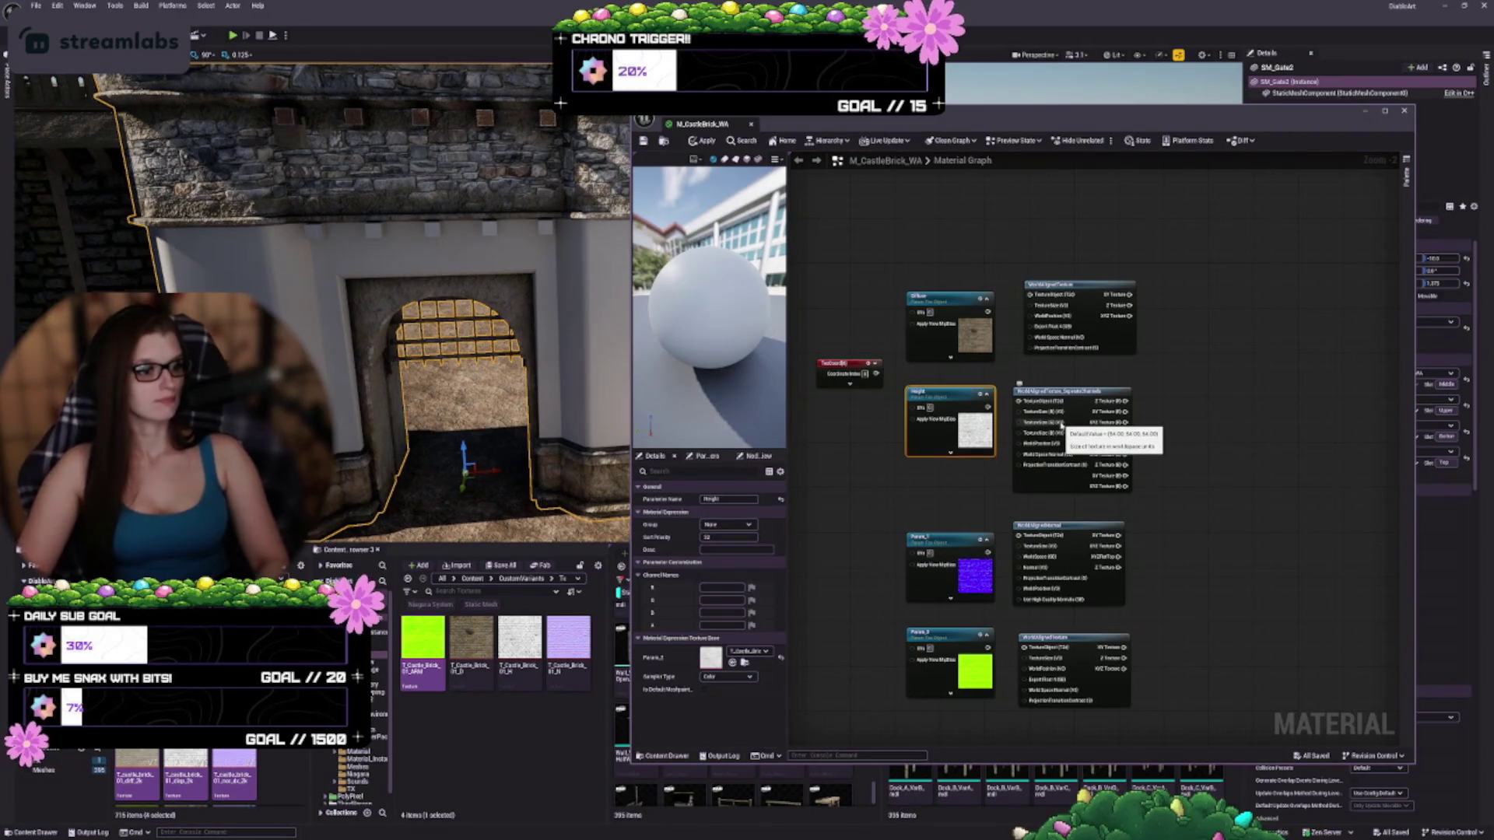
{"action": "left_click", "coordinate": [924, 538]}
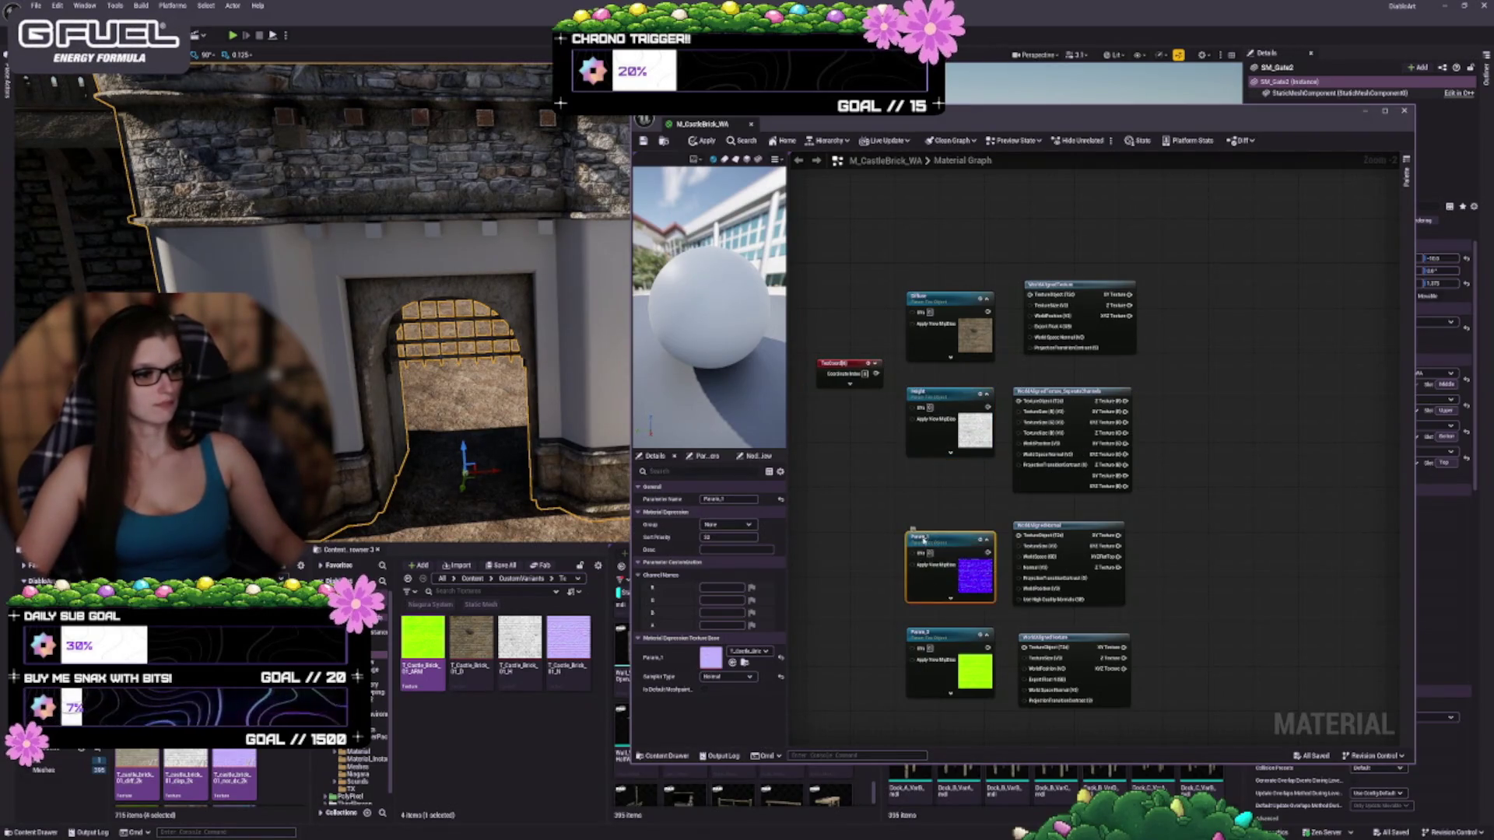
{"action": "key", "text": "F2"}
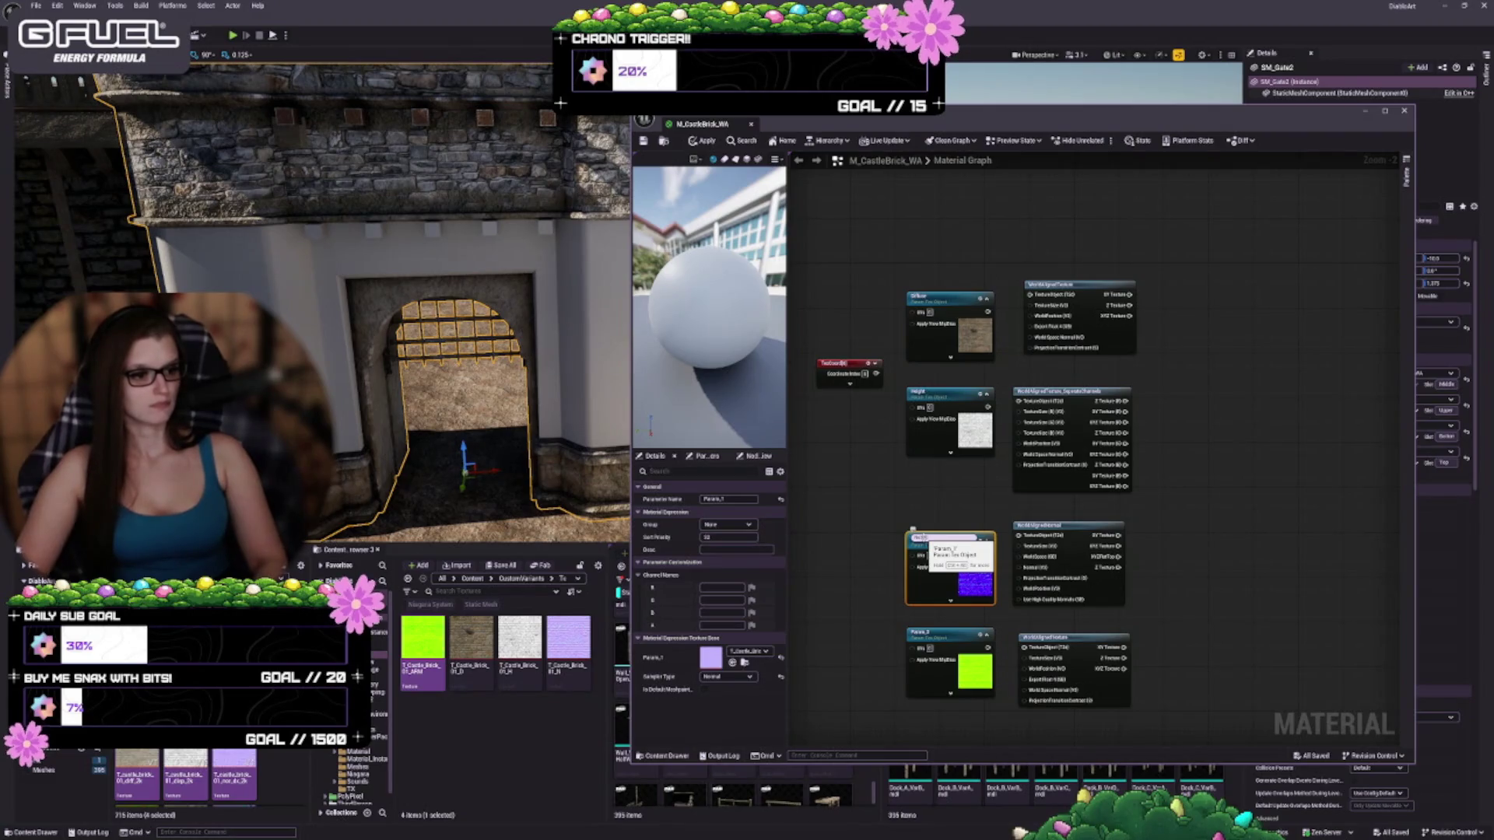
{"action": "scroll", "coordinate": [923, 545], "scroll_direction": "up", "scroll_amount": 2}
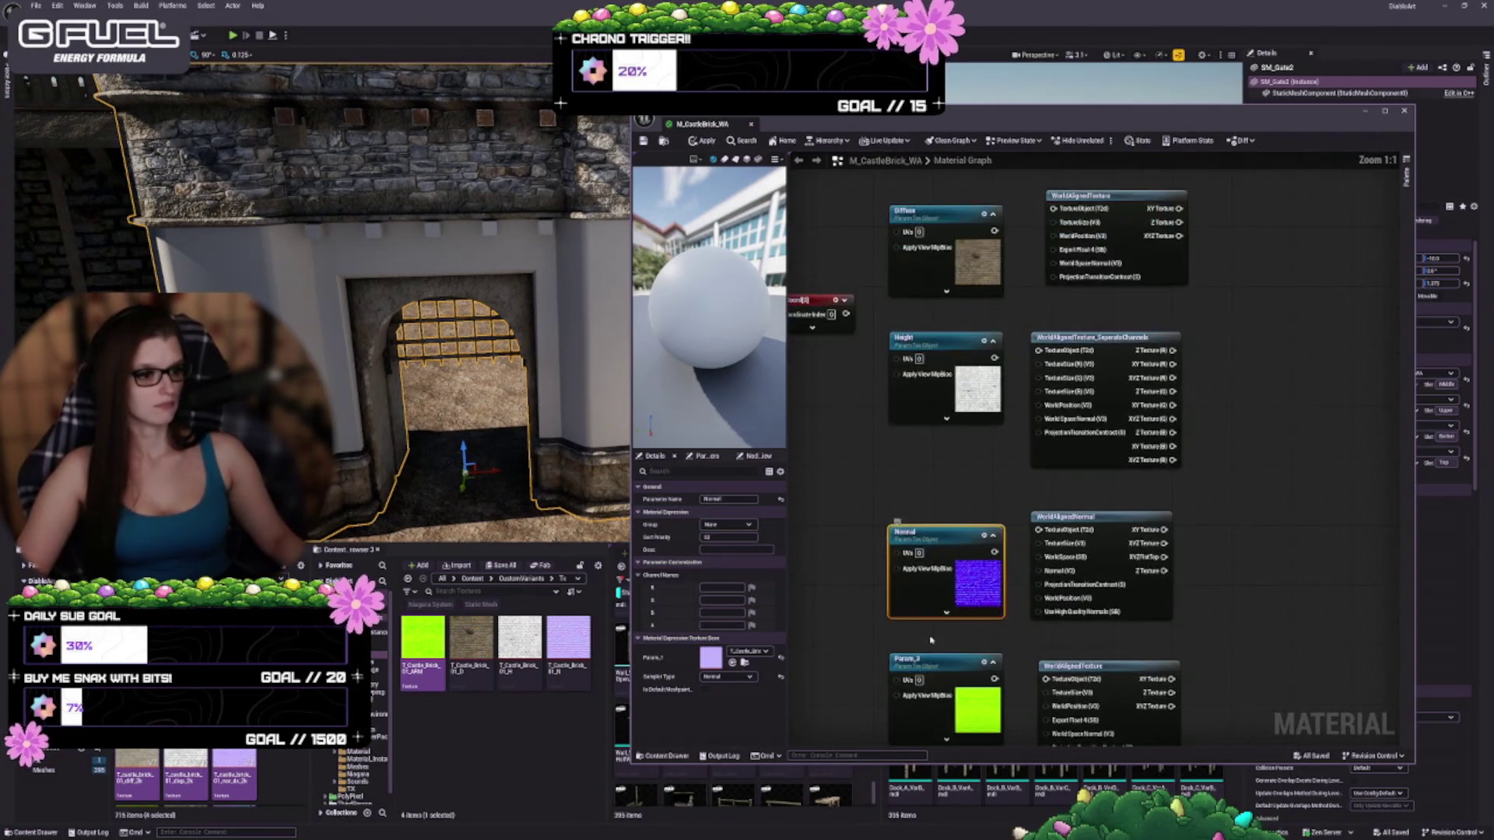
{"action": "left_click", "coordinate": [892, 557]}
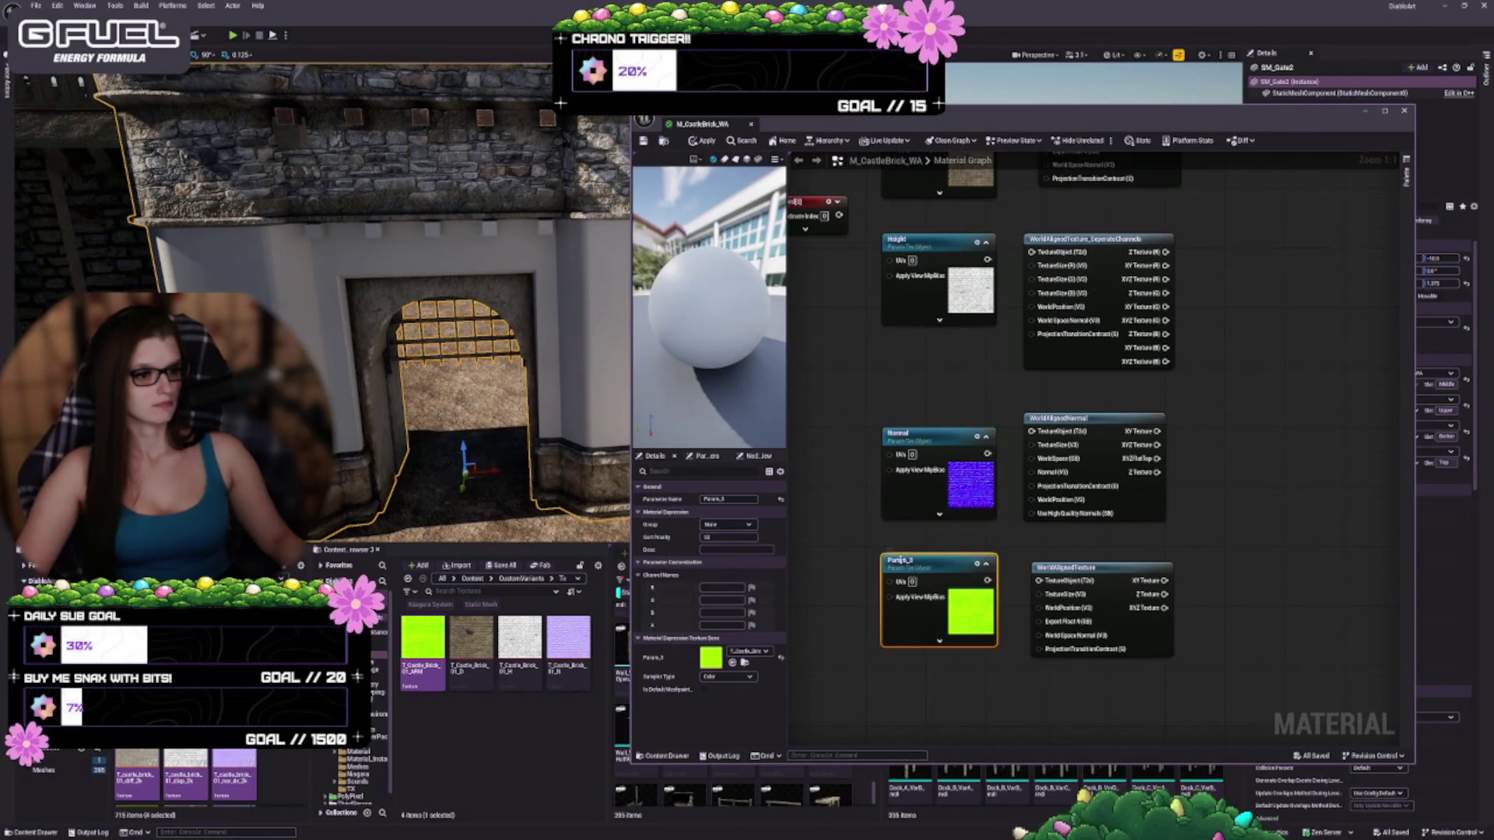
{"action": "type", "text": "ARM"}
{"action": "key", "text": "Return"}
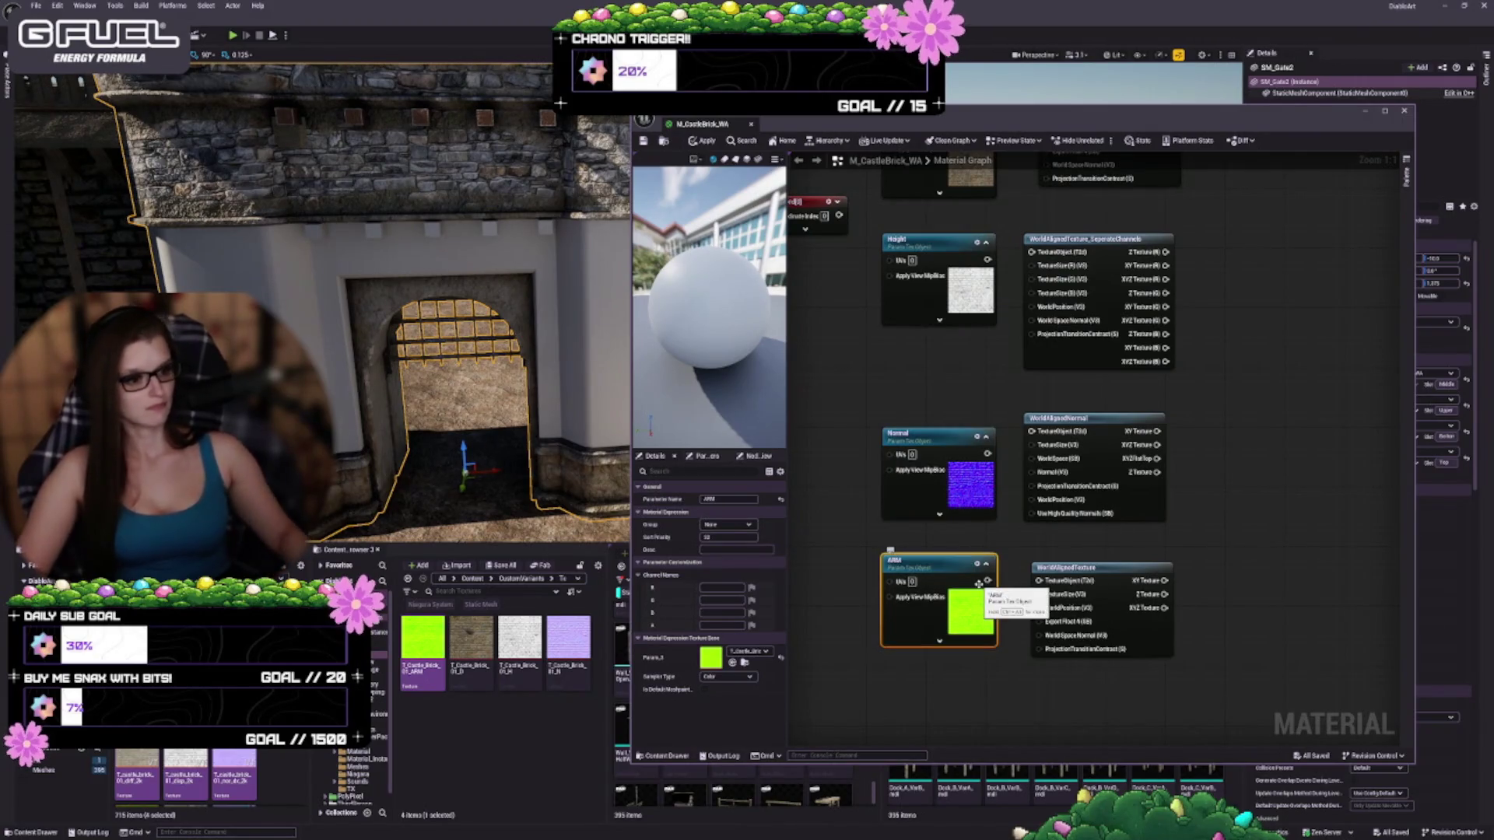
Select all four texture parameters and set their Group to TEXTURES
{"action": "scroll", "coordinate": [979, 584], "scroll_direction": "down", "scroll_amount": 2}
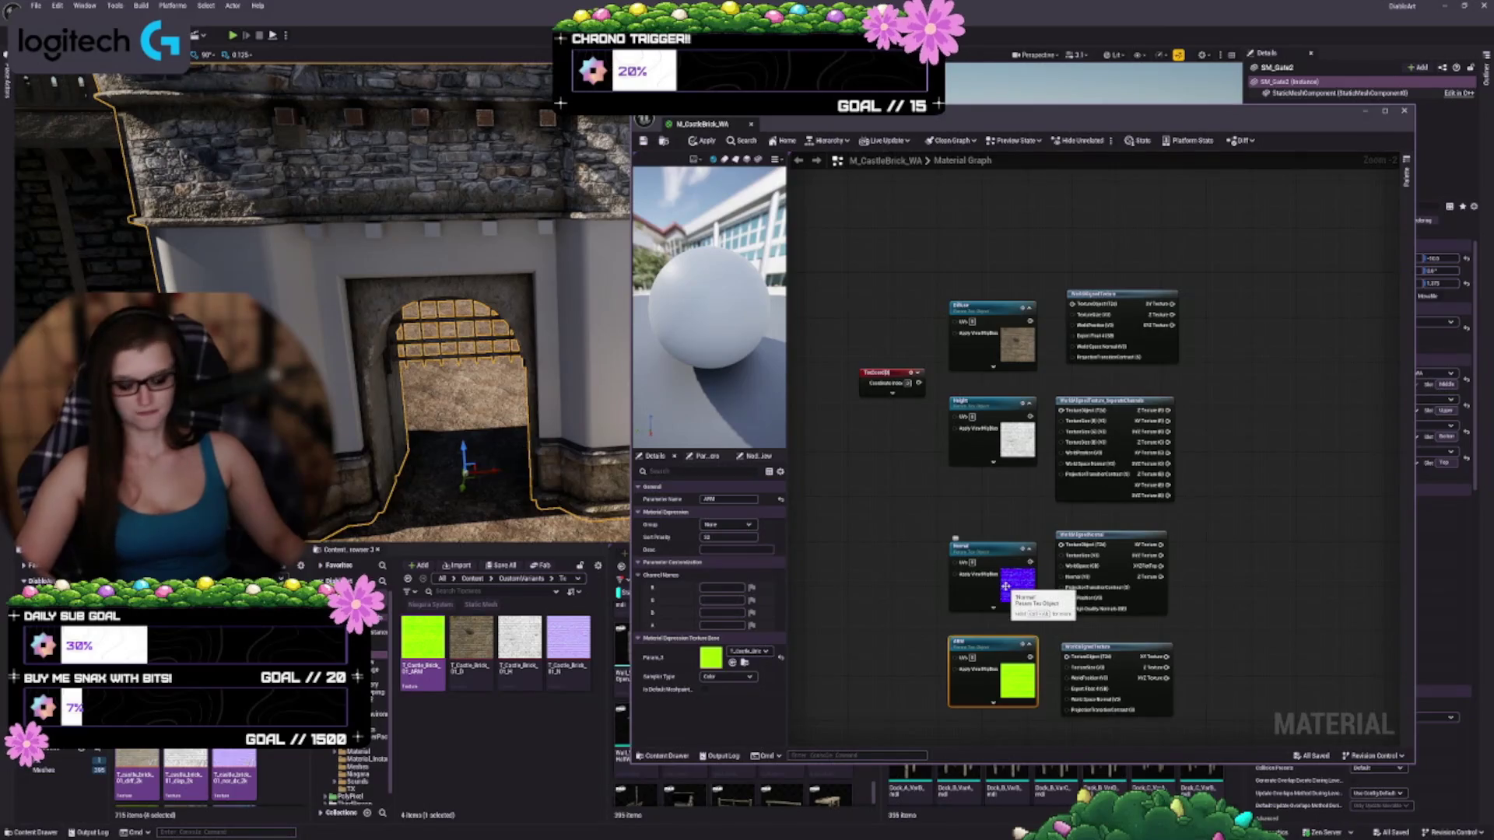
{"action": "left_click_drag", "start_coordinate": [977, 235], "coordinate": [969, 708]}
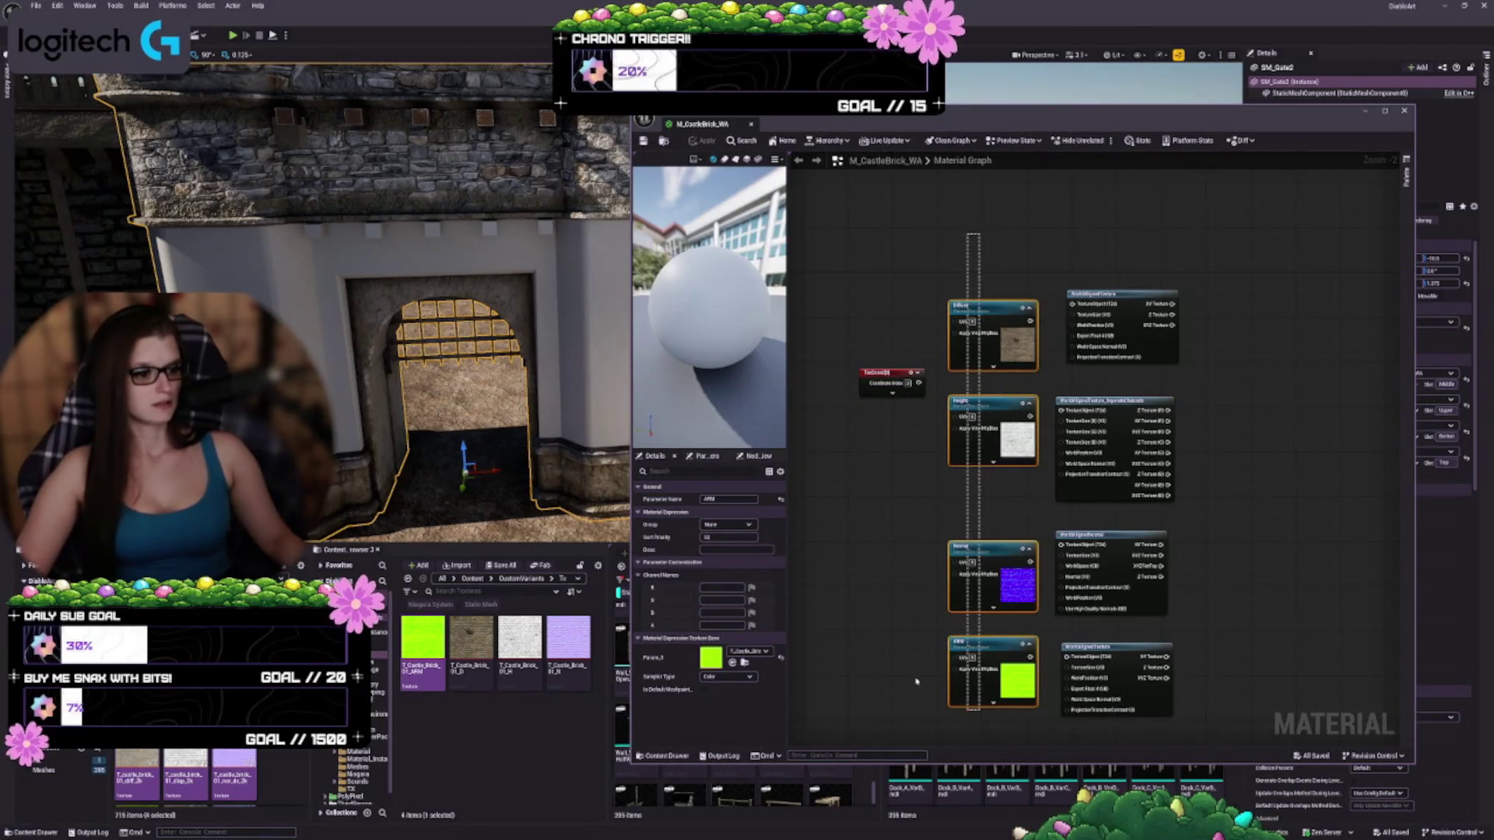
{"action": "left_click", "coordinate": [748, 526]}
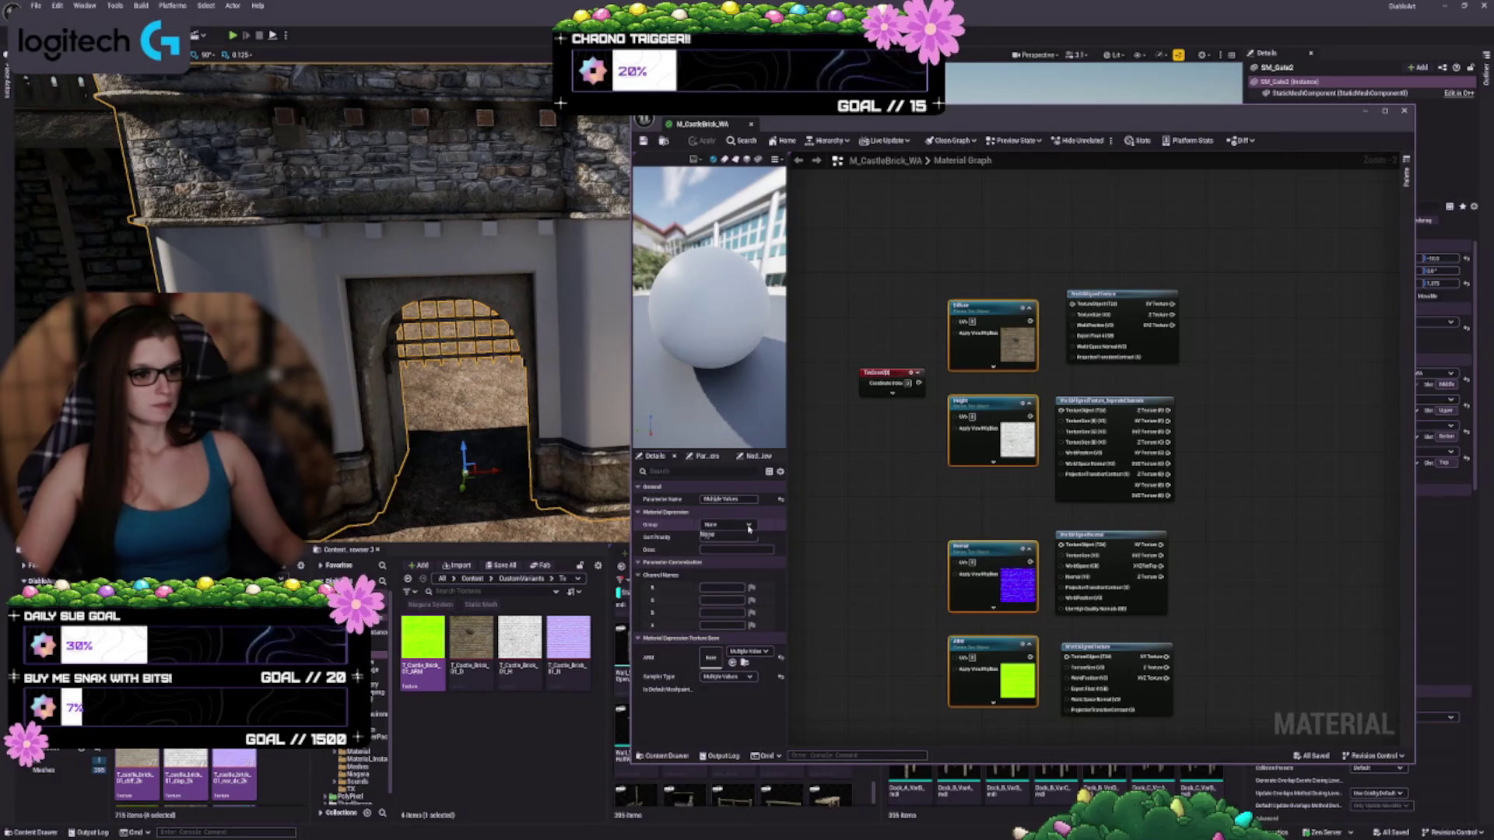
{"action": "type", "text": "Textures"}
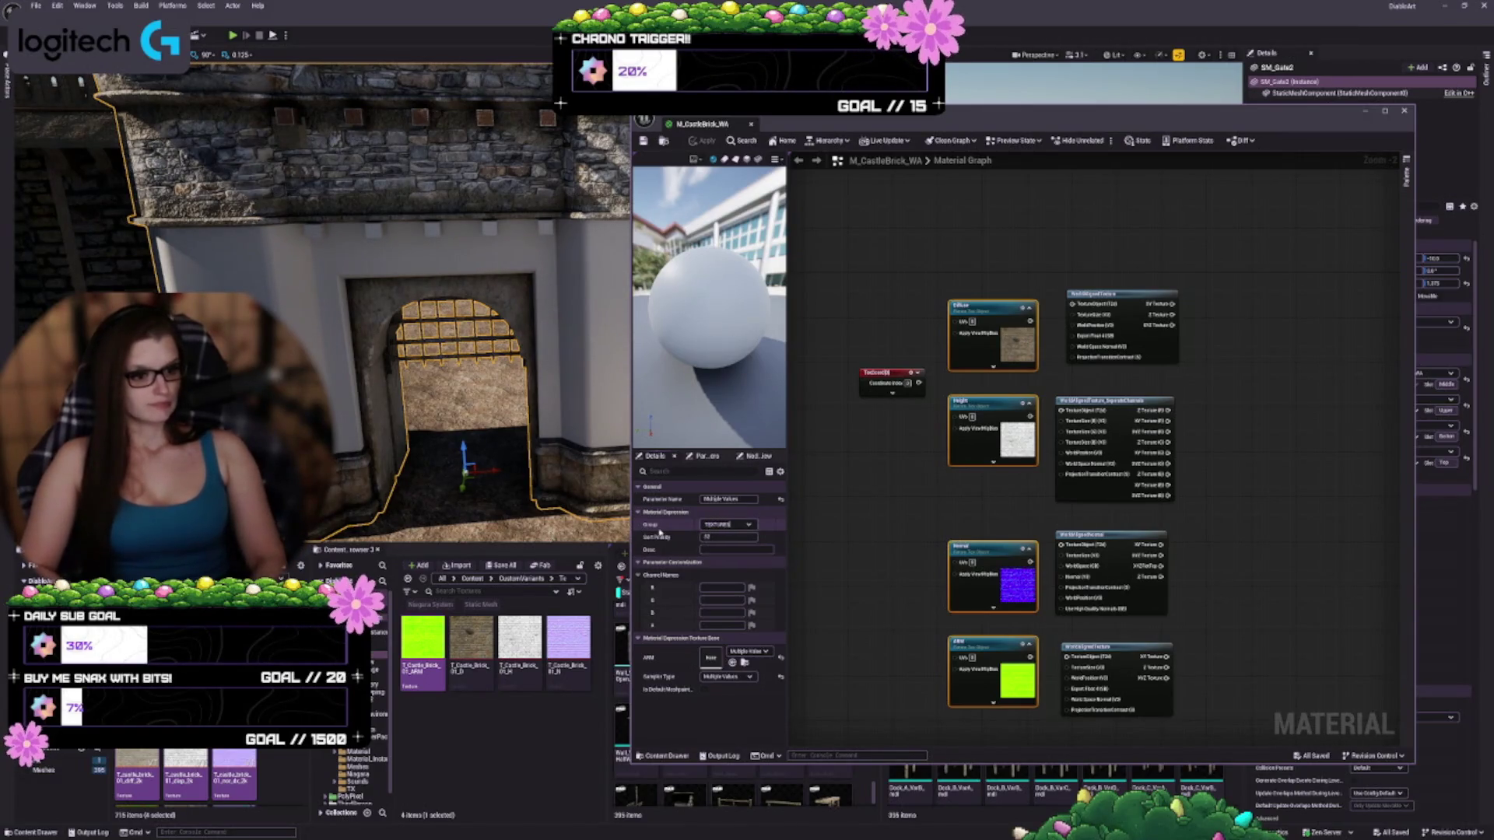
{"action": "key", "text": "Return"}
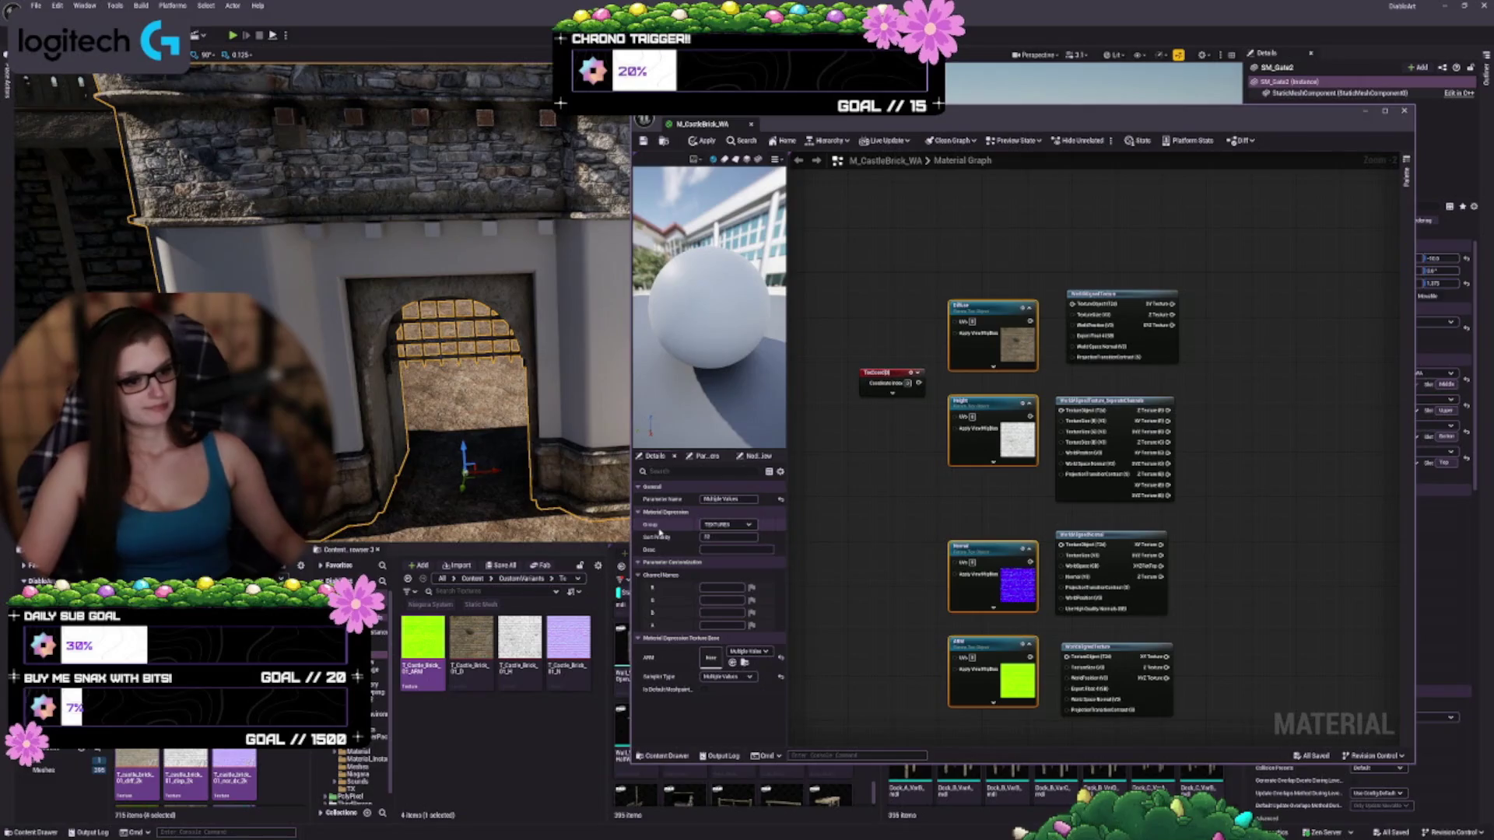
{"action": "scroll", "coordinate": [867, 433], "scroll_direction": "up", "scroll_amount": 2}
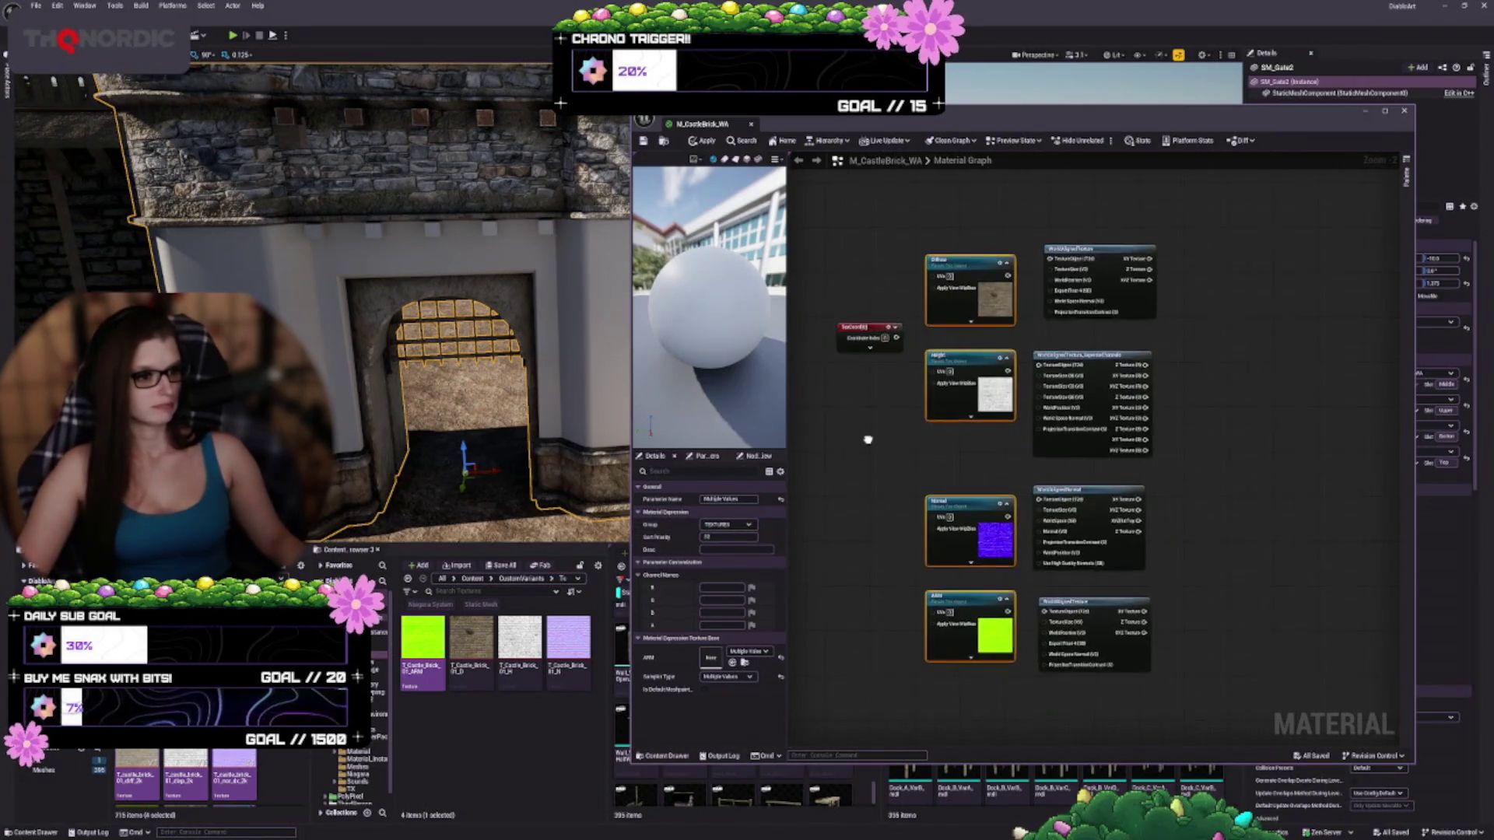
{"action": "mouse_move", "coordinate": [893, 291]}
{"action": "left_mouse_down"}
{"action": "mouse_move", "coordinate": [860, 272]}
{"action": "mouse_move", "coordinate": [854, 200]}
{"action": "left_mouse_up"}
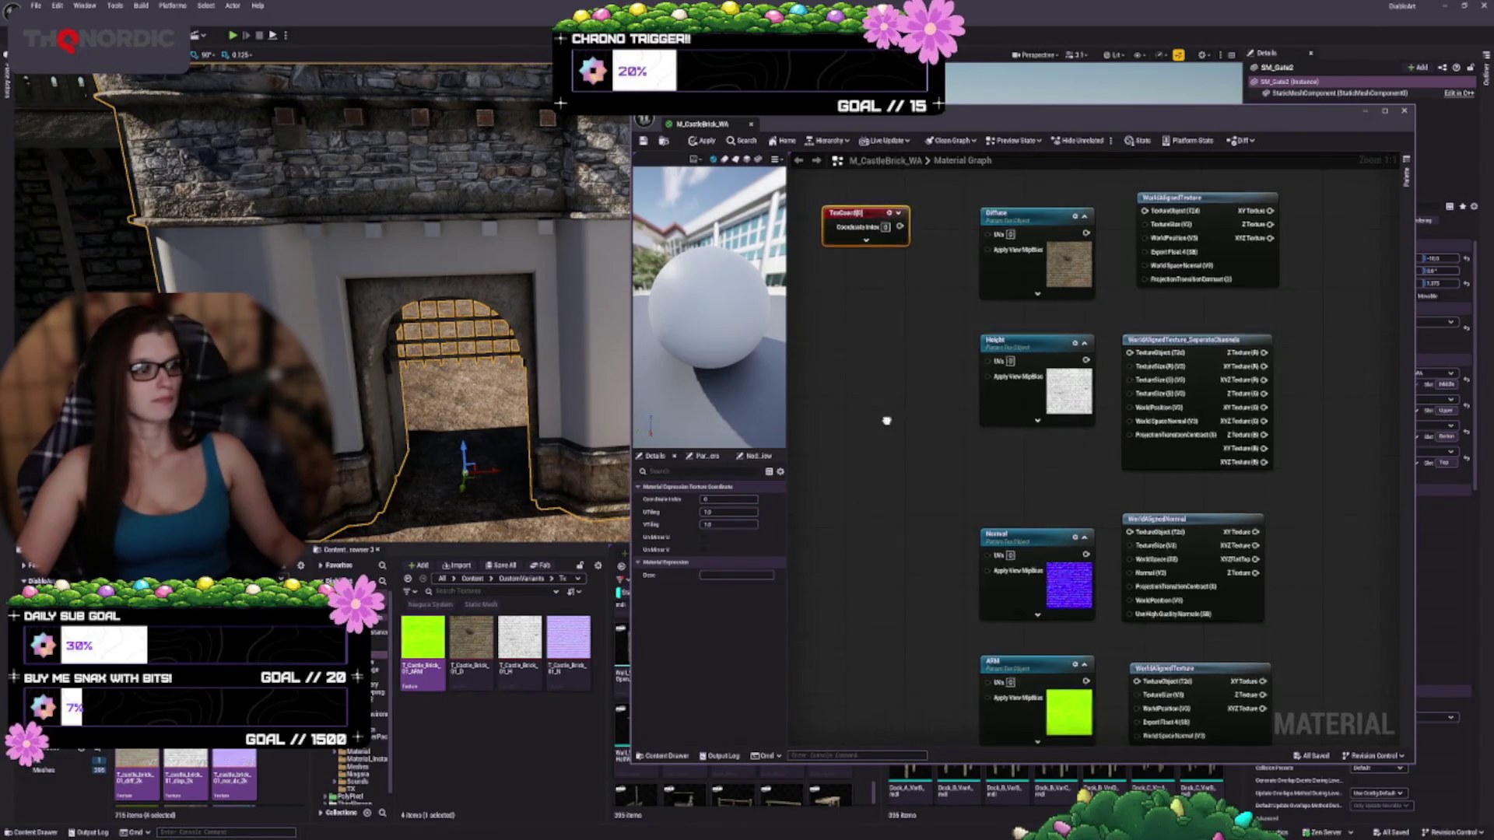
Set the Diffuse and Height sampler sources to Shared: Wrap
{"action": "left_click_drag", "start_coordinate": [885, 420], "coordinate": [817, 521]}
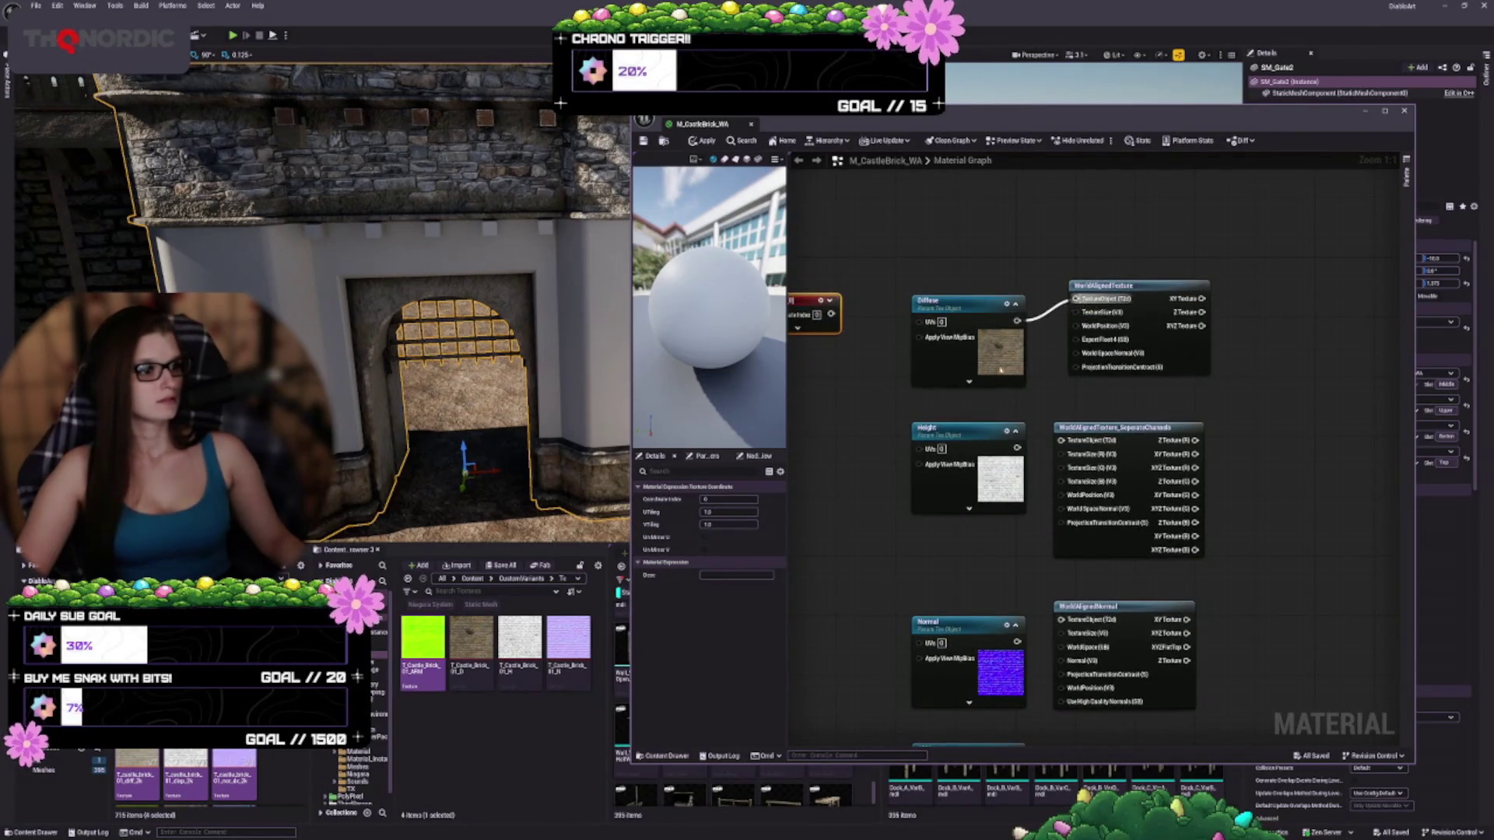
{"action": "left_click_drag", "start_coordinate": [1001, 370], "coordinate": [998, 349]}
{"action": "left_click", "coordinate": [993, 367]}
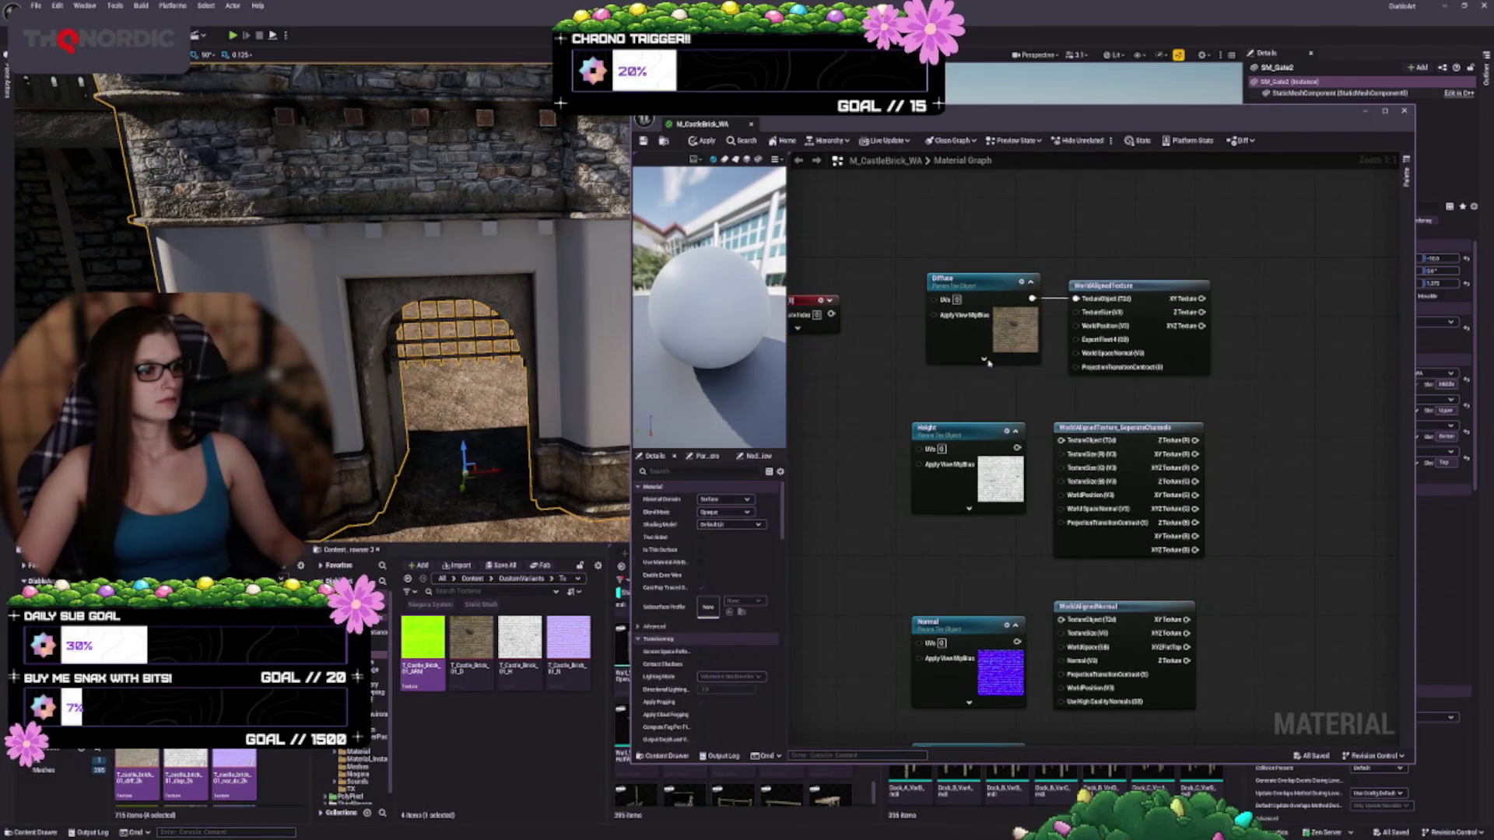
{"action": "left_click", "coordinate": [984, 359]}
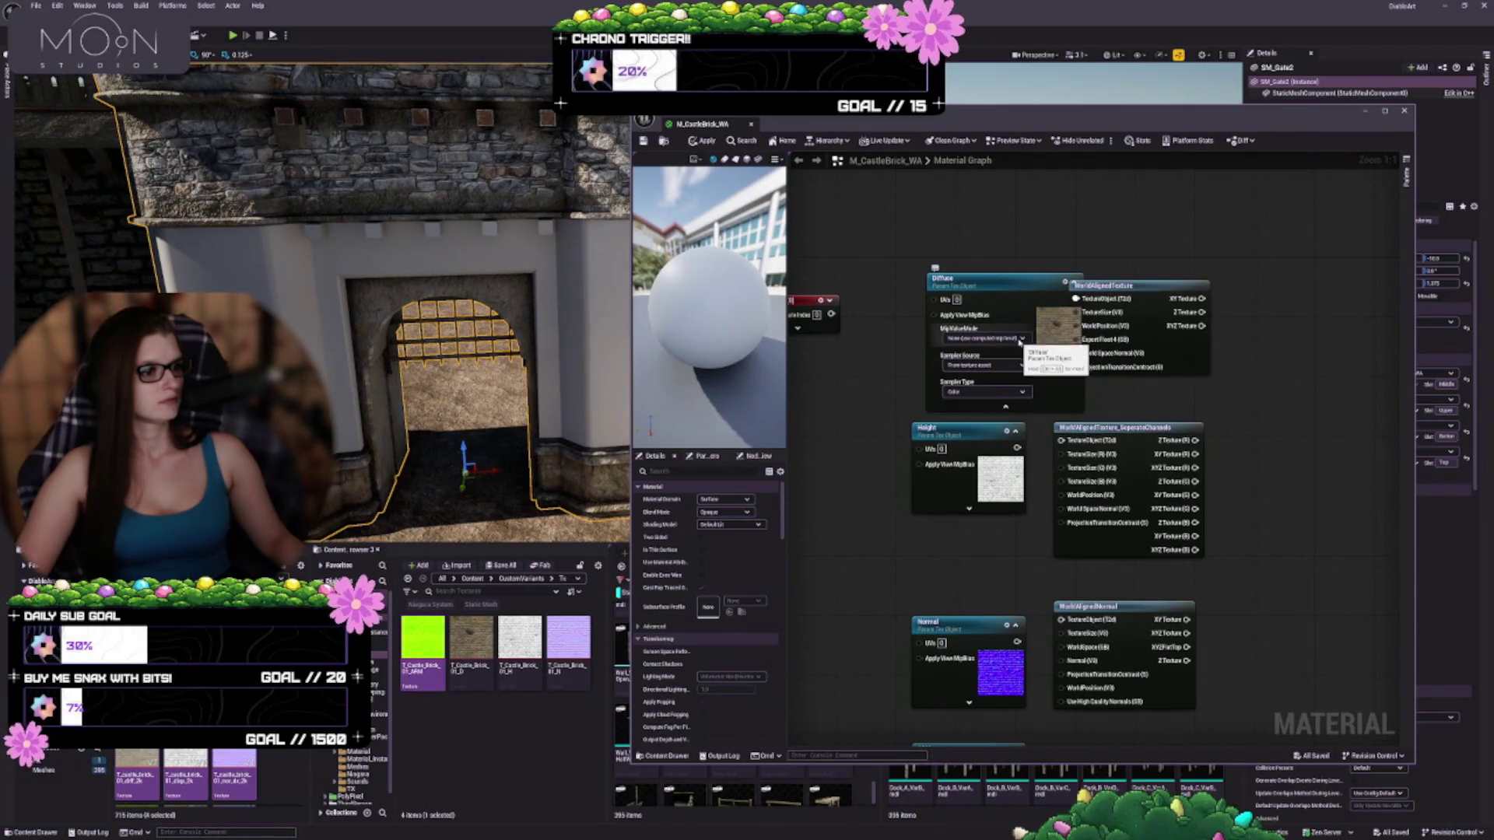
{"action": "left_click", "coordinate": [1016, 367]}
{"action": "left_click", "coordinate": [1003, 387]}
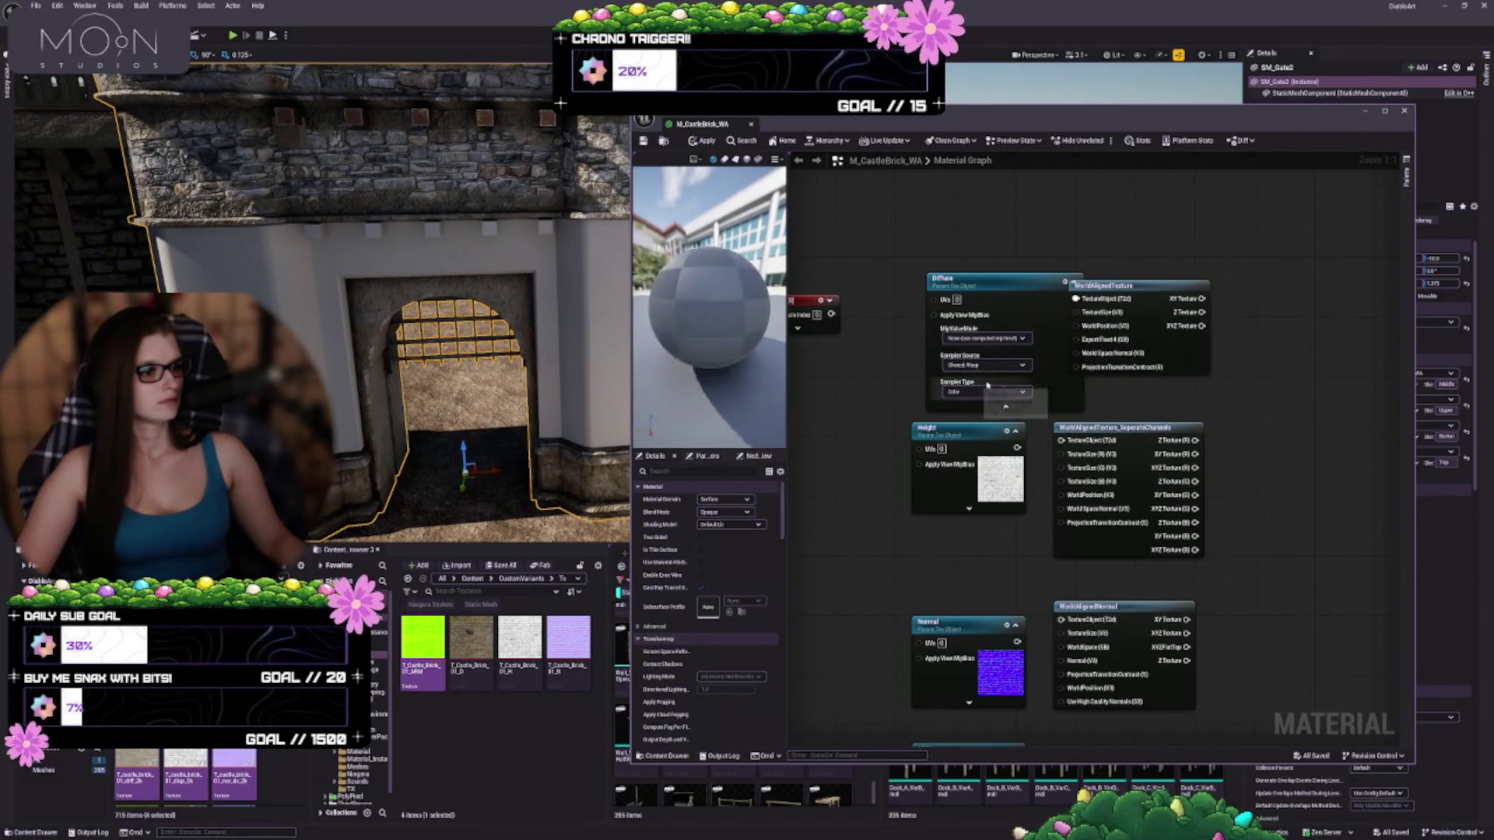
{"action": "left_click", "coordinate": [1008, 407]}
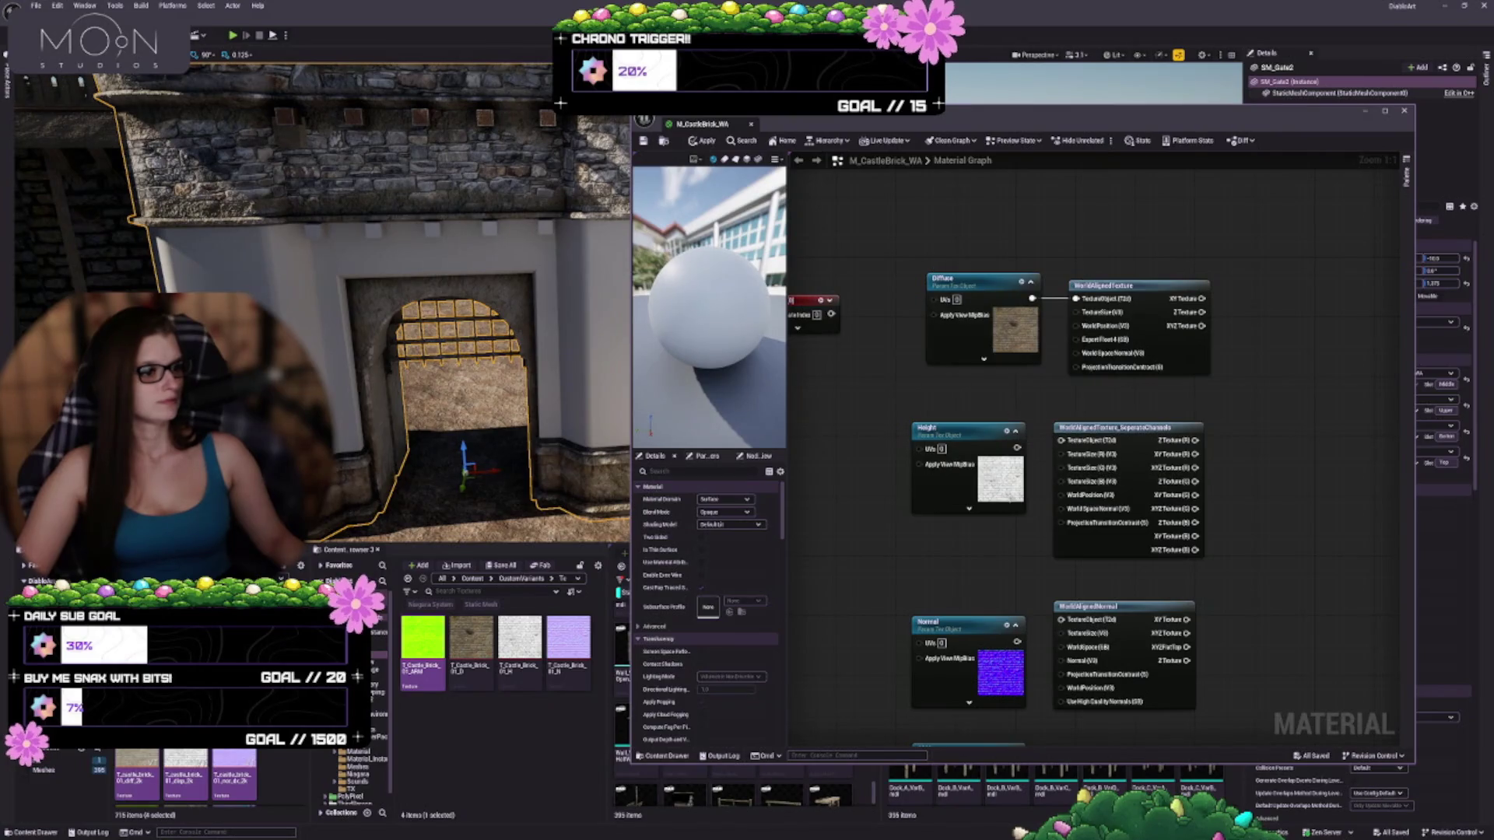
{"action": "left_click", "coordinate": [969, 510]}
{"action": "left_click", "coordinate": [963, 528]}
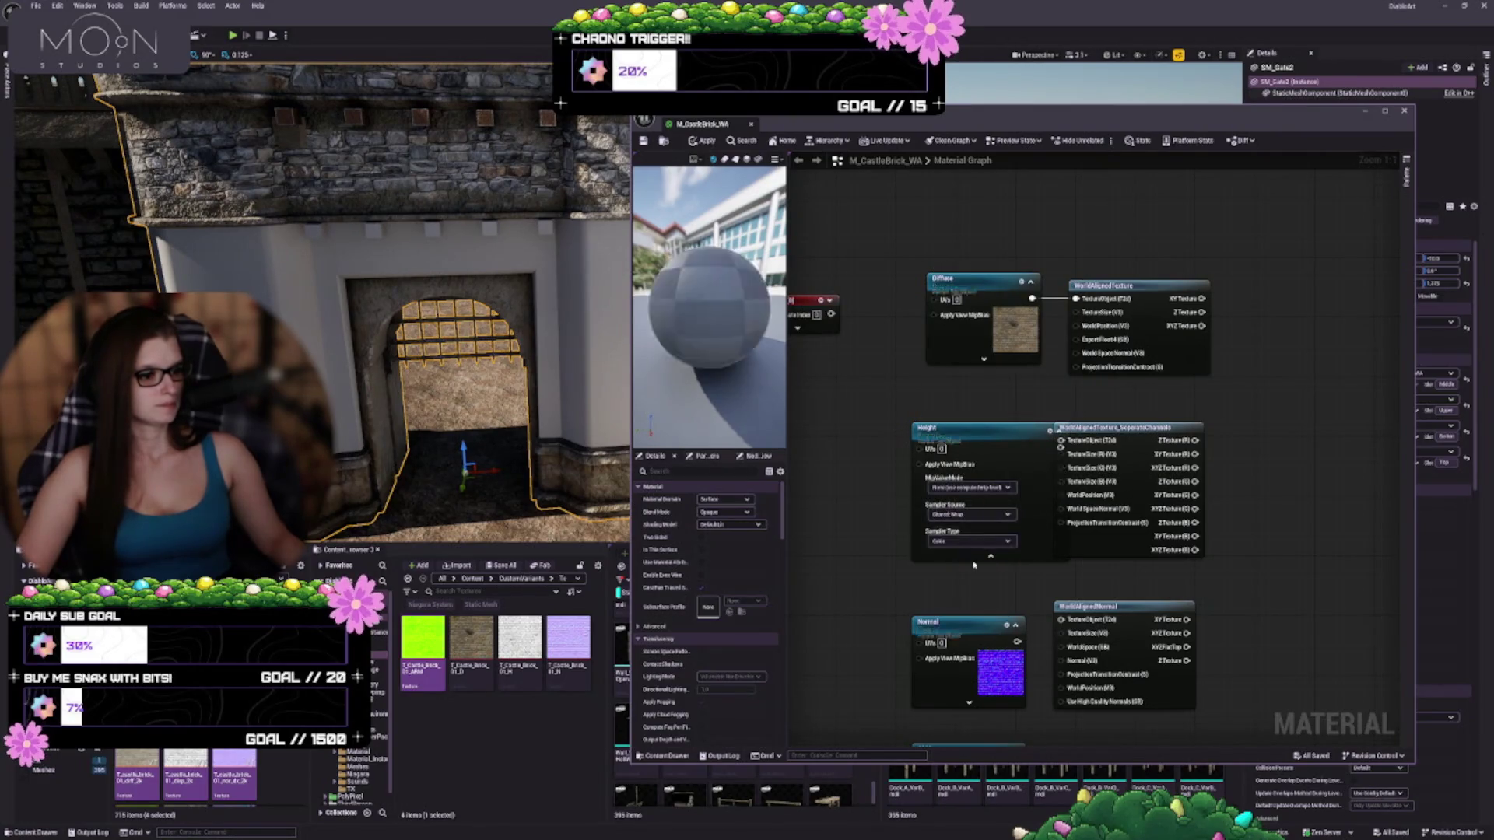
{"action": "left_click", "coordinate": [991, 556]}
Set the Normal sampler source to Shared: Wrap and its sampler type to Normal
{"action": "left_click", "coordinate": [961, 703]}
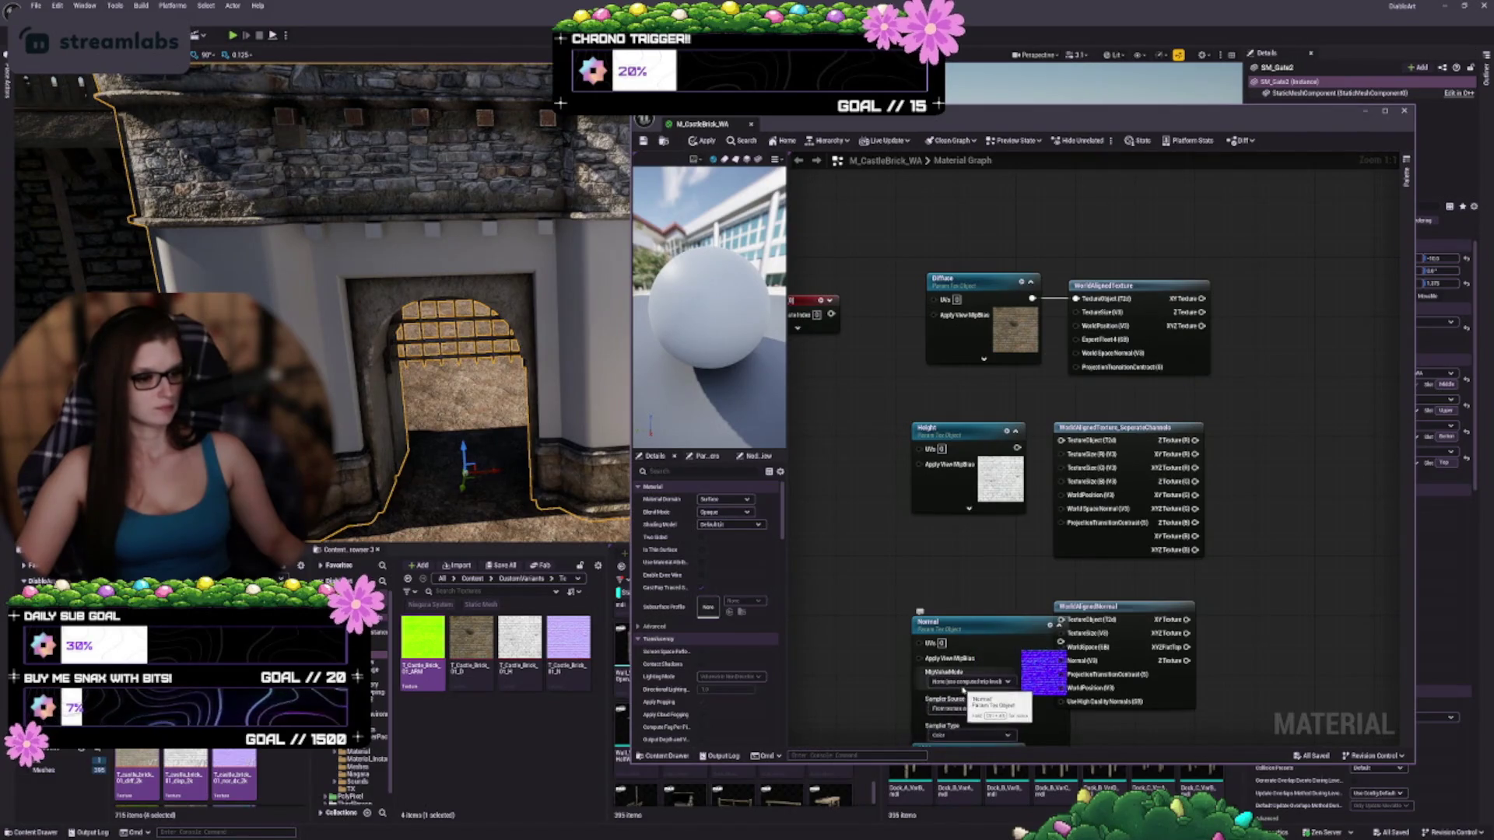
{"action": "left_click", "coordinate": [961, 709]}
{"action": "left_click", "coordinate": [963, 732]}
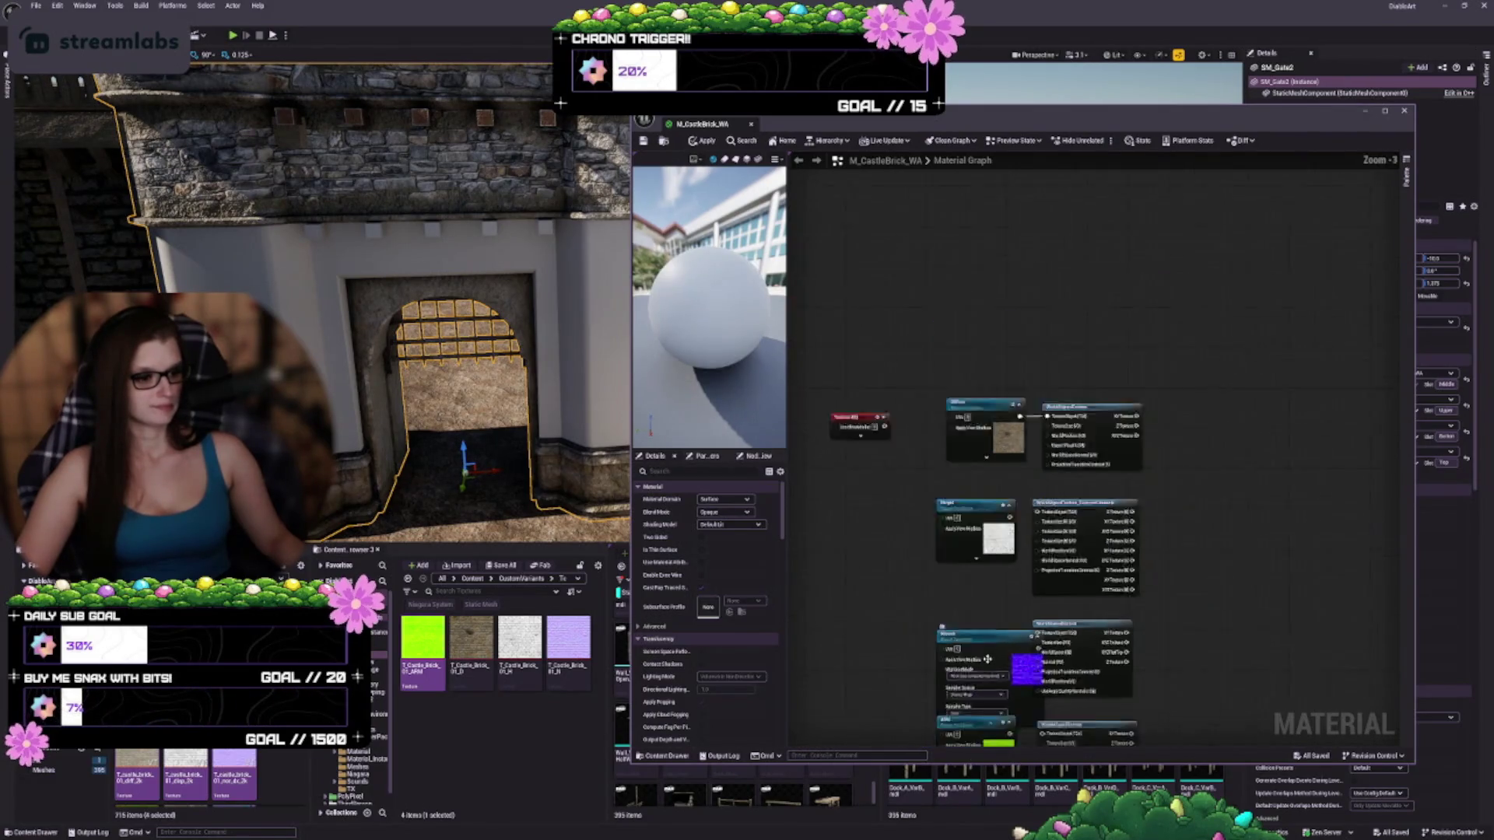
{"action": "scroll", "coordinate": [1011, 592], "scroll_direction": "down", "scroll_amount": 1}
{"action": "left_click_drag", "start_coordinate": [978, 527], "coordinate": [959, 514]}
{"action": "left_click", "coordinate": [938, 603]}
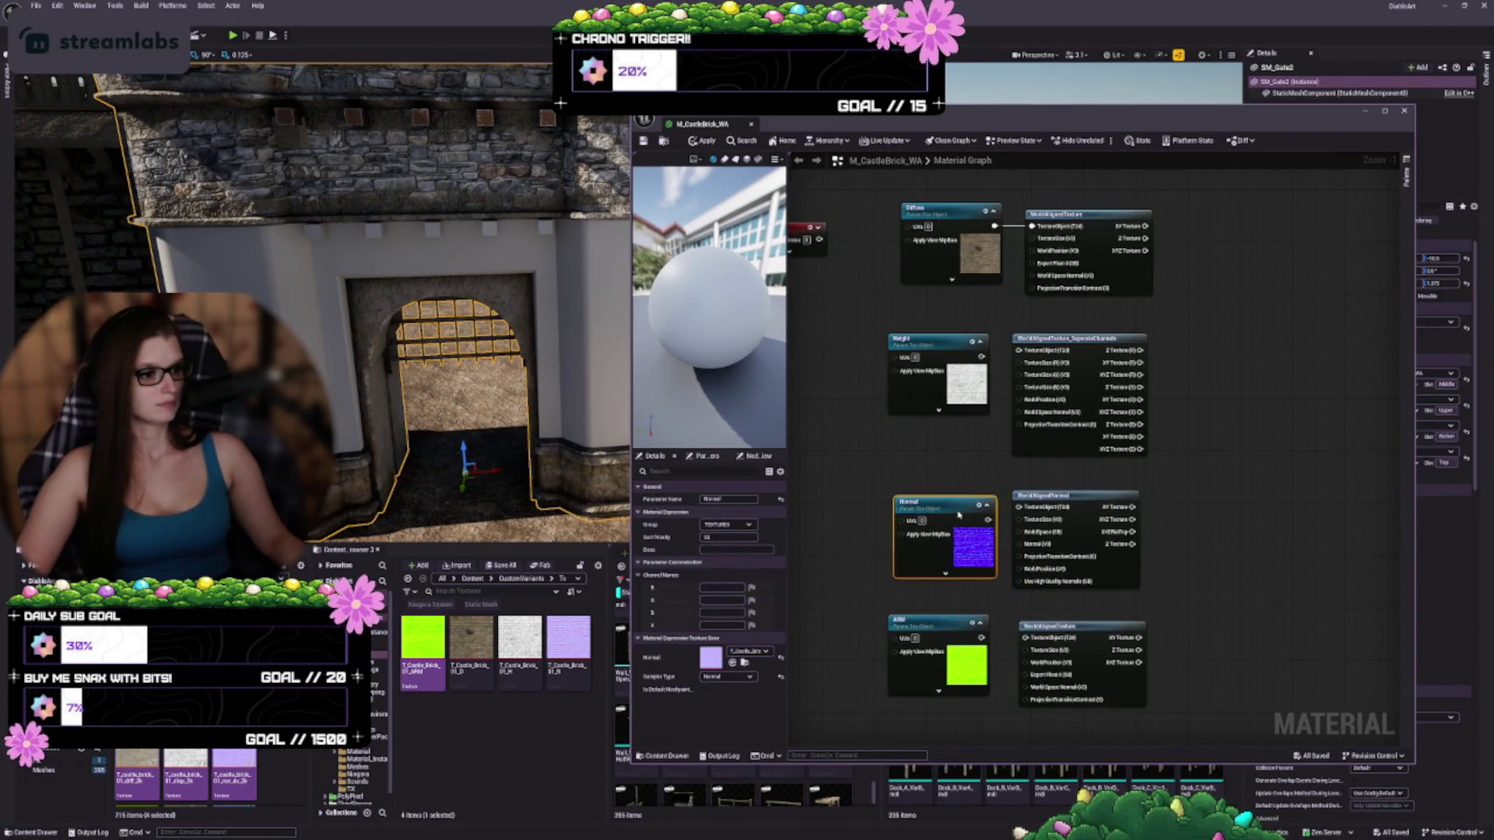
{"action": "left_click", "coordinate": [948, 574]}
{"action": "left_click", "coordinate": [931, 605]}
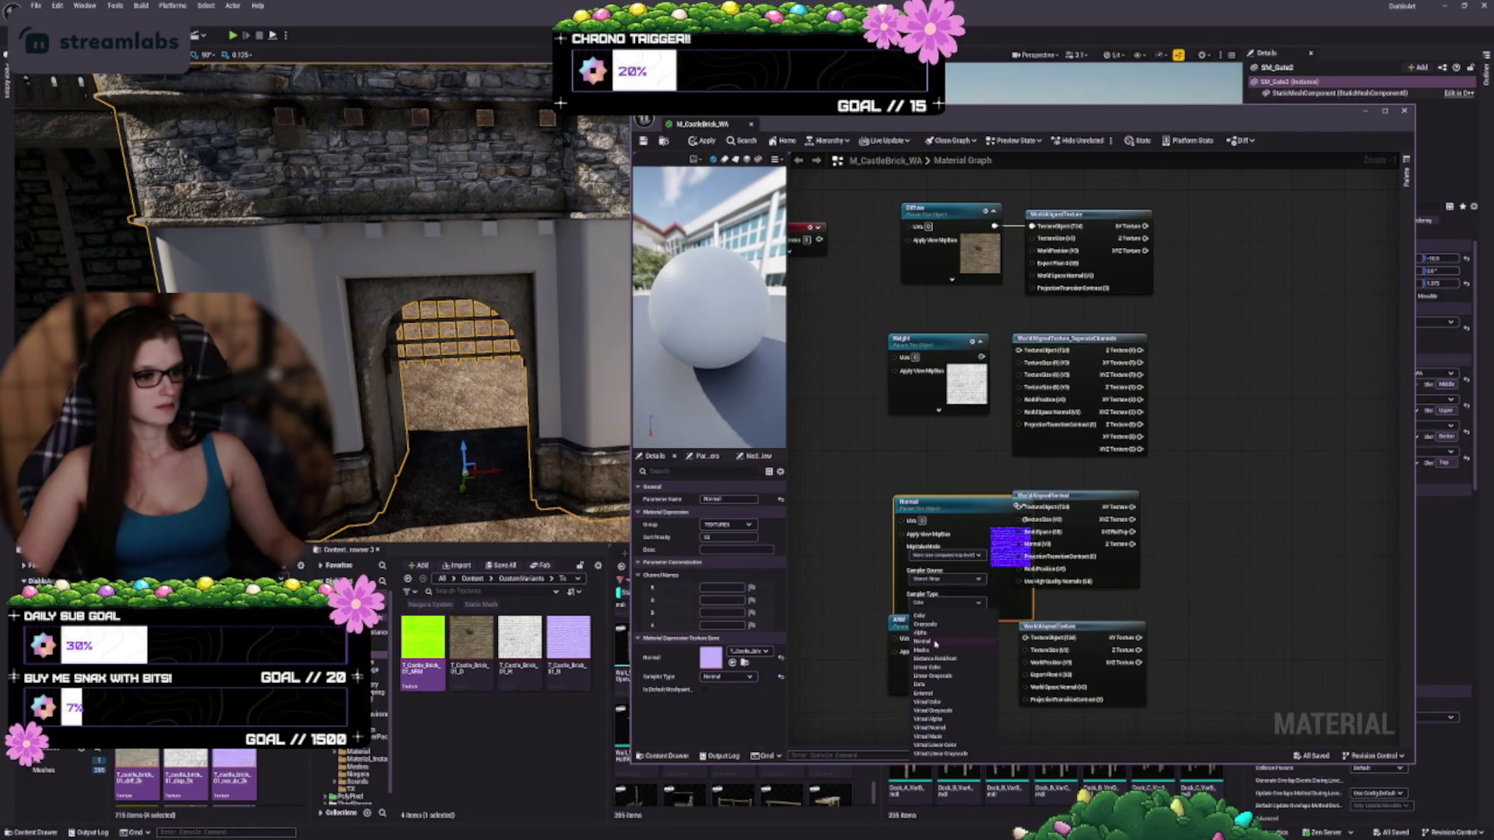
{"action": "left_click", "coordinate": [935, 641]}
{"action": "left_click", "coordinate": [946, 615]}
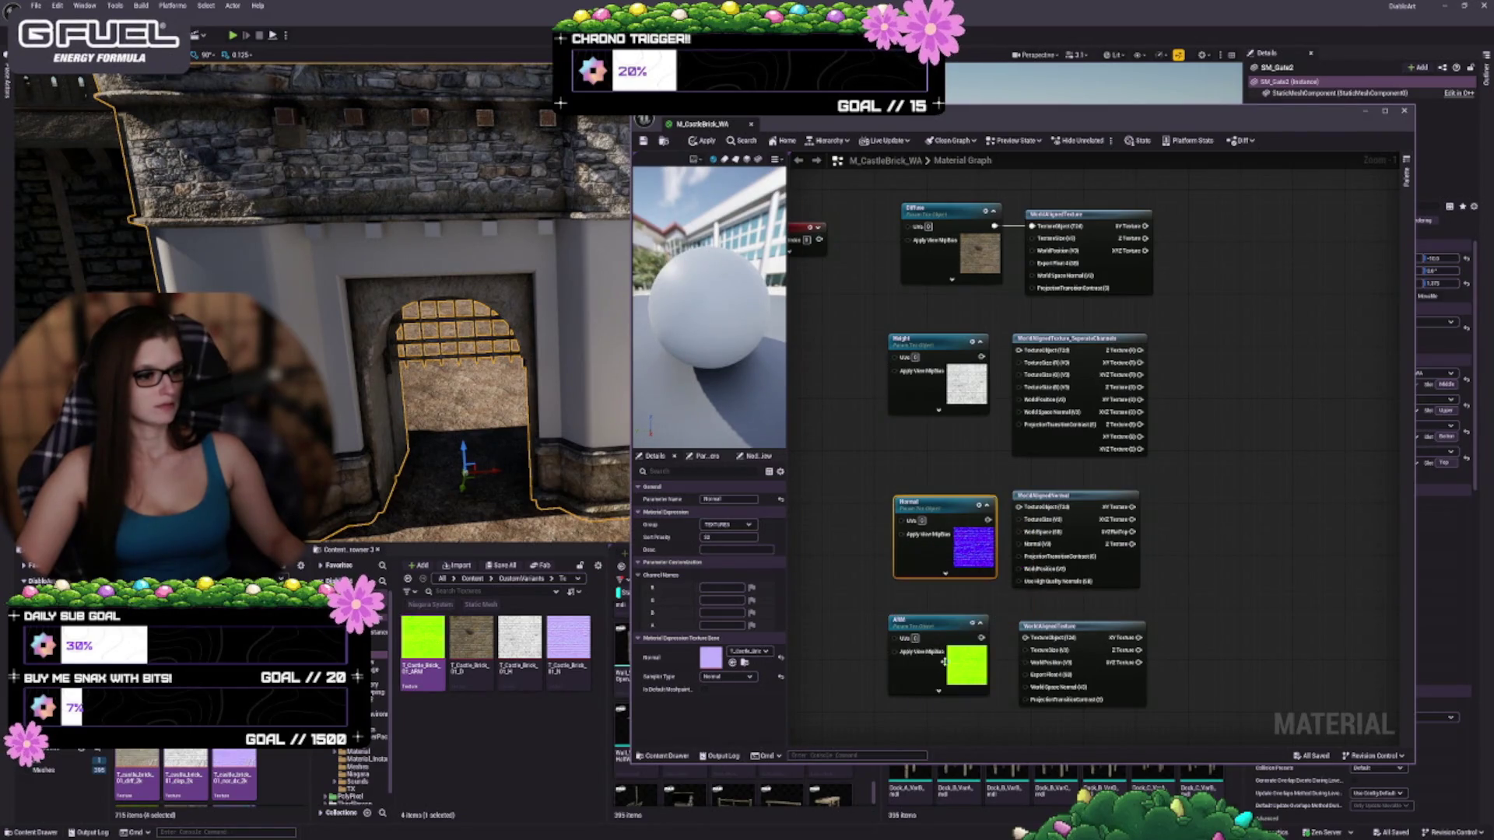
Set the ARM sampler source to Shared: Wrap and collapse its node
{"action": "left_click", "coordinate": [927, 625]}
{"action": "left_click", "coordinate": [938, 691]}
{"action": "left_click", "coordinate": [933, 697]}
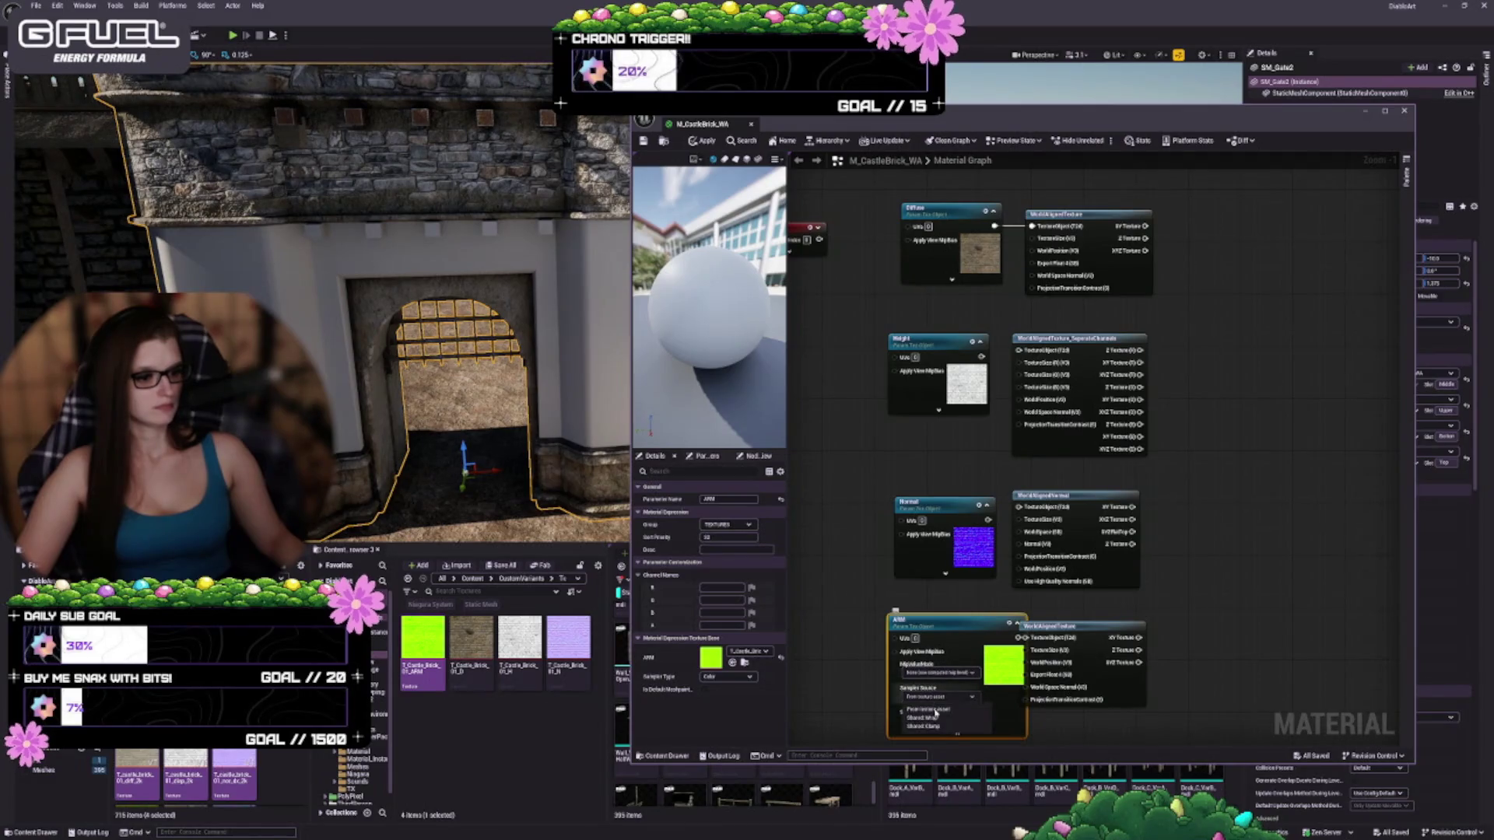
{"action": "left_click", "coordinate": [942, 719]}
{"action": "left_click", "coordinate": [950, 735]}
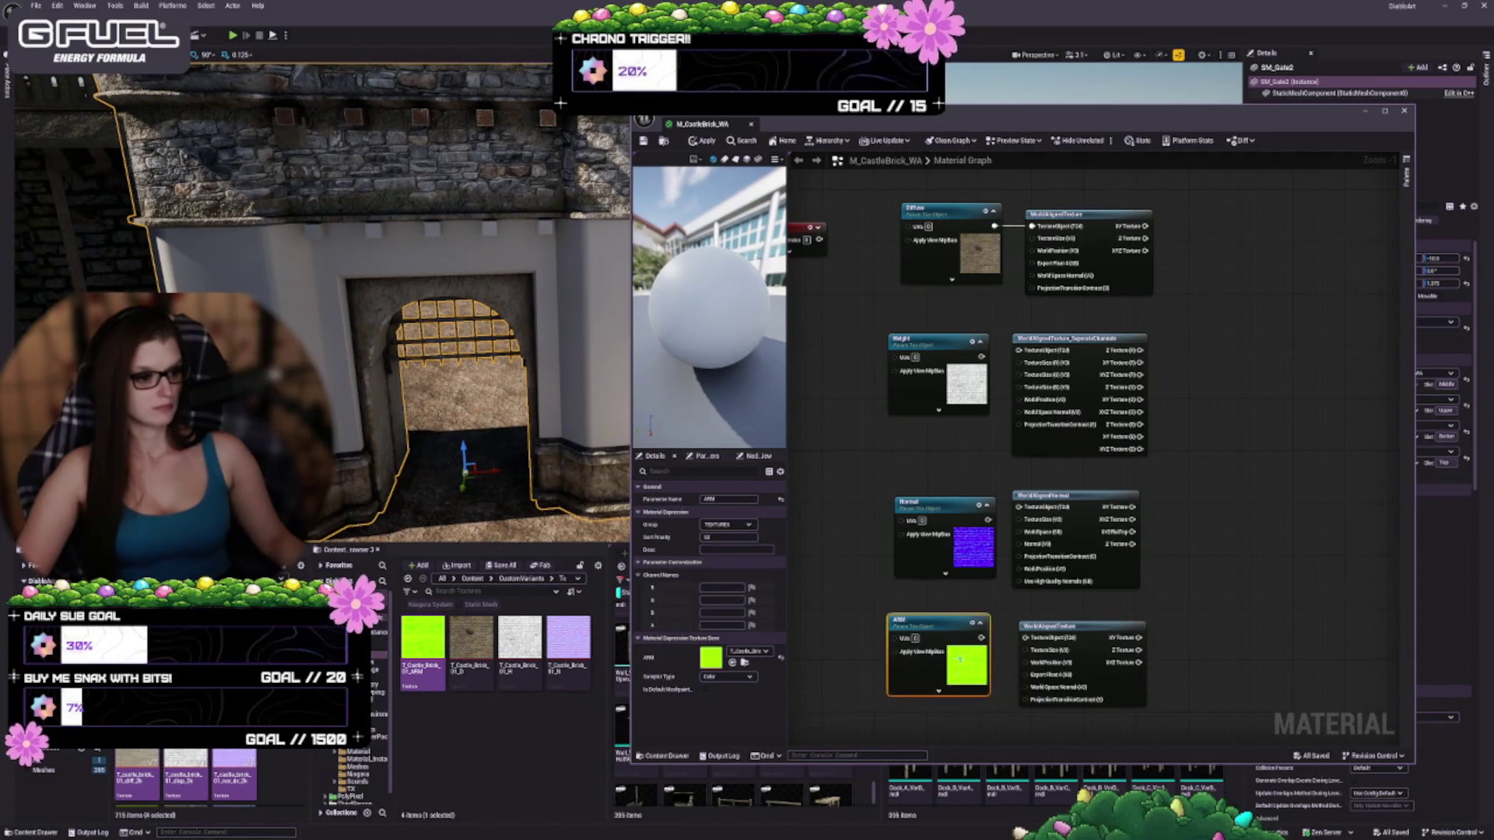
{"action": "mouse_move", "coordinate": [950, 638]}
{"action": "left_mouse_down"}
{"action": "mouse_move", "coordinate": [962, 651]}
{"action": "mouse_move", "coordinate": [939, 626]}
{"action": "left_mouse_up"}
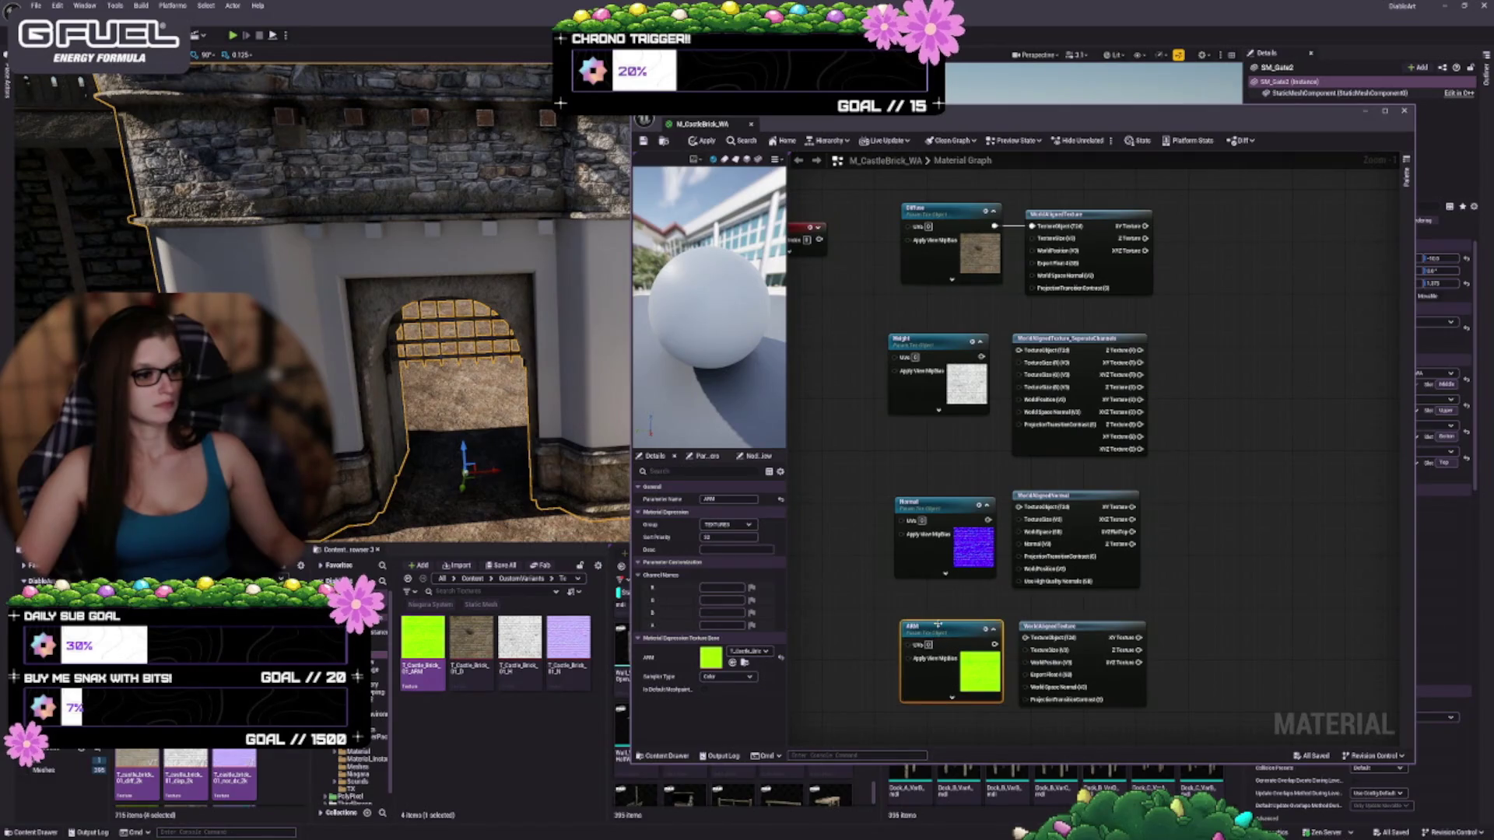
{"action": "left_click", "coordinate": [945, 457]}
{"action": "left_click", "coordinate": [924, 416]}
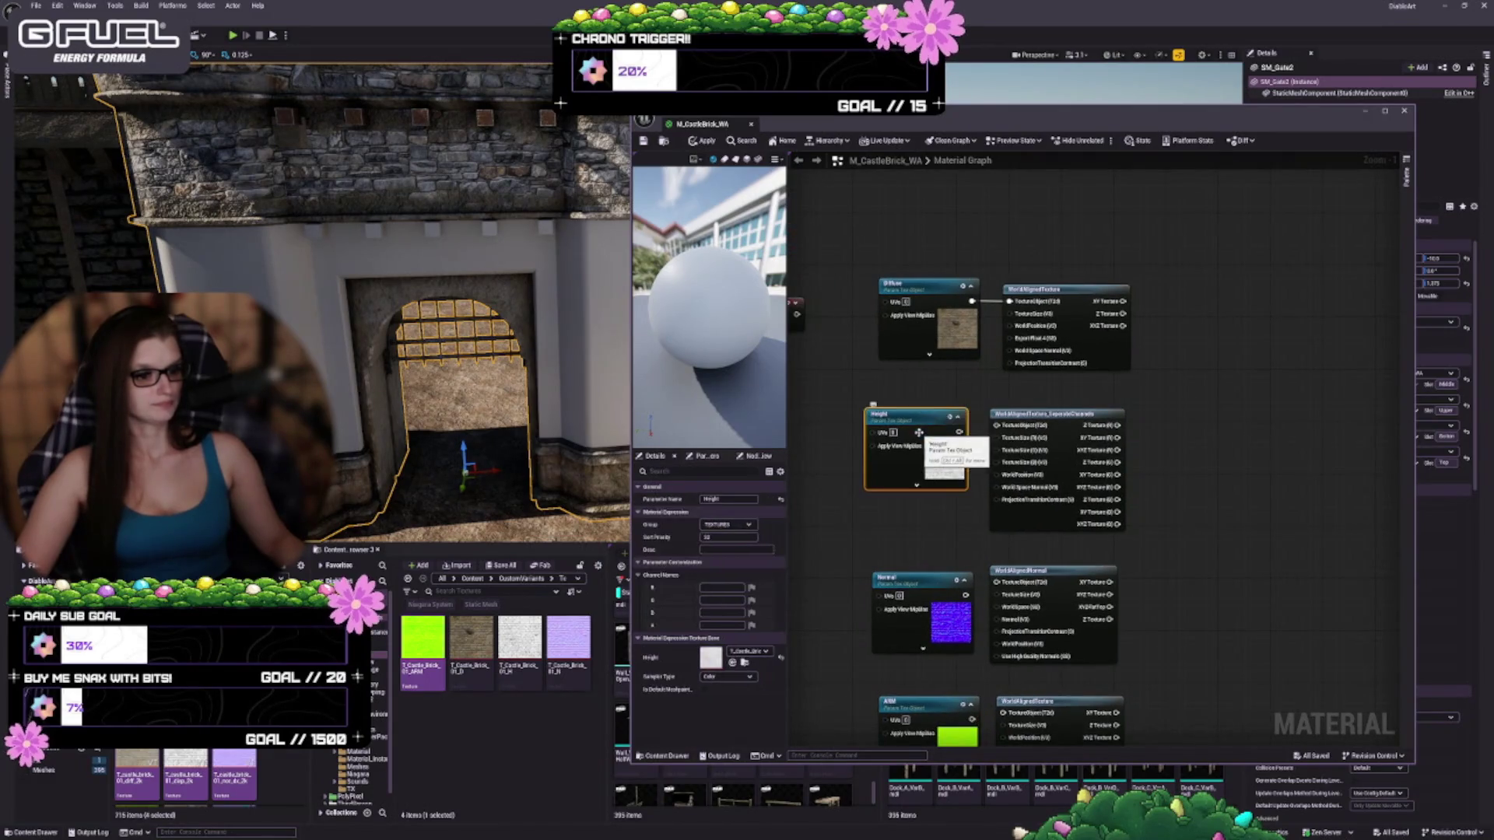
{"action": "scroll", "coordinate": [919, 415], "scroll_direction": "up", "scroll_amount": 1}
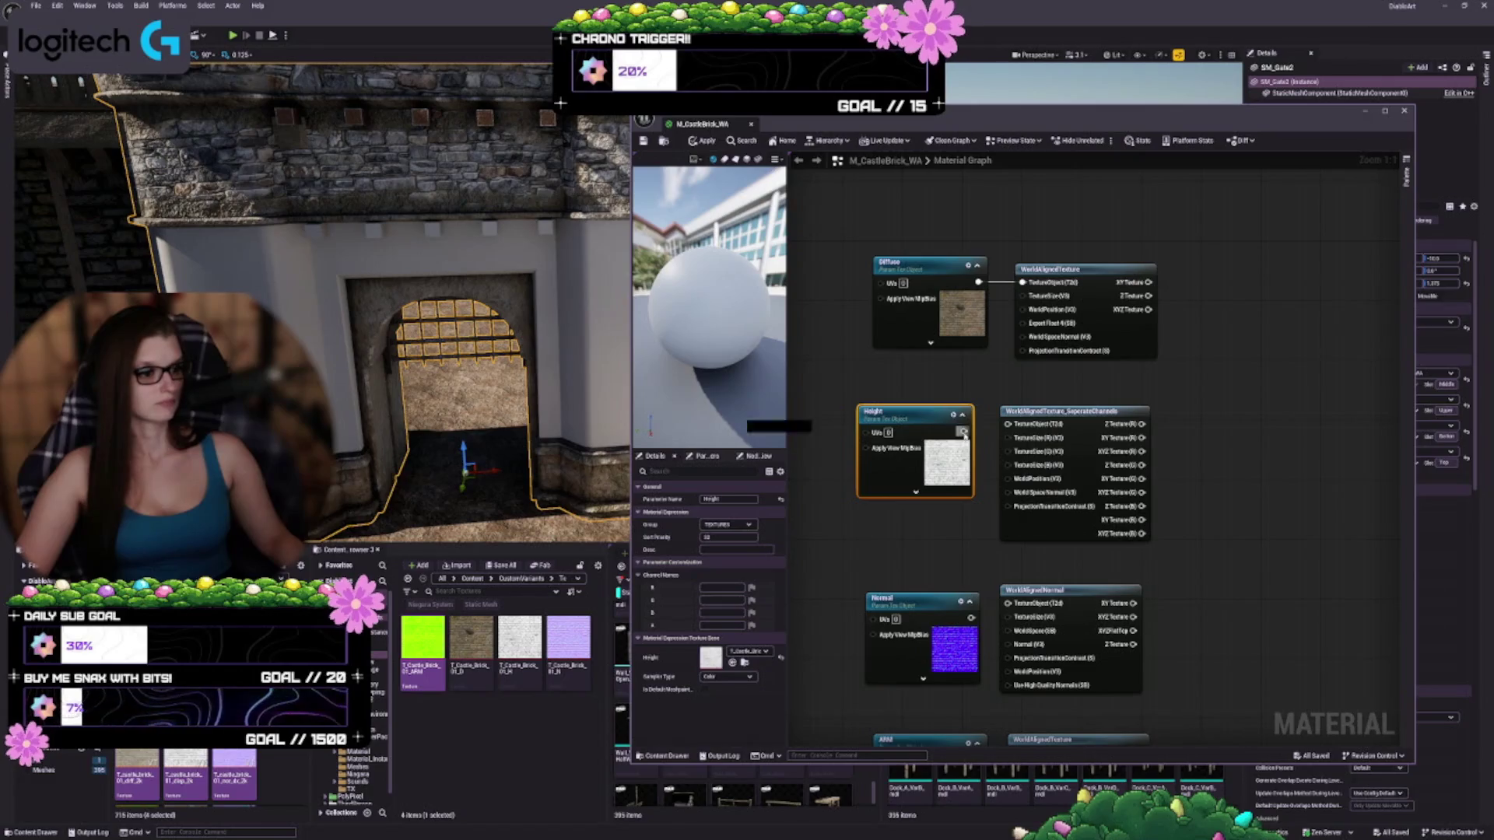
{"action": "left_click_drag", "start_coordinate": [964, 431], "coordinate": [1008, 425]}
{"action": "scroll", "coordinate": [1008, 424], "scroll_direction": "down", "scroll_amount": 3}
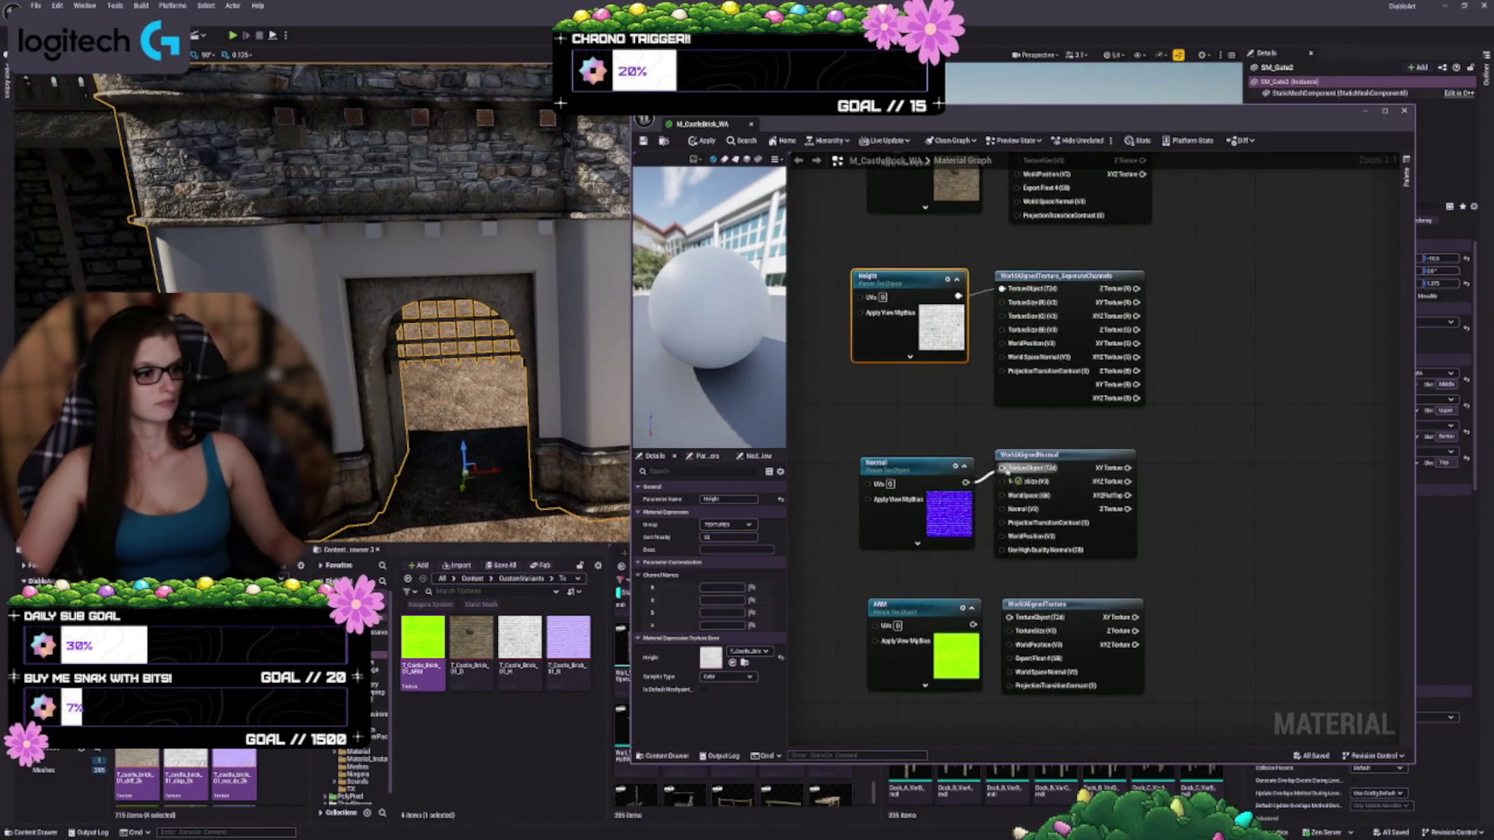
{"action": "left_click", "coordinate": [911, 359]}
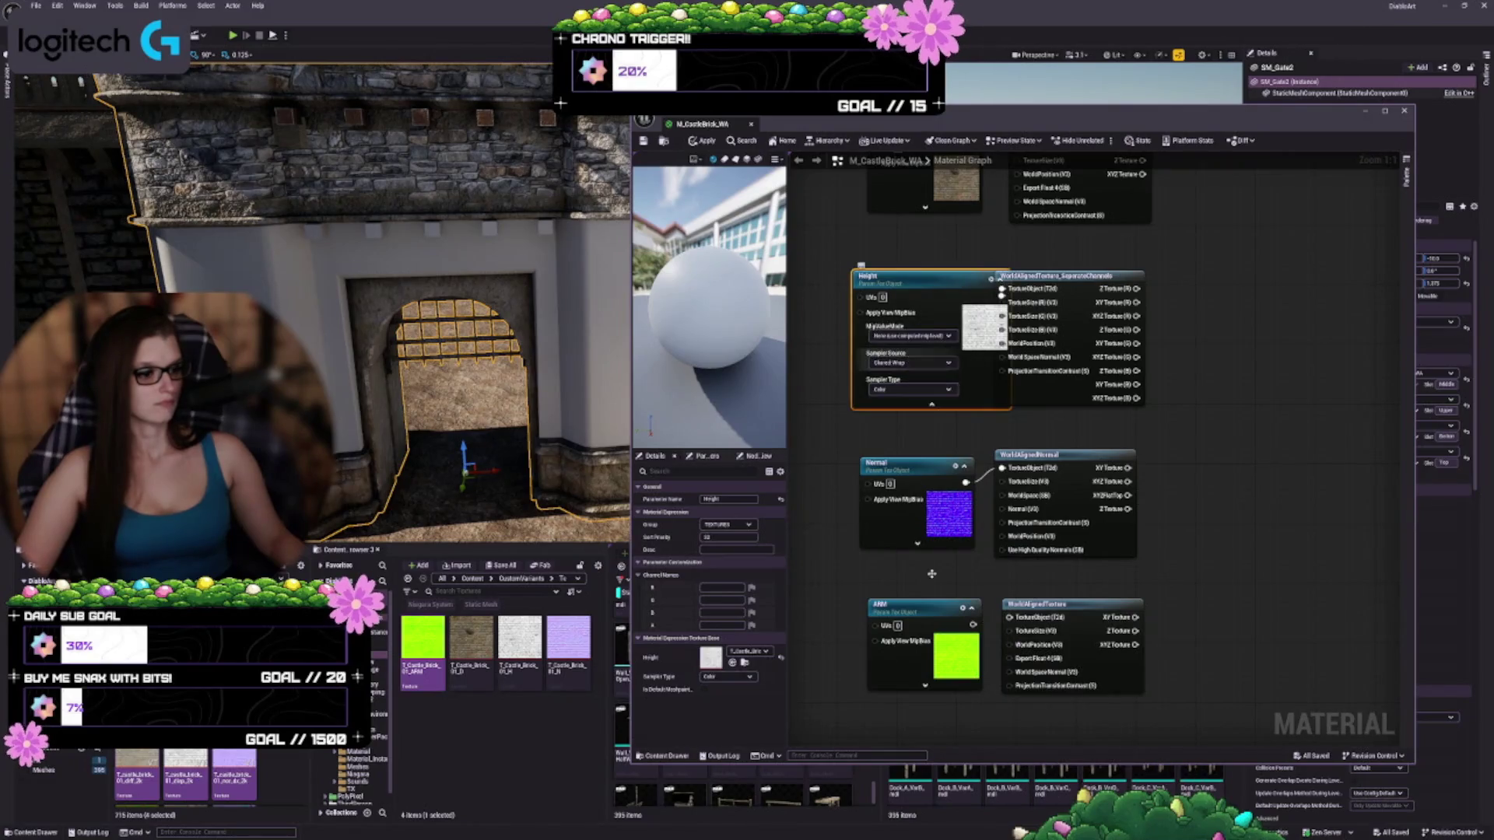
{"action": "left_click", "coordinate": [917, 390]}
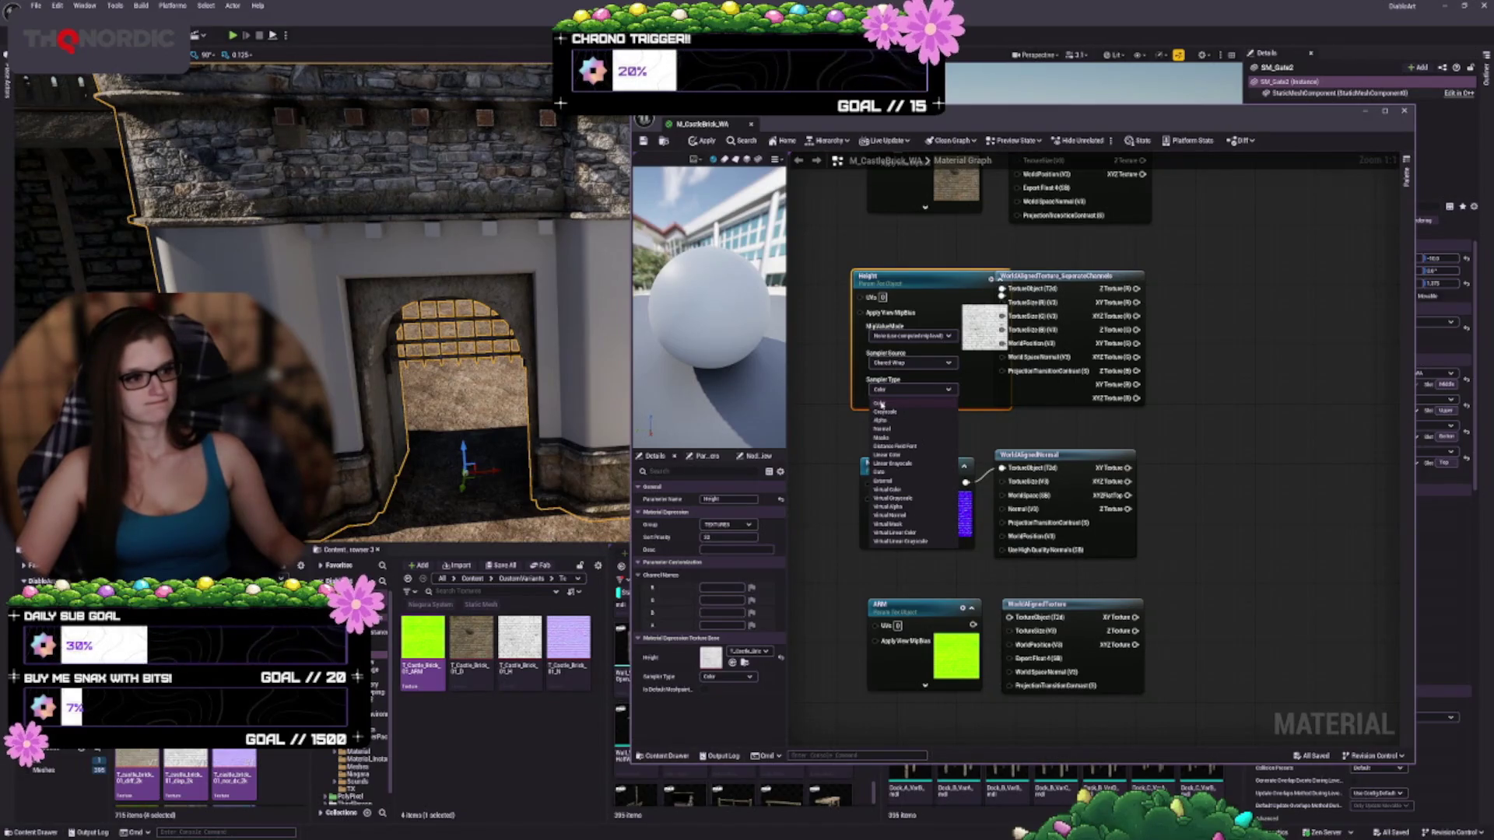
{"action": "left_click", "coordinate": [881, 404]}
{"action": "left_click", "coordinate": [933, 424]}
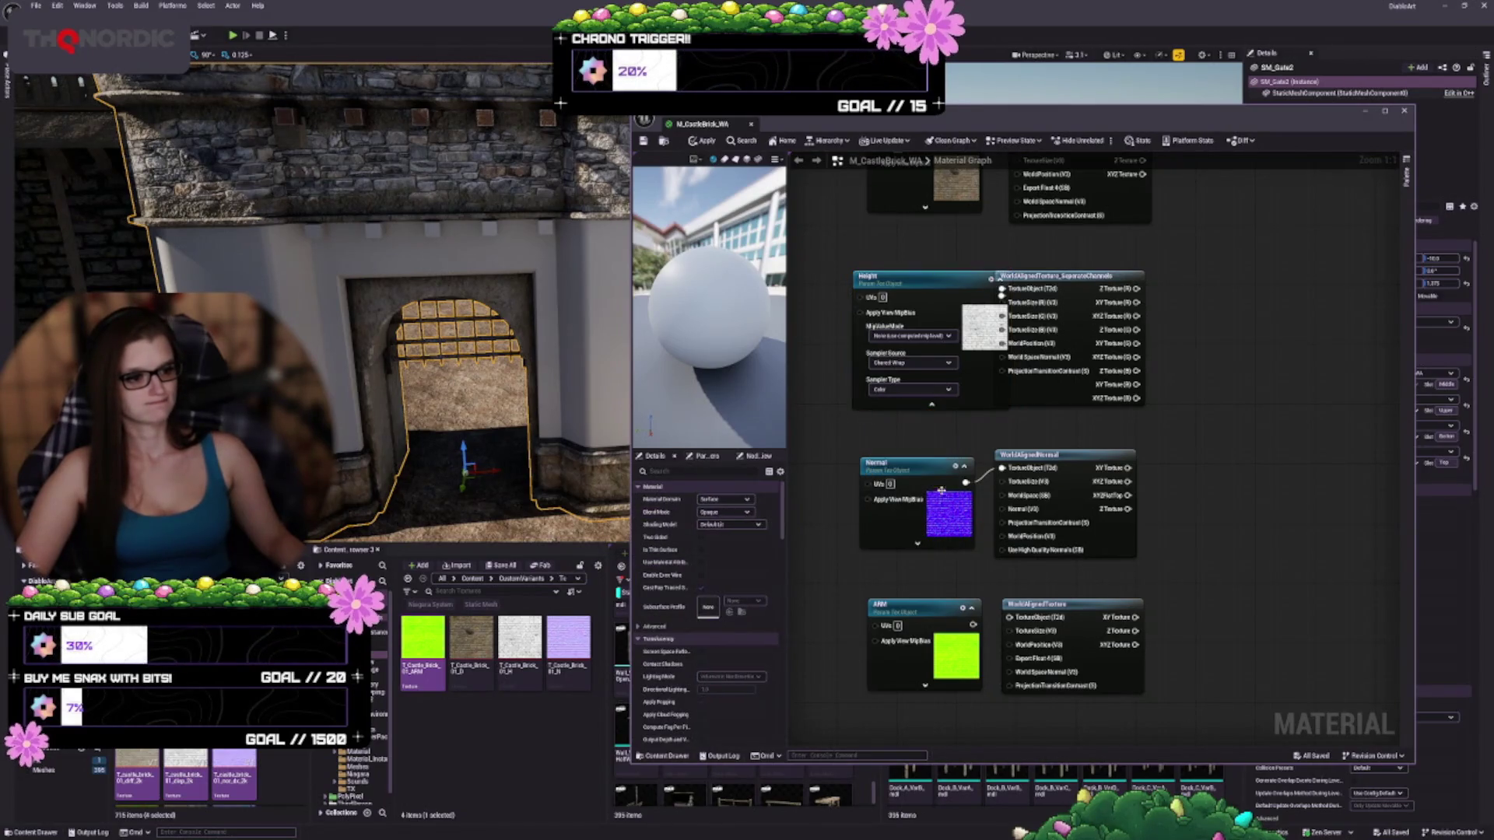
{"action": "left_click", "coordinate": [940, 405]}
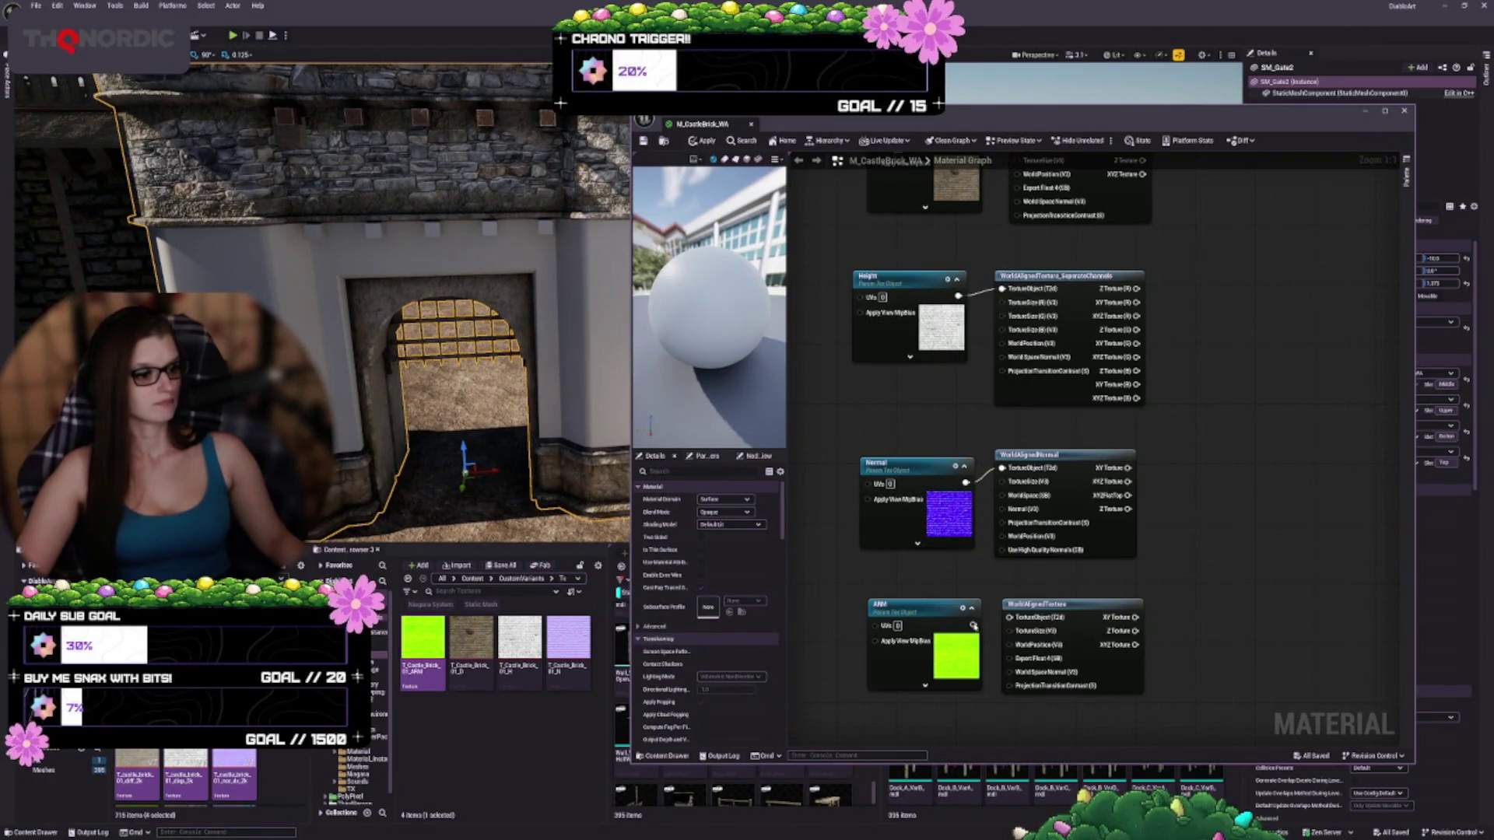
{"action": "mouse_move", "coordinate": [1188, 462]}
{"action": "left_mouse_down"}
{"action": "mouse_move", "coordinate": [1222, 631]}
{"action": "mouse_move", "coordinate": [1218, 544]}
{"action": "left_mouse_up"}
{"action": "left_click_drag", "start_coordinate": [932, 488], "coordinate": [1048, 488]}
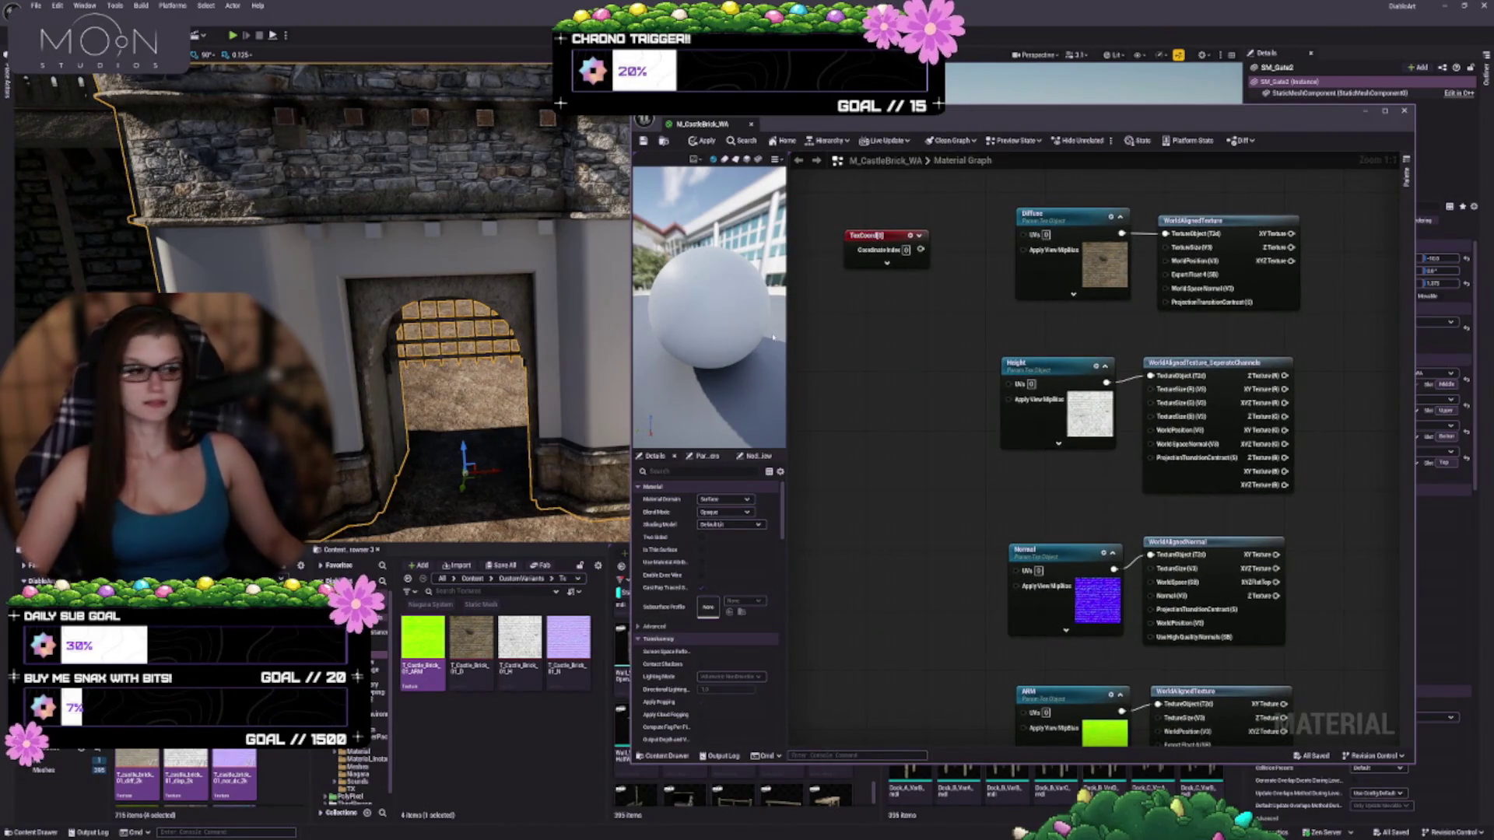
Move the material output node near the textures and wire Diffuse's XYZ Texture output into Base Color
{"action": "left_click_drag", "start_coordinate": [1294, 400], "coordinate": [1204, 357]}
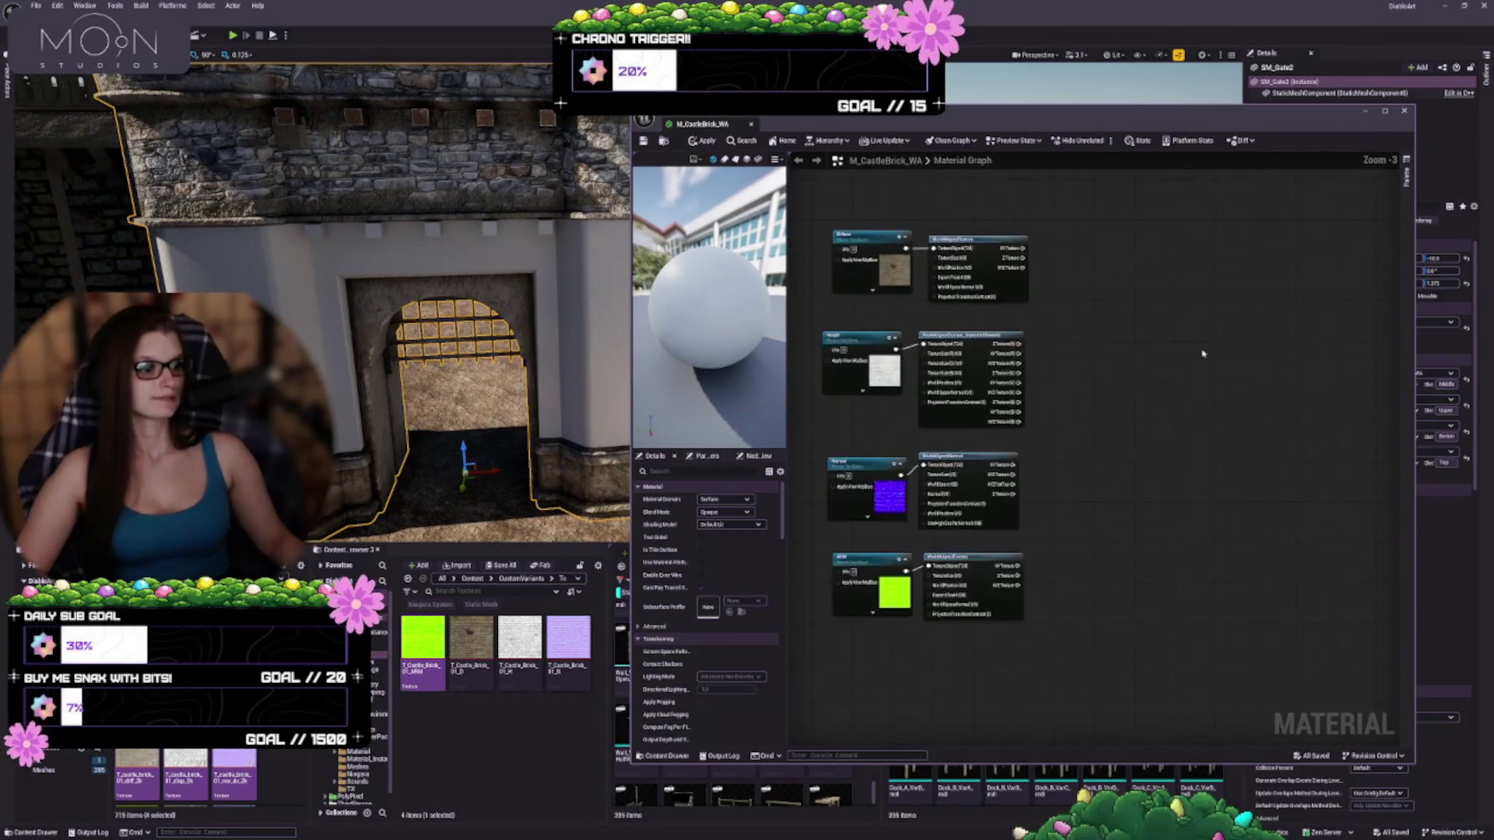
{"action": "scroll", "coordinate": [1427, 366], "scroll_direction": "down", "scroll_amount": 3}
{"action": "mouse_move", "coordinate": [1389, 328]}
{"action": "left_mouse_down"}
{"action": "mouse_move", "coordinate": [1230, 354]}
{"action": "mouse_move", "coordinate": [1000, 348]}
{"action": "left_mouse_up"}
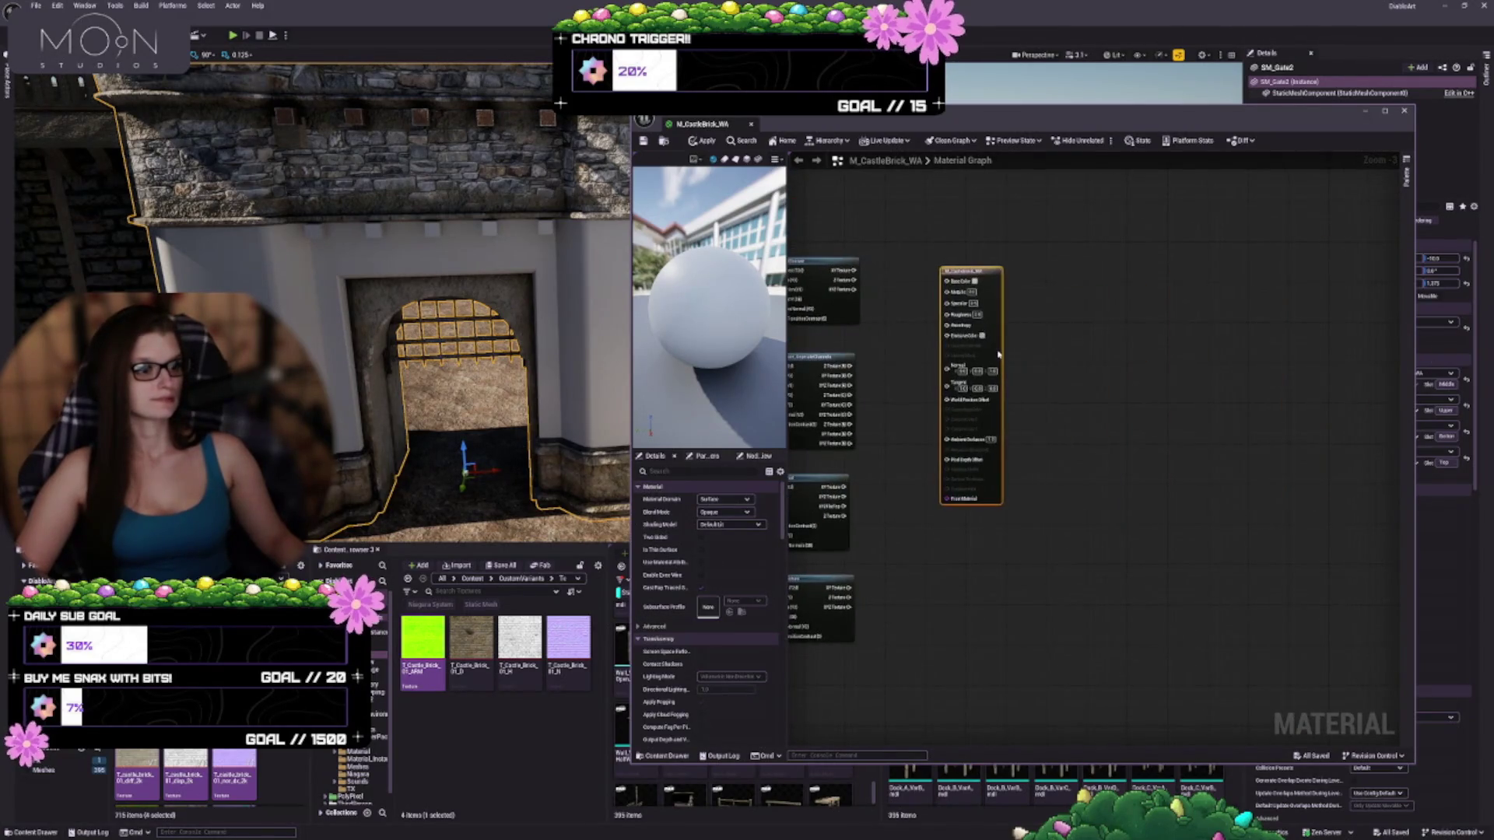
{"action": "scroll", "coordinate": [925, 397], "scroll_direction": "up", "scroll_amount": 3}
{"action": "scroll", "coordinate": [925, 397], "scroll_direction": "up", "scroll_amount": 5}
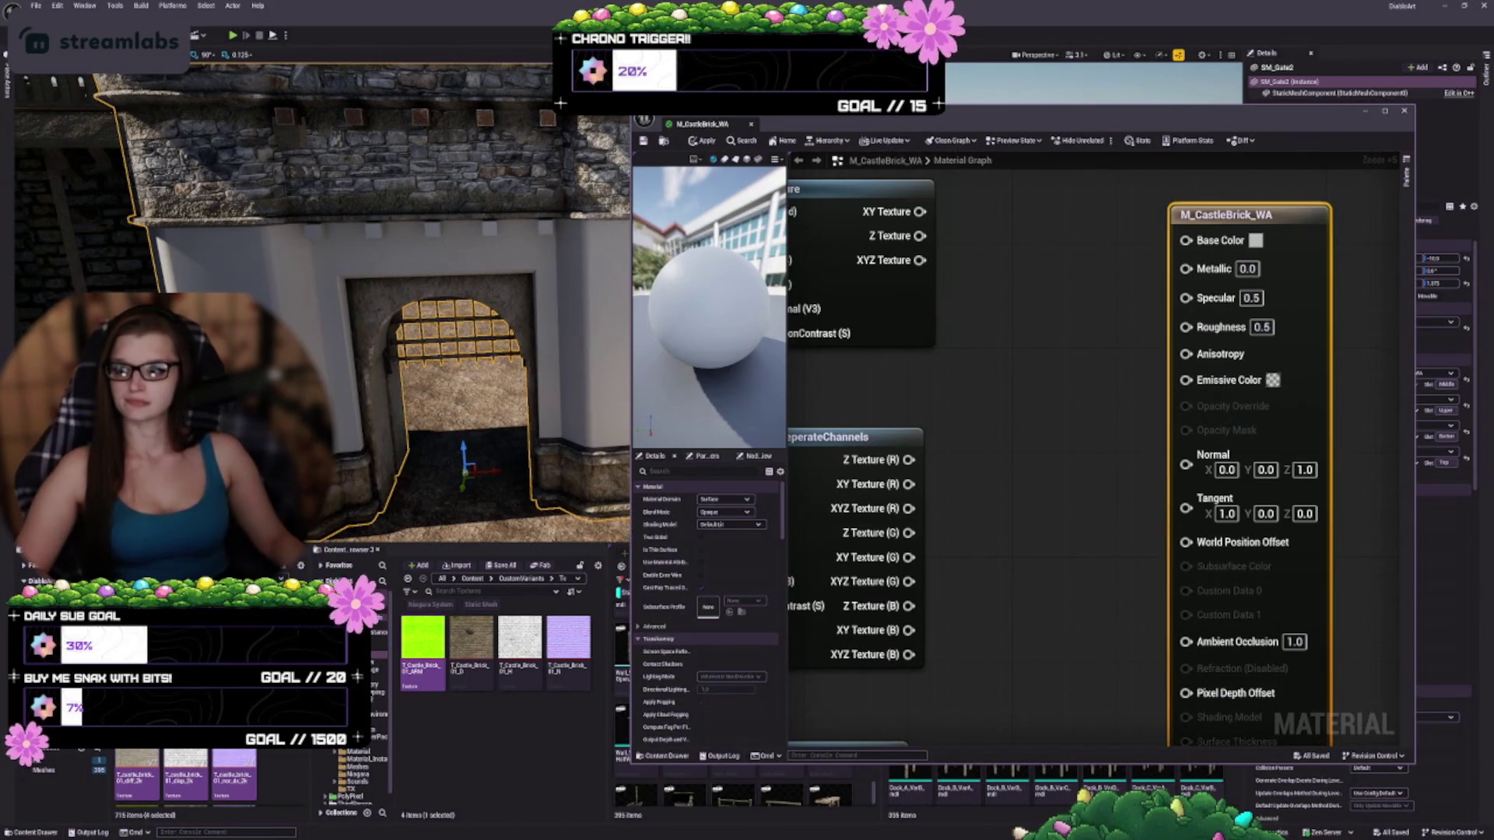
{"action": "left_click_drag", "start_coordinate": [931, 268], "coordinate": [1186, 240]}
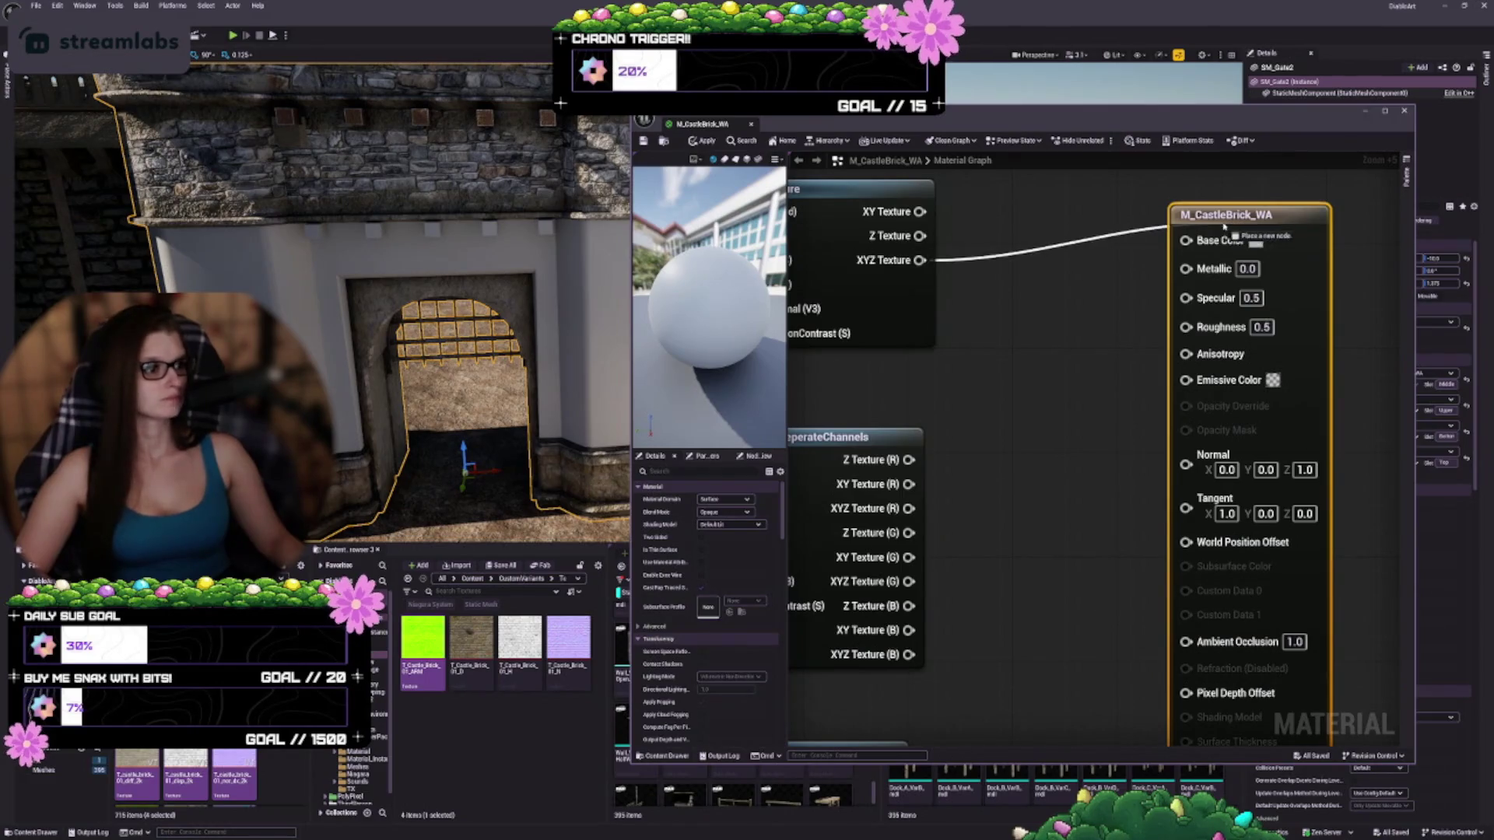
{"action": "scroll", "coordinate": [1194, 321], "scroll_direction": "down", "scroll_amount": 4}
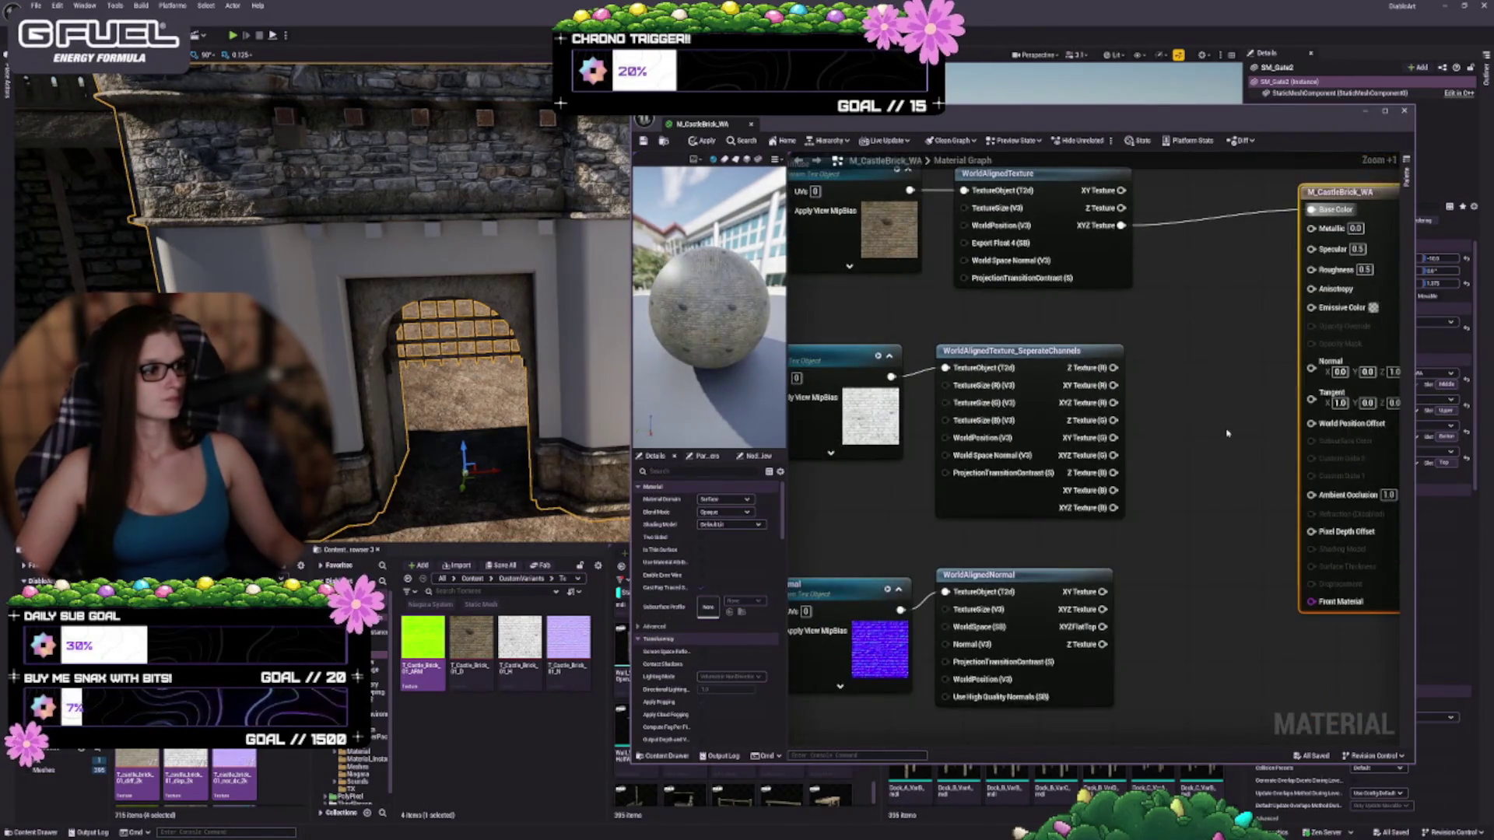
{"action": "mouse_move", "coordinate": [1189, 339]}
{"action": "left_mouse_down"}
{"action": "mouse_move", "coordinate": [1306, 306]}
{"action": "mouse_move", "coordinate": [1203, 379]}
{"action": "left_mouse_up"}
{"action": "left_click_drag", "start_coordinate": [1196, 585], "coordinate": [1089, 450]}
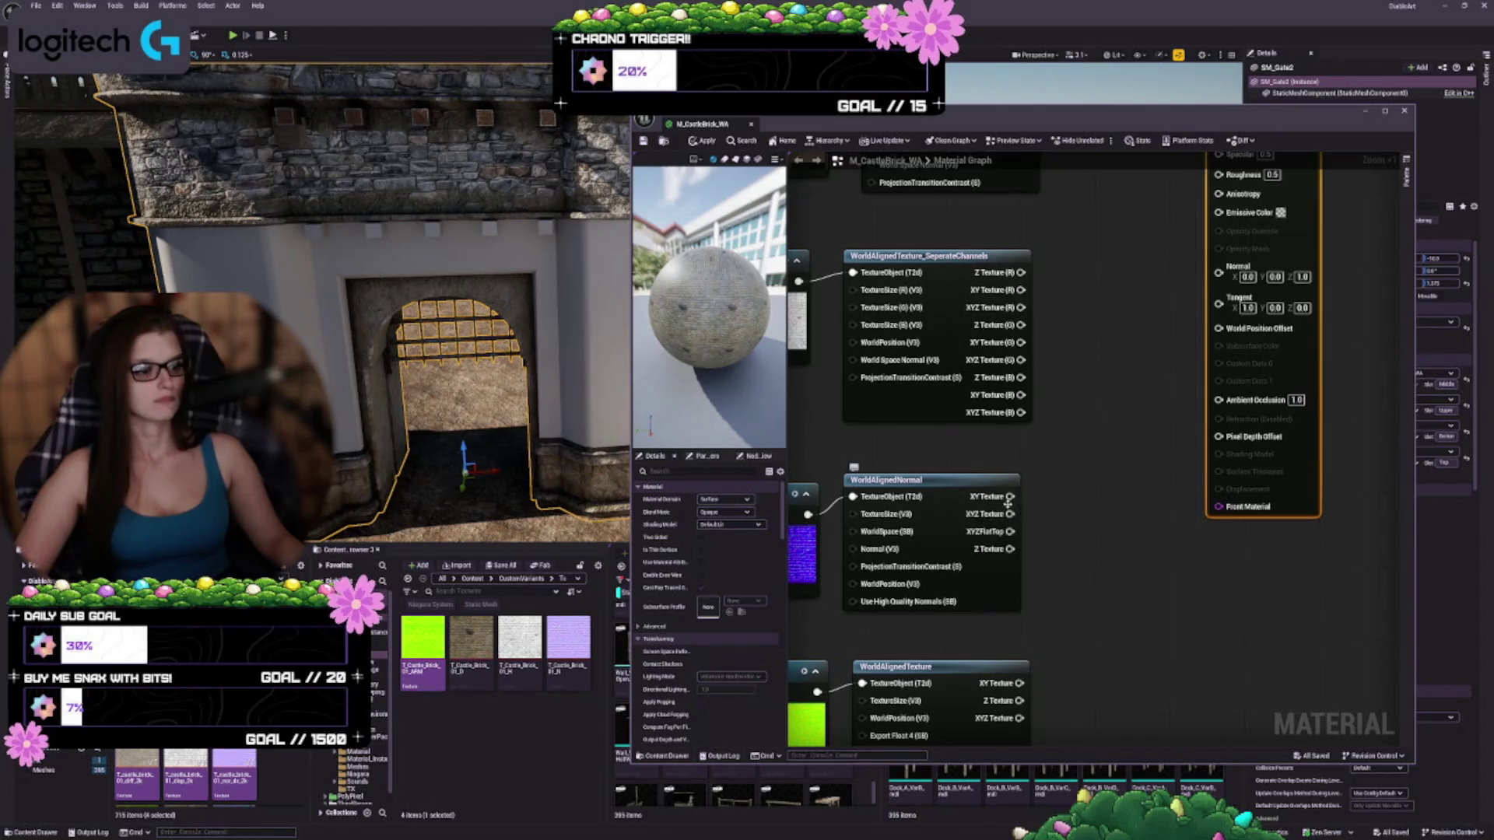
{"action": "mouse_move", "coordinate": [1018, 562]}
{"action": "left_mouse_down"}
{"action": "mouse_move", "coordinate": [1229, 494]}
{"action": "mouse_move", "coordinate": [1017, 540]}
{"action": "mouse_move", "coordinate": [1153, 506]}
{"action": "left_mouse_up"}
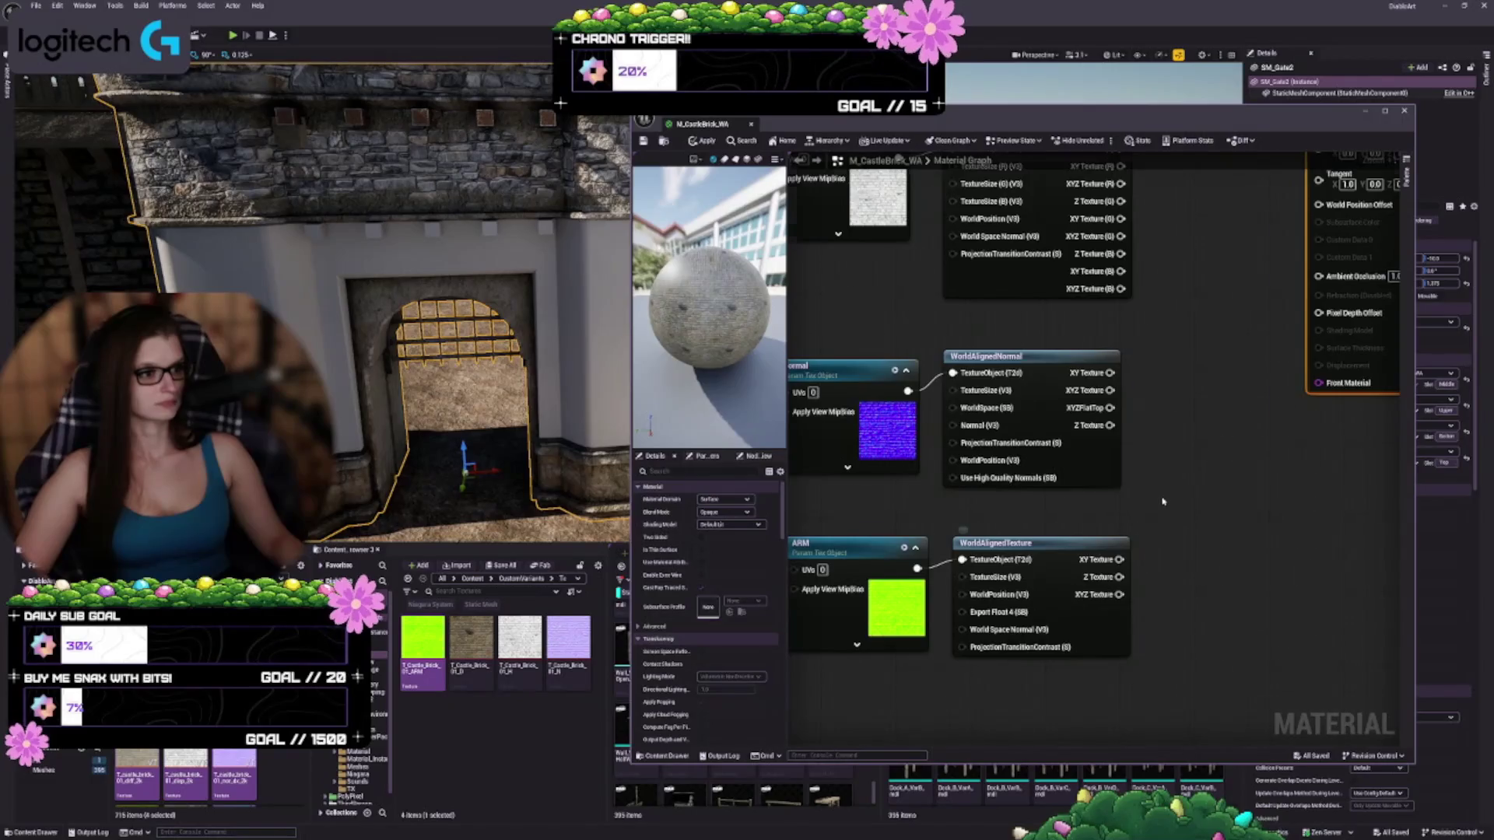
{"action": "scroll", "coordinate": [1139, 585], "scroll_direction": "down", "scroll_amount": 1}
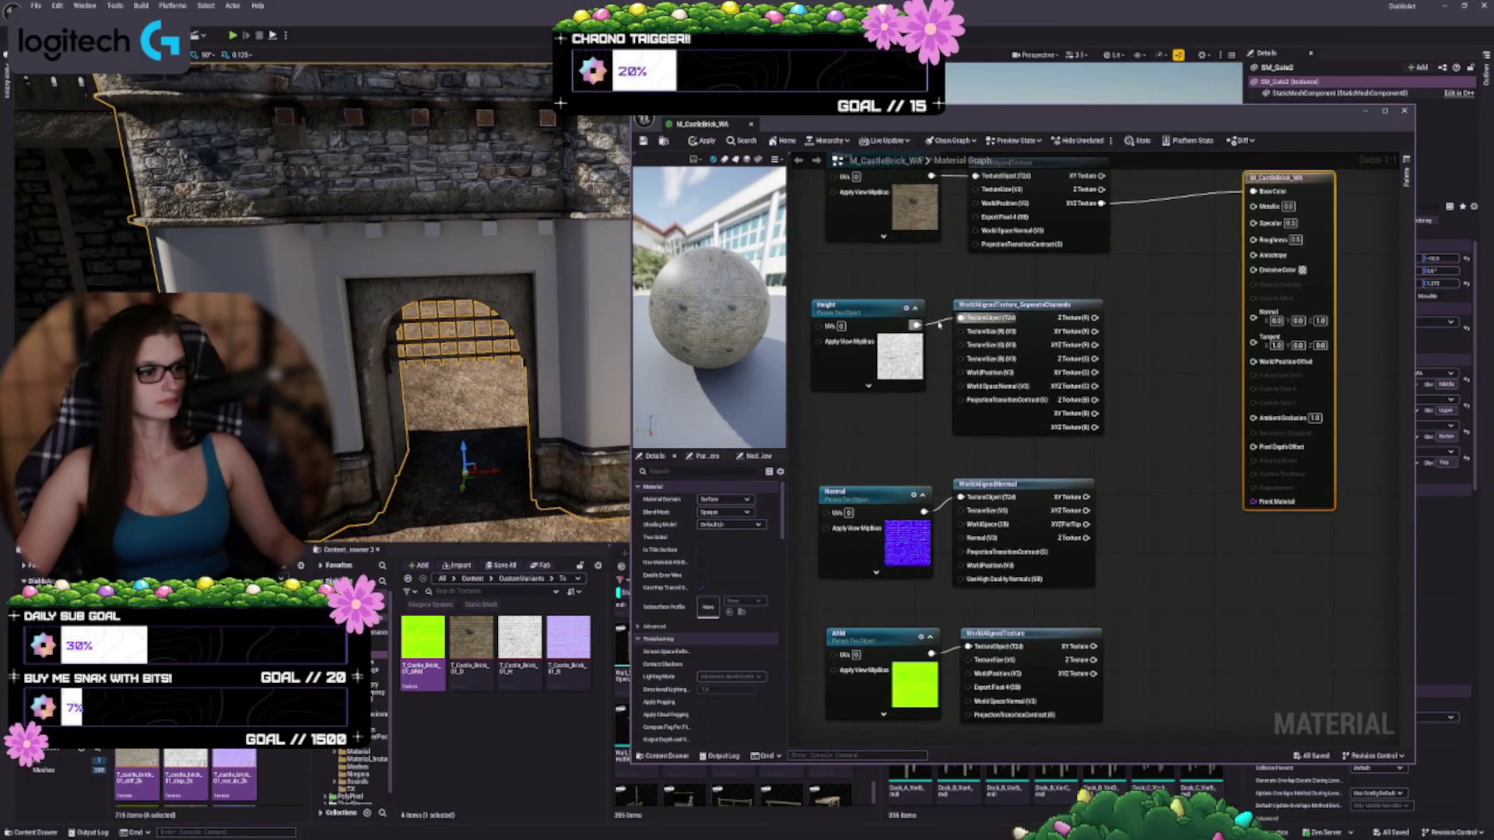
Swap the WorldAlignedTexture and SeparateChannels nodes so Height feeds WorldAlignedTexture and ARM feeds SeparateChannels
{"action": "left_click_drag", "start_coordinate": [939, 325], "coordinate": [962, 318]}
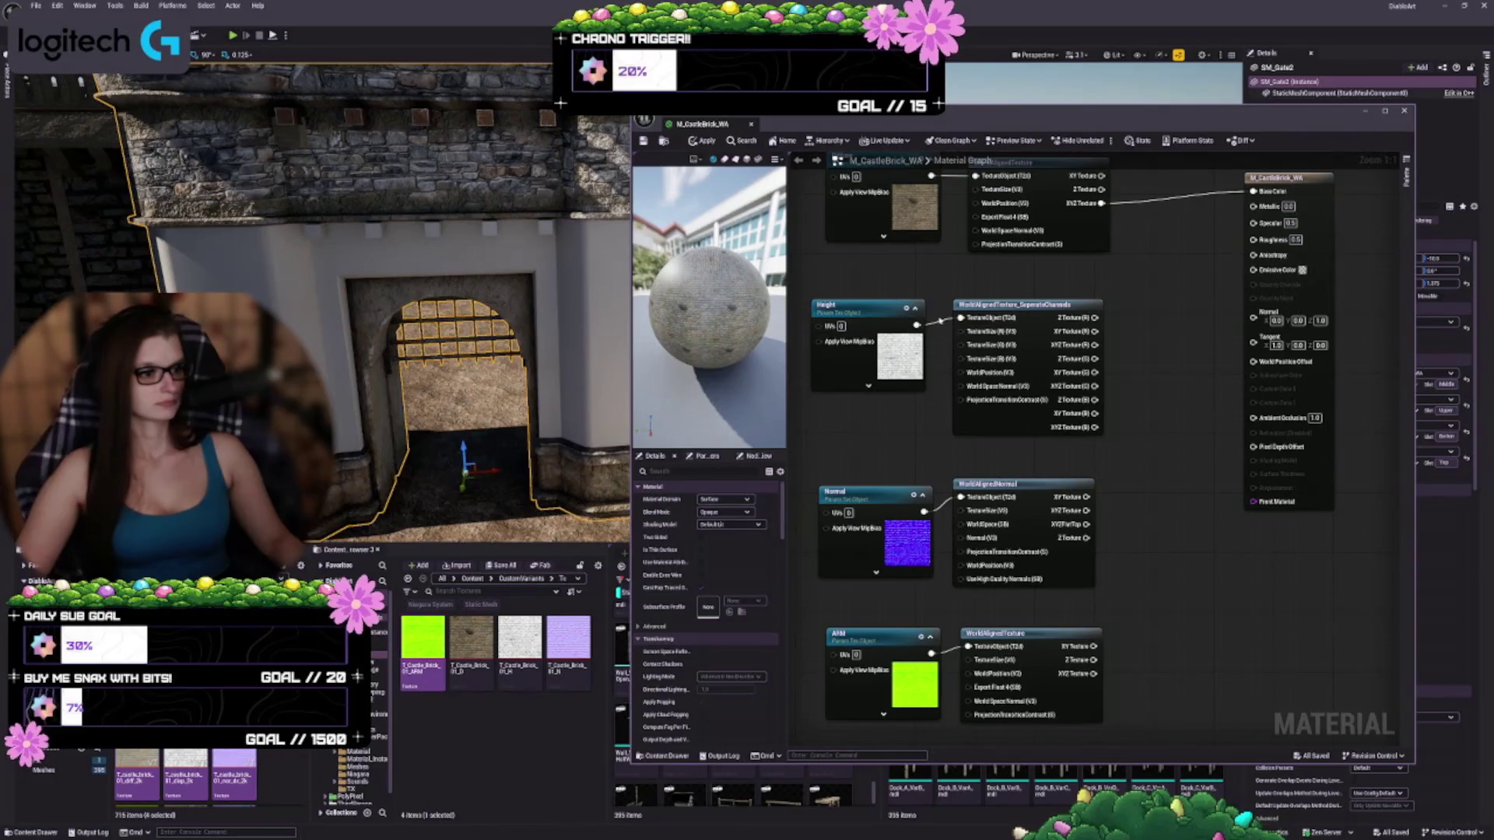
{"action": "key", "text": "ctrl+z"}
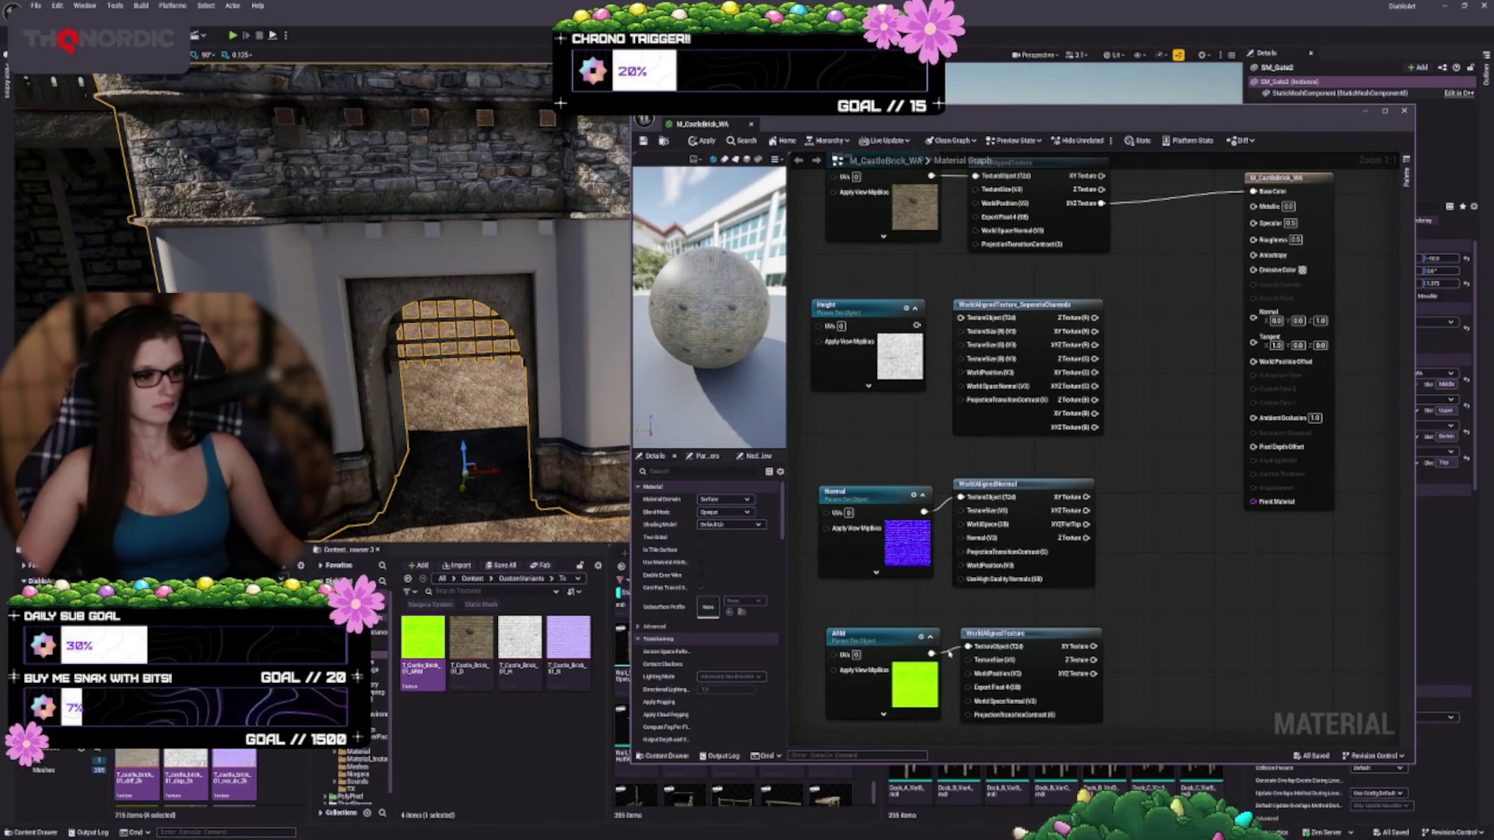
{"action": "left_click", "coordinate": [954, 652], "text": "alt"}
{"action": "mouse_move", "coordinate": [1001, 634]}
{"action": "left_mouse_down"}
{"action": "mouse_move", "coordinate": [1103, 495]}
{"action": "mouse_move", "coordinate": [1188, 298]}
{"action": "mouse_move", "coordinate": [1152, 313]}
{"action": "left_mouse_up"}
{"action": "mouse_move", "coordinate": [1017, 319]}
{"action": "left_mouse_down"}
{"action": "mouse_move", "coordinate": [1016, 665]}
{"action": "mouse_move", "coordinate": [1017, 648]}
{"action": "mouse_move", "coordinate": [961, 647]}
{"action": "left_mouse_up"}
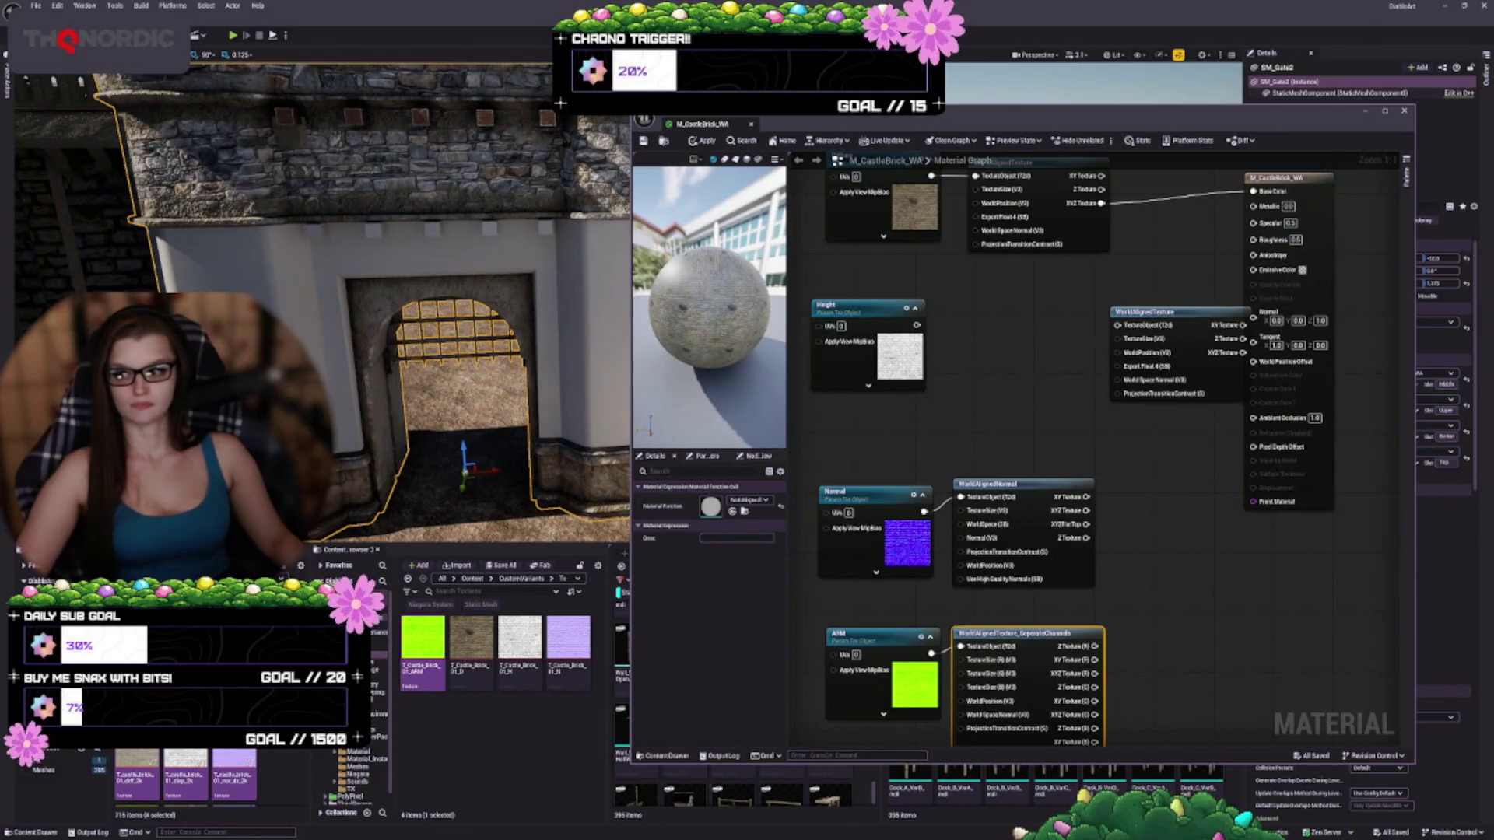
{"action": "mouse_move", "coordinate": [1144, 312]}
{"action": "left_mouse_down"}
{"action": "mouse_move", "coordinate": [993, 302]}
{"action": "mouse_move", "coordinate": [950, 321]}
{"action": "mouse_move", "coordinate": [968, 318]}
{"action": "left_mouse_up"}
{"action": "left_click", "coordinate": [1162, 441]}
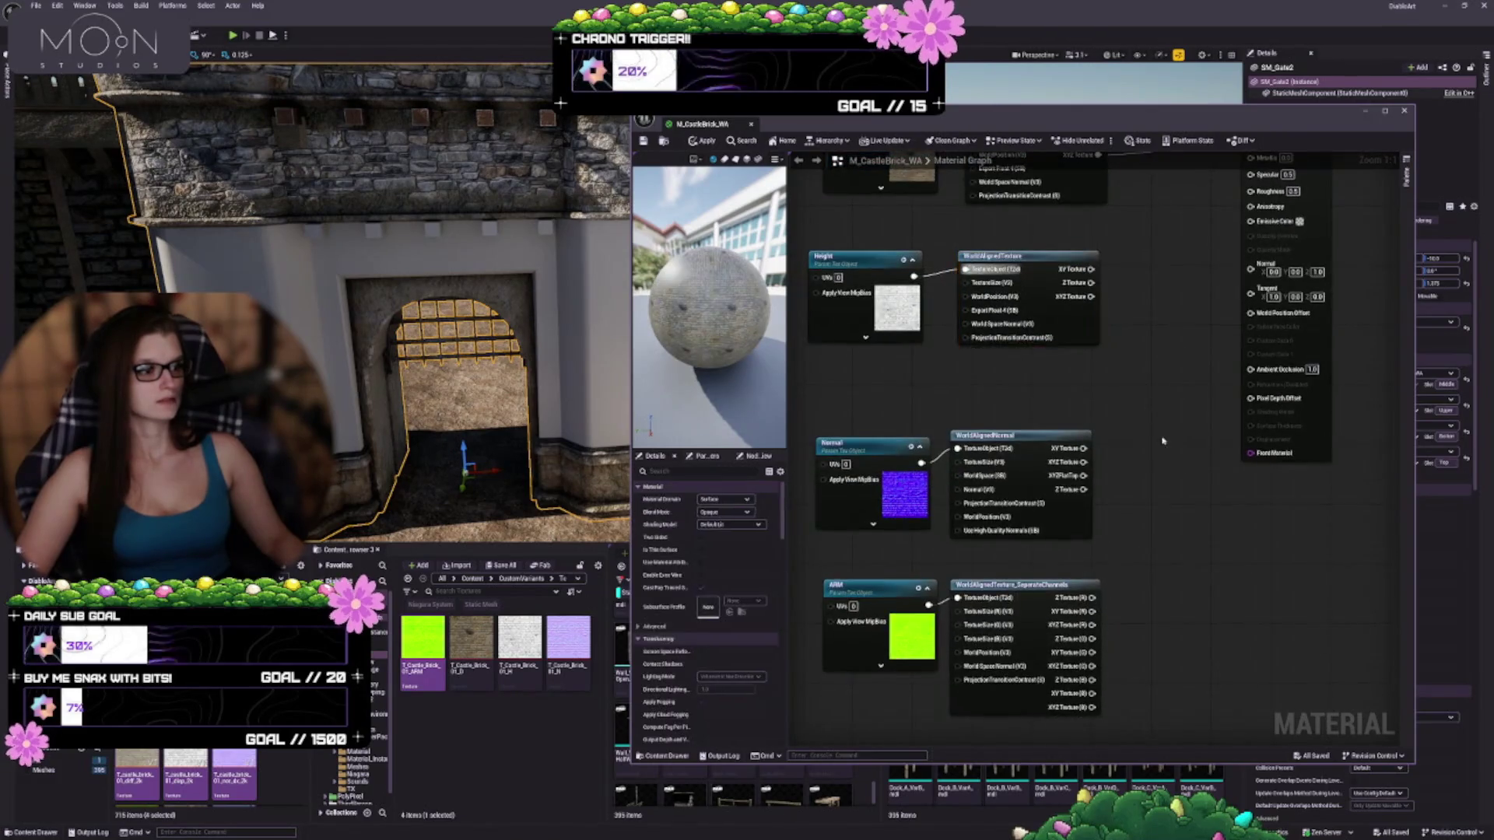
{"action": "left_click_drag", "start_coordinate": [1163, 441], "coordinate": [1072, 438]}
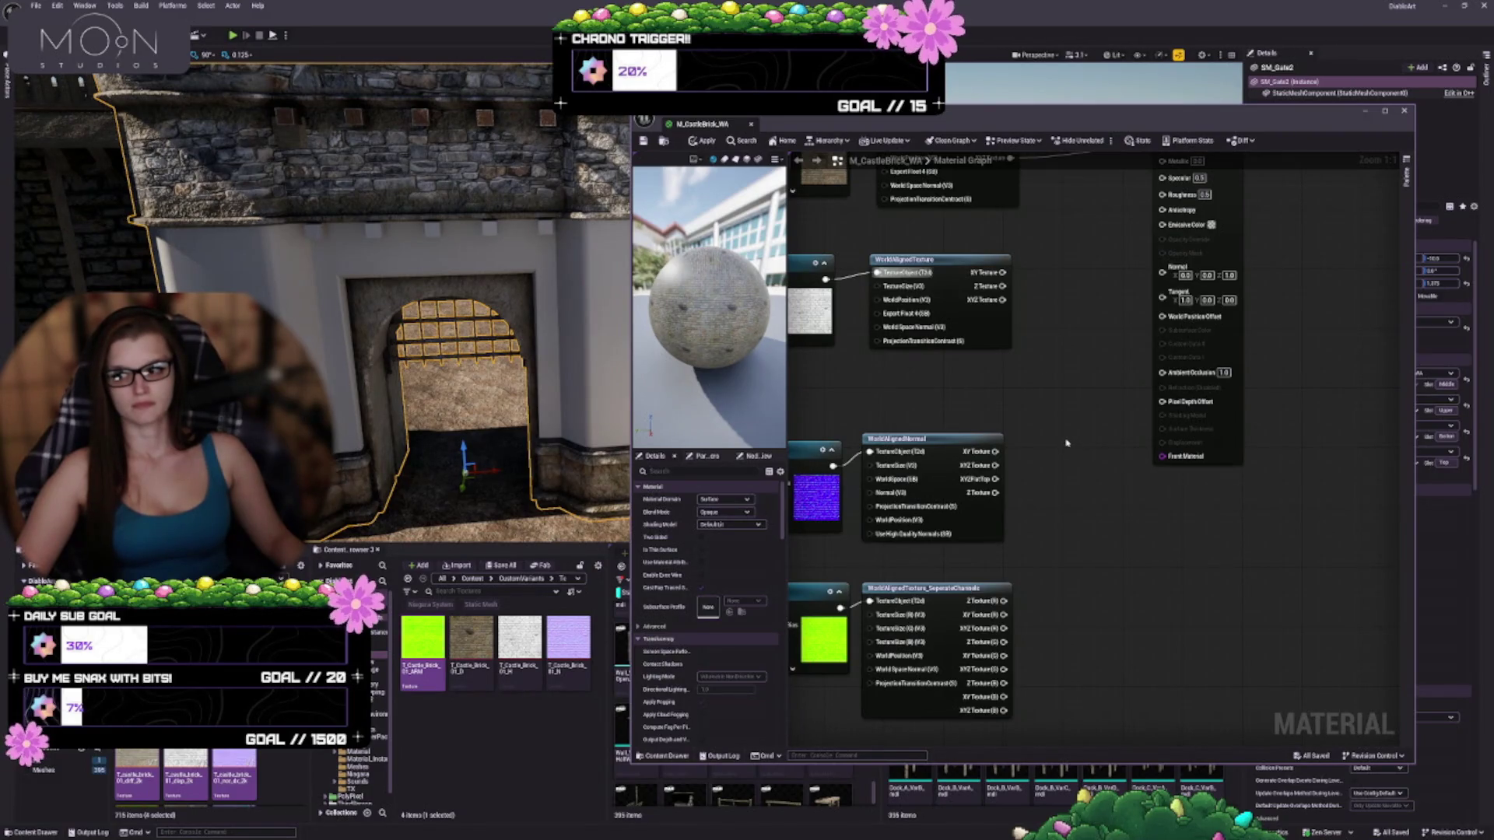
{"action": "left_click_drag", "start_coordinate": [1069, 463], "coordinate": [1087, 421]}
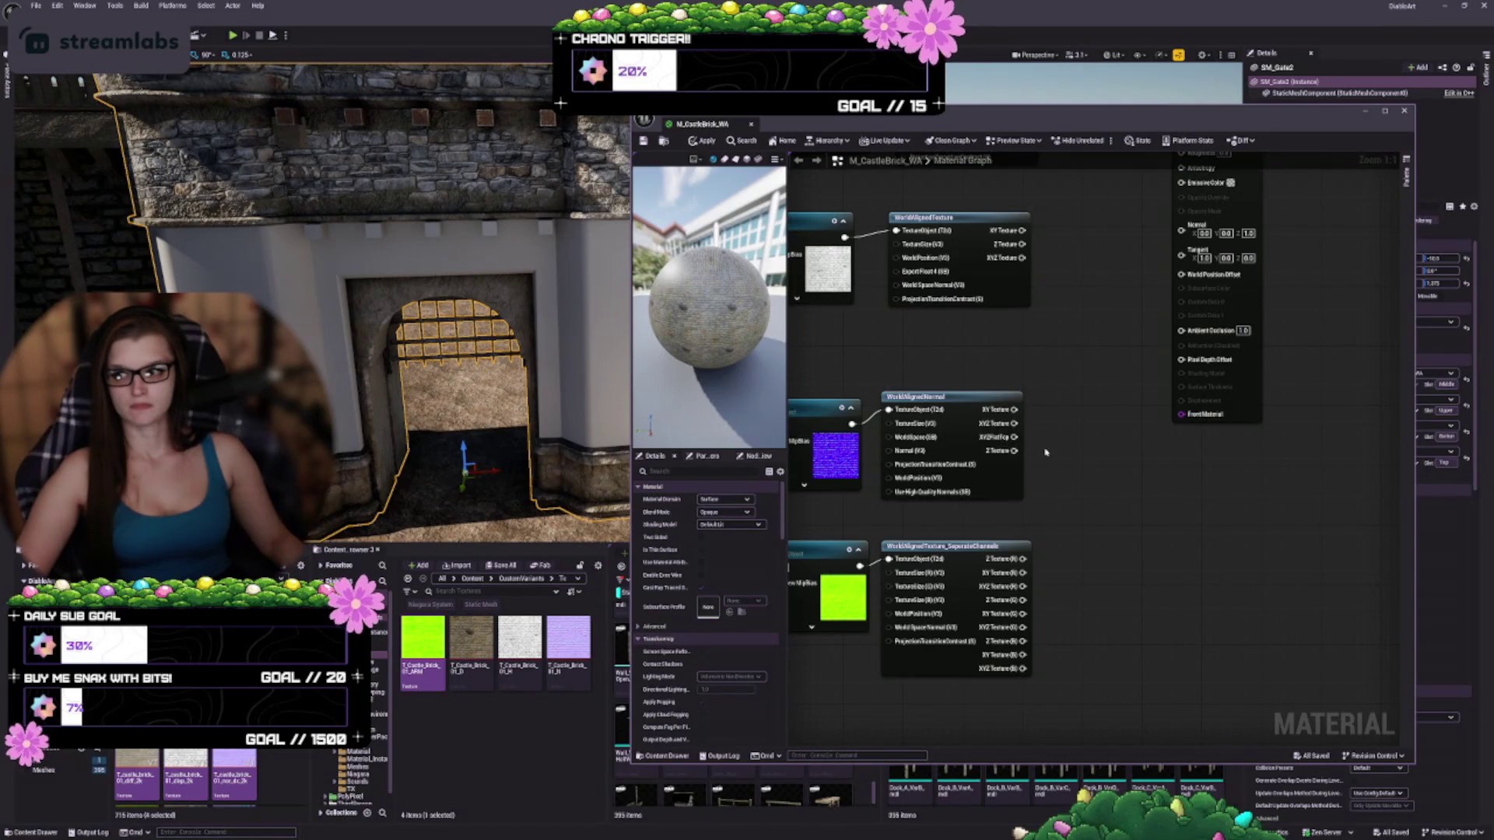
Plug the WorldAlignedNormal node's XYZ Texture pin into the material's Normal input
{"action": "mouse_move", "coordinate": [1015, 424]}
{"action": "left_mouse_down"}
{"action": "mouse_move", "coordinate": [1155, 306]}
{"action": "mouse_move", "coordinate": [1182, 225]}
{"action": "left_mouse_up"}
{"action": "left_click_drag", "start_coordinate": [1186, 455], "coordinate": [1174, 423]}
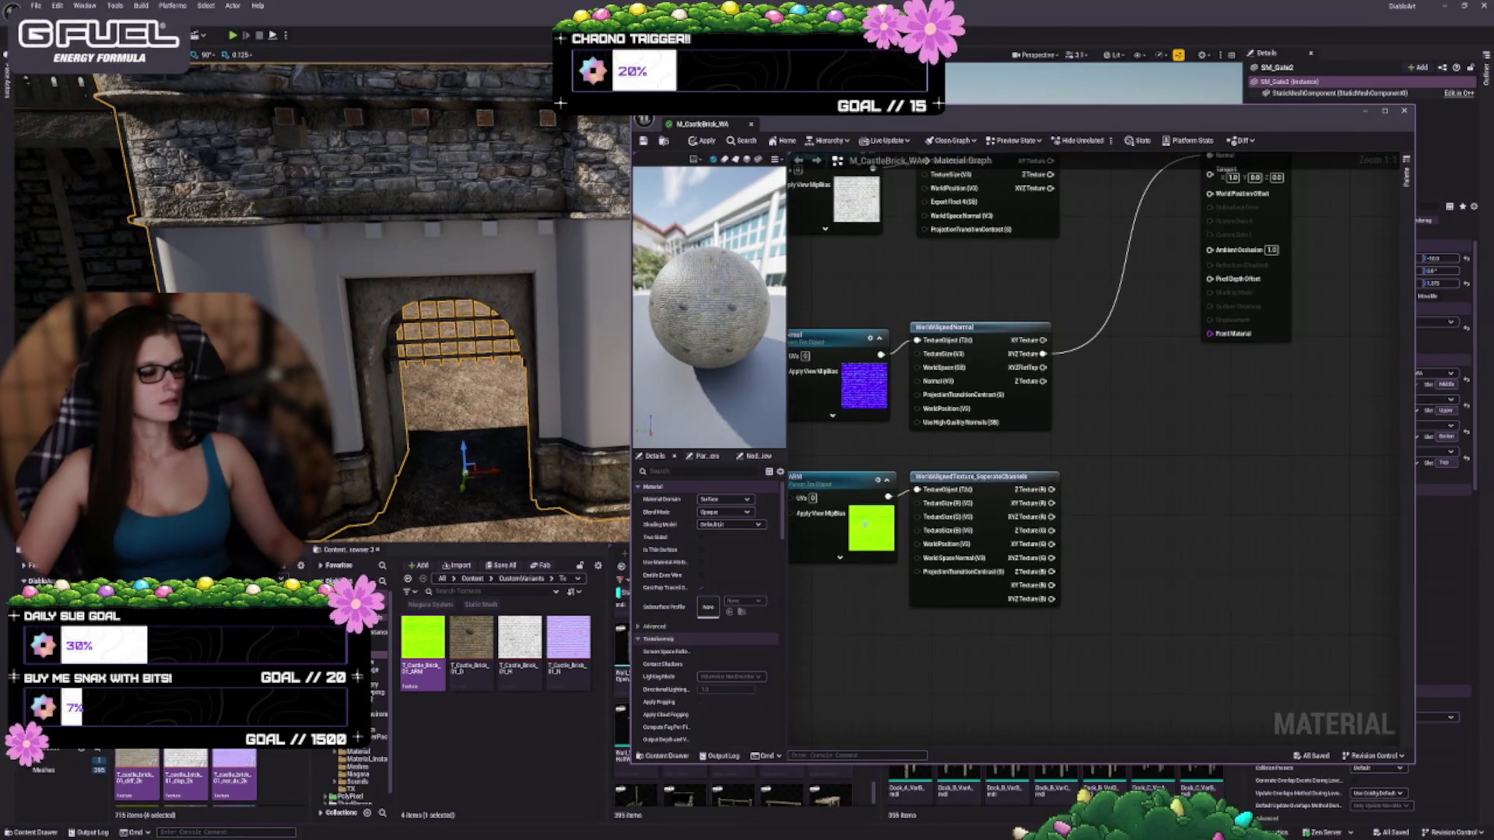
{"action": "left_click_drag", "start_coordinate": [1017, 520], "coordinate": [960, 550]}
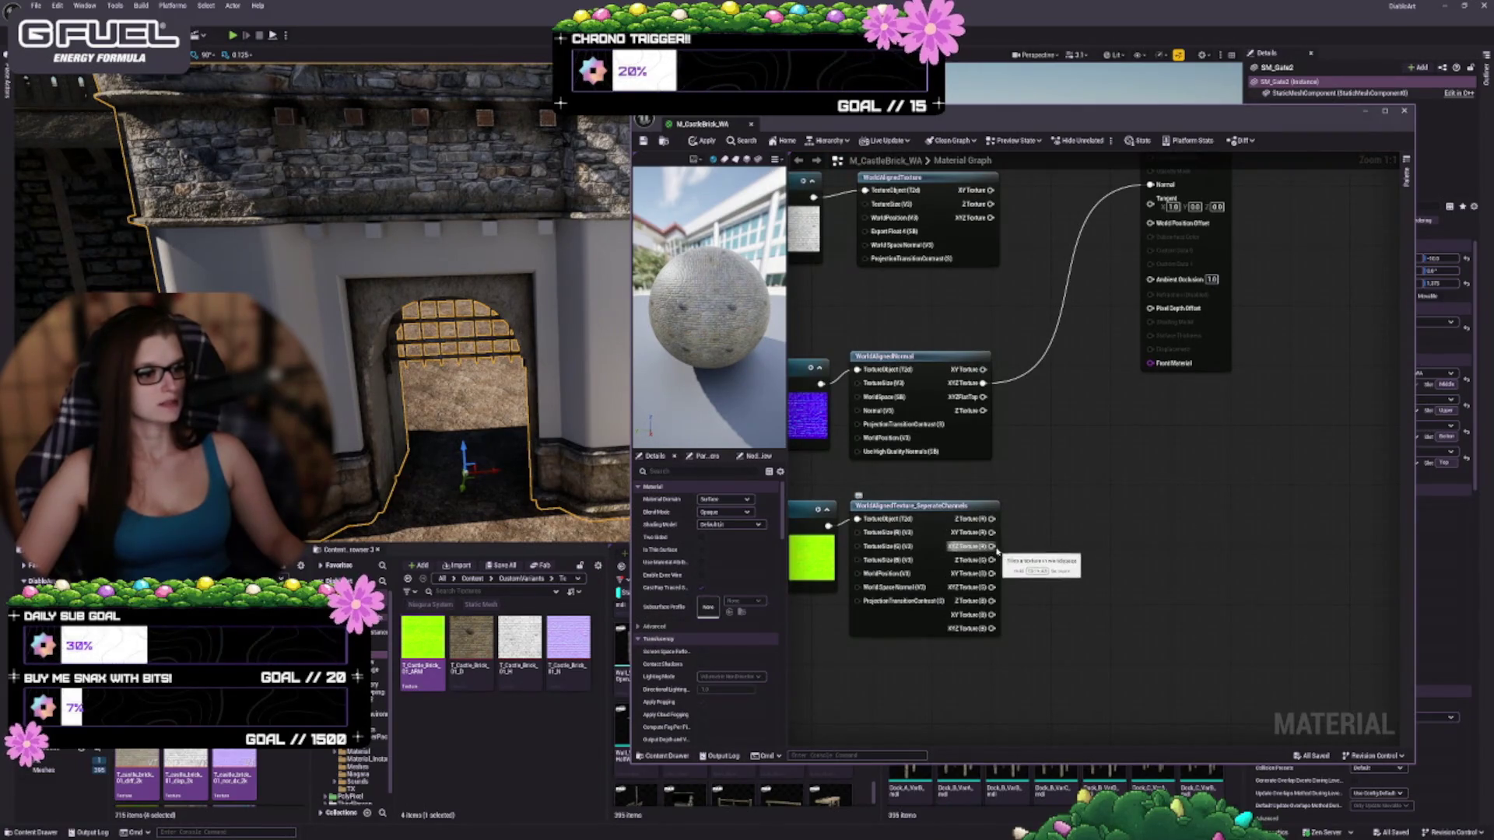
{"action": "left_click_drag", "start_coordinate": [1189, 510], "coordinate": [1145, 557]}
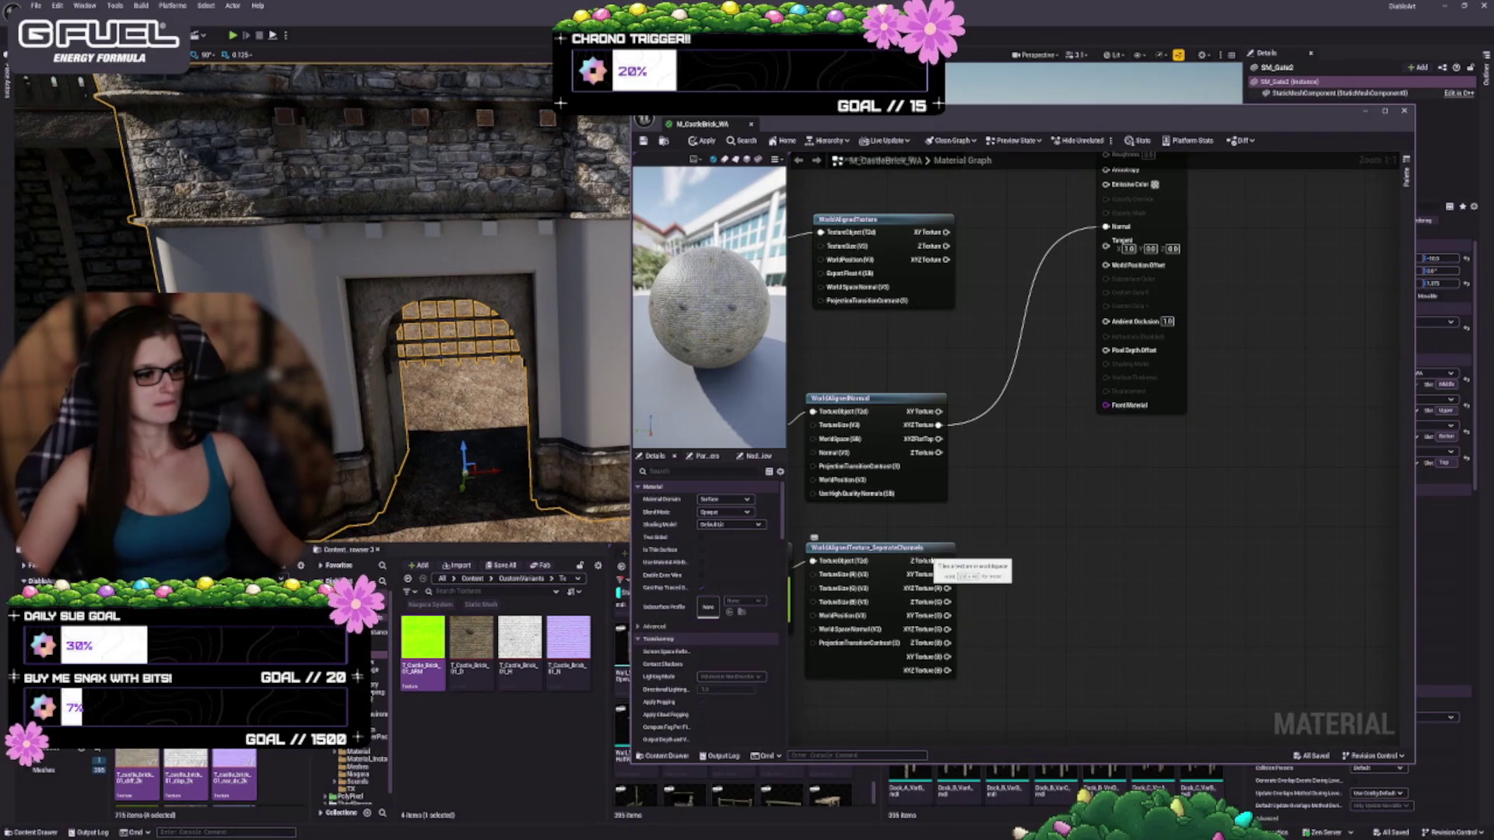
{"action": "left_click_drag", "start_coordinate": [938, 576], "coordinate": [1055, 575]}
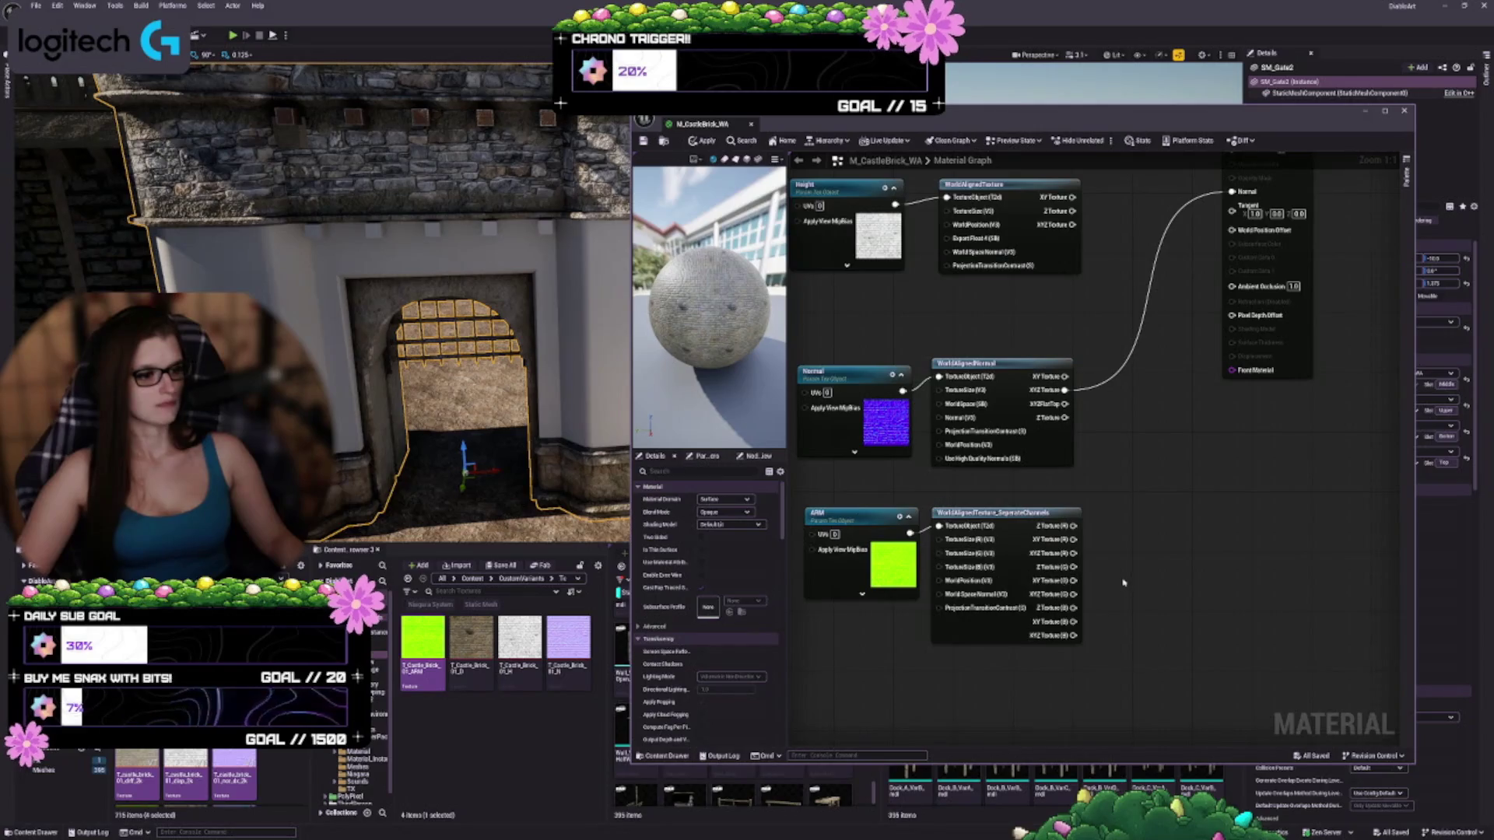
Pan down to the ARM SeparateChannels node and wire its green channel into Roughness
{"action": "left_click_drag", "start_coordinate": [1124, 582], "coordinate": [1122, 576]}
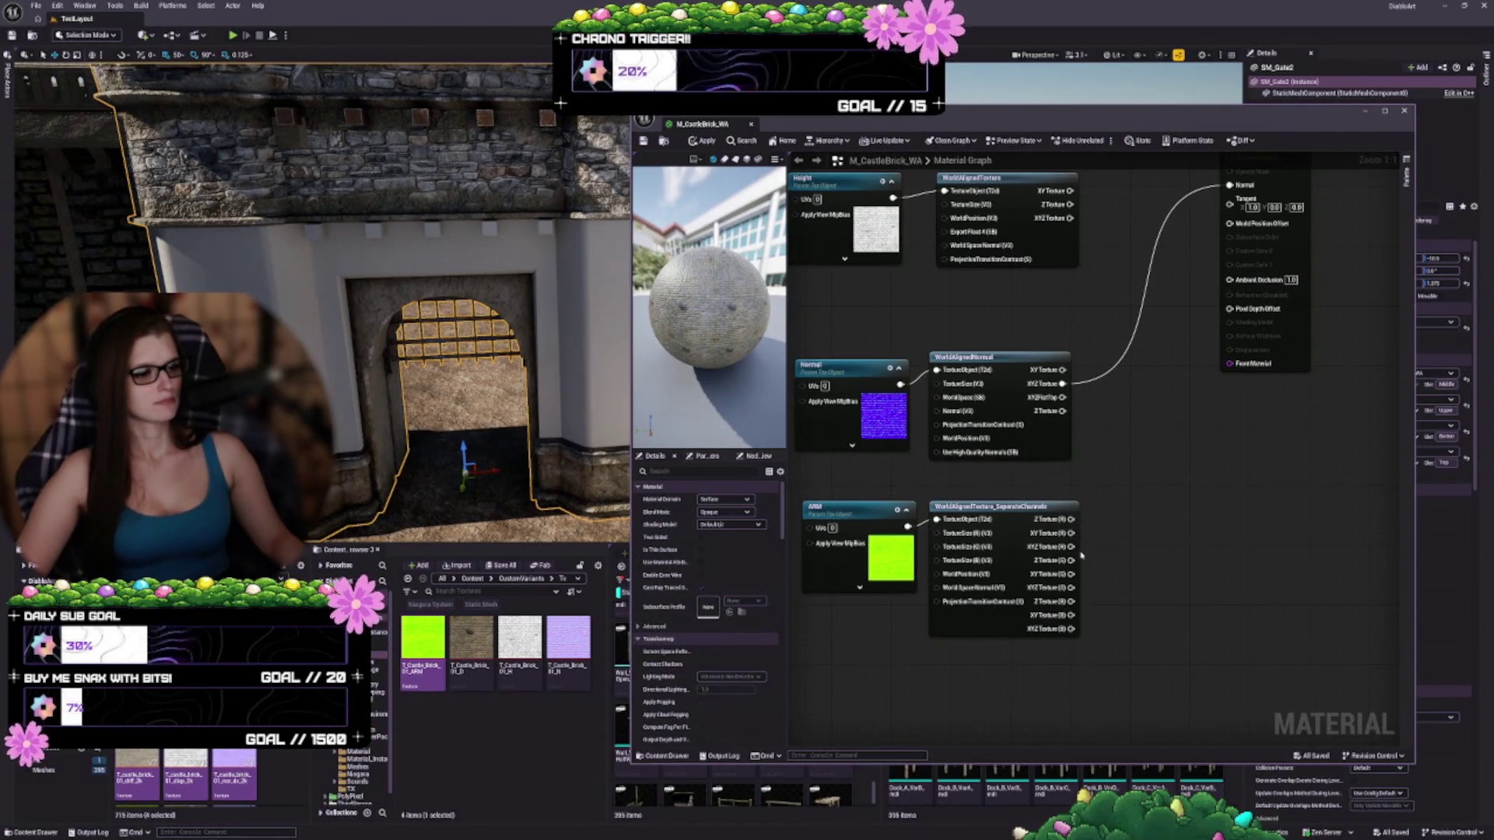
{"action": "mouse_move", "coordinate": [1122, 530]}
{"action": "left_mouse_down"}
{"action": "mouse_move", "coordinate": [1174, 540]}
{"action": "mouse_move", "coordinate": [1054, 641]}
{"action": "mouse_move", "coordinate": [1086, 611]}
{"action": "mouse_move", "coordinate": [1175, 360]}
{"action": "left_mouse_up"}
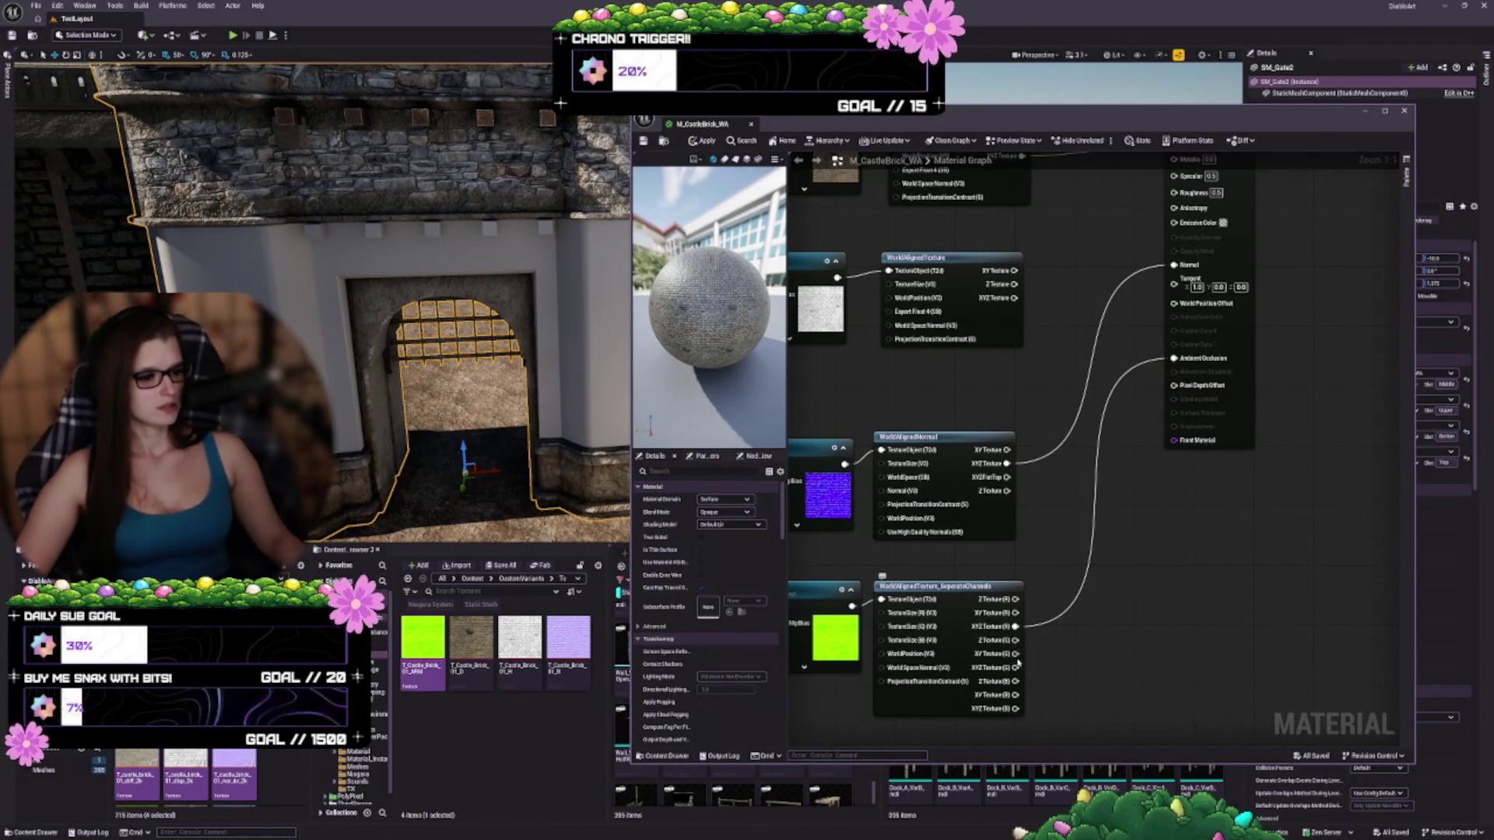
{"action": "mouse_move", "coordinate": [1016, 667]}
{"action": "left_mouse_down"}
{"action": "mouse_move", "coordinate": [1147, 465]}
{"action": "mouse_move", "coordinate": [1182, 253]}
{"action": "mouse_move", "coordinate": [1173, 190]}
{"action": "left_mouse_up"}
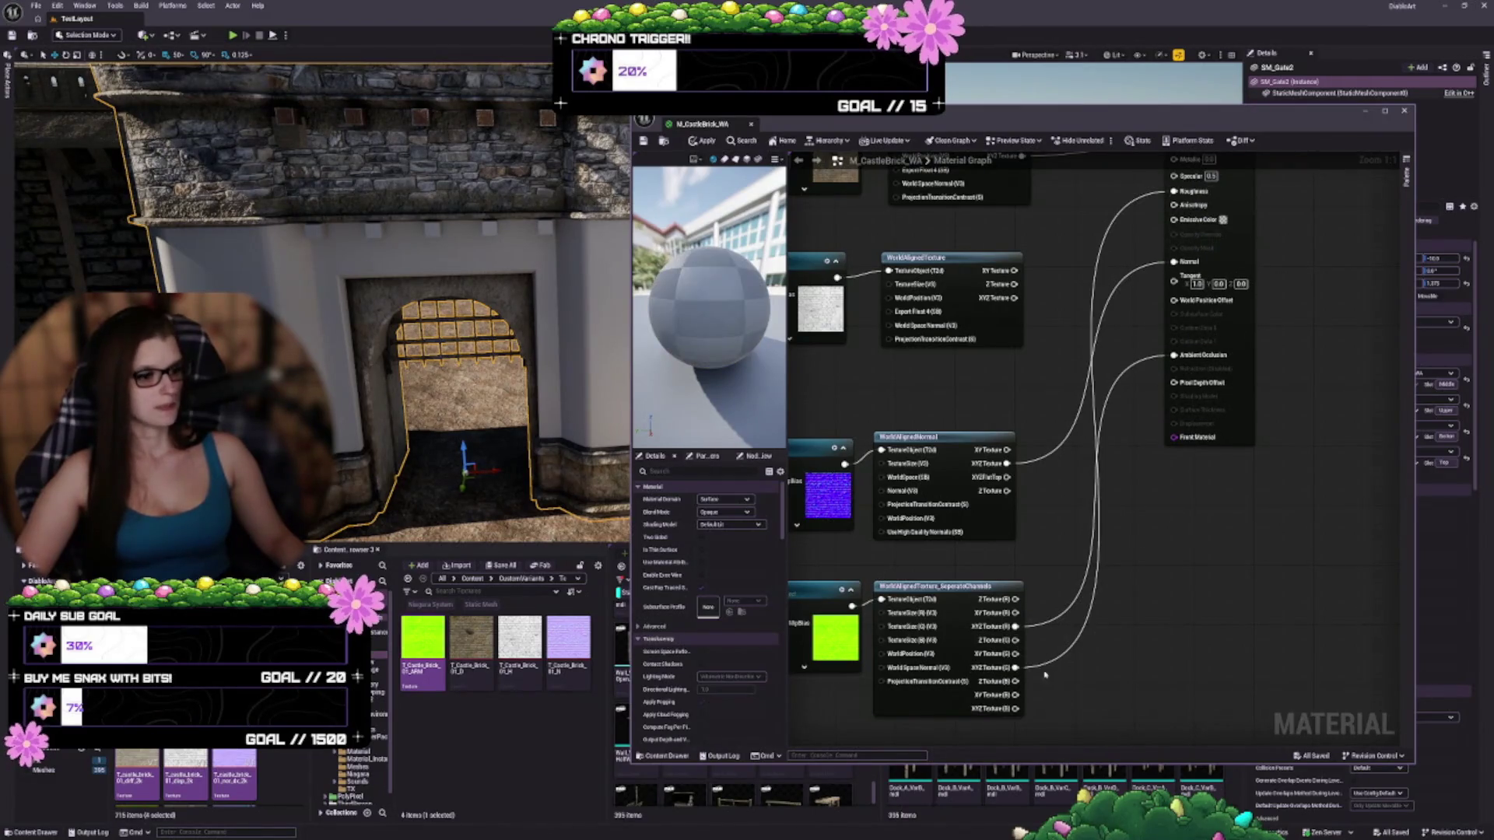
Wire the ARM blue channel into Metallic and widen the material preview
{"action": "mouse_move", "coordinate": [1014, 709]}
{"action": "left_mouse_down"}
{"action": "mouse_move", "coordinate": [1097, 716]}
{"action": "mouse_move", "coordinate": [1202, 264]}
{"action": "mouse_move", "coordinate": [1175, 171]}
{"action": "left_mouse_up"}
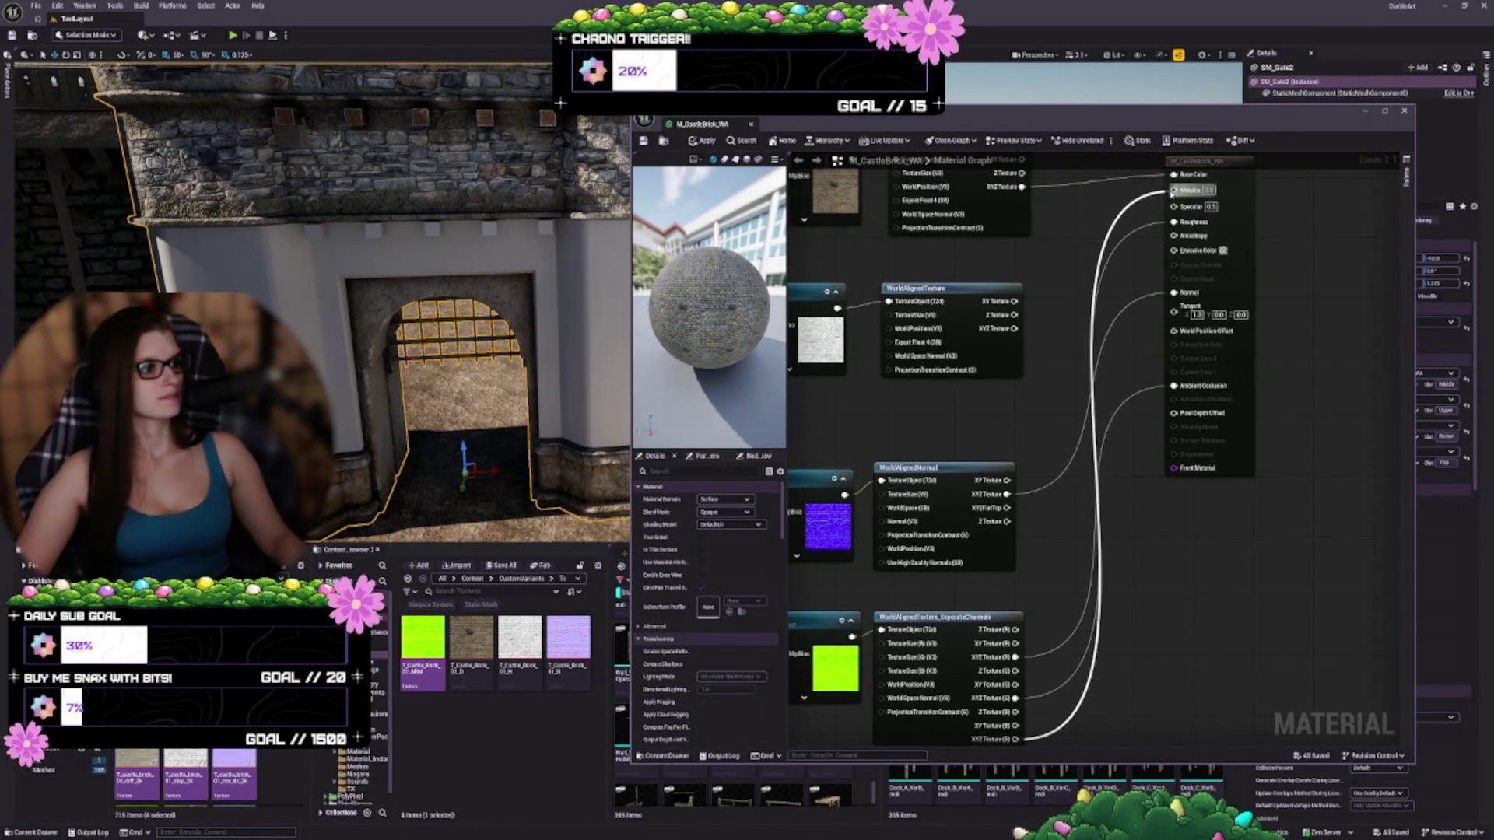
{"action": "scroll", "coordinate": [682, 283], "scroll_direction": "up", "scroll_amount": 5}
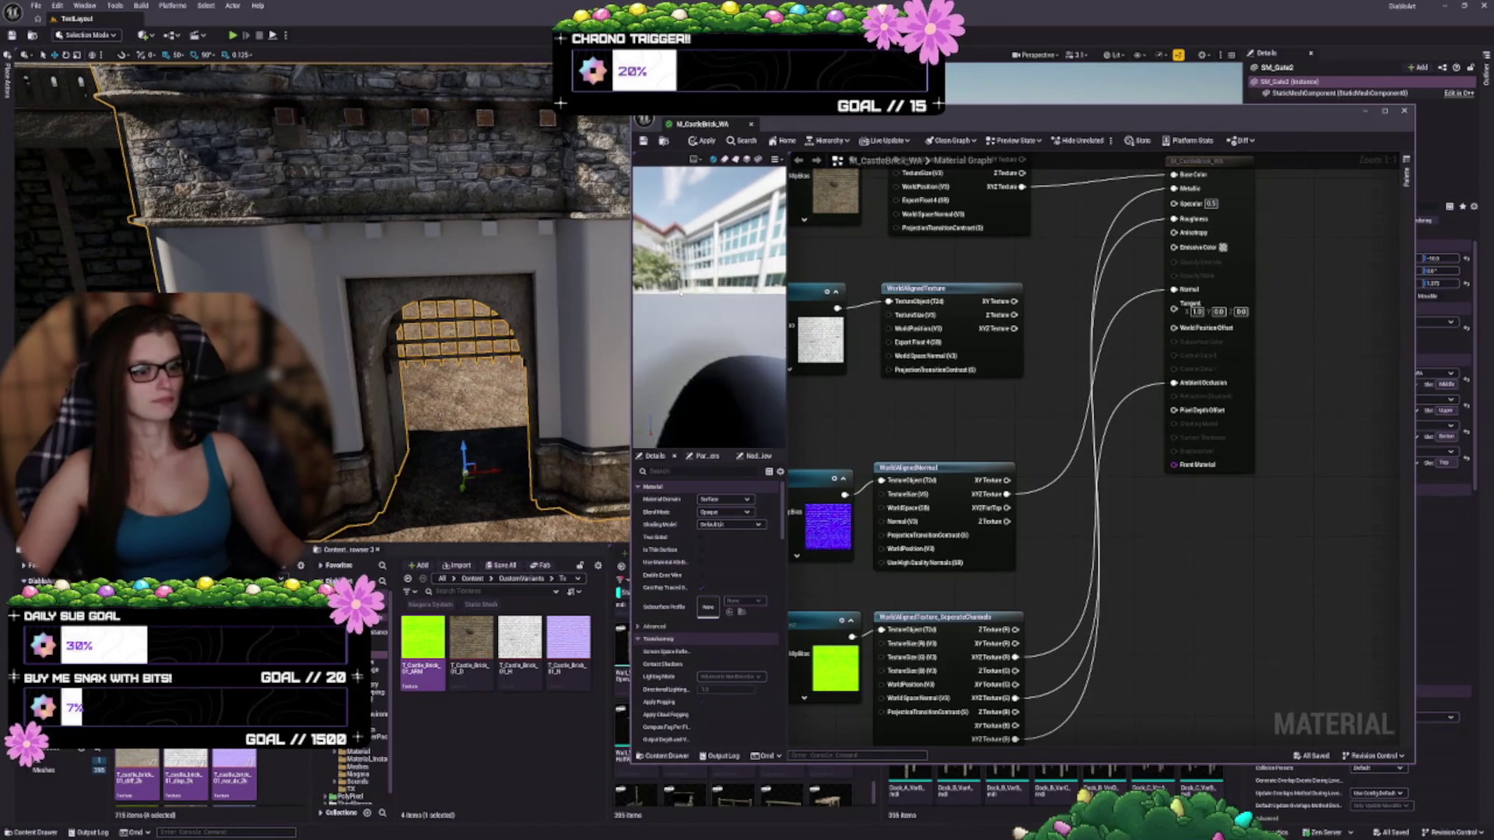
{"action": "scroll", "coordinate": [682, 283], "scroll_direction": "down", "scroll_amount": 3}
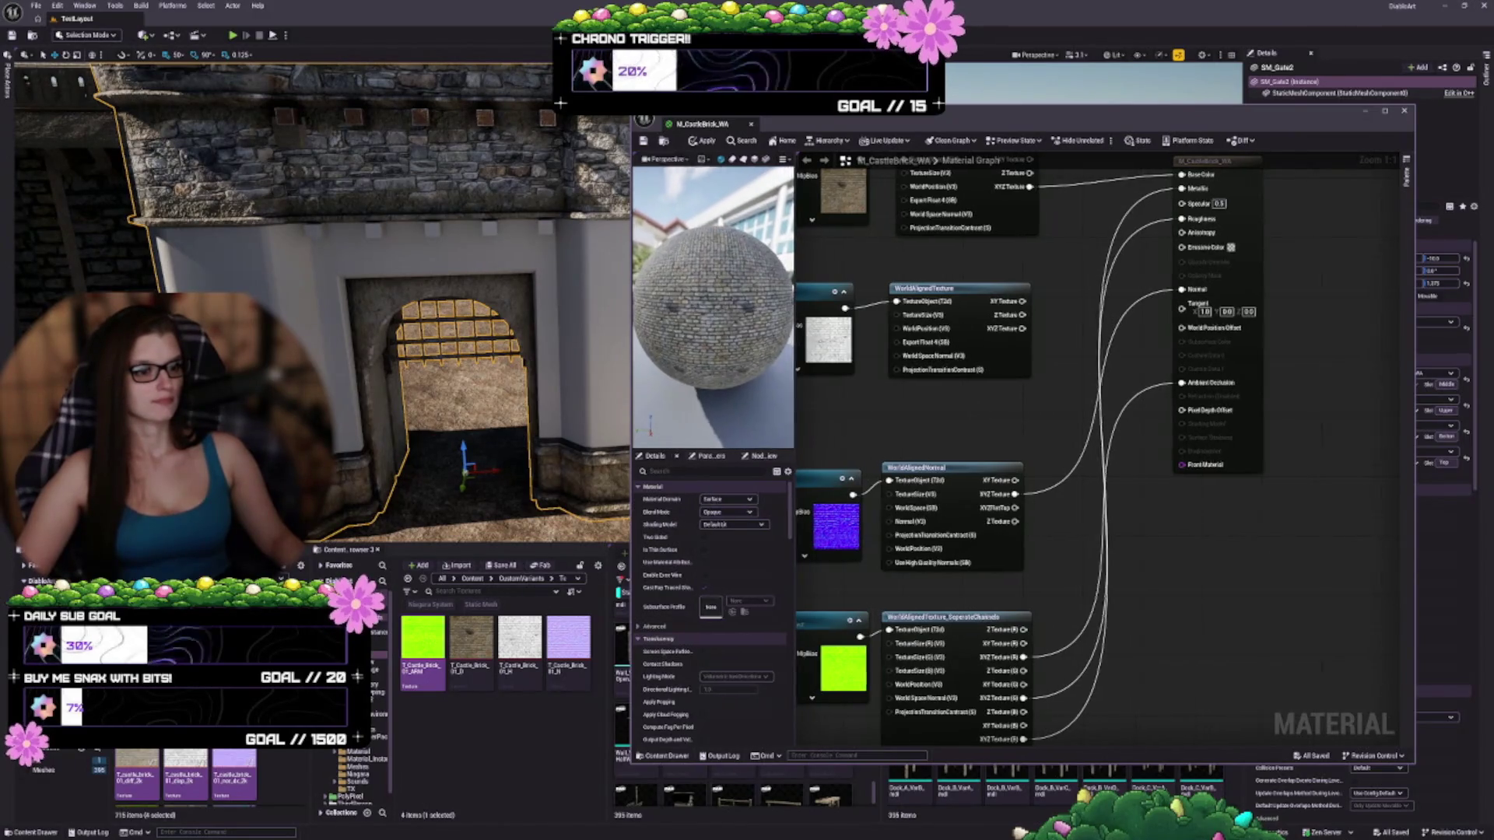
{"action": "left_click_drag", "start_coordinate": [787, 340], "coordinate": [849, 340]}
Zoom around the brick preview sphere and select the ARM texture parameter
{"action": "scroll", "coordinate": [745, 314], "scroll_direction": "up", "scroll_amount": 5}
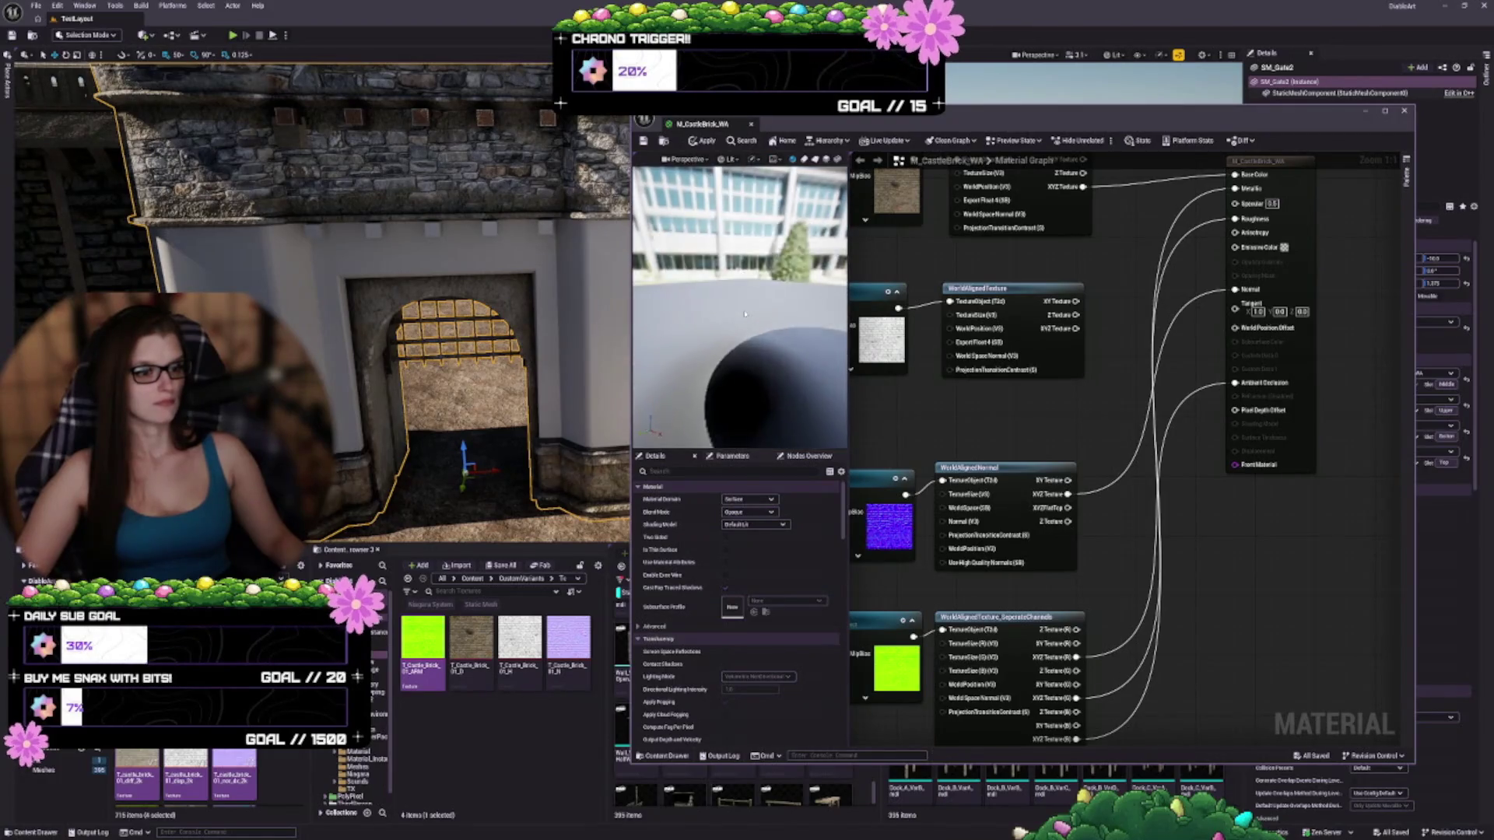
{"action": "scroll", "coordinate": [745, 313], "scroll_direction": "down", "scroll_amount": 4}
{"action": "scroll", "coordinate": [745, 314], "scroll_direction": "up", "scroll_amount": 6}
{"action": "scroll", "coordinate": [739, 308], "scroll_direction": "down", "scroll_amount": 4}
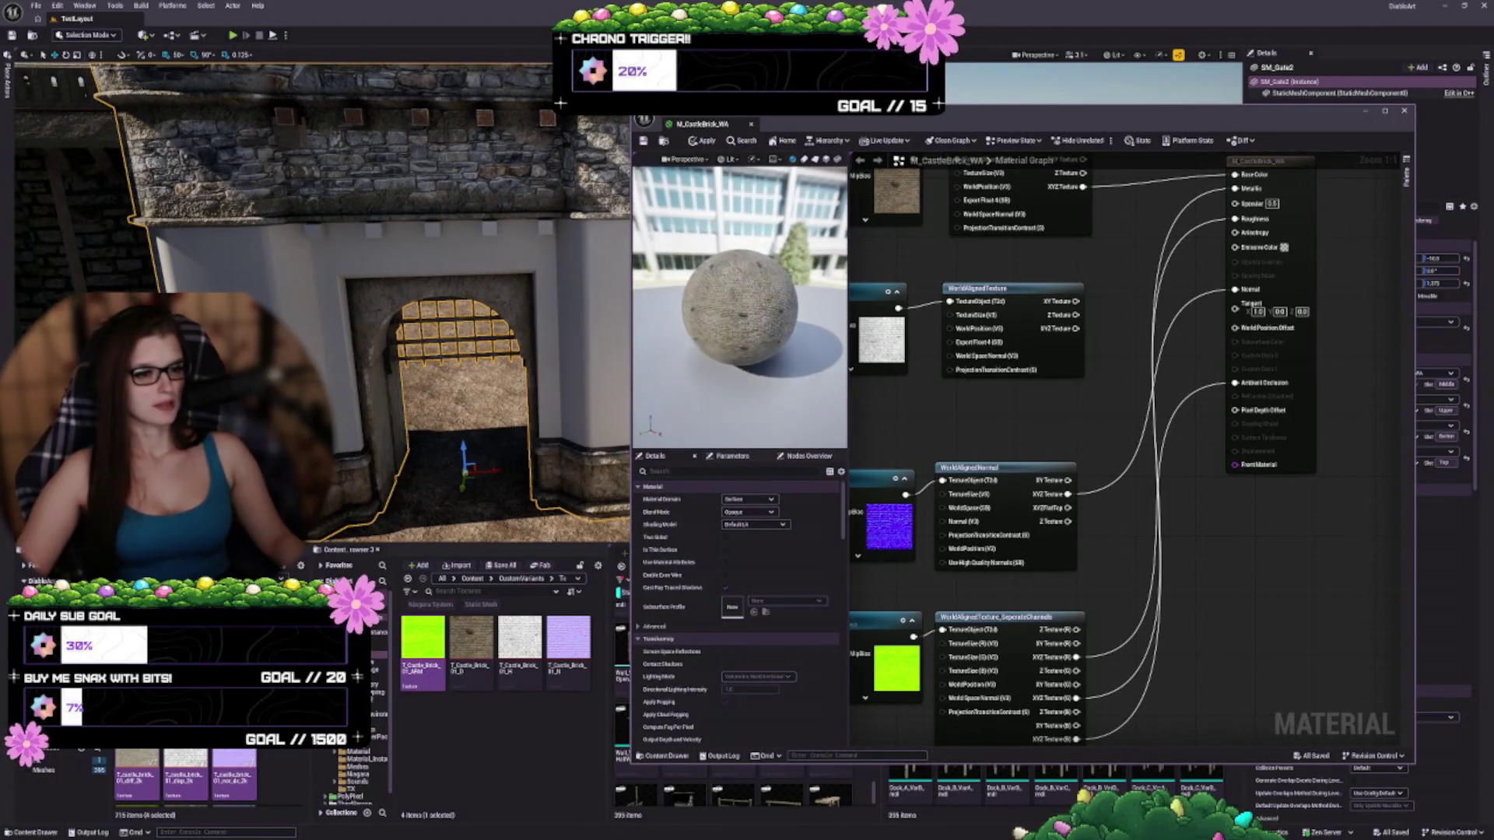
{"action": "scroll", "coordinate": [739, 308], "scroll_direction": "up", "scroll_amount": 3}
{"action": "scroll", "coordinate": [739, 307], "scroll_direction": "up", "scroll_amount": 2}
{"action": "scroll", "coordinate": [740, 307], "scroll_direction": "down", "scroll_amount": 2}
{"action": "scroll", "coordinate": [739, 308], "scroll_direction": "up", "scroll_amount": 3}
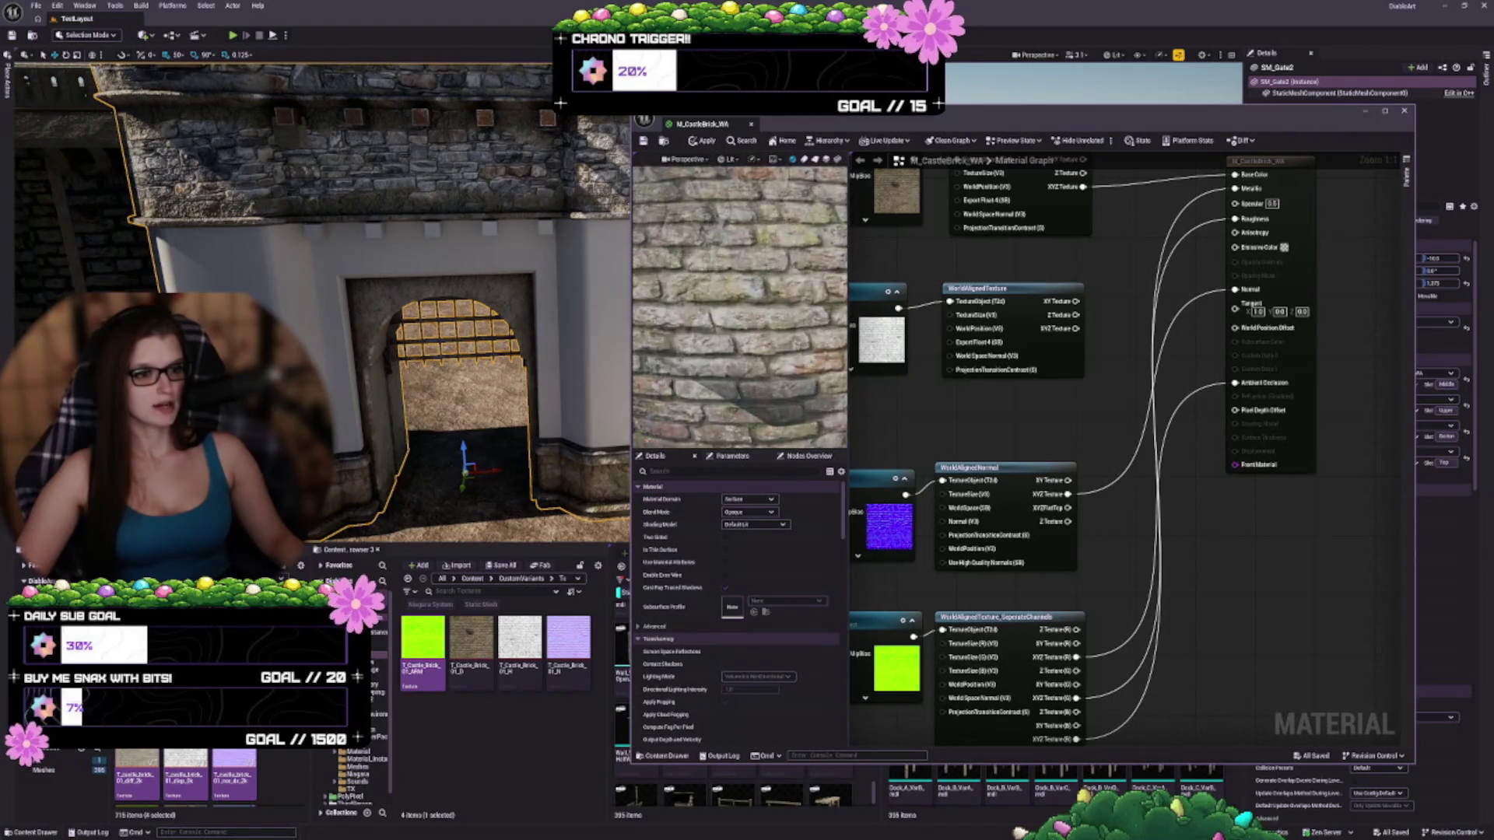
{"action": "scroll", "coordinate": [739, 307], "scroll_direction": "down", "scroll_amount": 3}
{"action": "scroll", "coordinate": [740, 307], "scroll_direction": "down", "scroll_amount": 3}
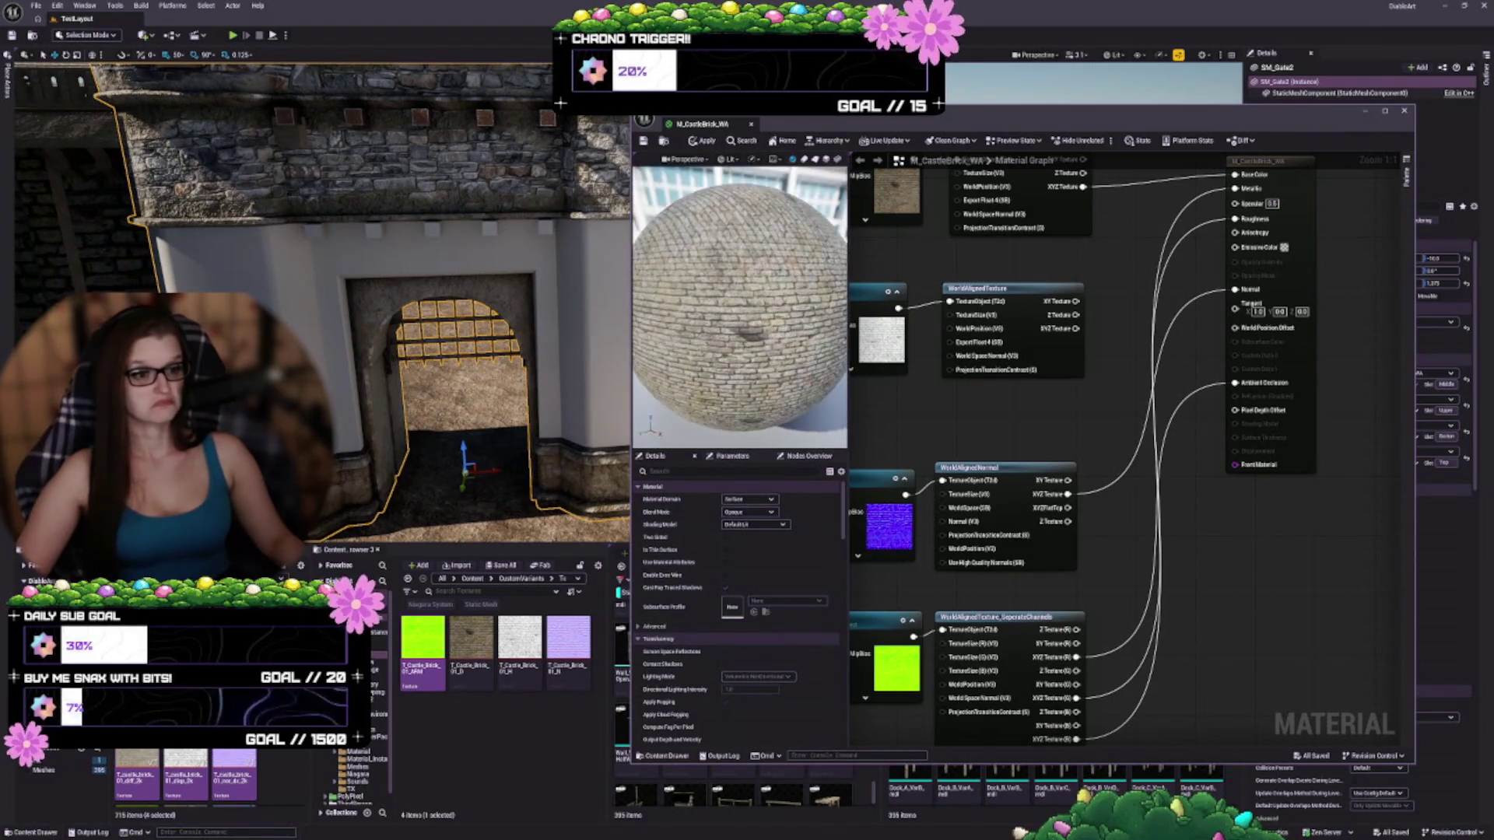
{"action": "scroll", "coordinate": [1224, 564], "scroll_direction": "down", "scroll_amount": 2}
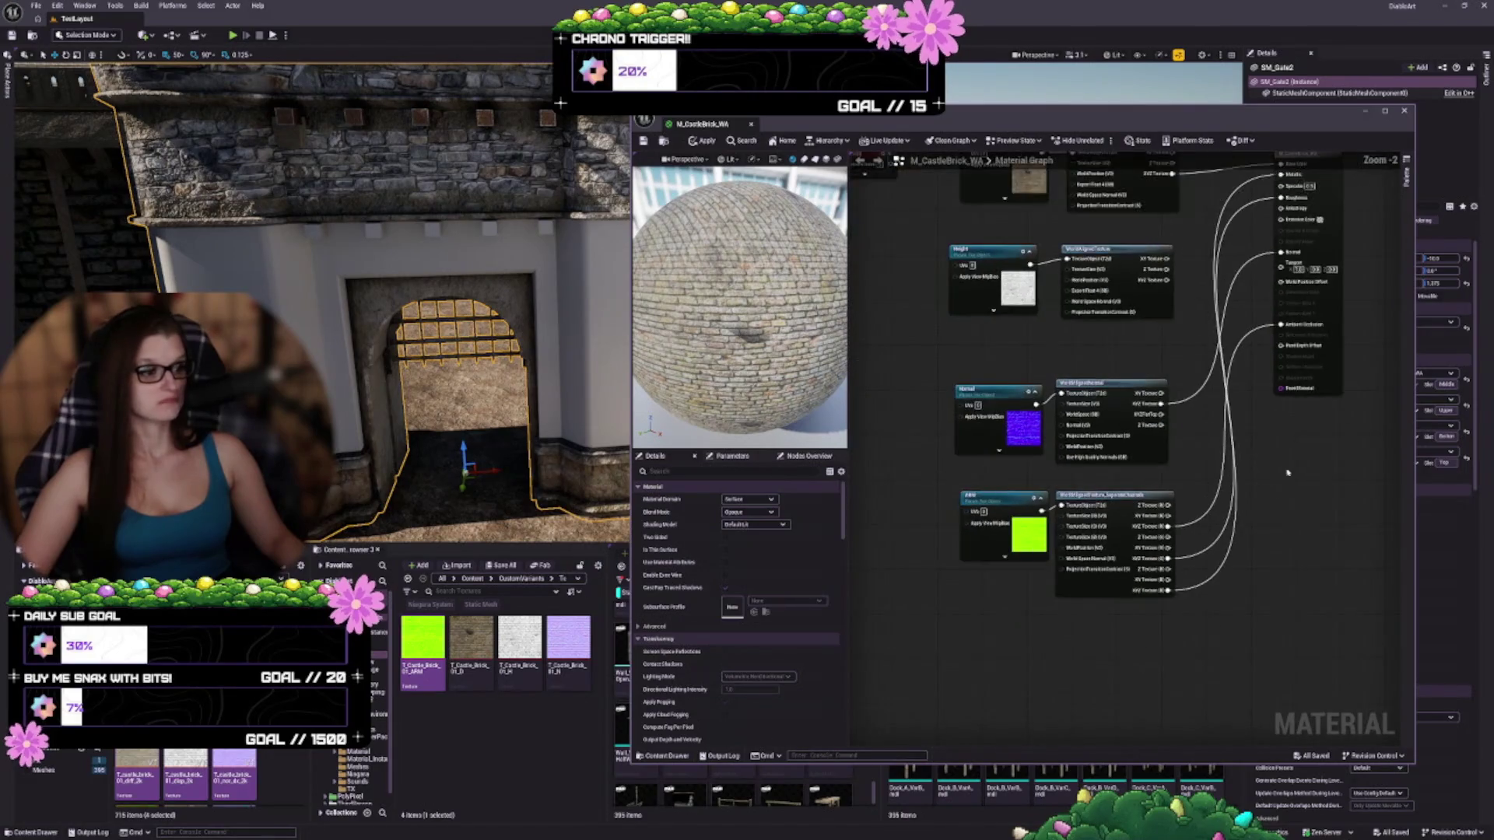
{"action": "left_click", "coordinate": [927, 595]}
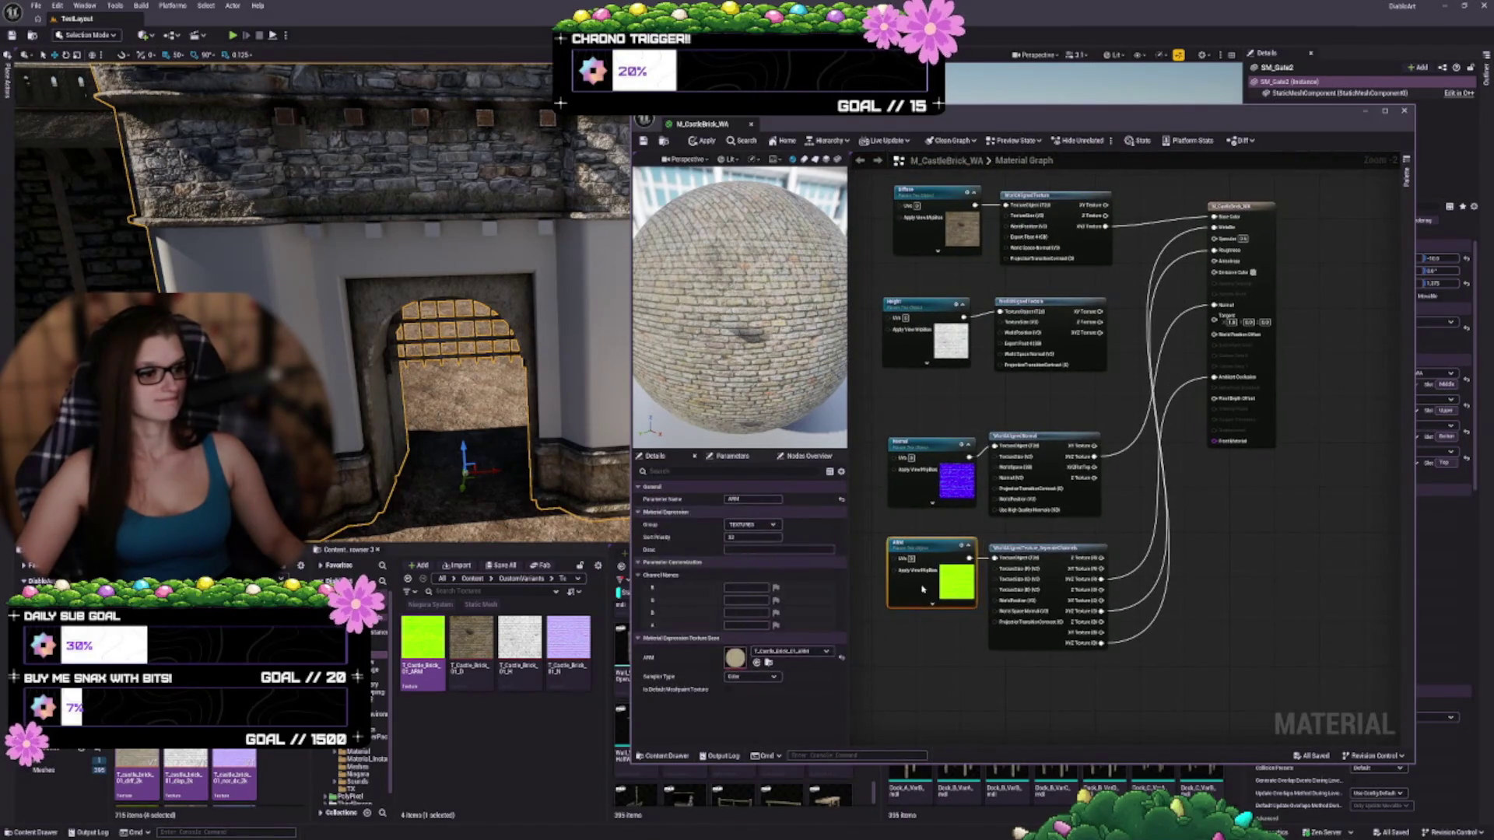
Add a reroute on the TexCoord wire and connect it to the Height, Normal and ARM texture UVs
{"action": "mouse_move", "coordinate": [882, 526]}
{"action": "left_mouse_down"}
{"action": "mouse_move", "coordinate": [1040, 567]}
{"action": "mouse_move", "coordinate": [1072, 487]}
{"action": "left_mouse_up"}
{"action": "left_click_drag", "start_coordinate": [1062, 384], "coordinate": [1062, 377]}
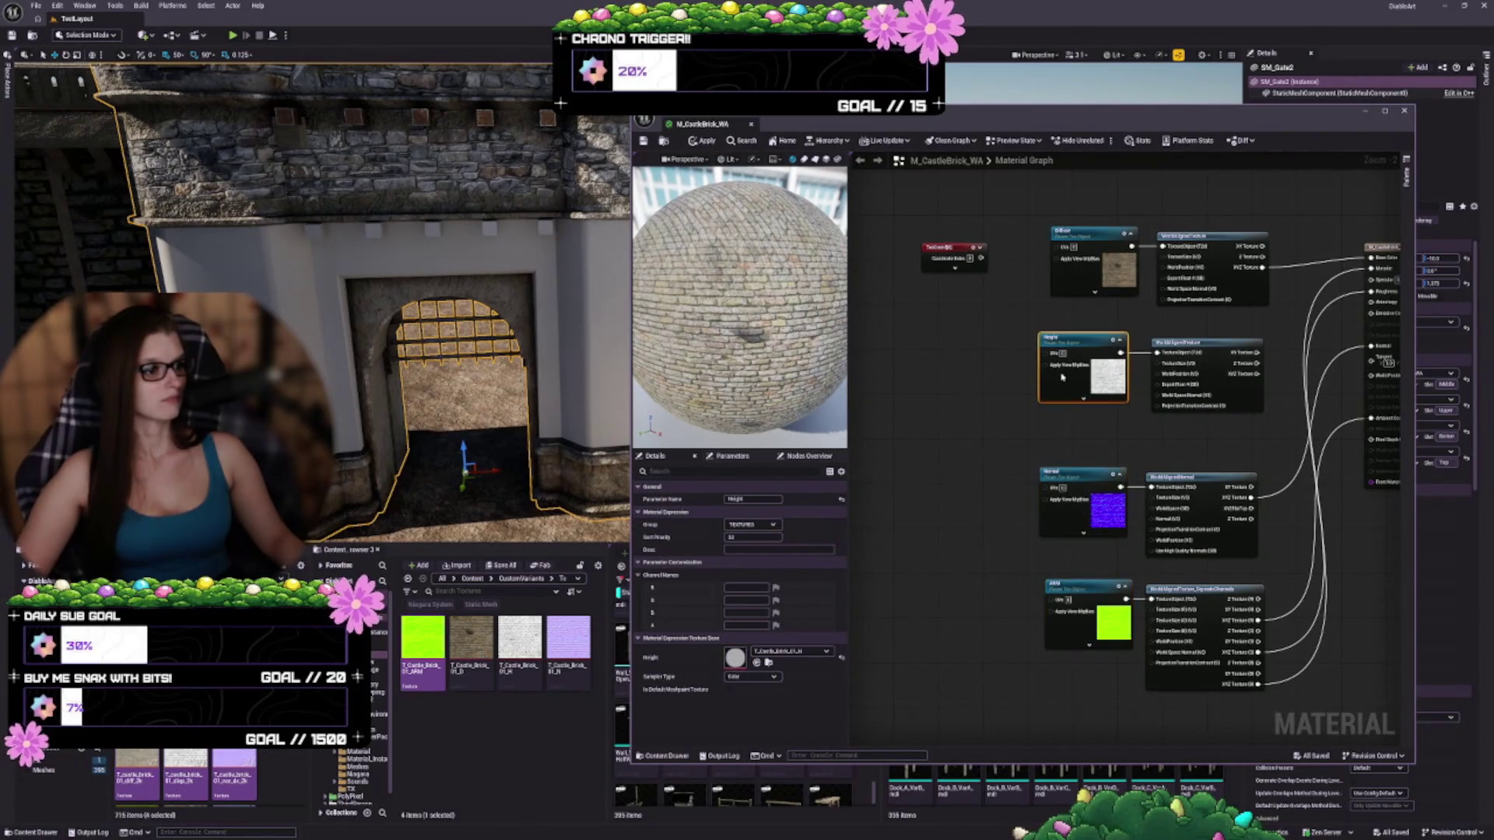
{"action": "mouse_move", "coordinate": [986, 249]}
{"action": "left_mouse_down"}
{"action": "mouse_move", "coordinate": [926, 350]}
{"action": "mouse_move", "coordinate": [1004, 359]}
{"action": "mouse_move", "coordinate": [1019, 253]}
{"action": "mouse_move", "coordinate": [1056, 246]}
{"action": "left_mouse_up"}
{"action": "double_click", "coordinate": [986, 310]}
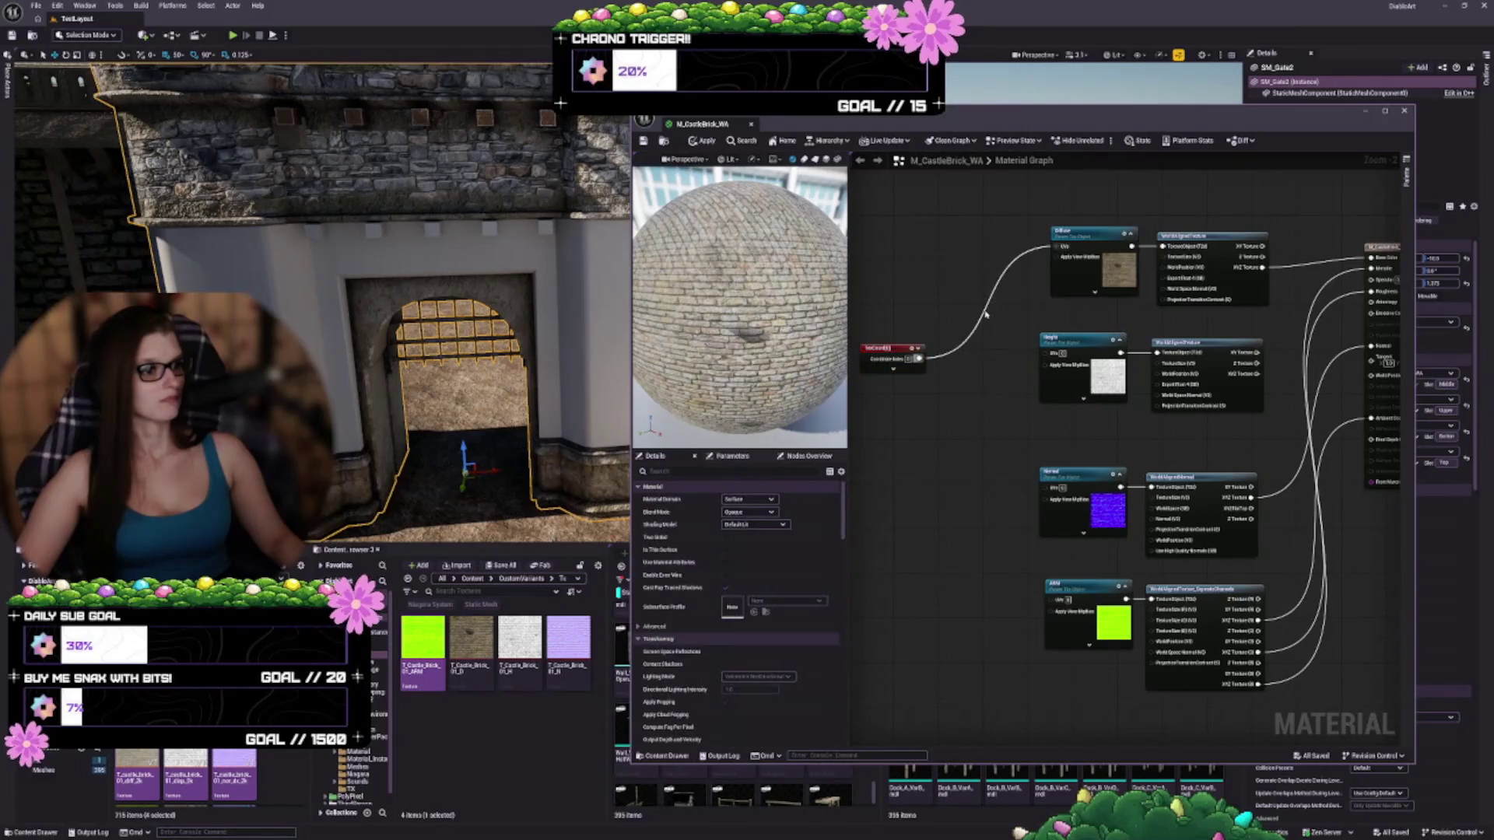
{"action": "mouse_move", "coordinate": [986, 311]}
{"action": "left_mouse_down"}
{"action": "mouse_move", "coordinate": [946, 360]}
{"action": "mouse_move", "coordinate": [1044, 353]}
{"action": "left_mouse_up"}
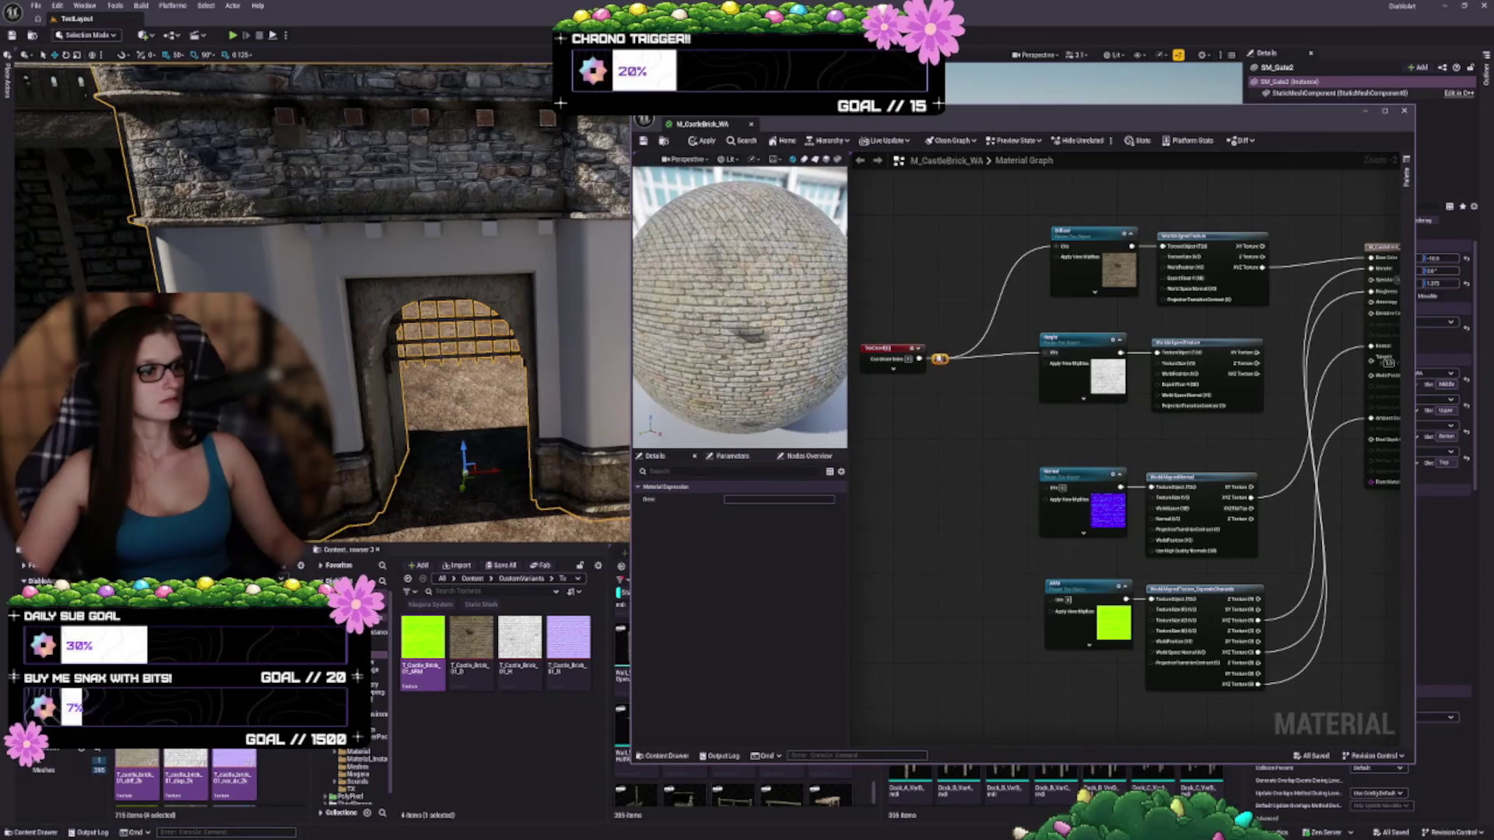
{"action": "left_click_drag", "start_coordinate": [940, 360], "coordinate": [1045, 488]}
{"action": "left_click_drag", "start_coordinate": [940, 360], "coordinate": [1052, 601]}
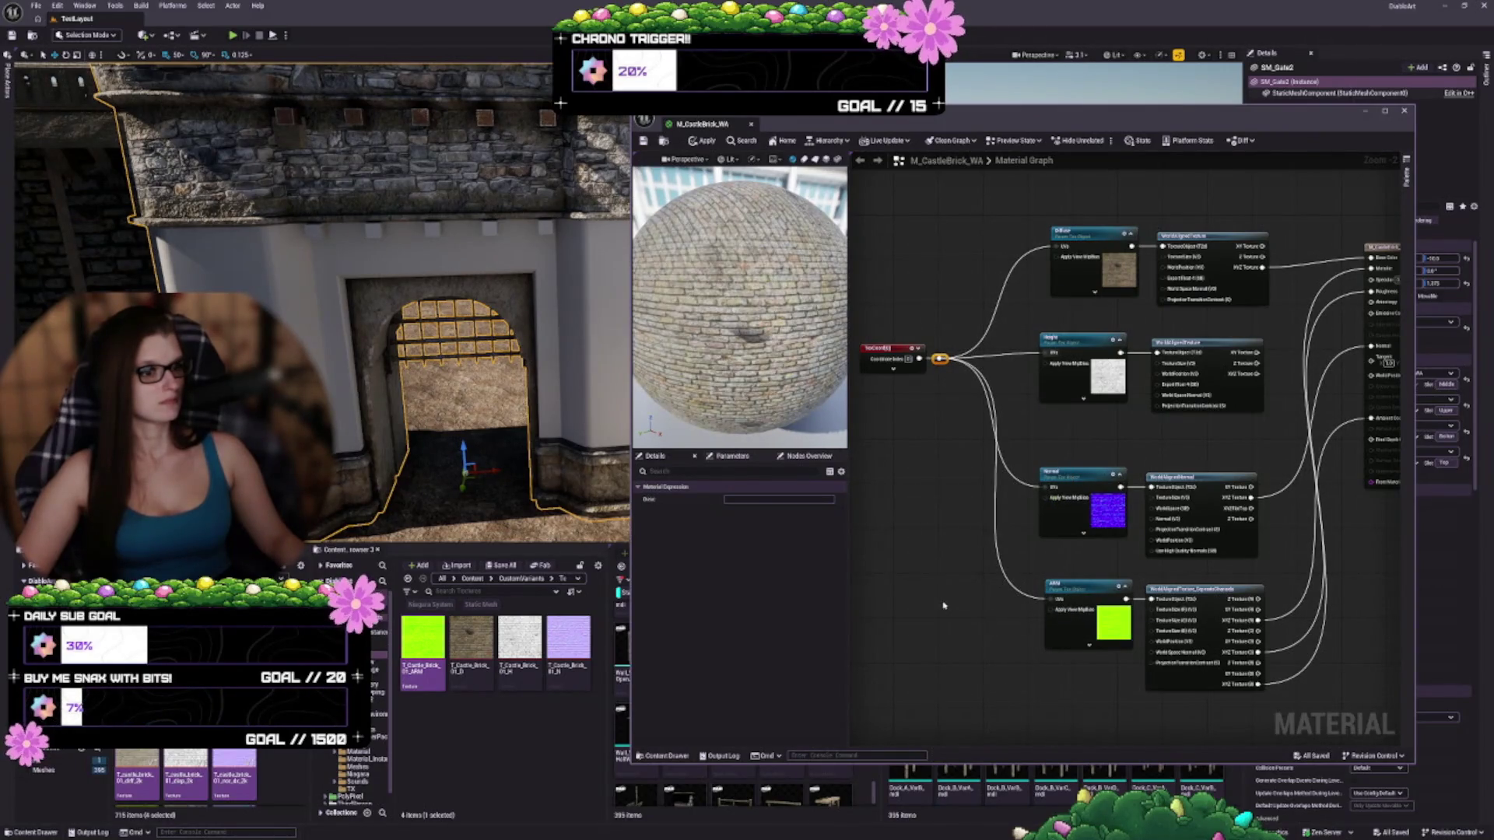
{"action": "scroll", "coordinate": [1201, 474], "scroll_direction": "up", "scroll_amount": 2}
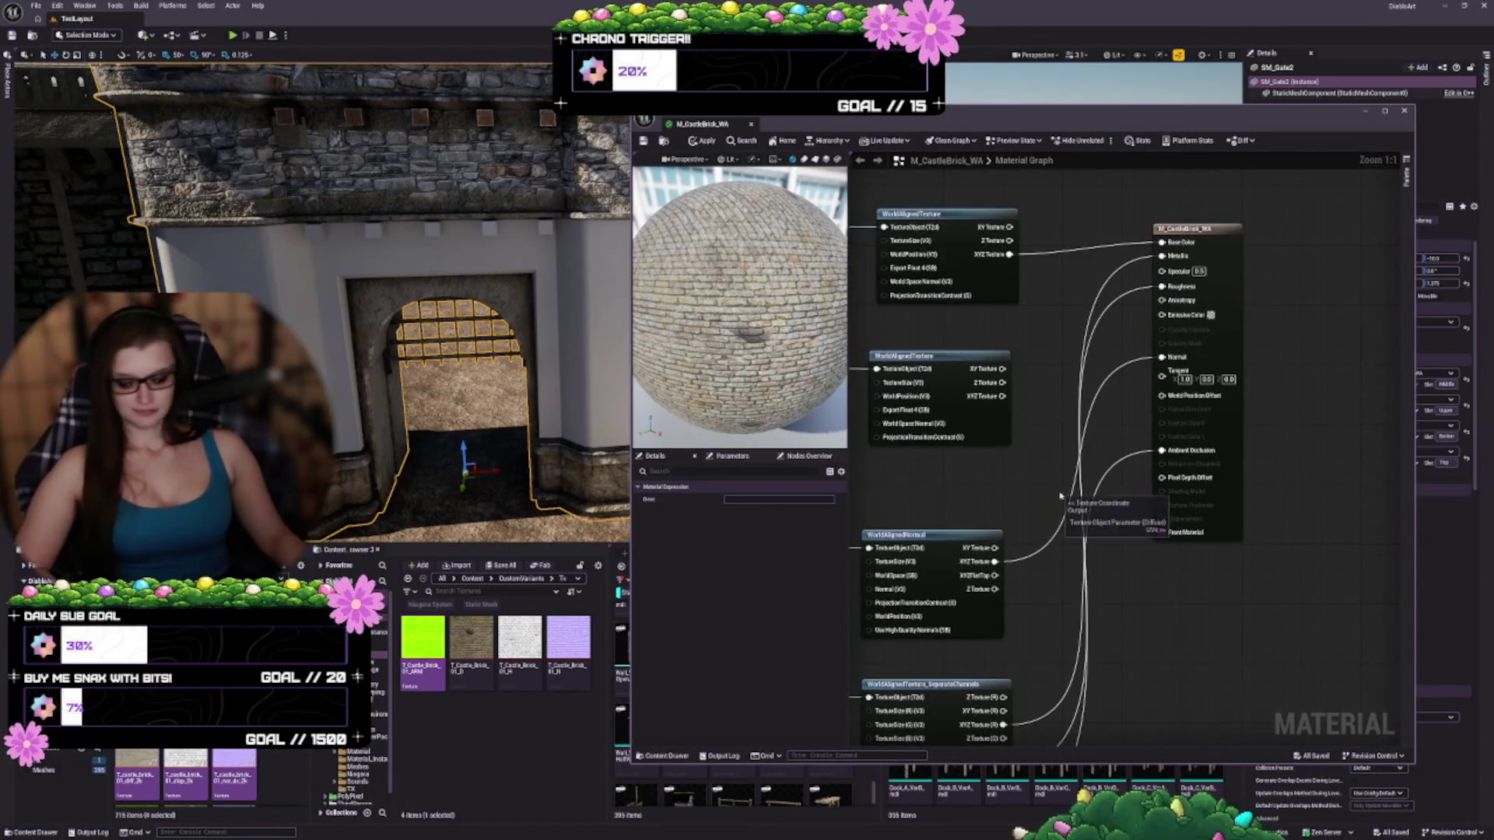
Apply the material changes, zoom the preview sphere, and select the T_Castle_Brick_01_D texture
{"action": "key", "text": "ctrl+s"}
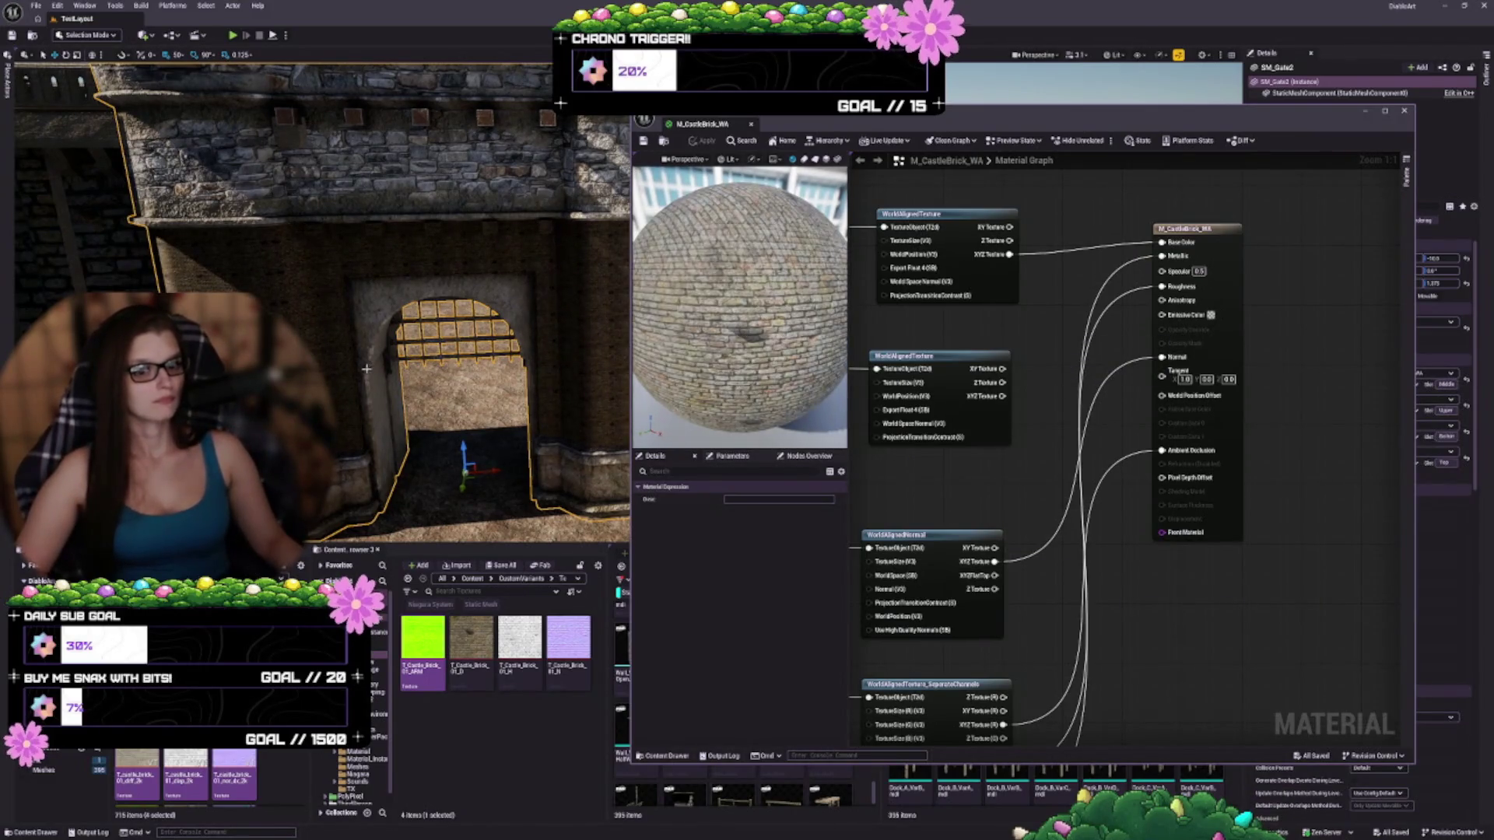
{"action": "scroll", "coordinate": [366, 369], "scroll_direction": "up", "scroll_amount": 10}
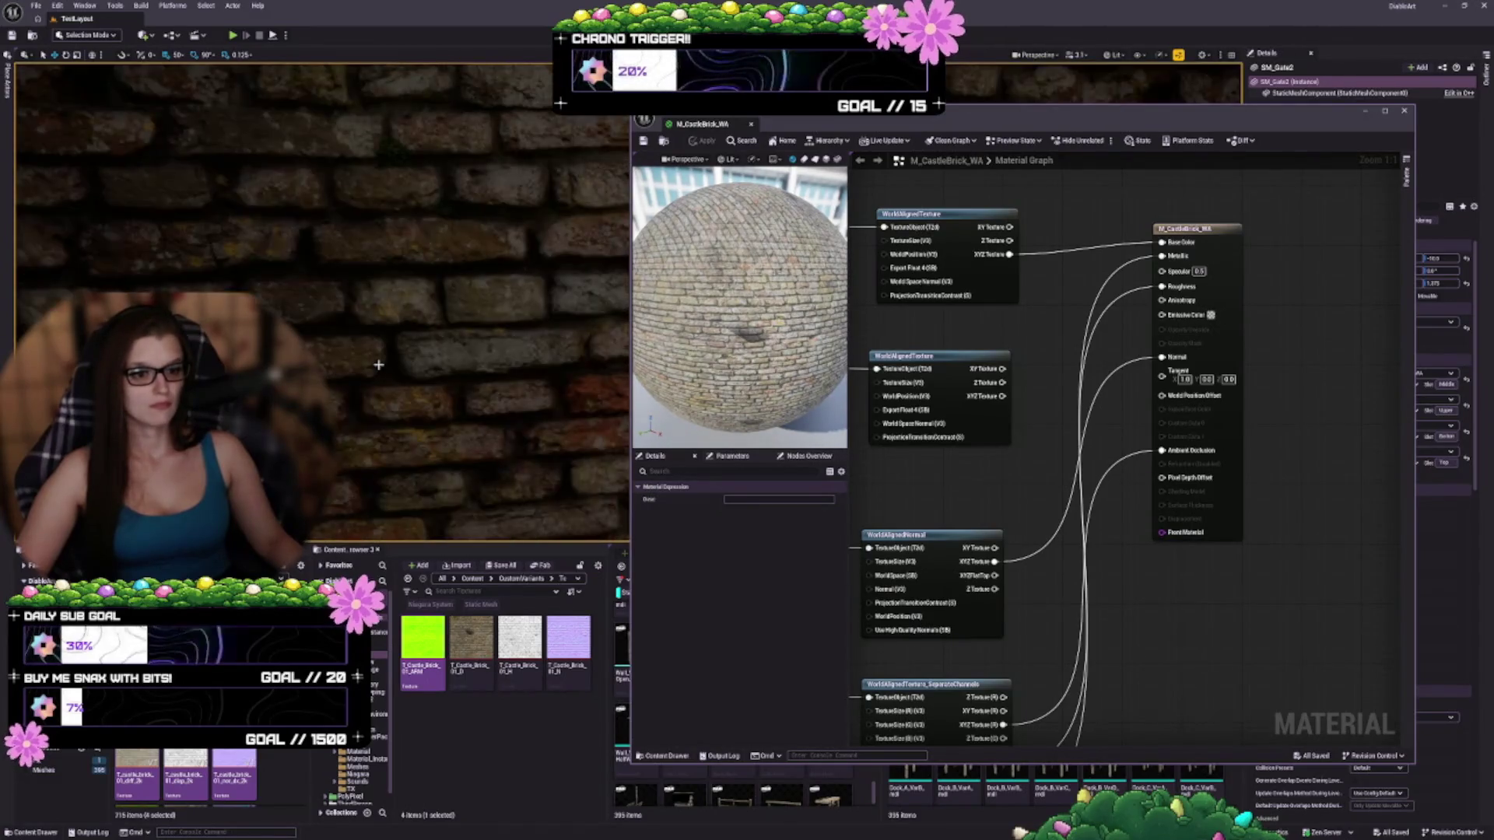
{"action": "scroll", "coordinate": [378, 364], "scroll_direction": "down", "scroll_amount": 5}
{"action": "scroll", "coordinate": [378, 364], "scroll_direction": "down", "scroll_amount": 4}
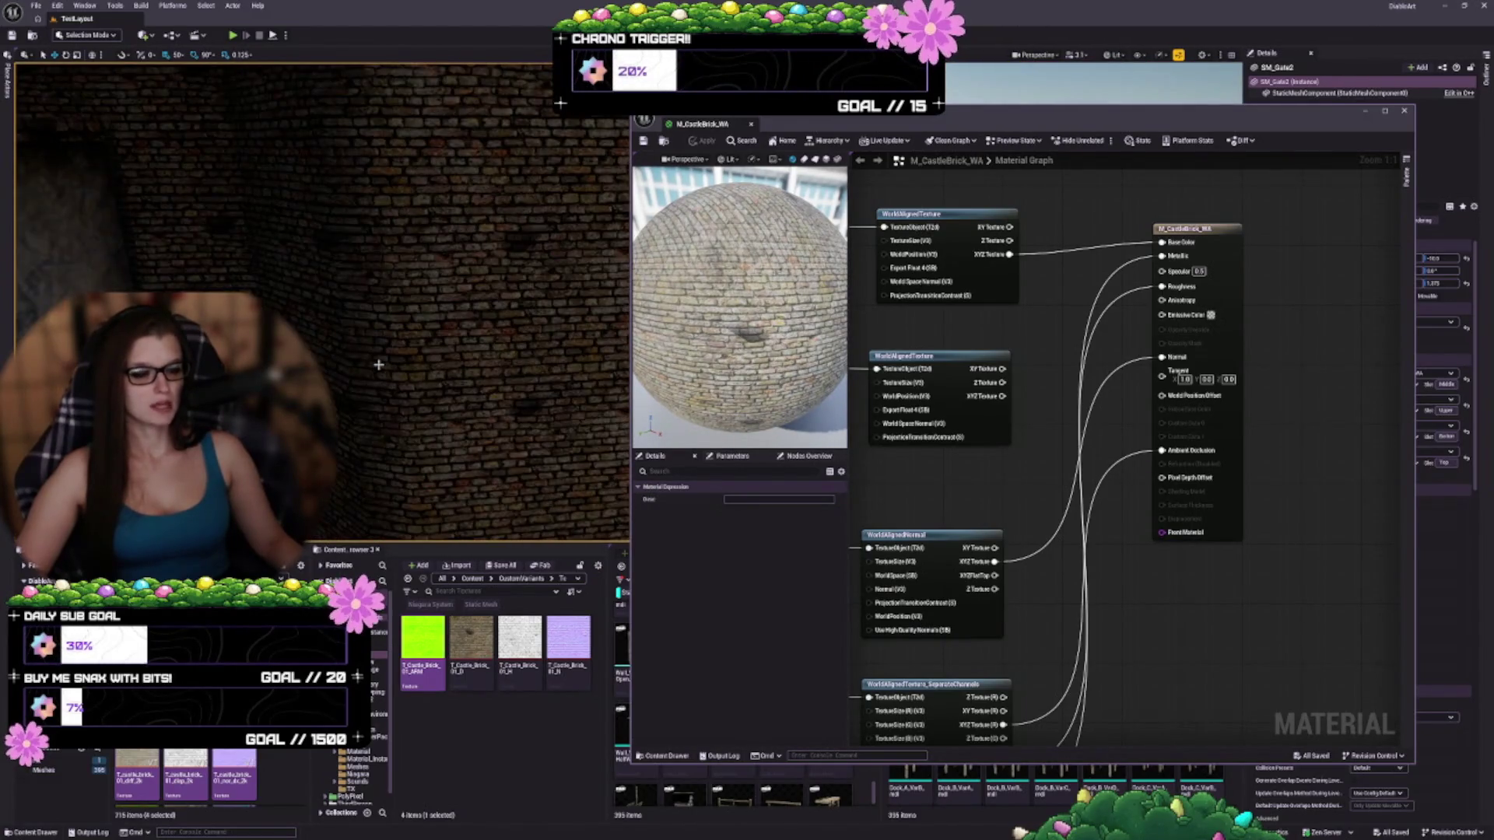
{"action": "scroll", "coordinate": [378, 365], "scroll_direction": "down", "scroll_amount": 5}
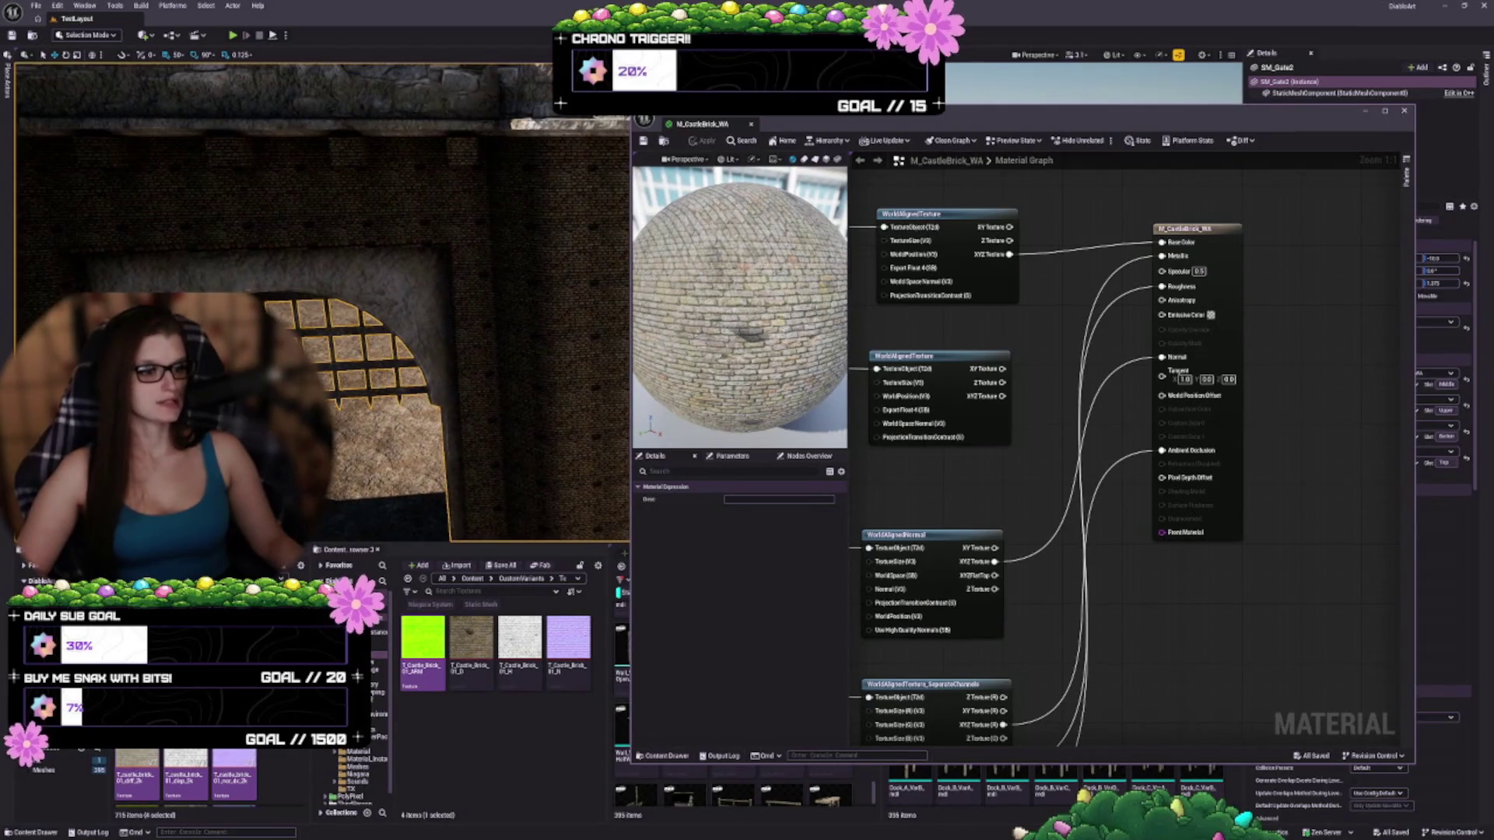
{"action": "scroll", "coordinate": [739, 308], "scroll_direction": "up", "scroll_amount": 5}
{"action": "scroll", "coordinate": [740, 307], "scroll_direction": "down", "scroll_amount": 8}
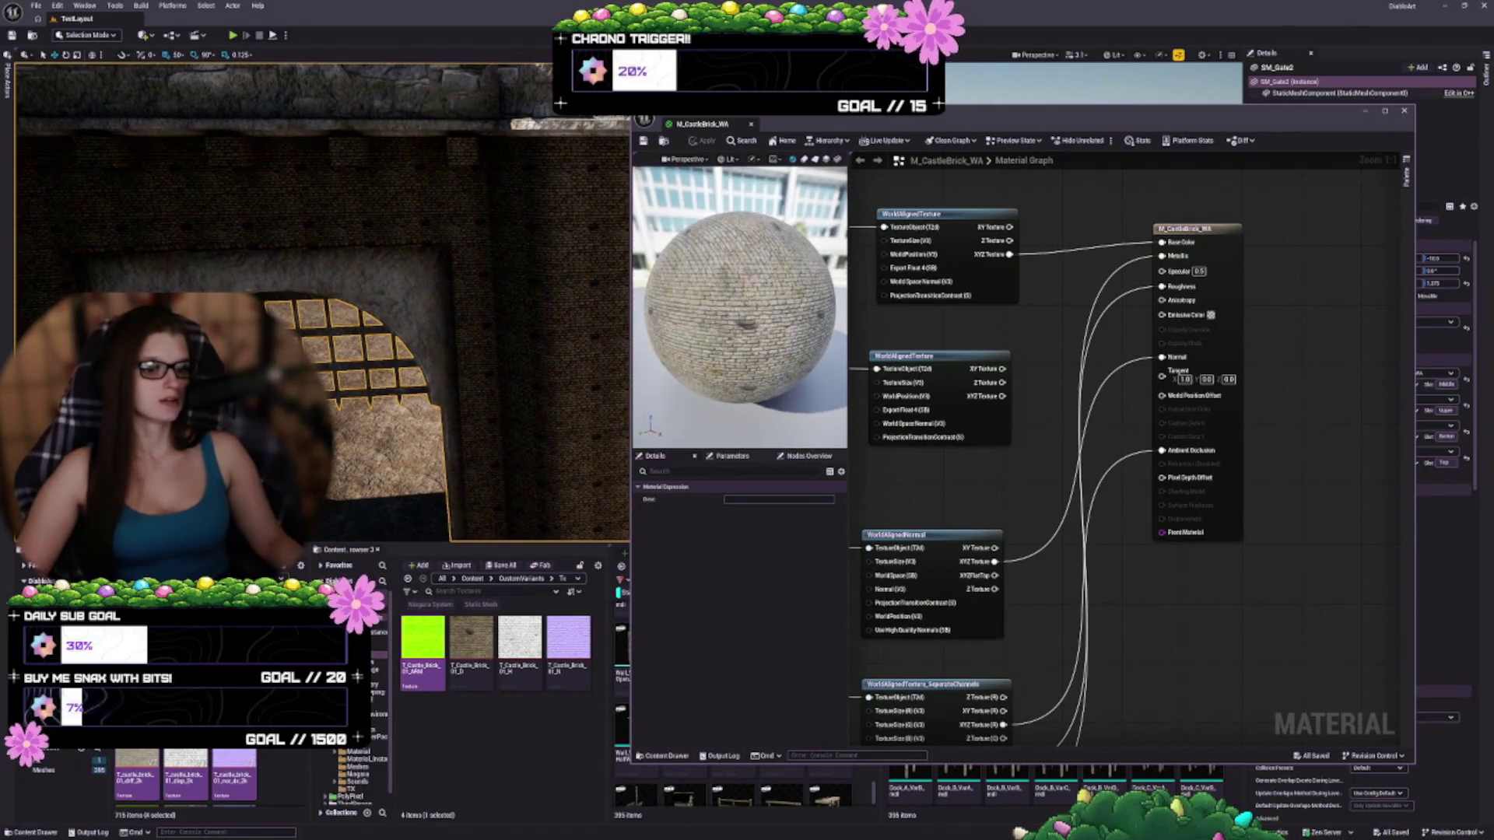
{"action": "left_click", "coordinate": [471, 646]}
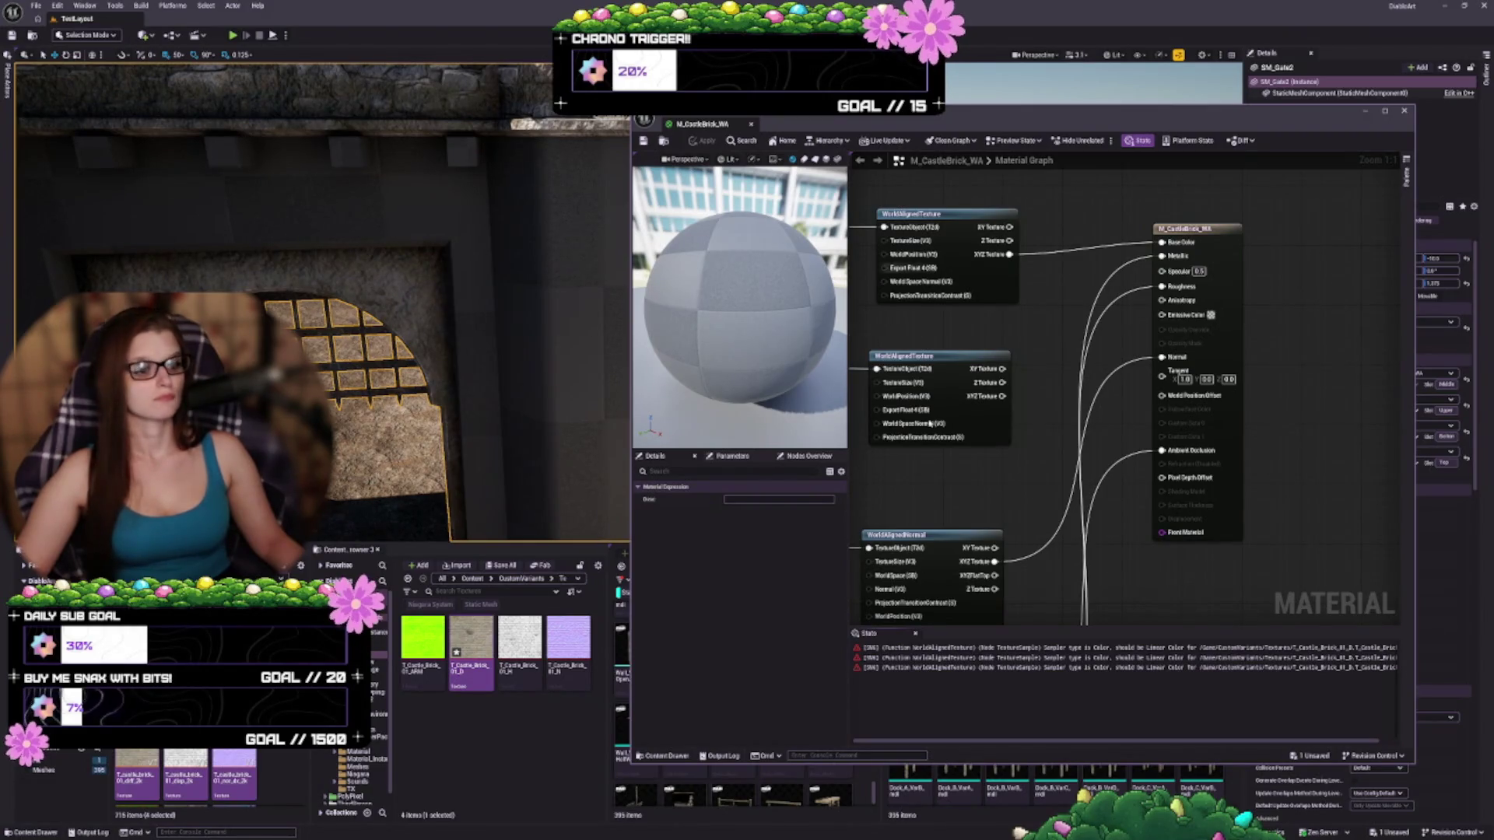
Set the Diffuse parameter's Sampler Type to Linear Color and save the brick material
{"action": "scroll", "coordinate": [1321, 457], "scroll_direction": "down", "scroll_amount": 4}
{"action": "key", "text": "Home"}
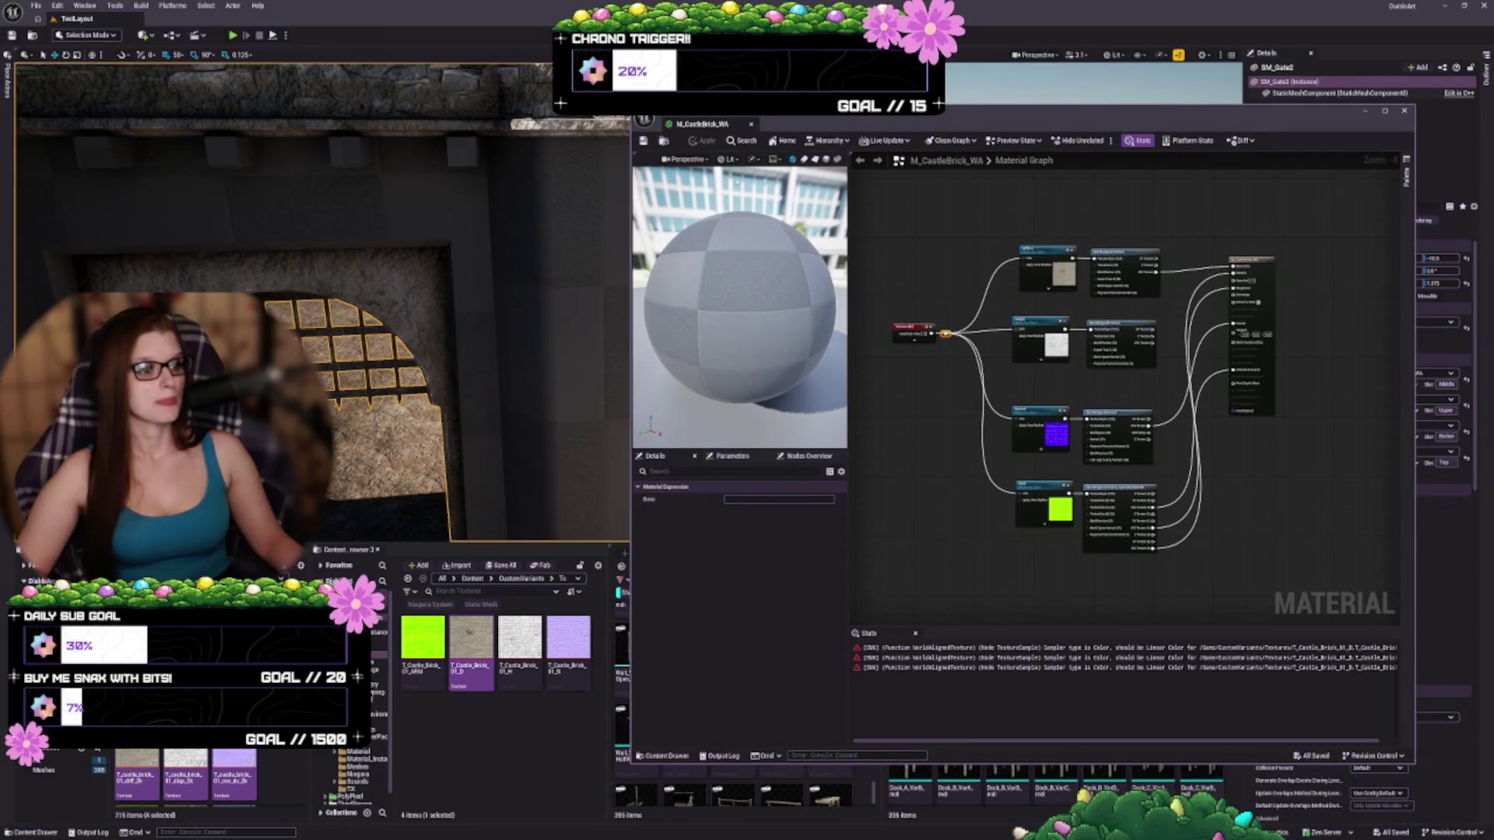
{"action": "scroll", "coordinate": [1090, 218], "scroll_direction": "up", "scroll_amount": 4}
{"action": "left_click", "coordinate": [1035, 343]}
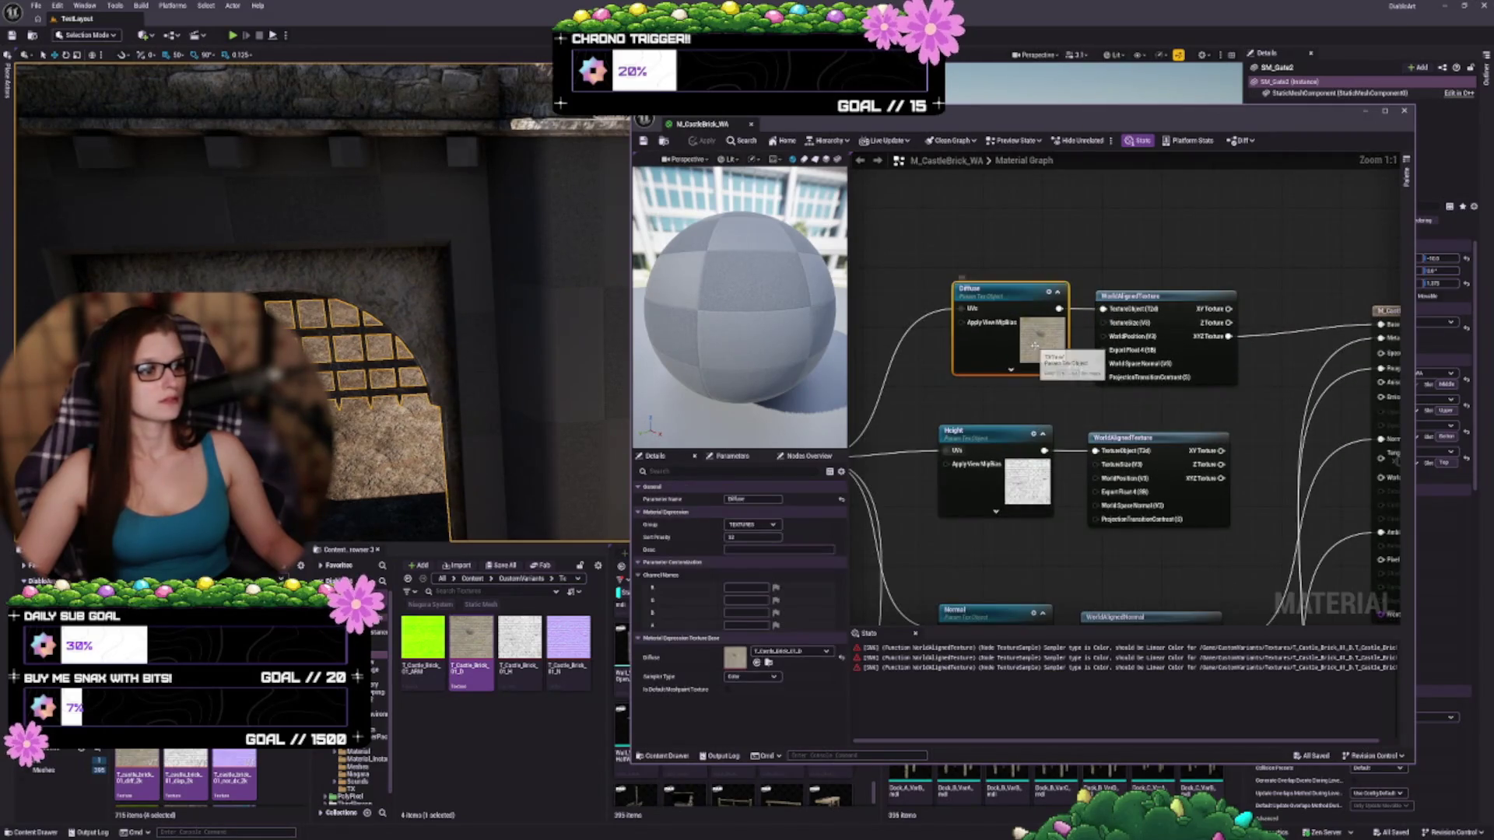
{"action": "left_click", "coordinate": [751, 676]}
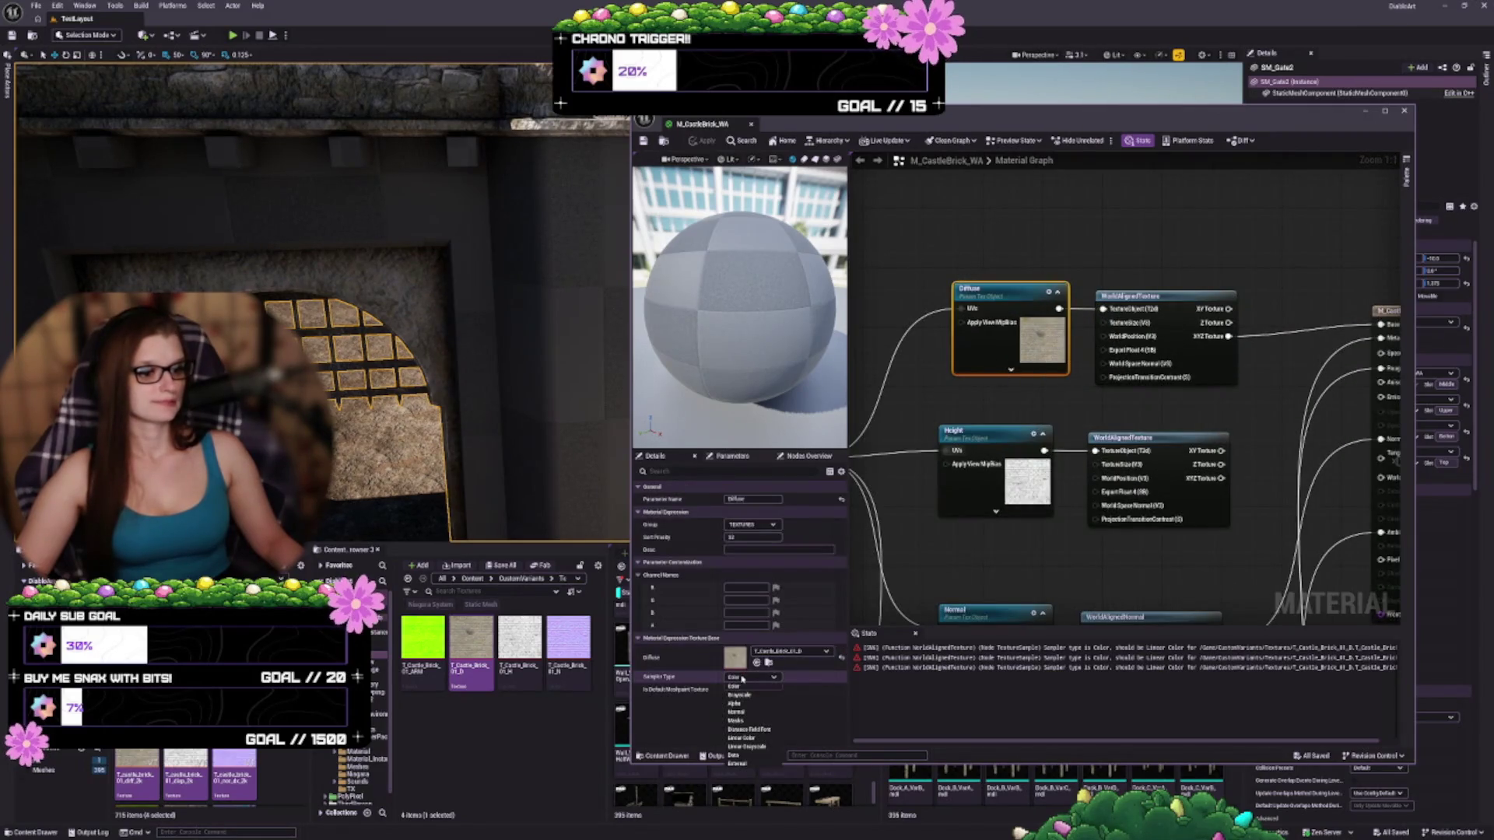
{"action": "left_click", "coordinate": [761, 739]}
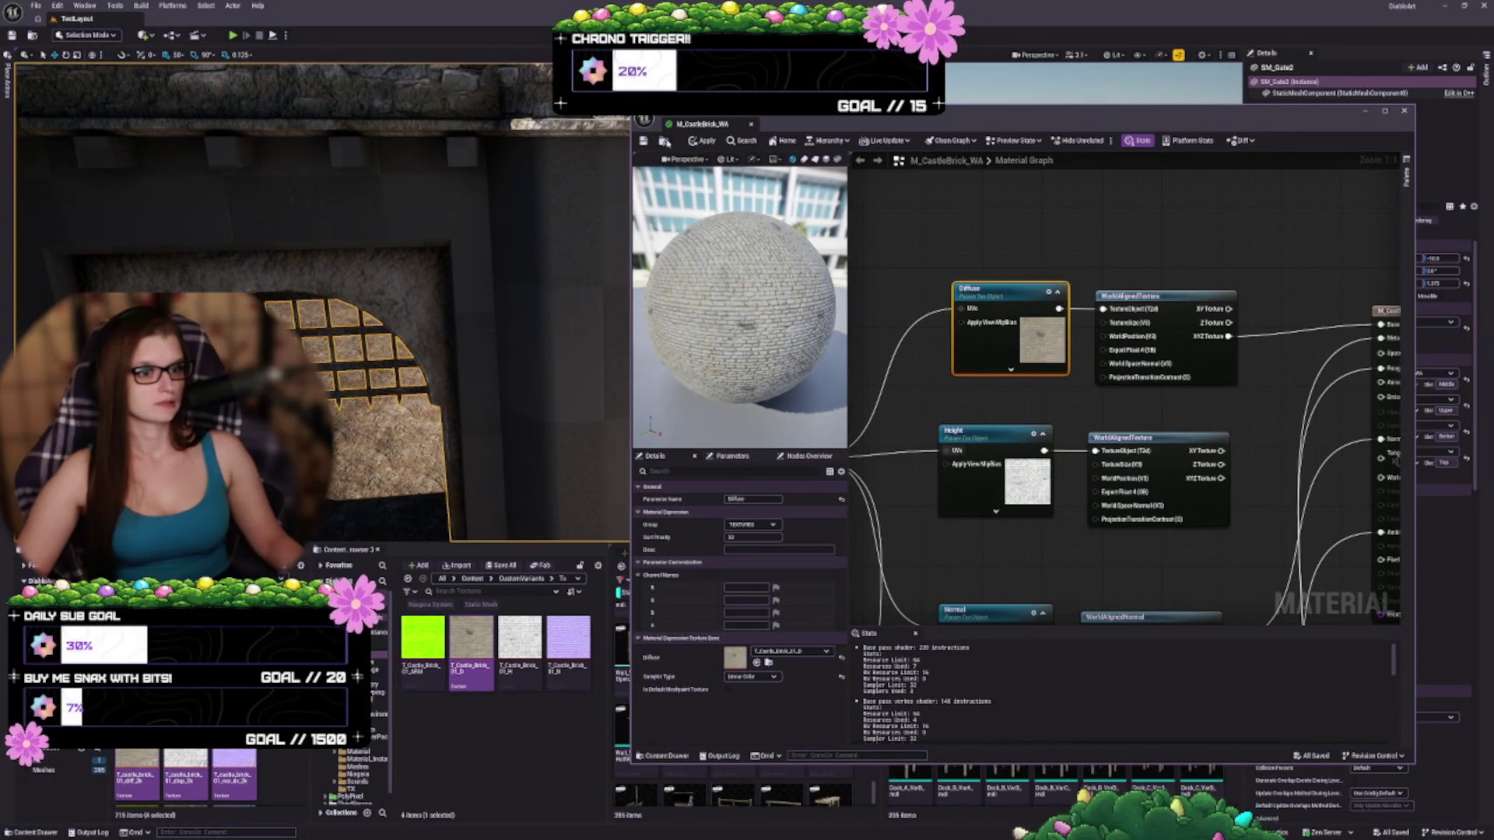
{"action": "left_click", "coordinate": [665, 142]}
{"action": "left_click", "coordinate": [643, 142]}
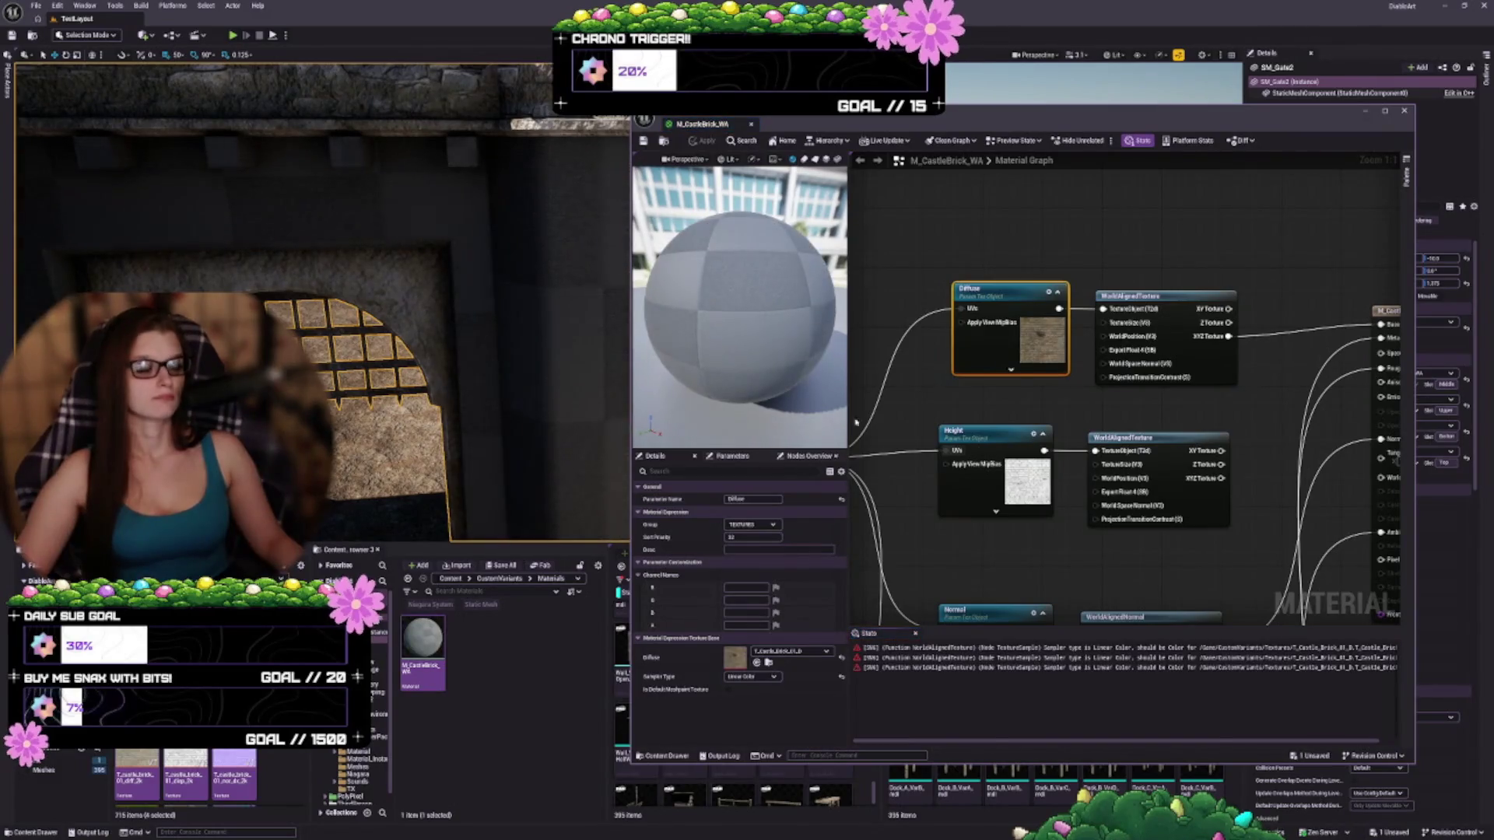
Switch the Diffuse sampler type back to Color and apply the material
{"action": "left_click", "coordinate": [738, 677]}
{"action": "left_click", "coordinate": [735, 691]}
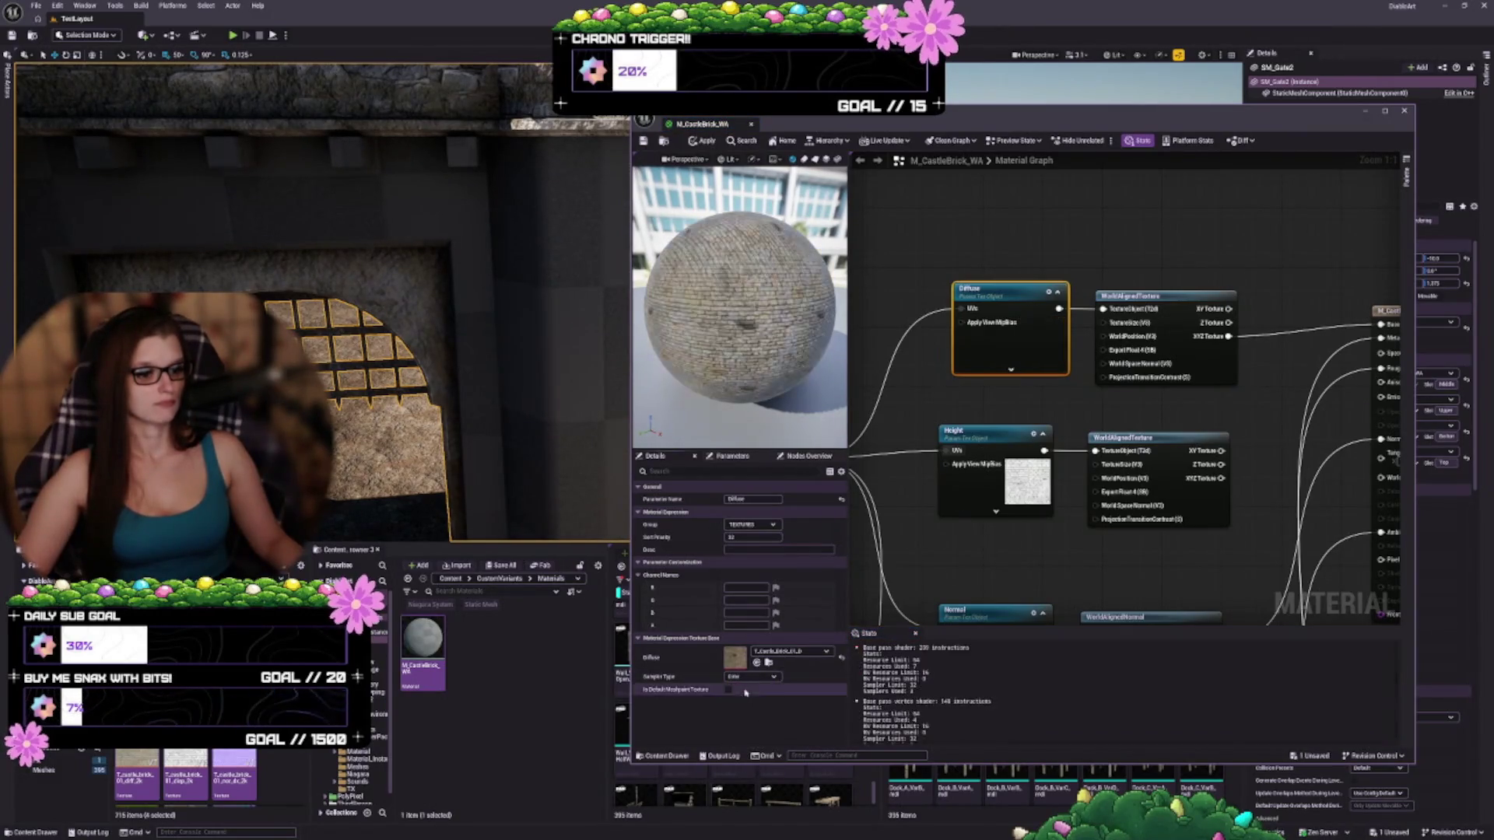
{"action": "key", "text": "ctrl+s"}
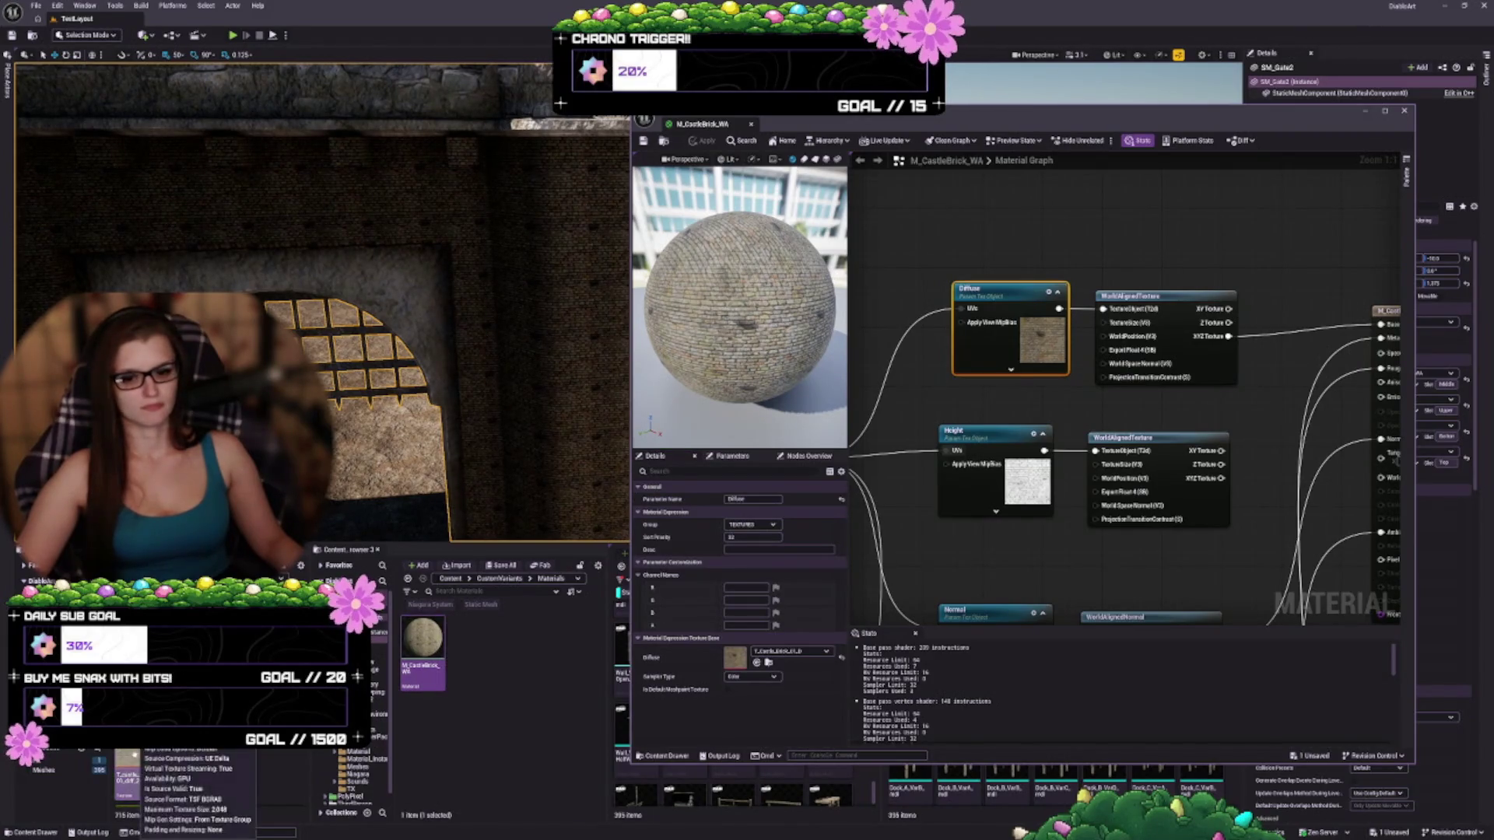
Open the Textures folder in the Content Browser to show the four castle brick textures
{"action": "left_click", "coordinate": [514, 582]}
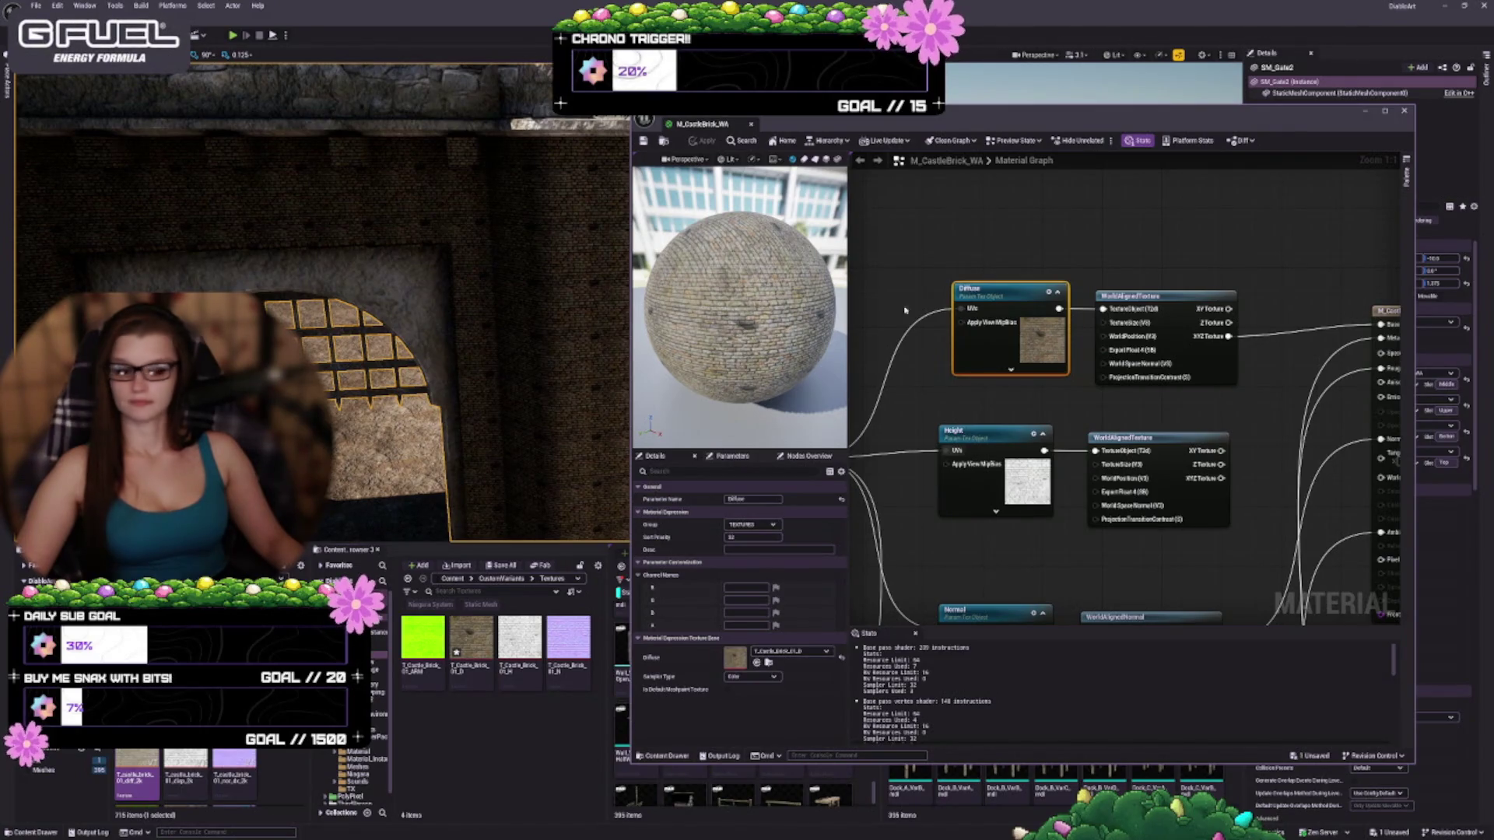
{"action": "left_click_drag", "start_coordinate": [909, 482], "coordinate": [921, 457]}
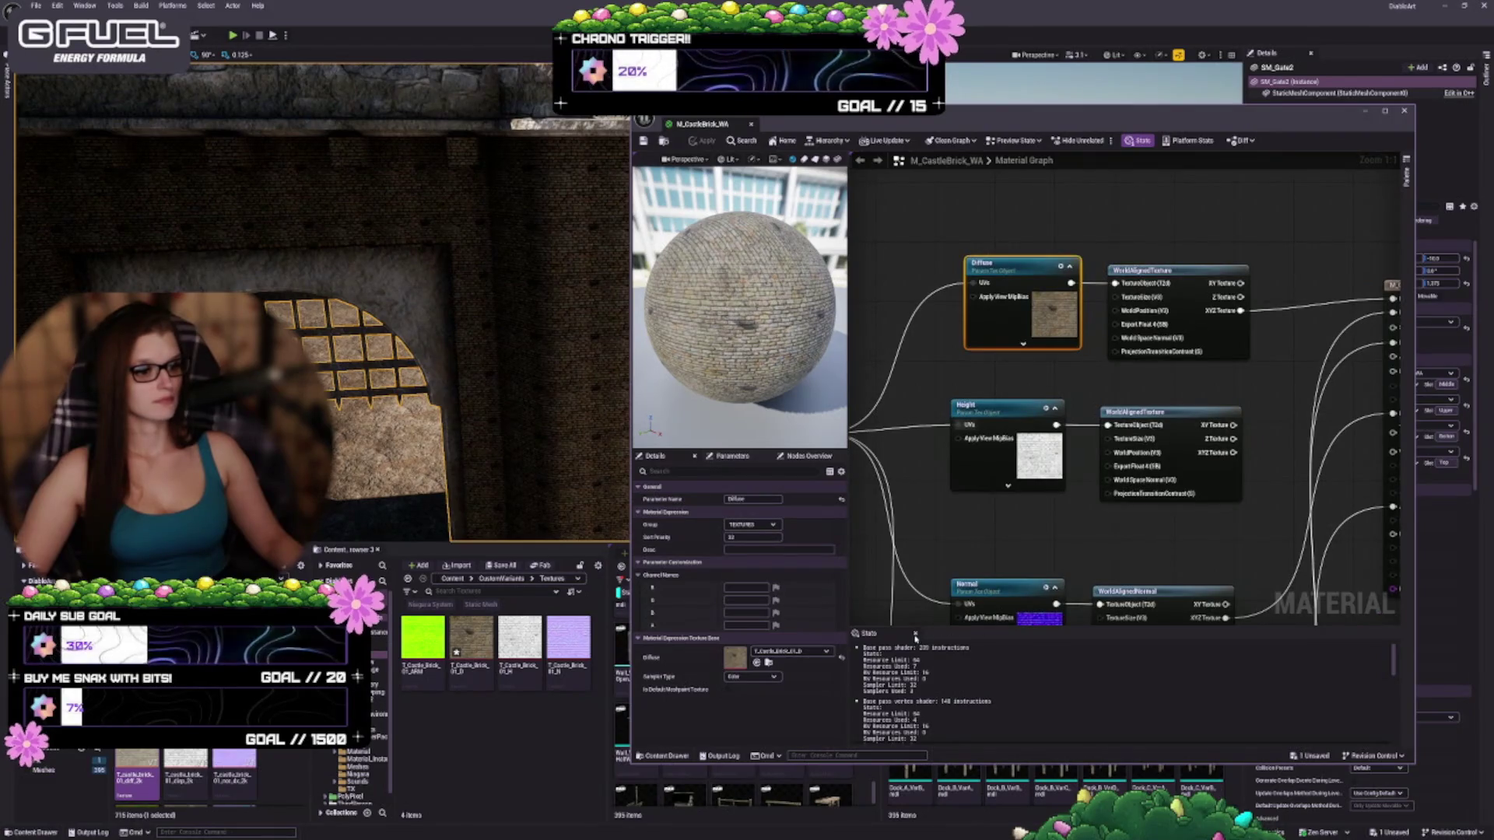
Close the Stats log, inspect the diffuse texture's context menu, and select the height brick texture
{"action": "left_click", "coordinate": [915, 635]}
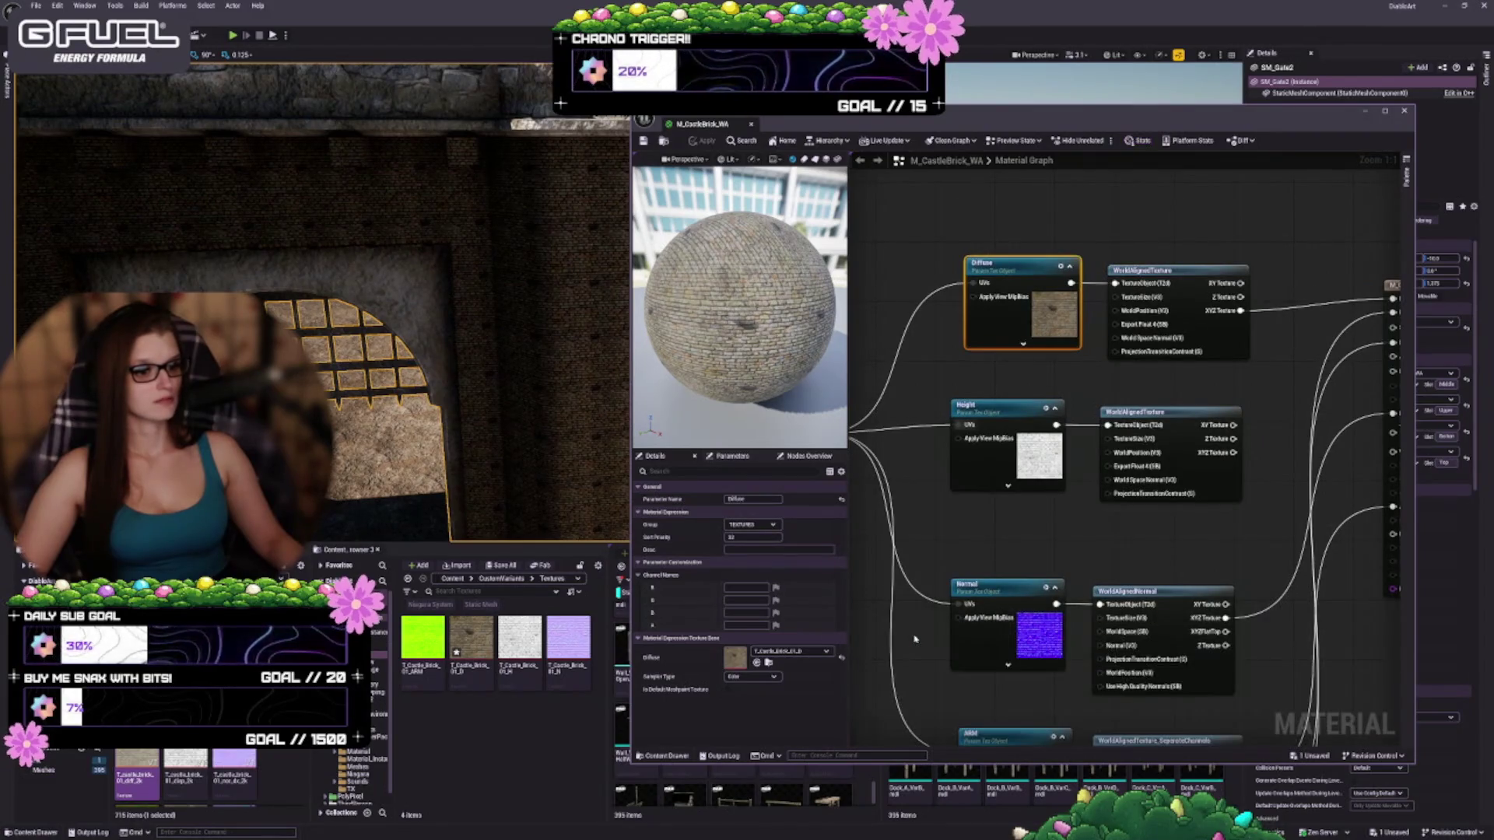
{"action": "right_click", "coordinate": [475, 644]}
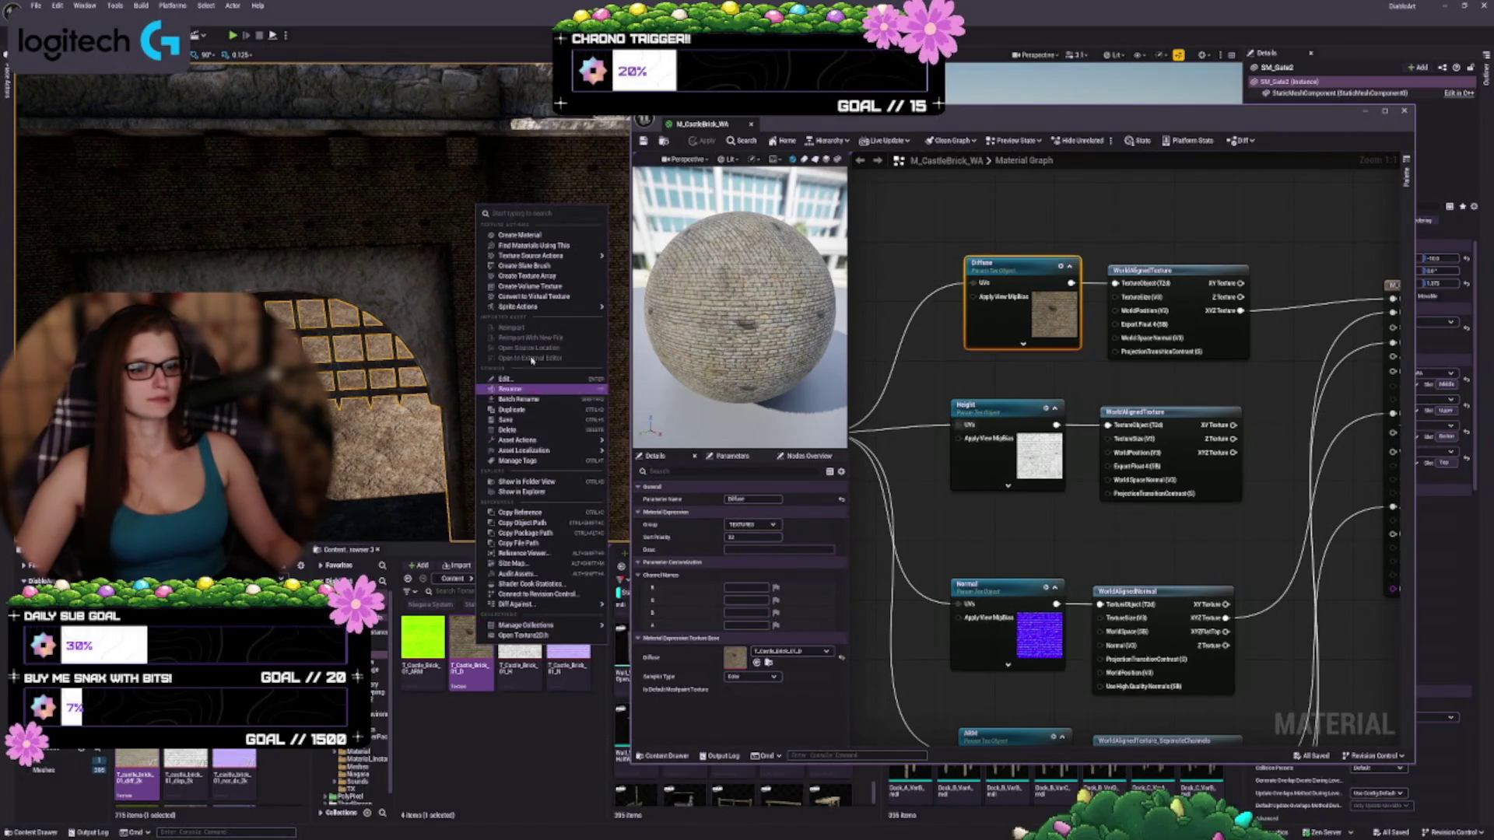
{"action": "mouse_move", "coordinate": [565, 257]}
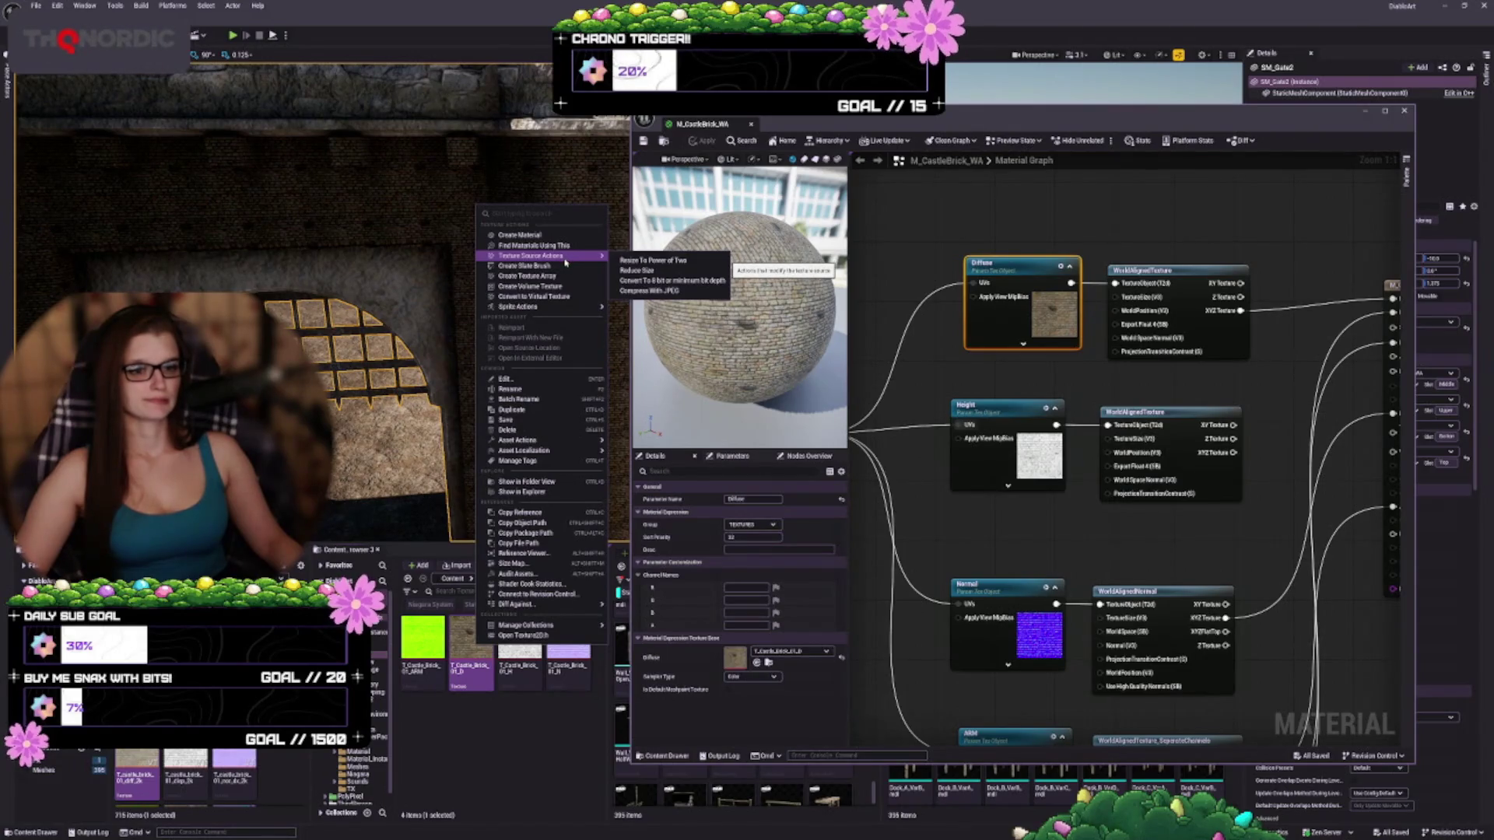
{"action": "mouse_move", "coordinate": [537, 306]}
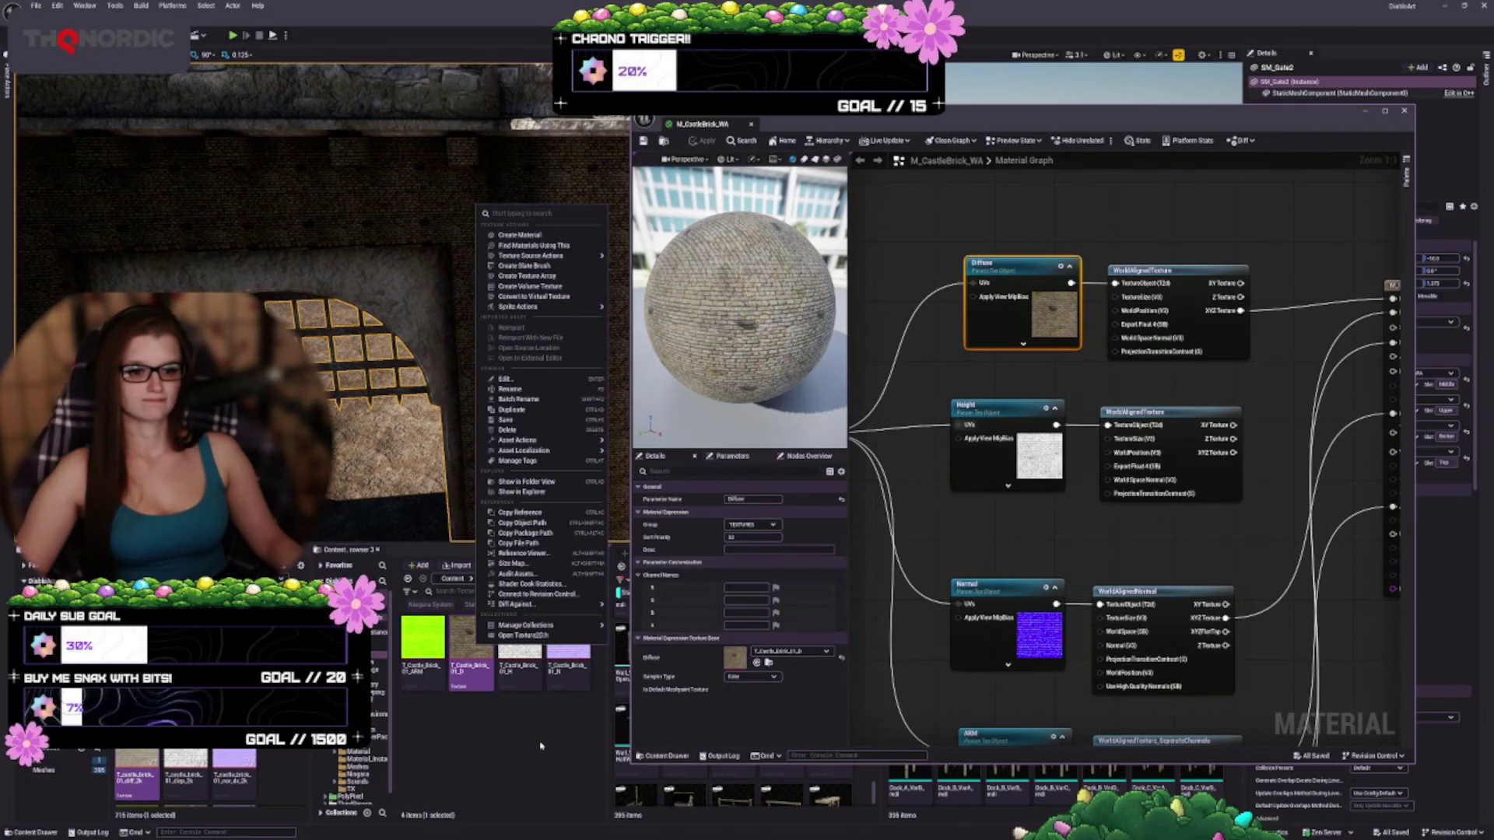
{"action": "left_click", "coordinate": [520, 645]}
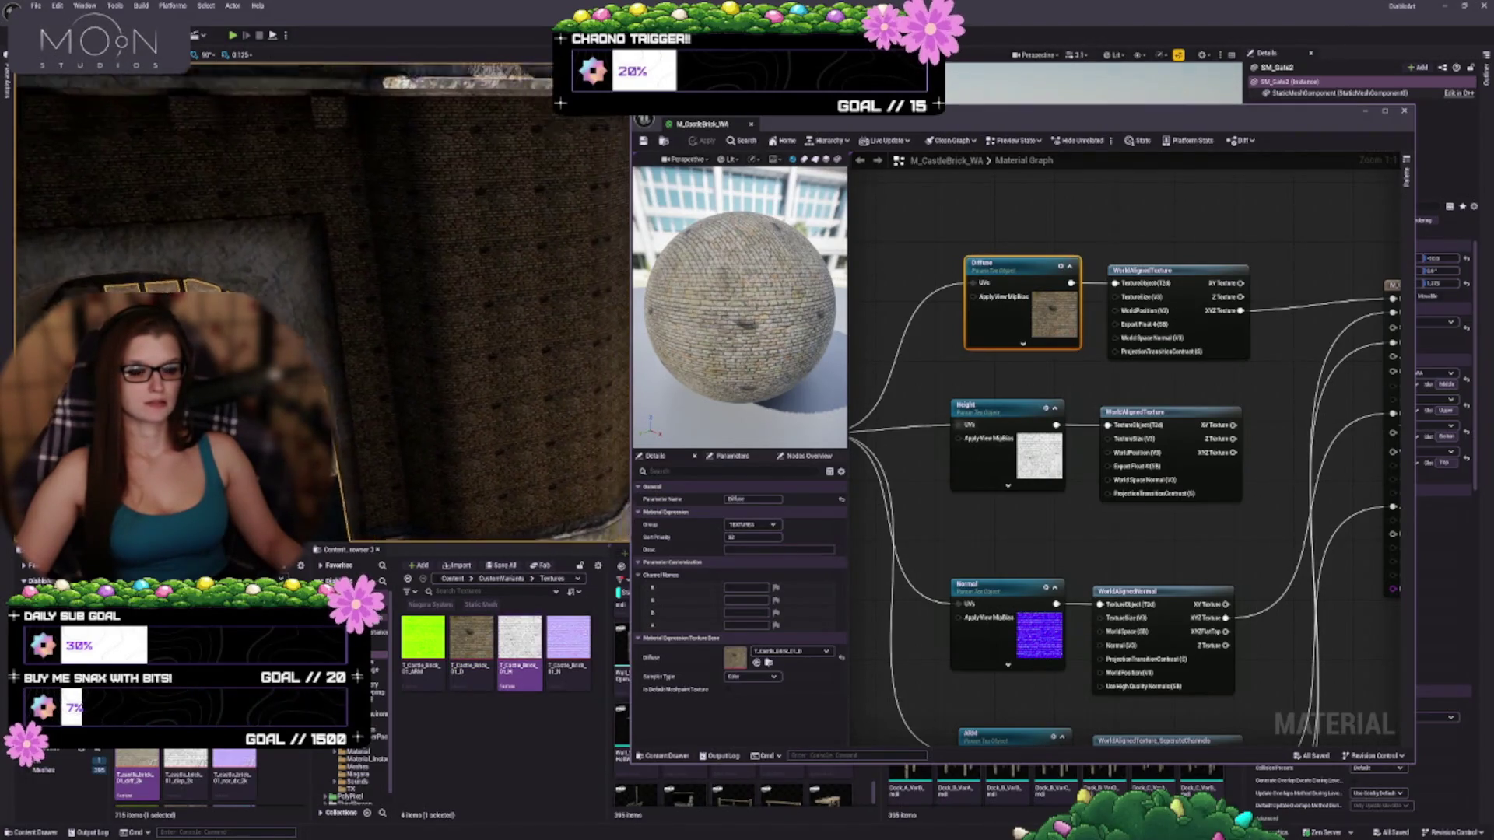
Orbit the level view to the brick castle wall and open the editor Modes list
{"action": "left_click_drag", "start_coordinate": [579, 358], "coordinate": [579, 358]}
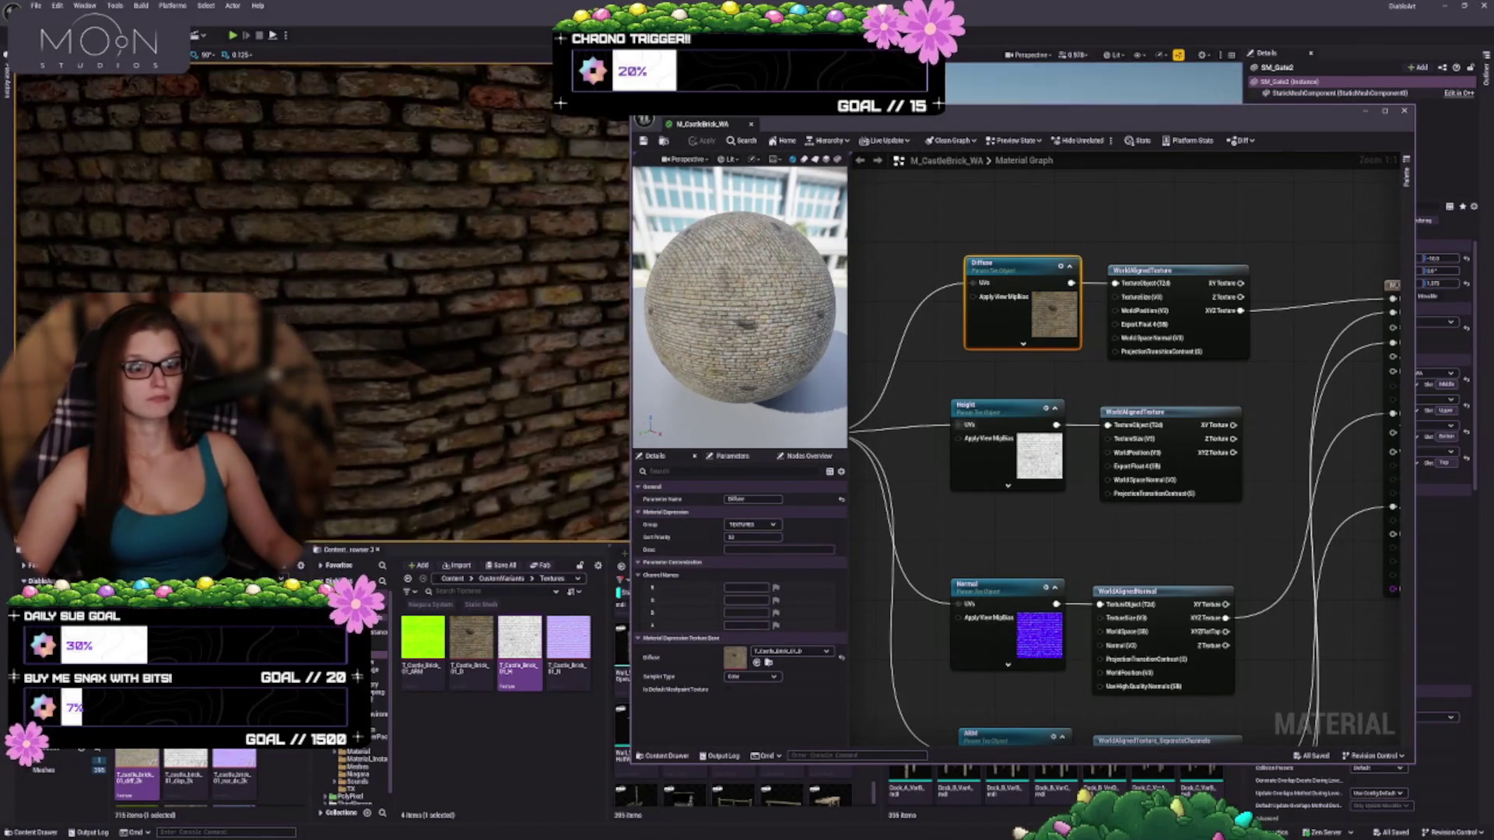
{"action": "left_click_drag", "start_coordinate": [623, 302], "coordinate": [767, 326]}
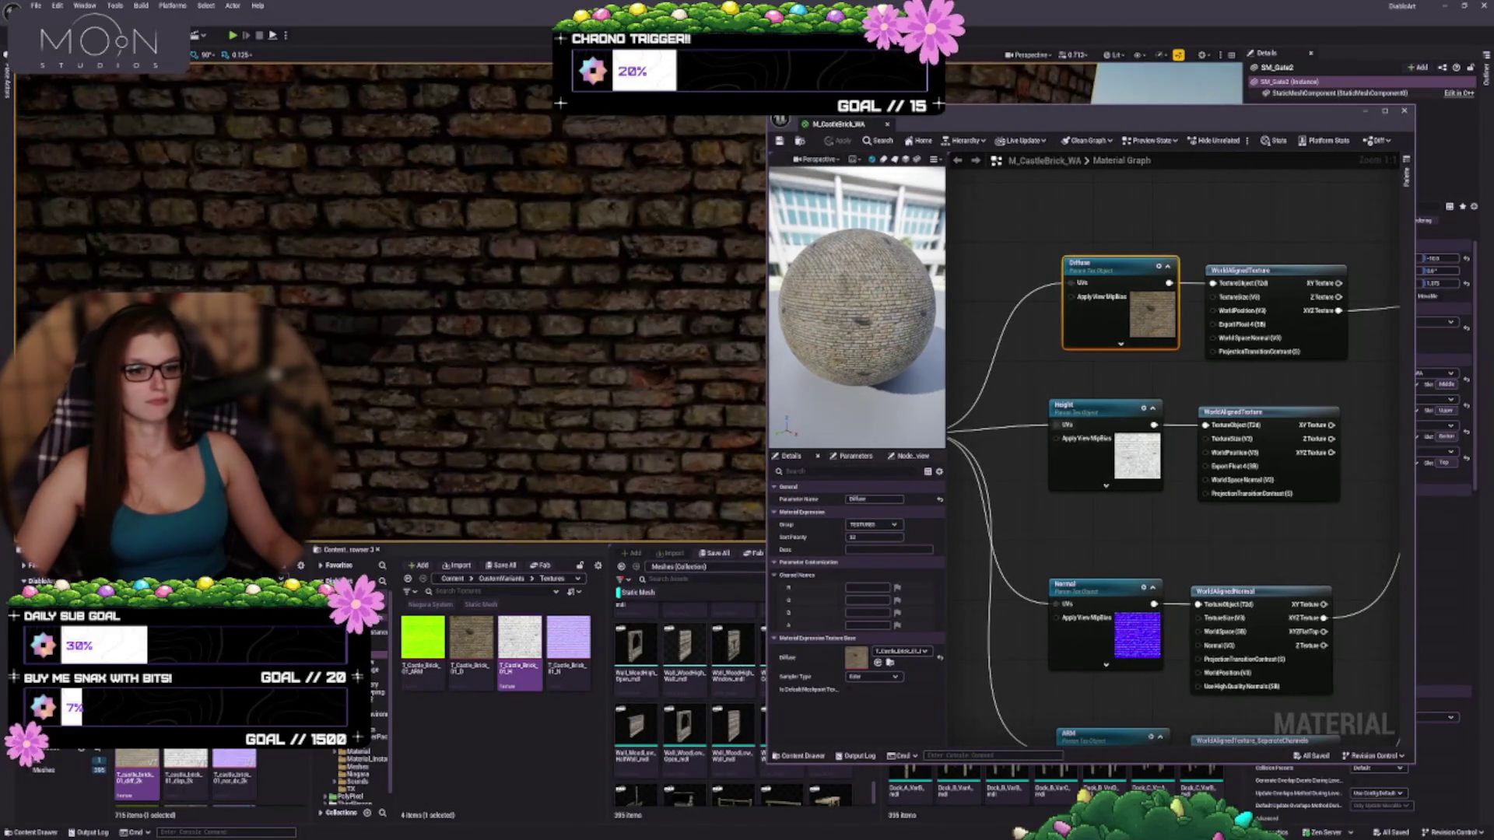
{"action": "left_click_drag", "start_coordinate": [579, 358], "coordinate": [579, 358]}
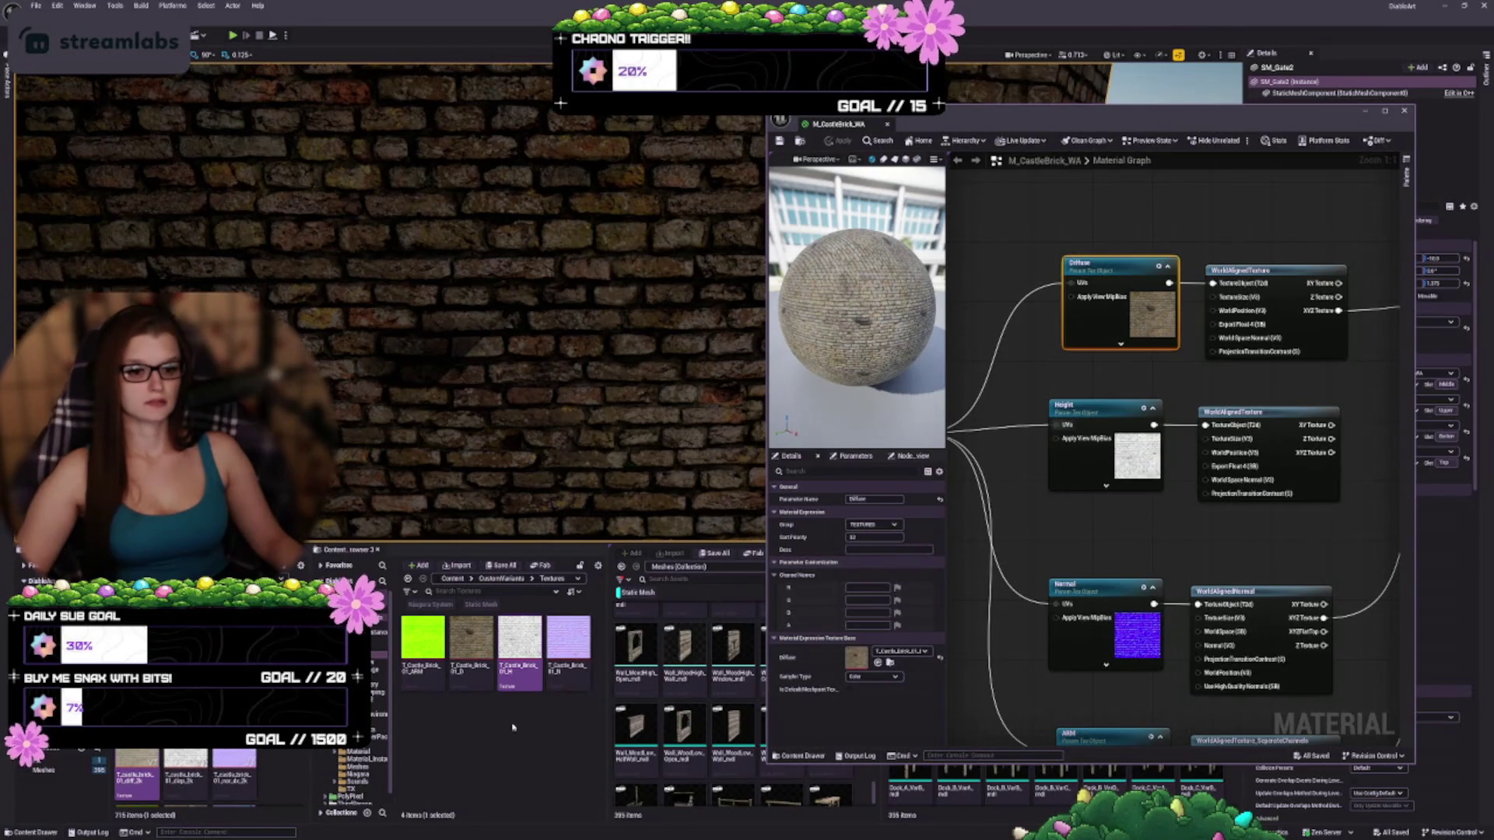
{"action": "left_click", "coordinate": [484, 656]}
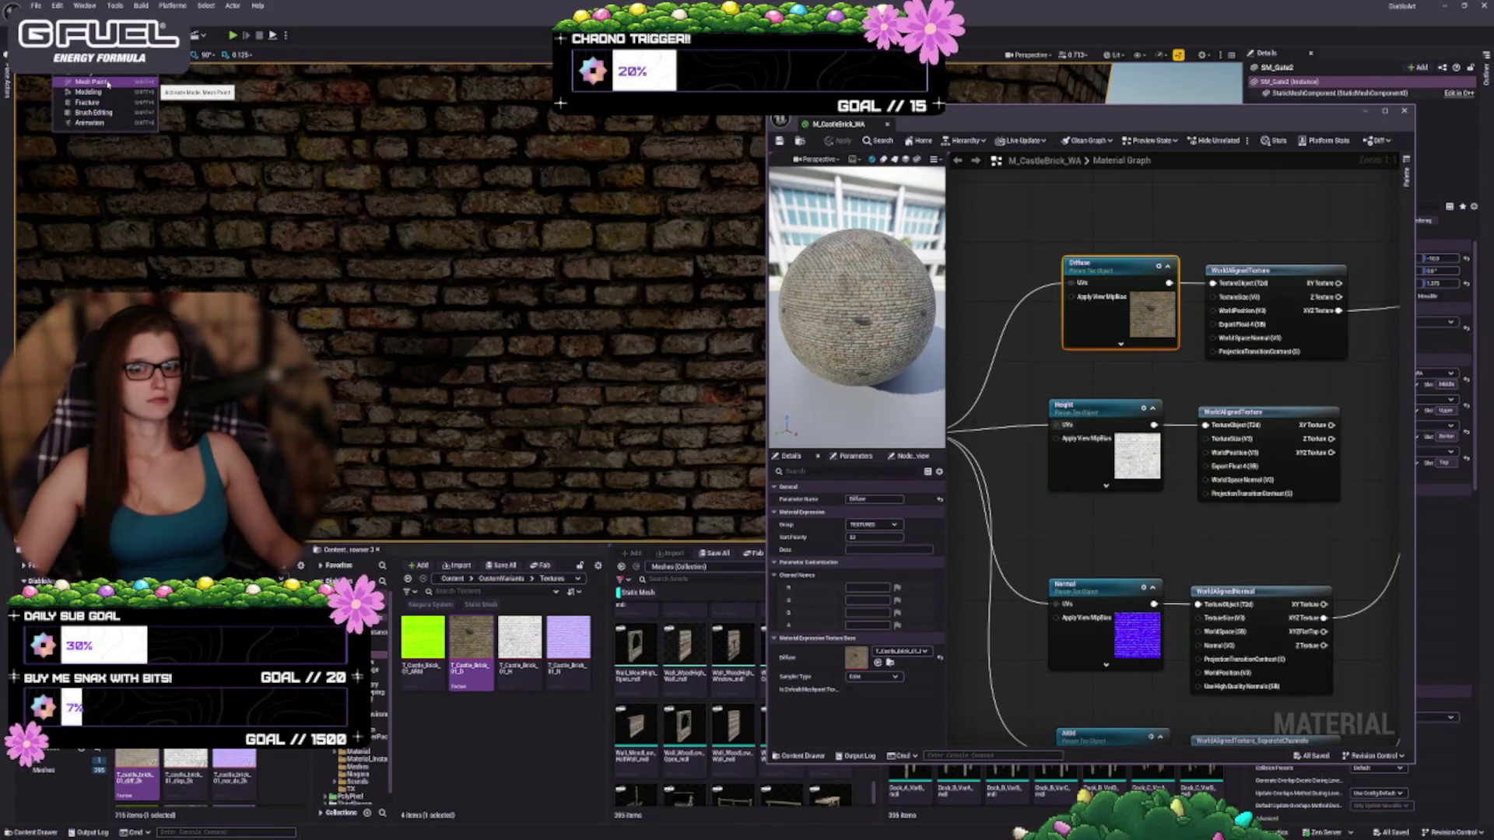
Enter Mesh Paint mode with the Paint tool and undo the test strokes on the tower wall
{"action": "left_click", "coordinate": [108, 83]}
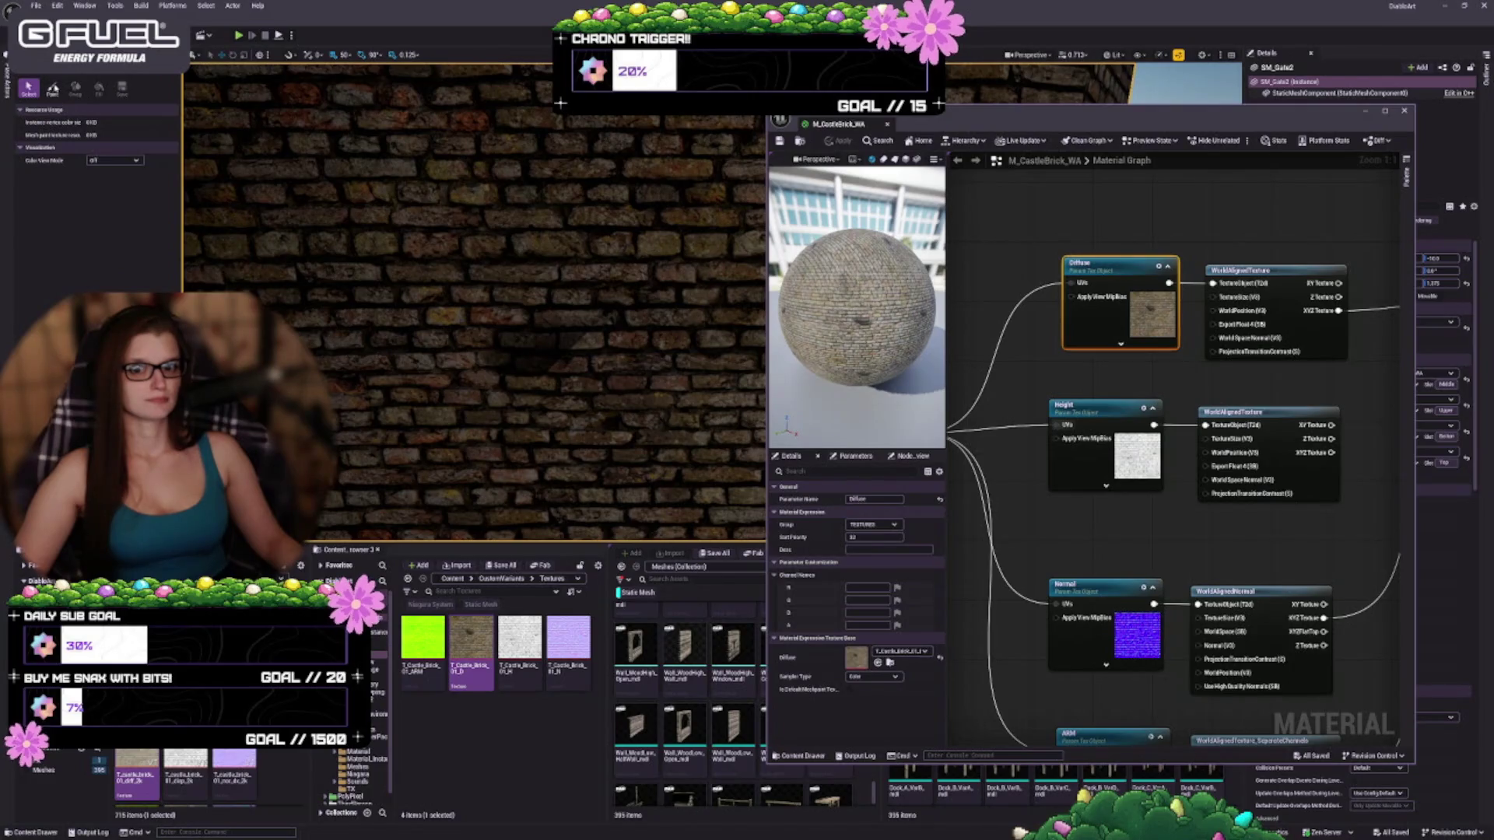
{"action": "left_click", "coordinate": [52, 87]}
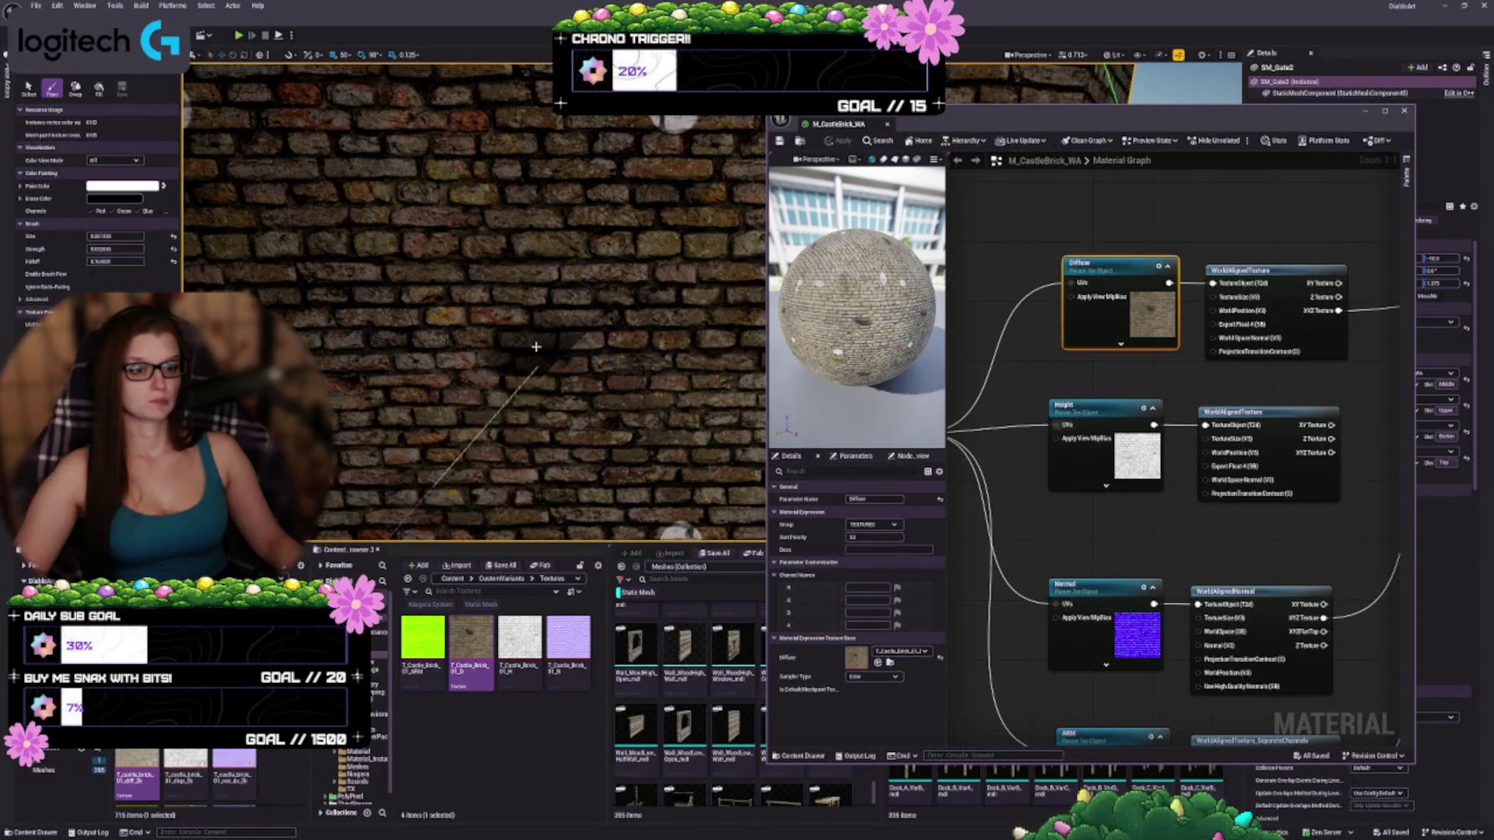
{"action": "scroll", "coordinate": [580, 350], "scroll_direction": "down", "scroll_amount": 5}
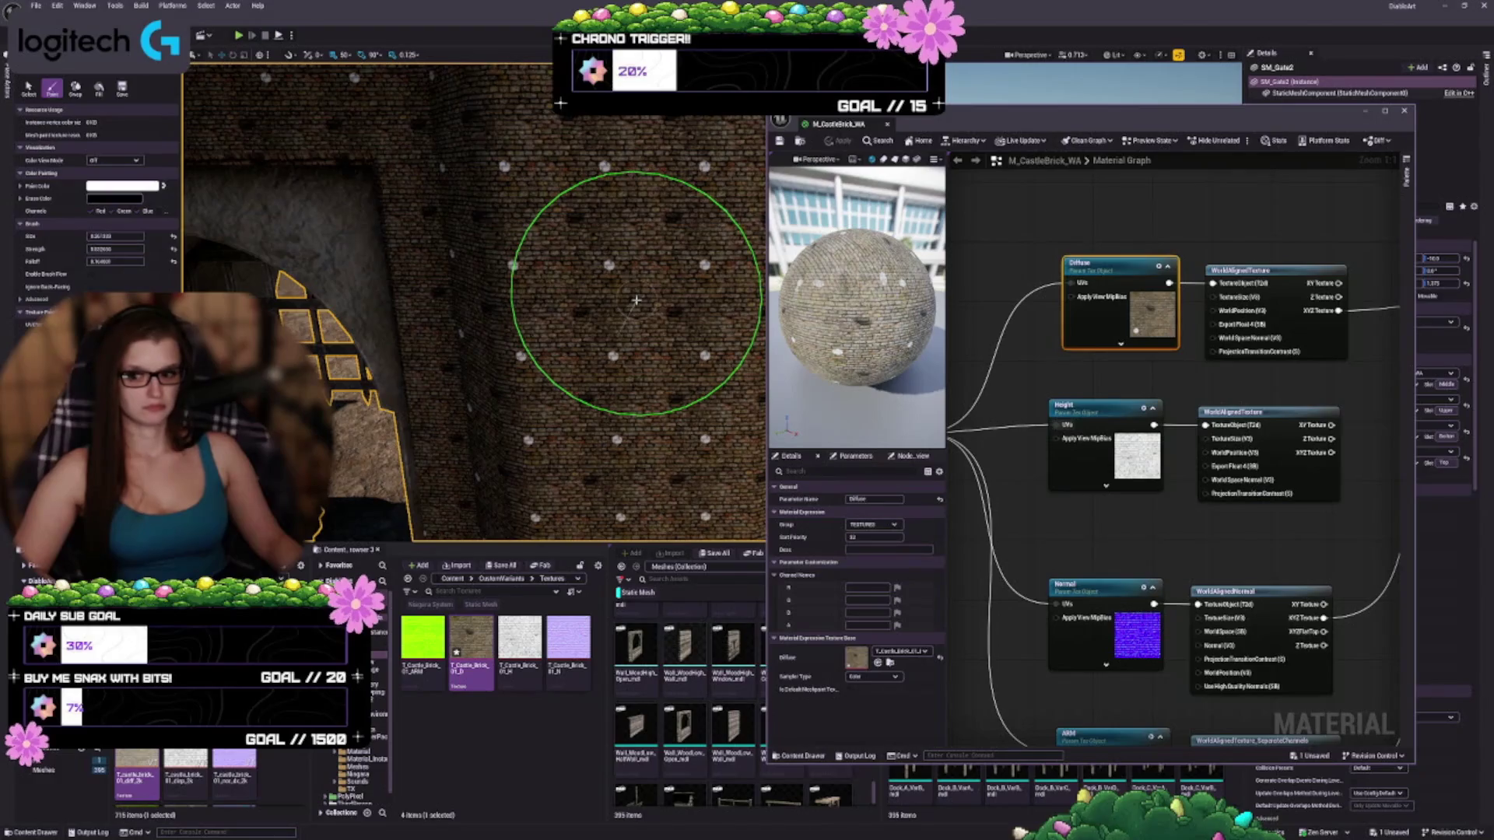
{"action": "key", "text": "ctrl+z"}
{"action": "left_click_drag", "start_coordinate": [585, 314], "coordinate": [510, 266]}
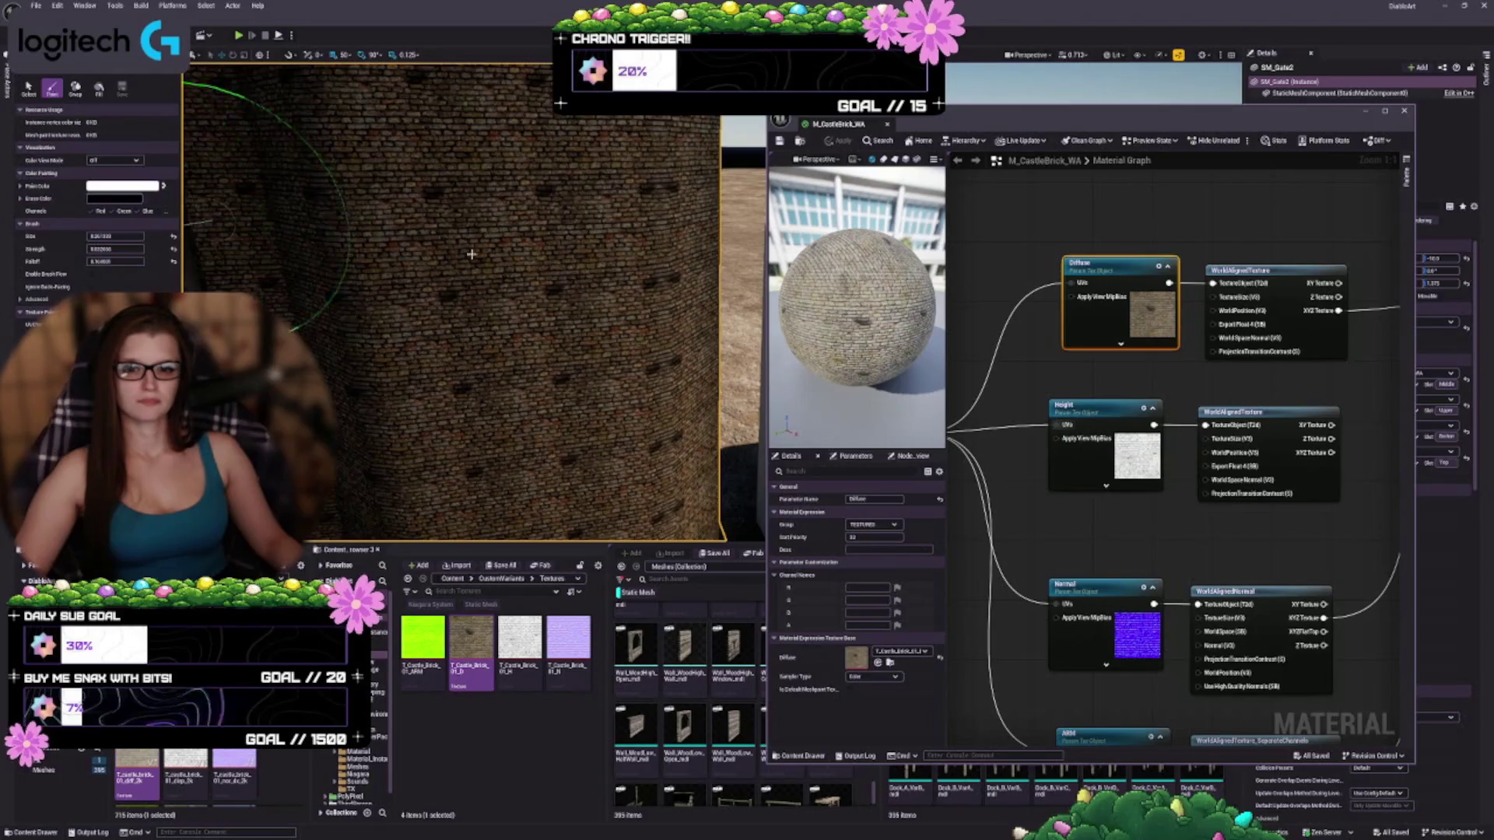
{"action": "scroll", "coordinate": [467, 249], "scroll_direction": "up", "scroll_amount": 5}
{"action": "scroll", "coordinate": [498, 234], "scroll_direction": "up", "scroll_amount": 3}
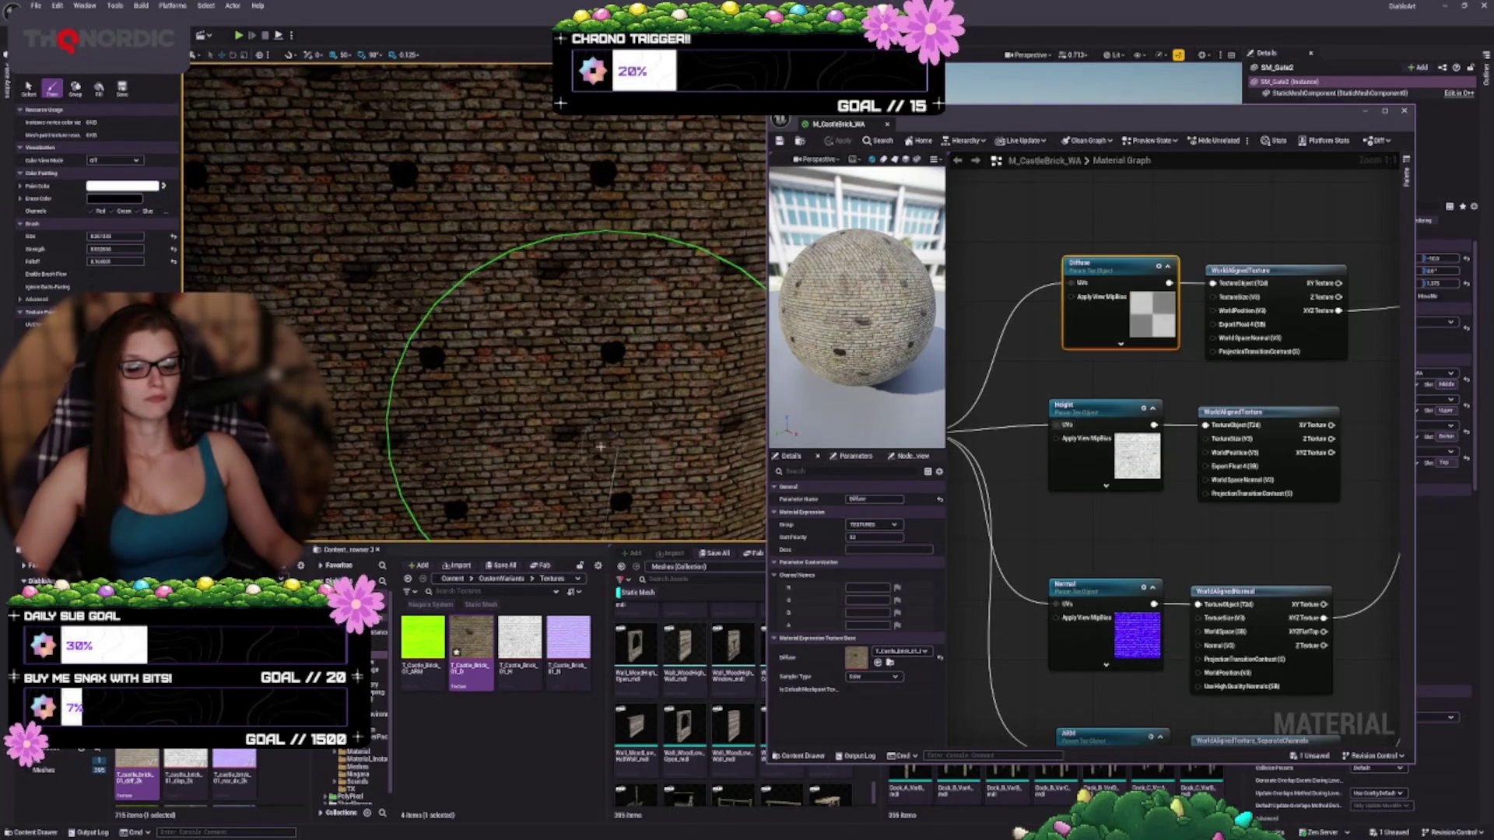
{"action": "key", "text": "ctrl+z"}
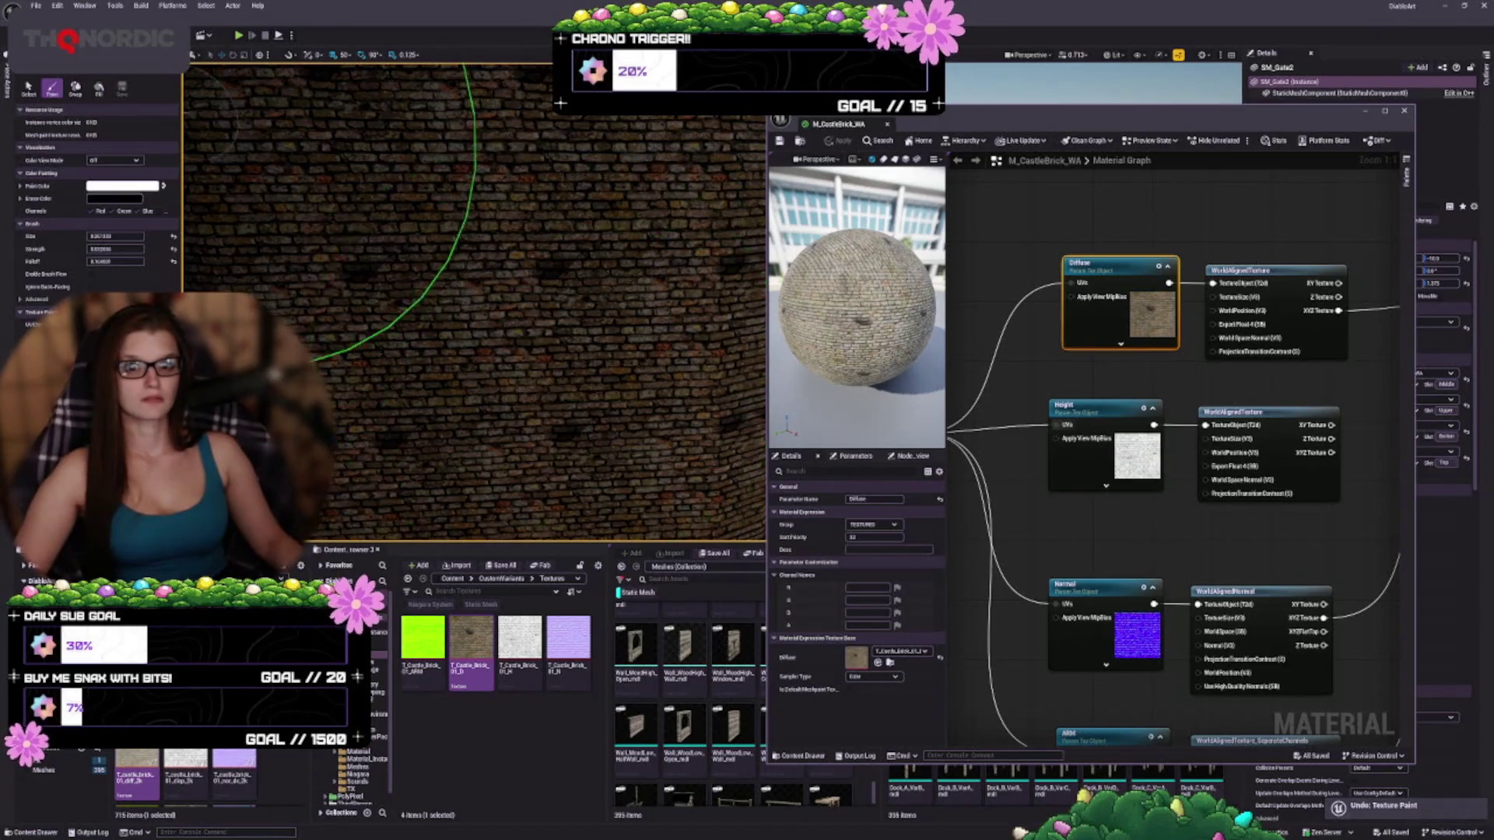
Select the brick wall mesh, return to the Paint brush, and preview its RGB vertex colours
{"action": "left_click", "coordinate": [28, 87]}
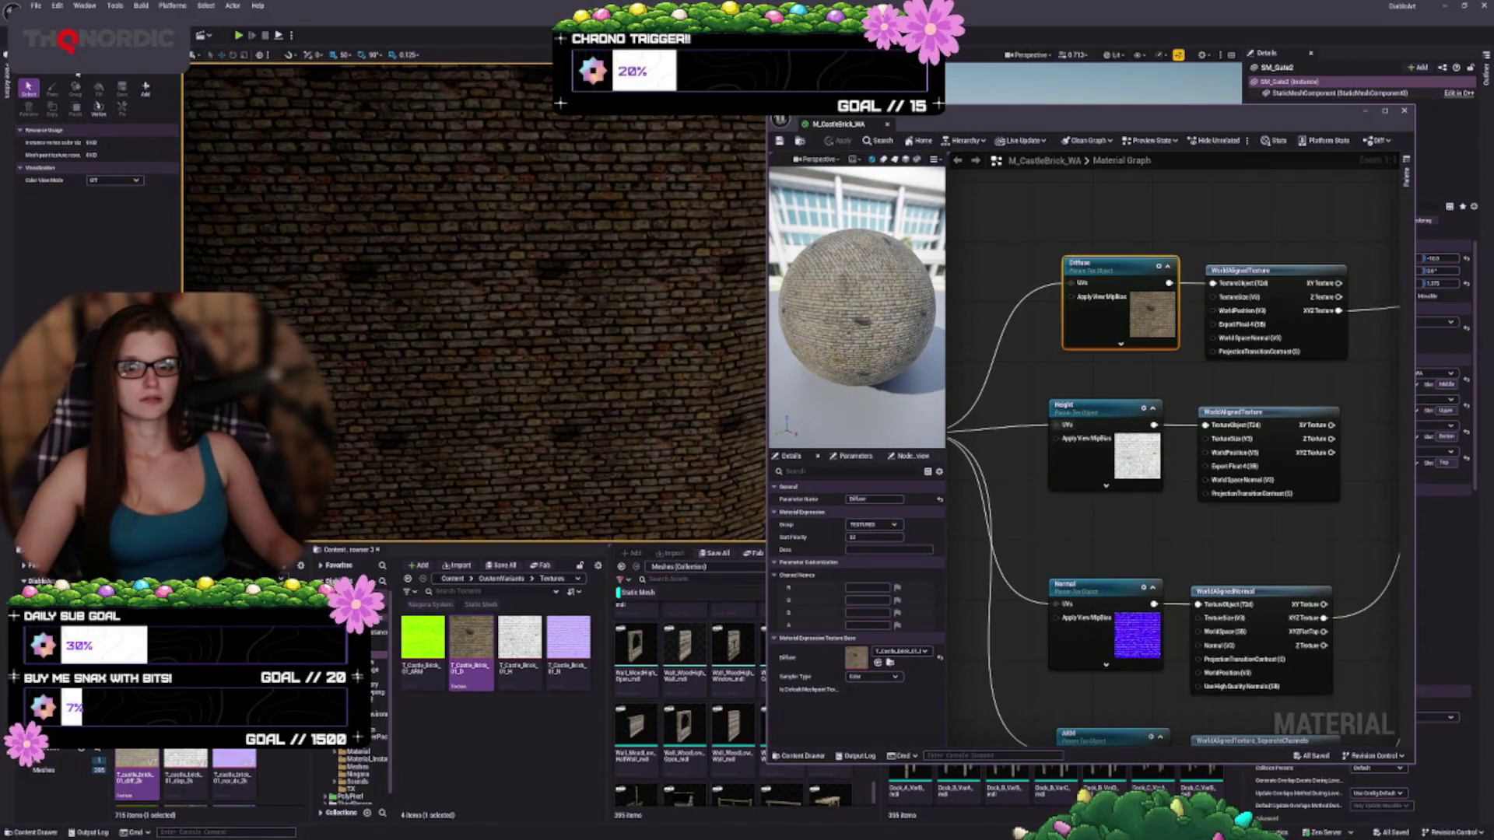
{"action": "left_click", "coordinate": [145, 88]}
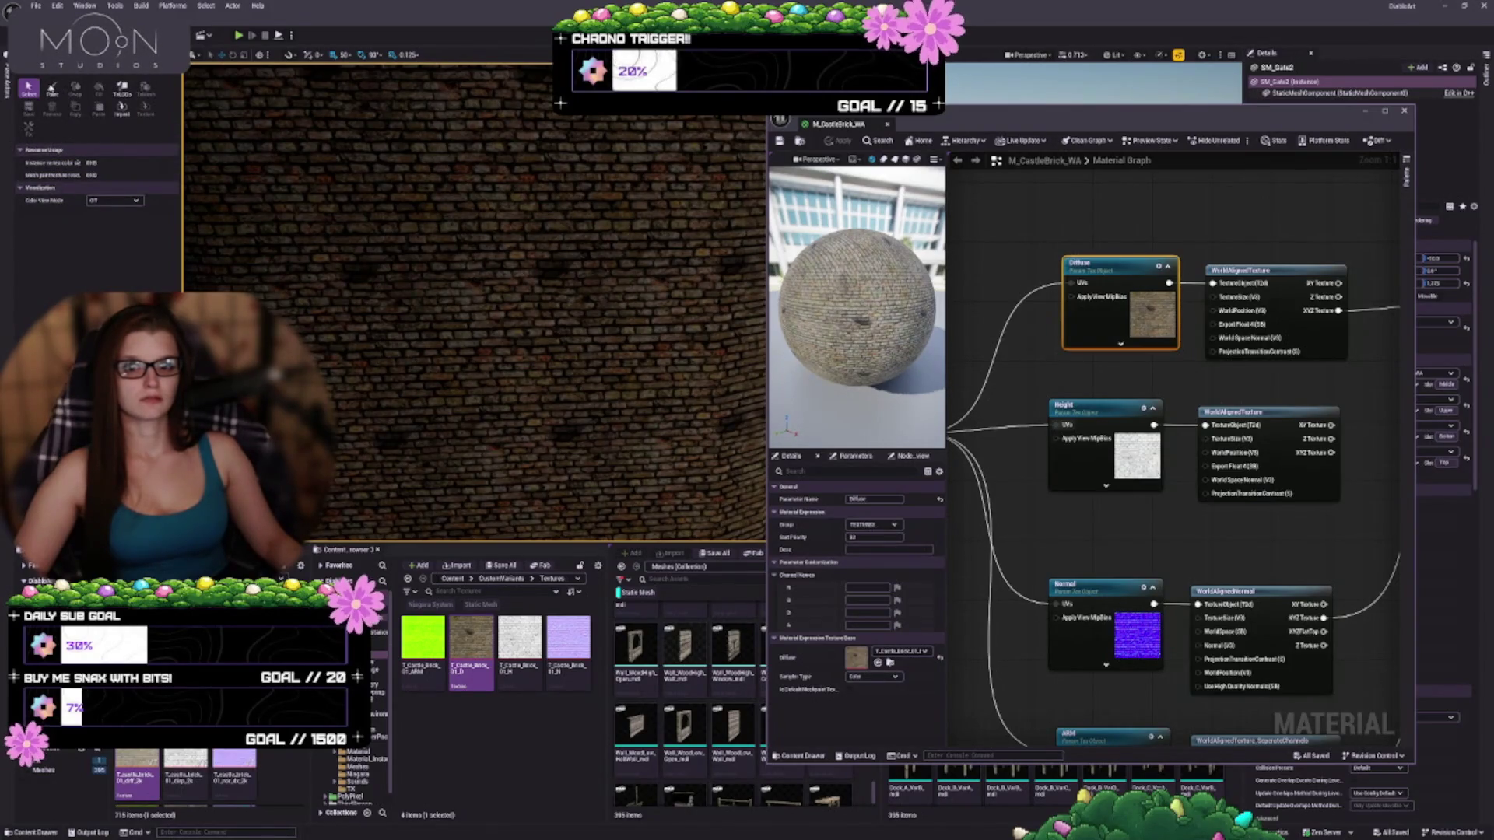
{"action": "left_click", "coordinate": [52, 87]}
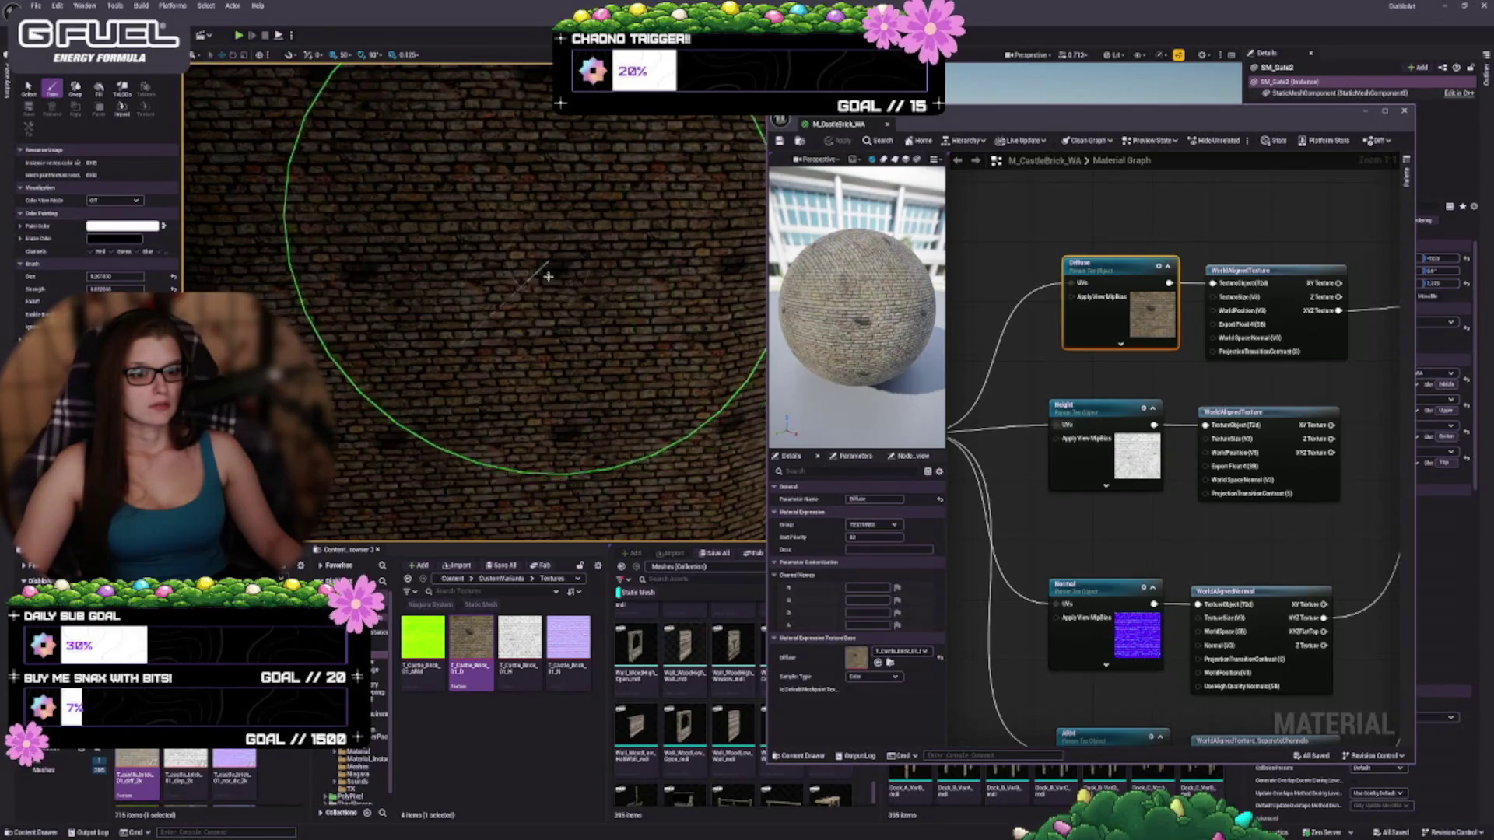
{"action": "left_click", "coordinate": [100, 201]}
{"action": "left_click", "coordinate": [109, 218]}
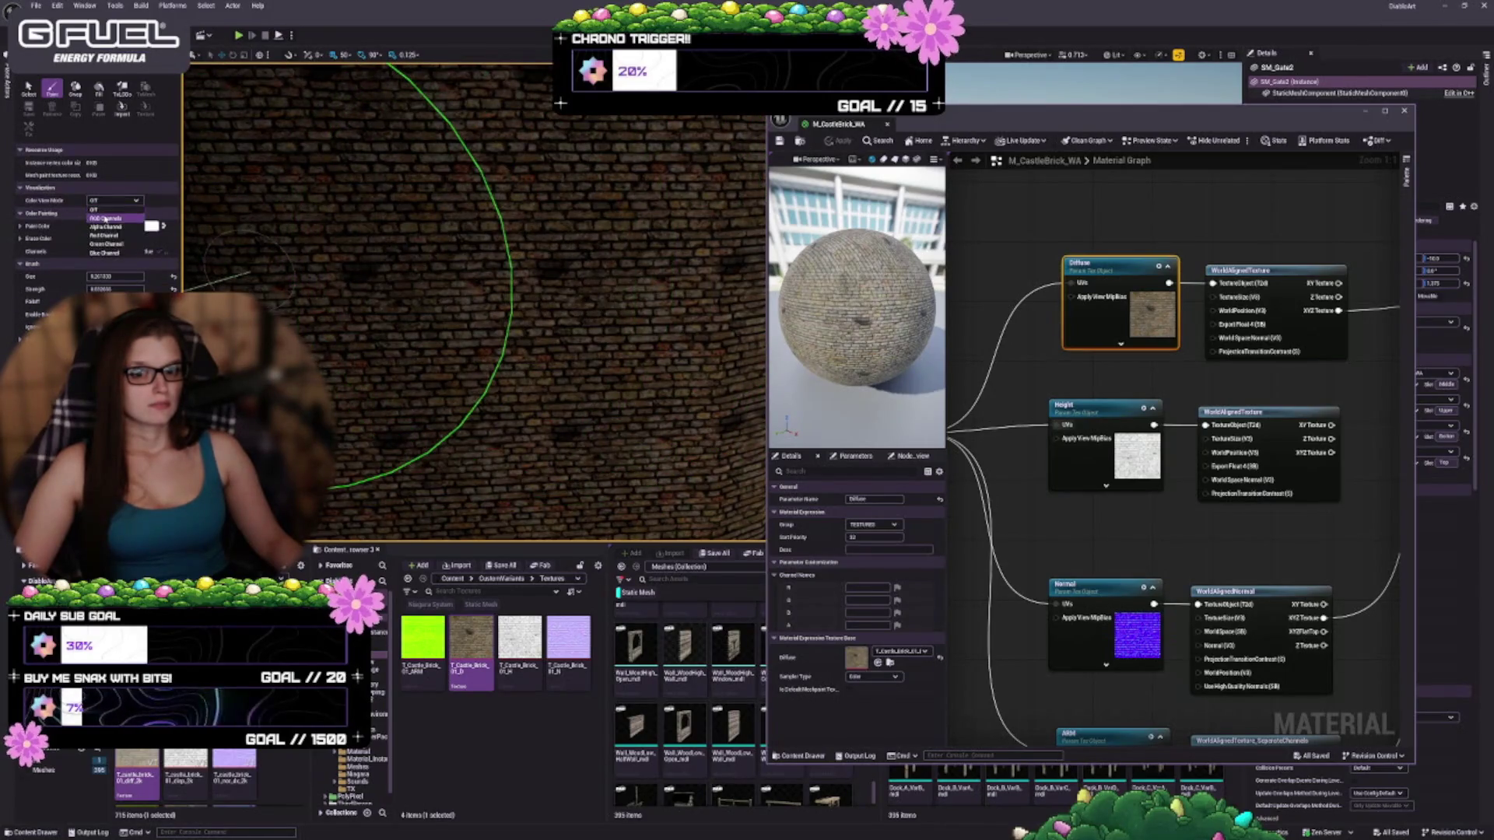
Face the castle gate and switch the viewport to Unlit shading
{"action": "mouse_move", "coordinate": [582, 320]}
{"action": "left_mouse_down"}
{"action": "mouse_move", "coordinate": [657, 290]}
{"action": "mouse_move", "coordinate": [661, 303]}
{"action": "left_mouse_up"}
{"action": "left_click", "coordinate": [1114, 55]}
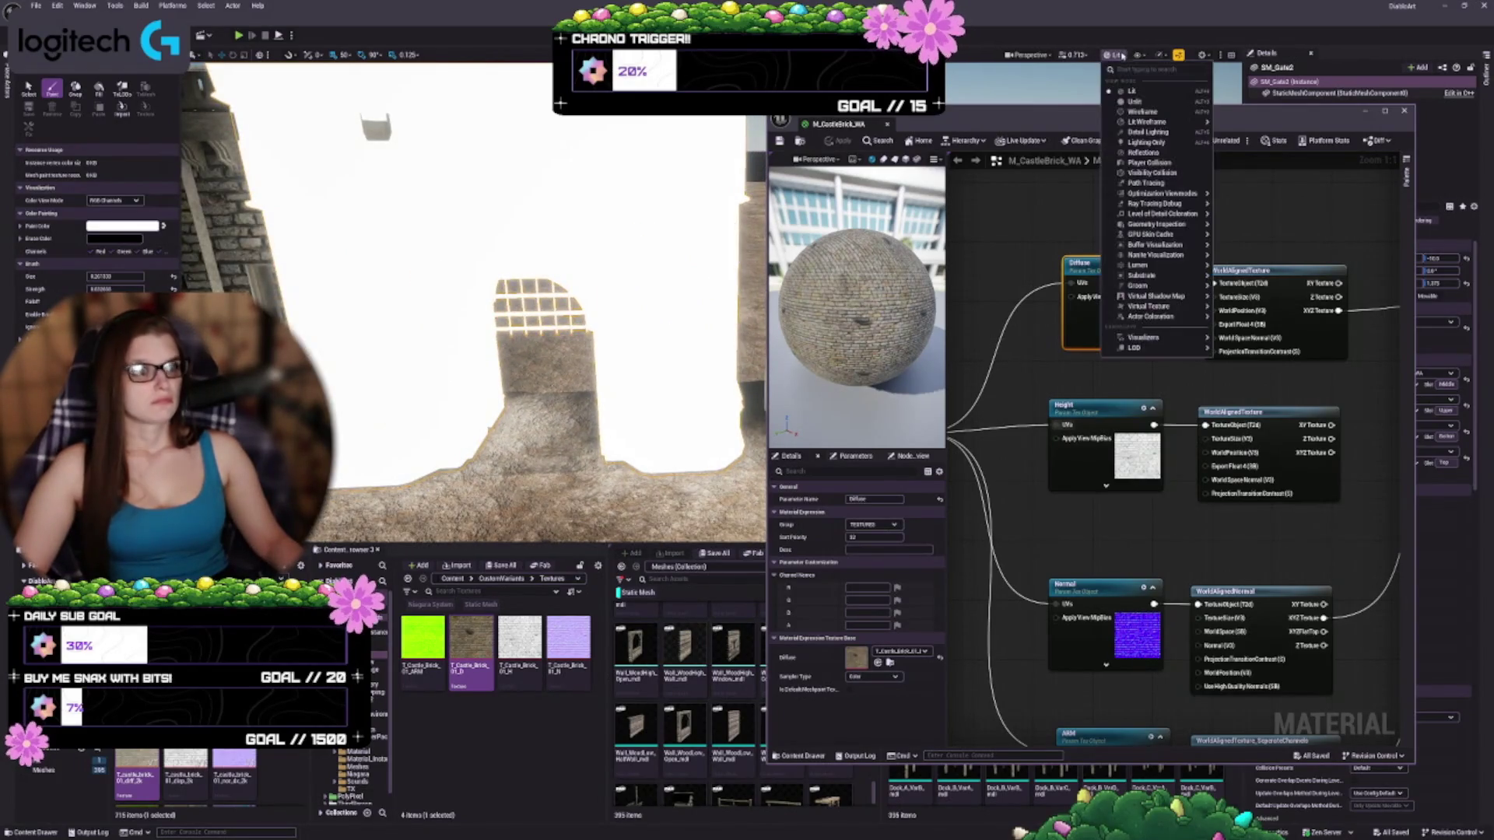
{"action": "left_click", "coordinate": [1136, 104]}
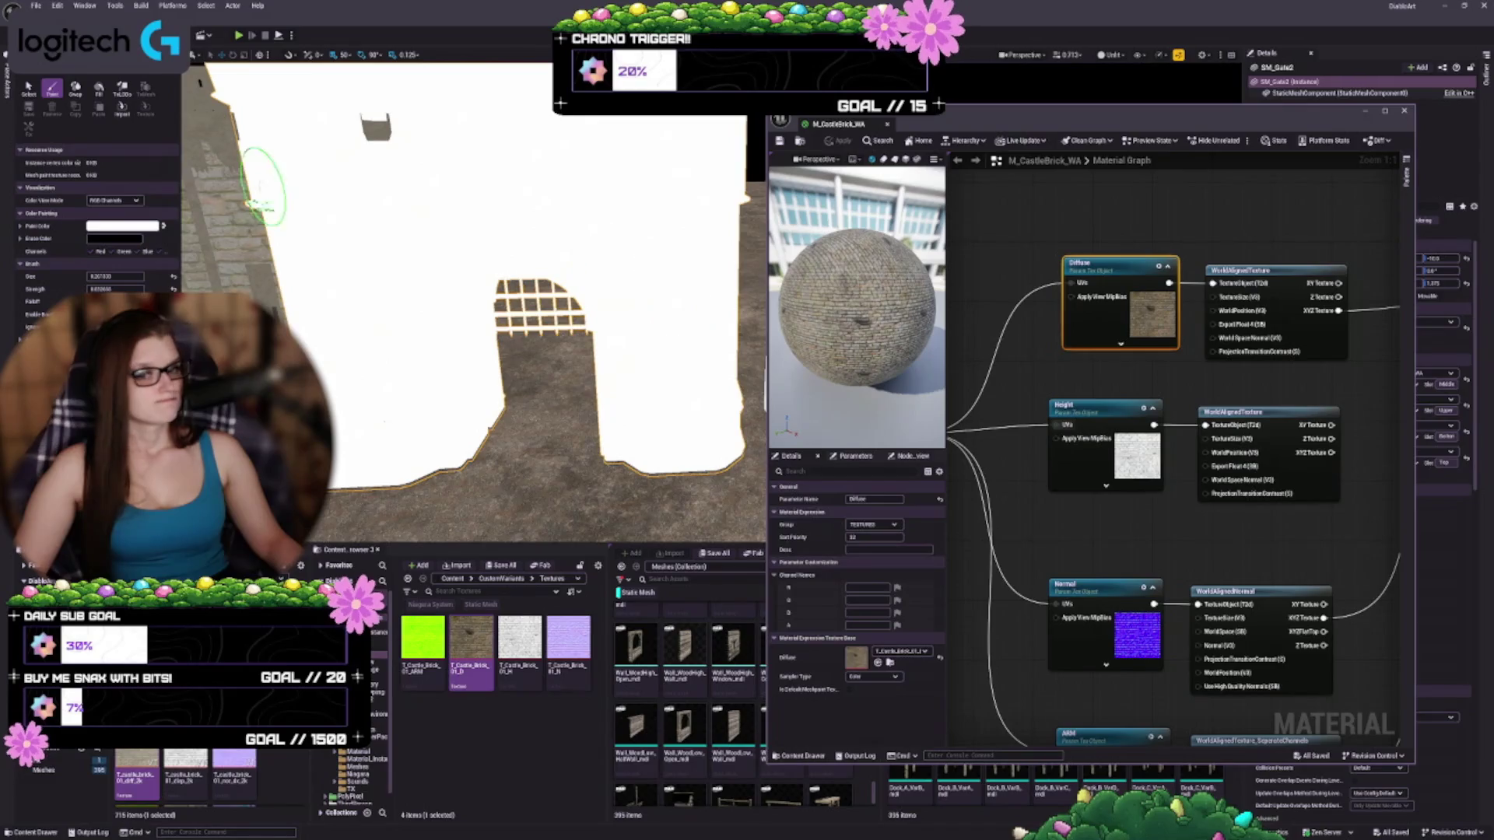
Preview the Alpha, Red, Green and Blue vertex colour channels in turn, then set Color View Mode Off
{"action": "left_click", "coordinate": [113, 201]}
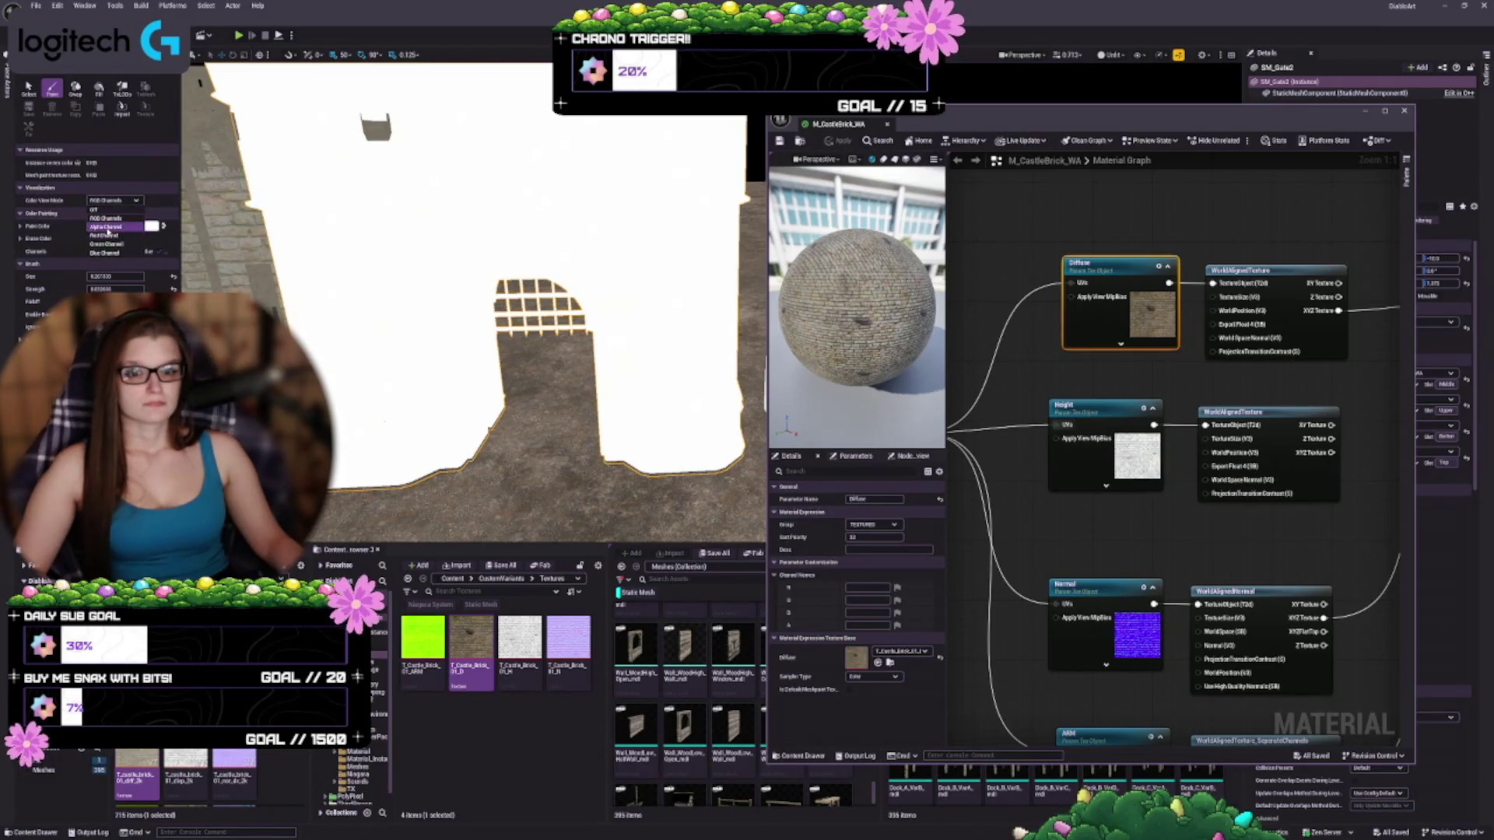
{"action": "left_click", "coordinate": [107, 226]}
{"action": "left_click", "coordinate": [113, 201]}
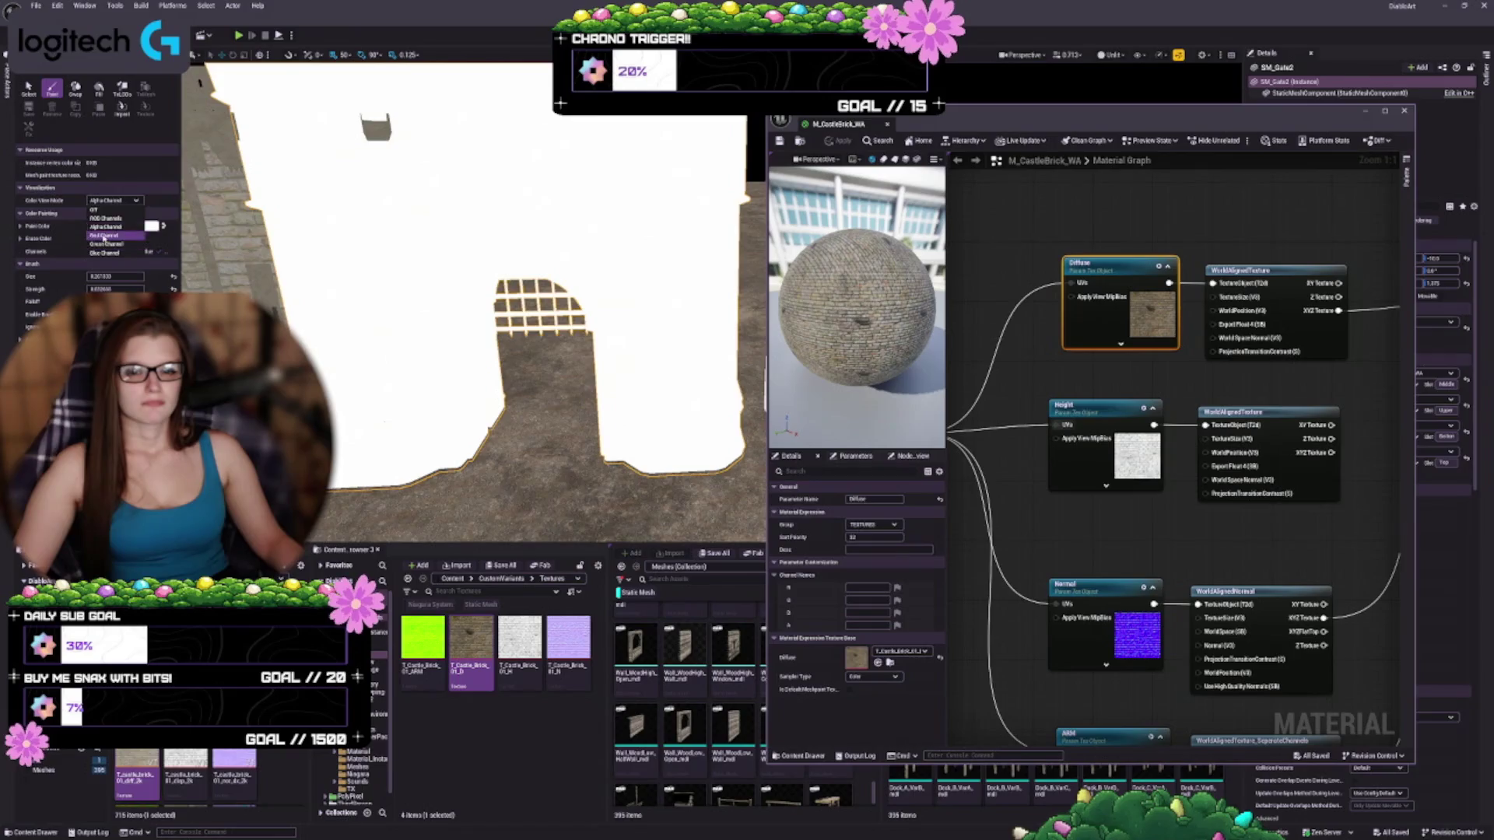
{"action": "left_click", "coordinate": [104, 235]}
{"action": "left_click", "coordinate": [113, 200]}
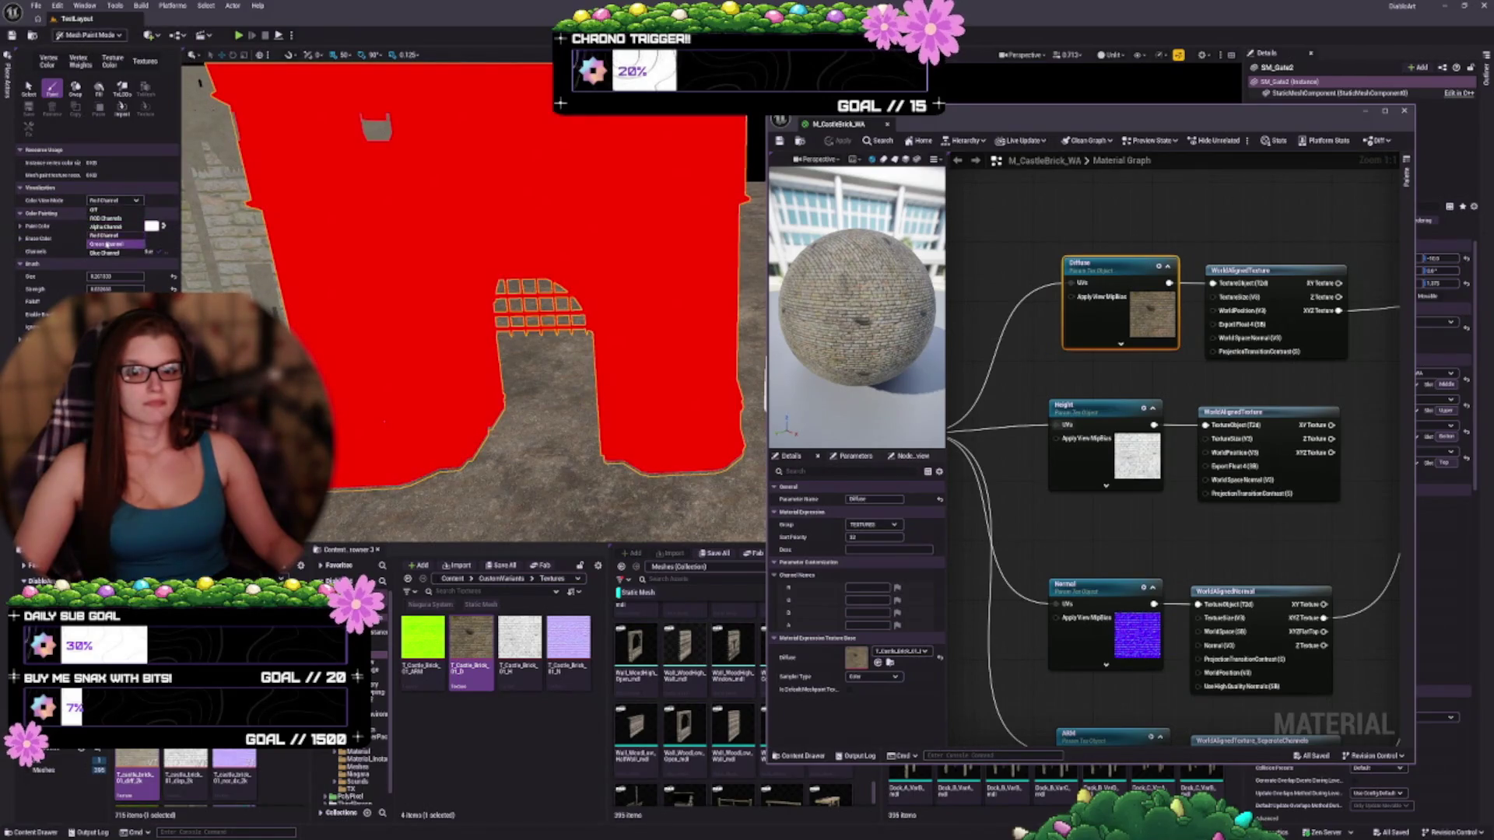
{"action": "left_click", "coordinate": [107, 244]}
{"action": "left_click", "coordinate": [112, 201]}
{"action": "left_click", "coordinate": [103, 253]}
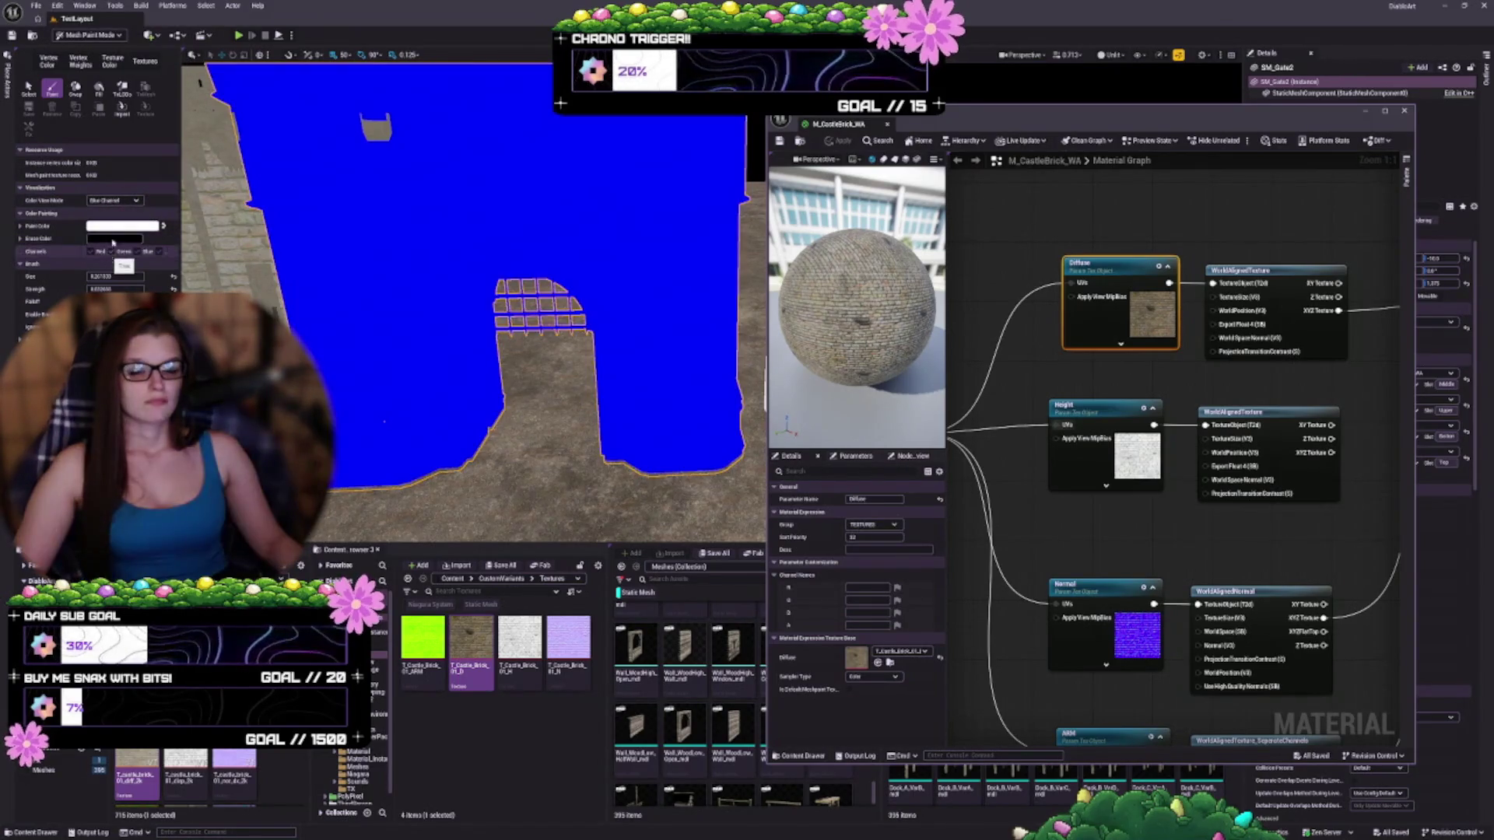
{"action": "left_click", "coordinate": [113, 201]}
{"action": "left_click", "coordinate": [102, 210]}
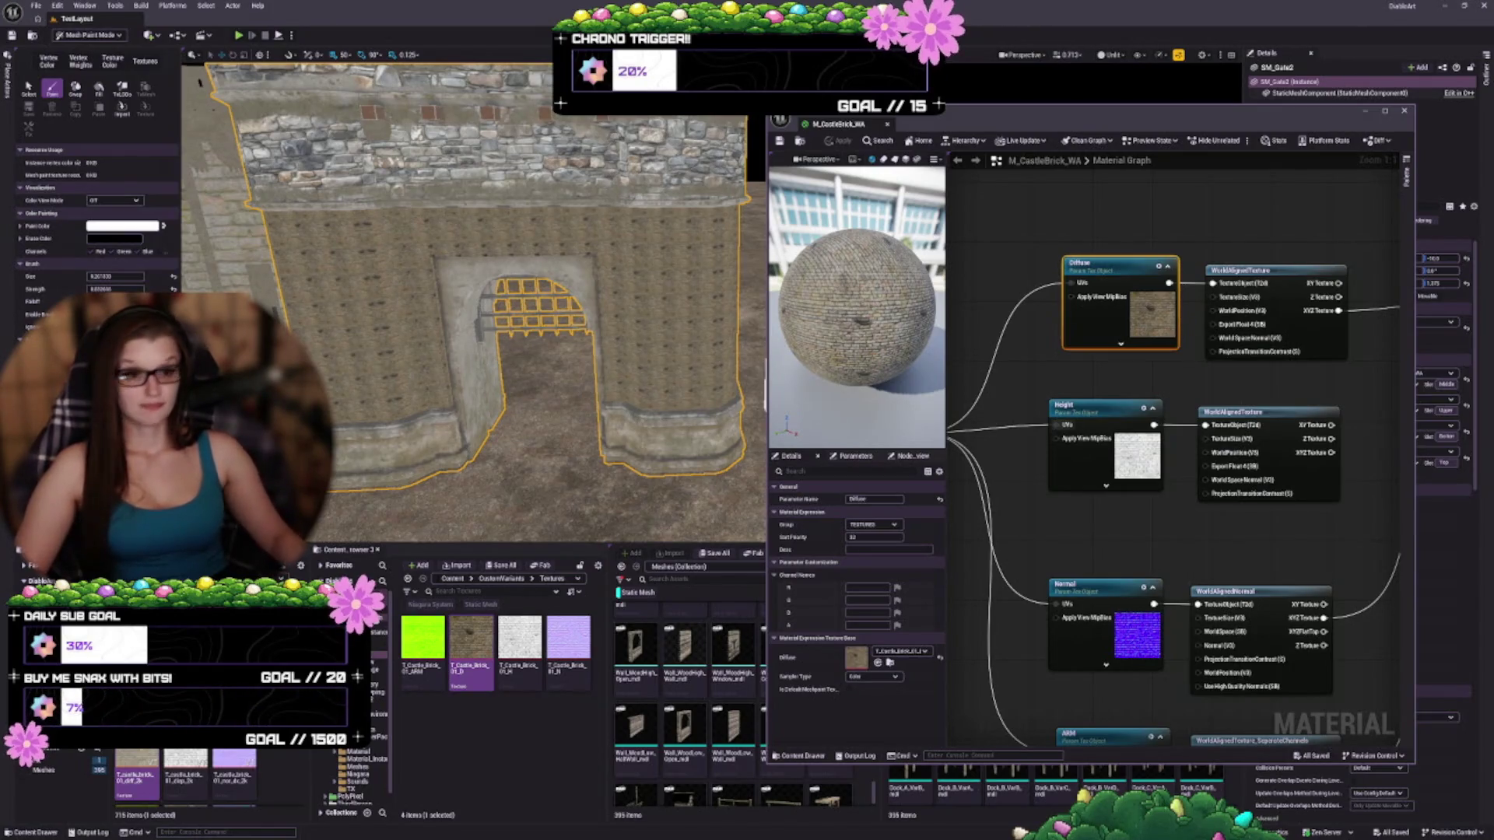
{"action": "scroll", "coordinate": [644, 334], "scroll_direction": "up", "scroll_amount": 5}
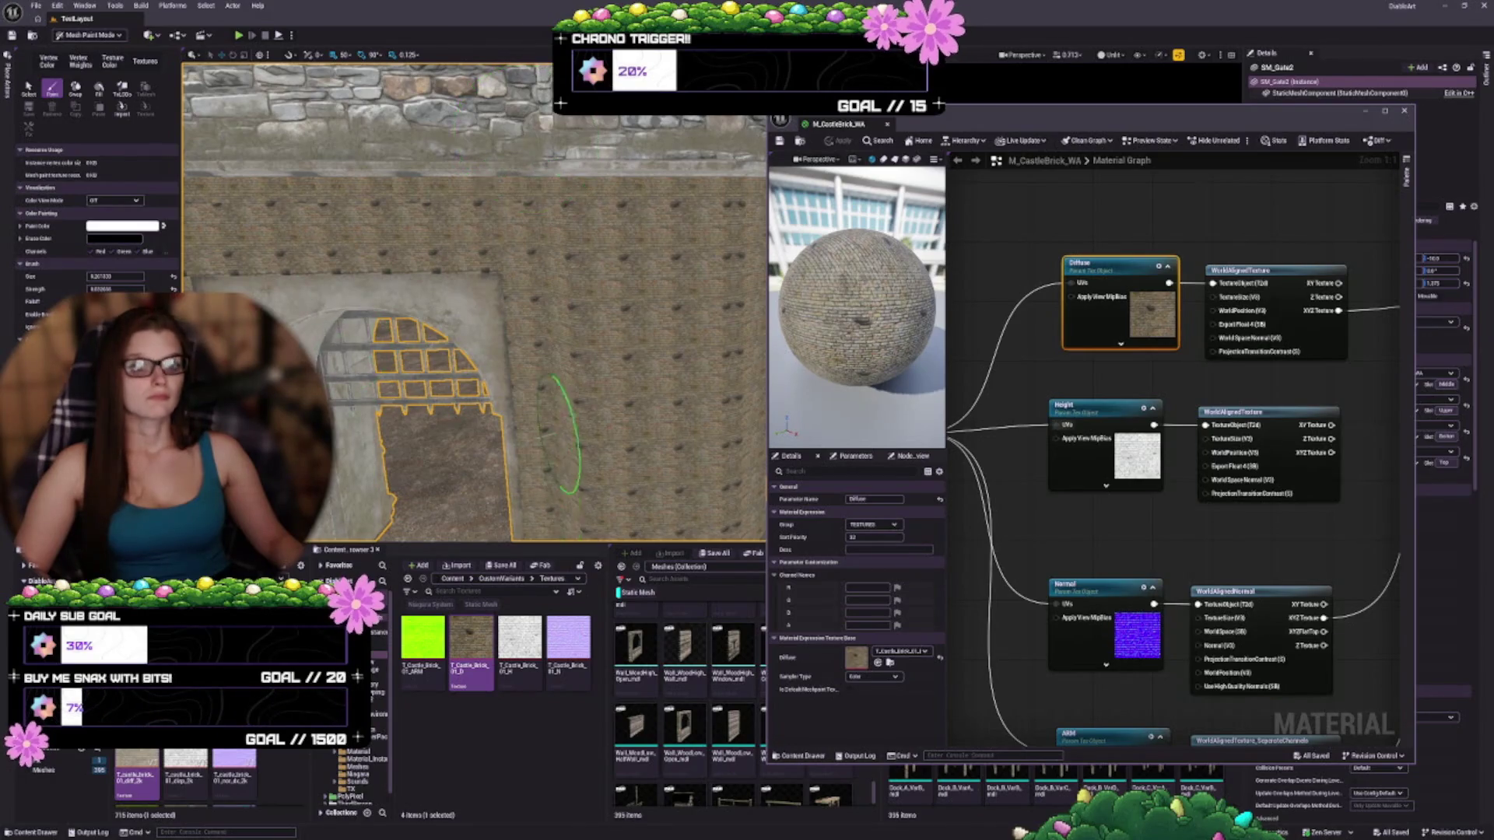
{"action": "scroll", "coordinate": [560, 436], "scroll_direction": "up", "scroll_amount": 5}
{"action": "scroll", "coordinate": [475, 301], "scroll_direction": "up", "scroll_amount": 5}
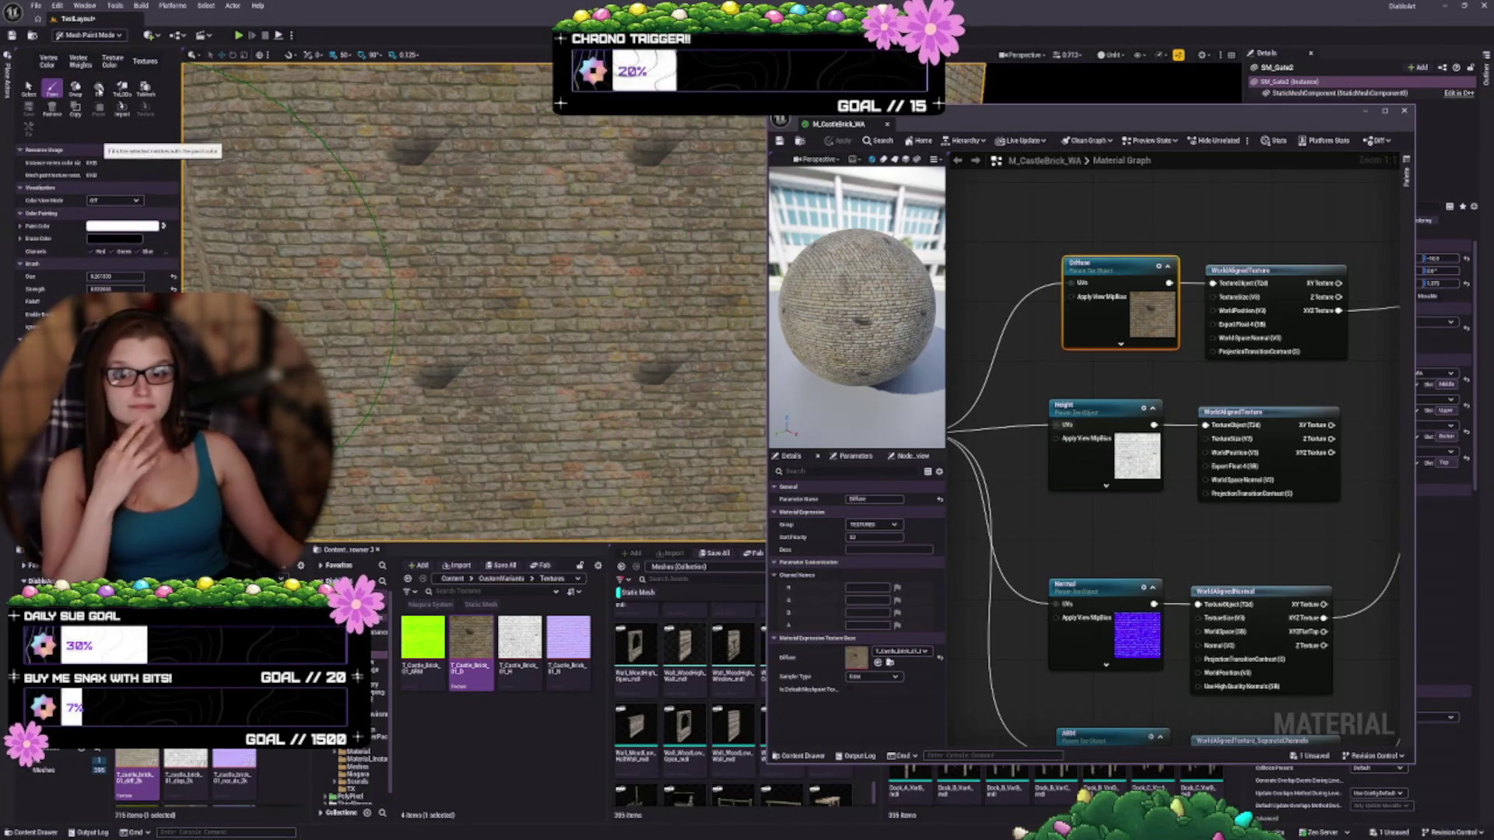
Try the Fill, Vertex Weight and Texture painting options in Mesh Paint mode
{"action": "left_click", "coordinate": [99, 88]}
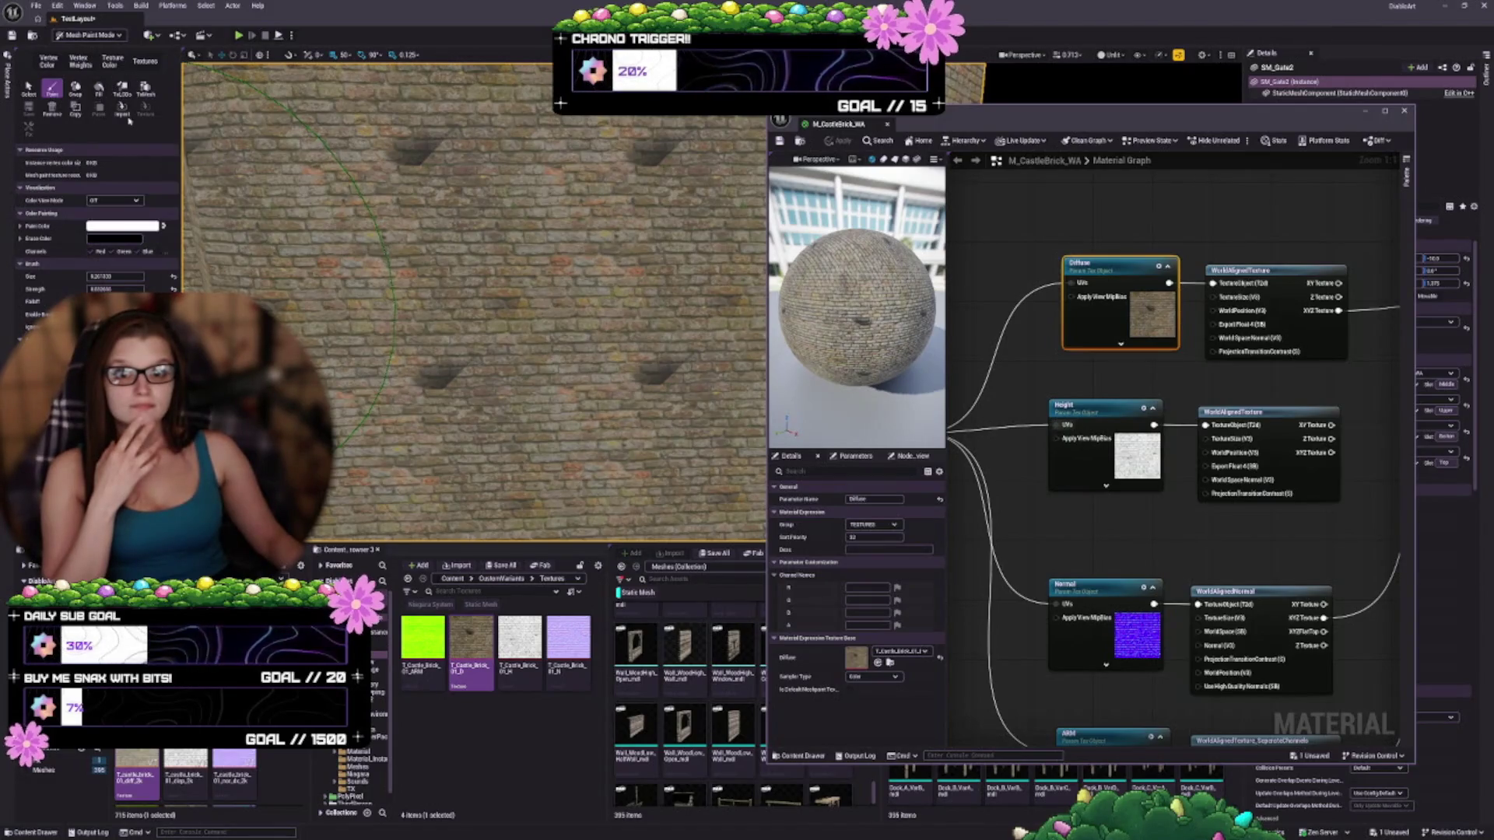
{"action": "left_click", "coordinate": [81, 64]}
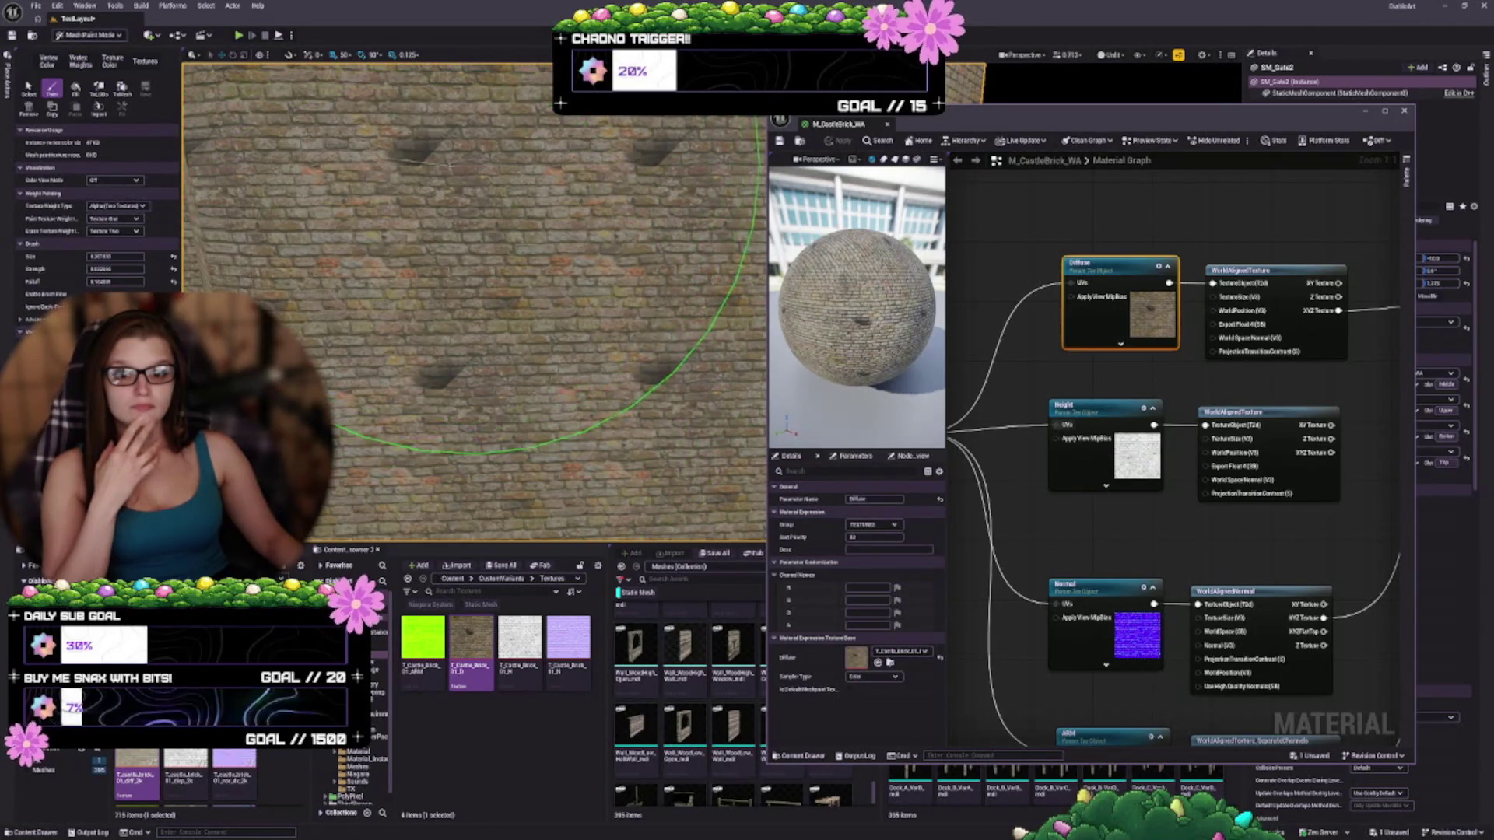
{"action": "left_click", "coordinate": [102, 64]}
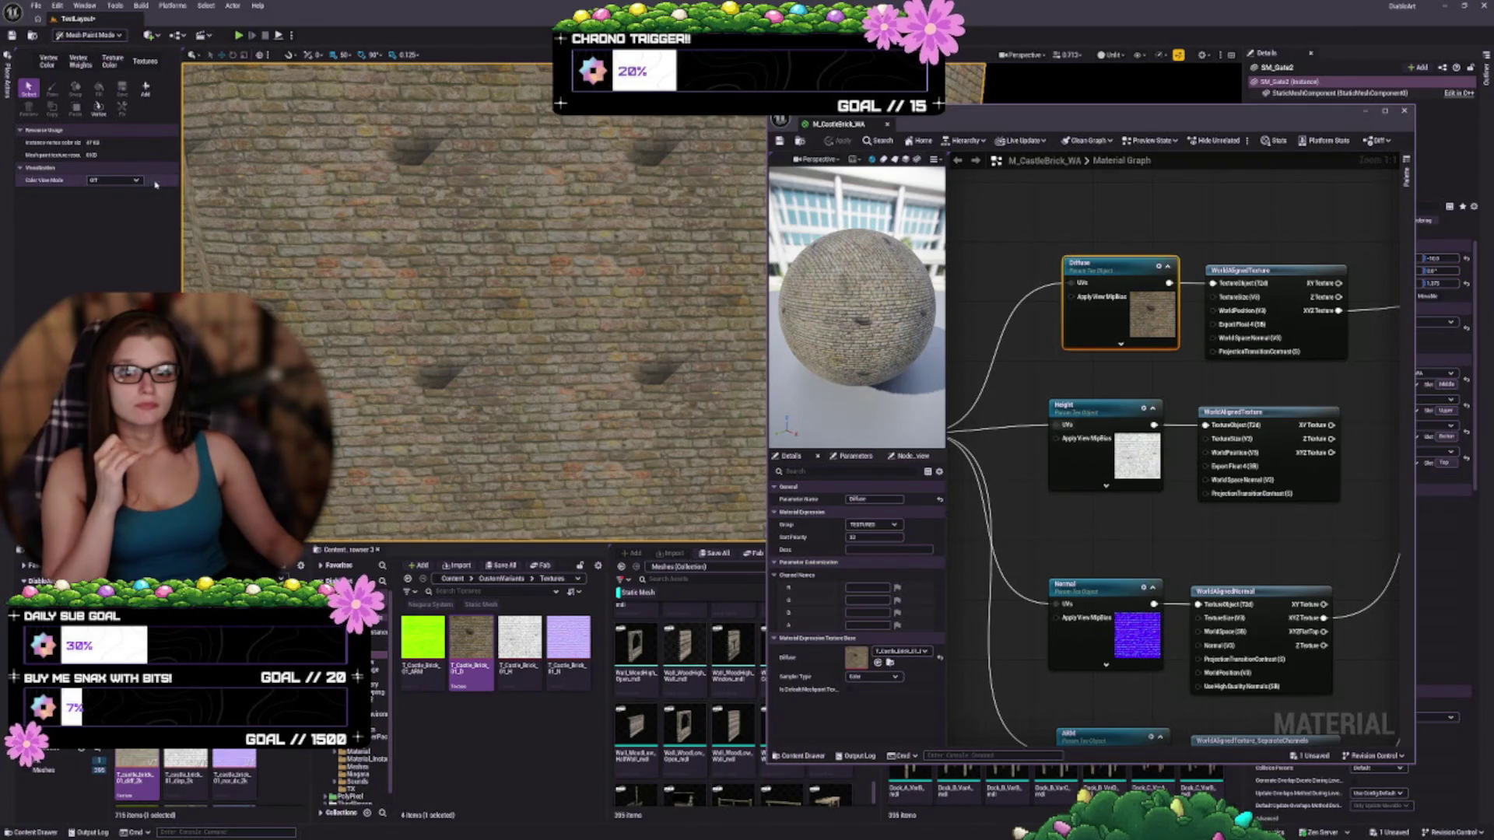
Preview the wall's Alpha and Red channels, turn the preview off, then switch to texture painting
{"action": "left_click", "coordinate": [122, 182]}
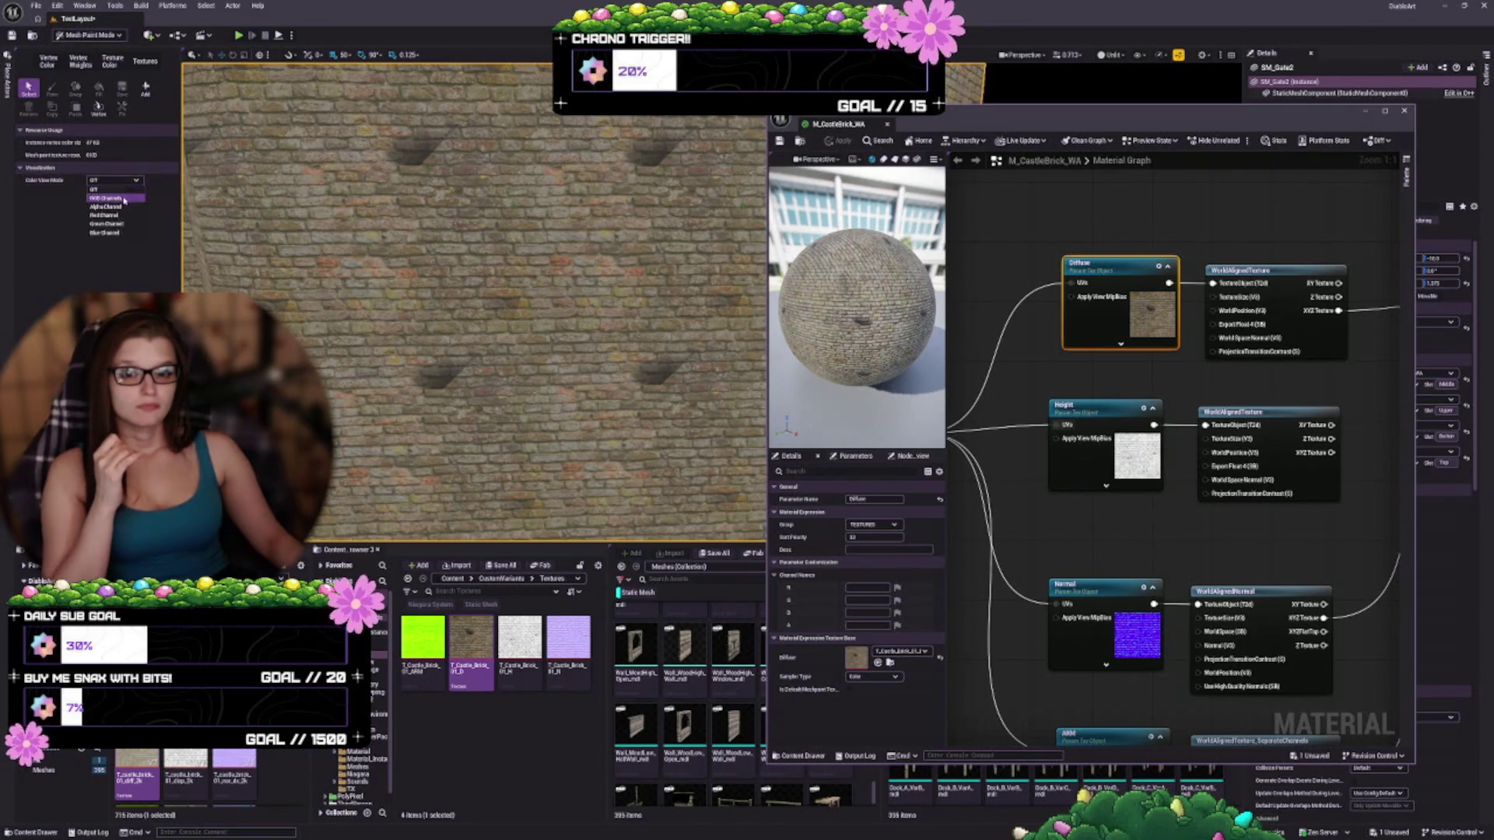
{"action": "left_click", "coordinate": [116, 209]}
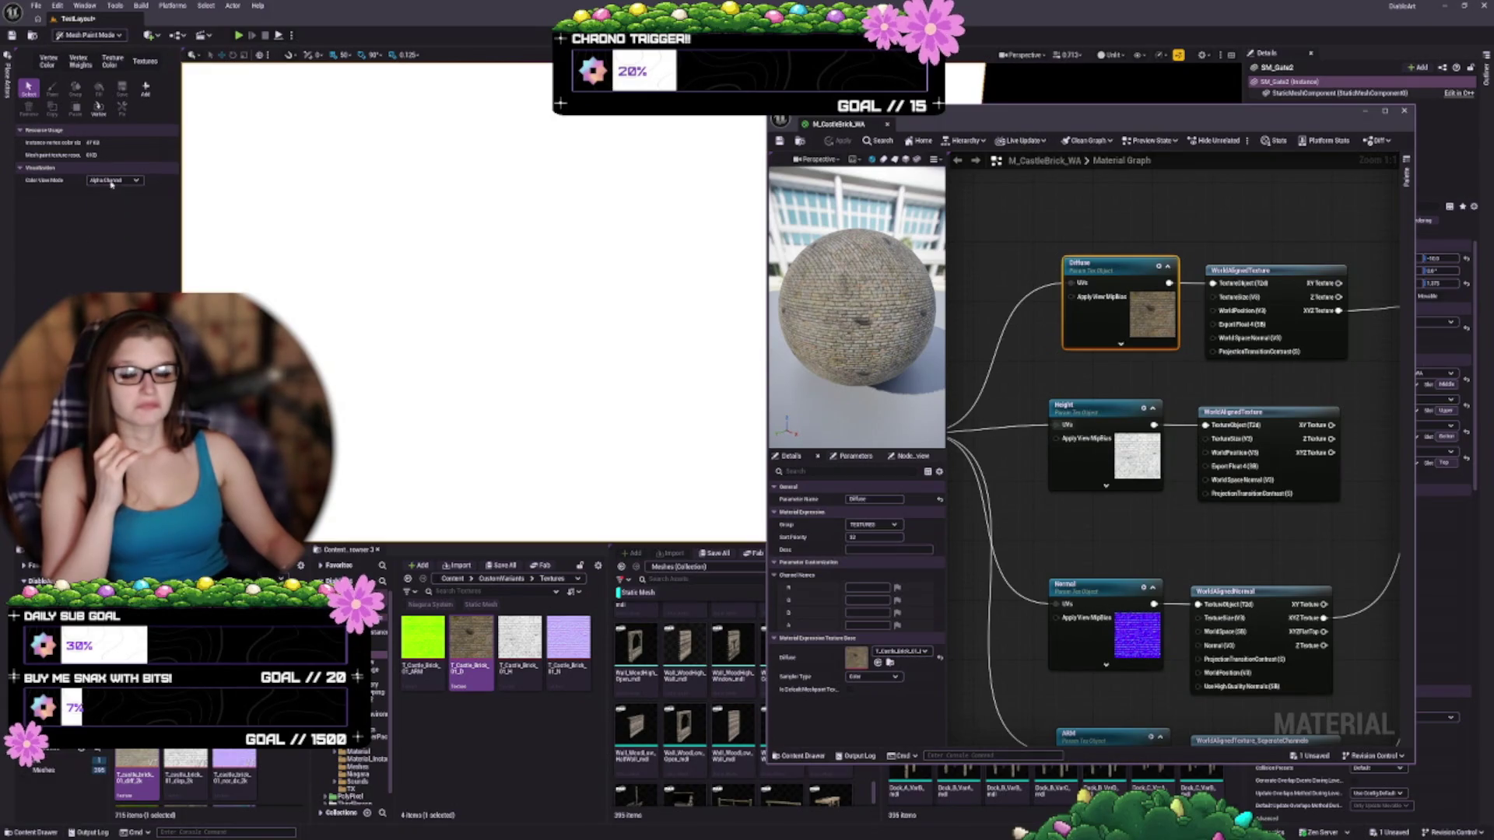
{"action": "left_click", "coordinate": [111, 181]}
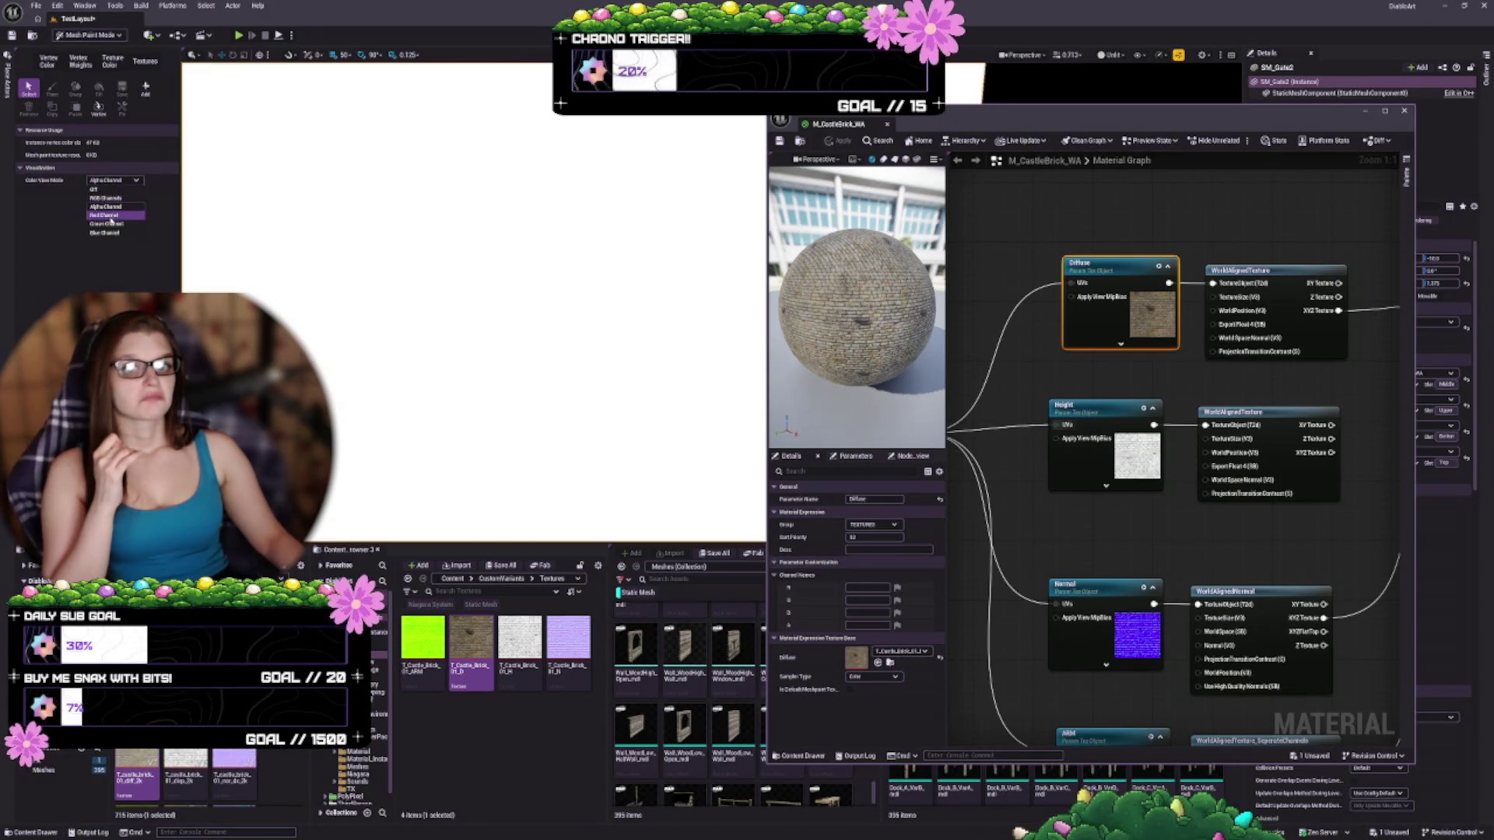
{"action": "left_click", "coordinate": [111, 215]}
{"action": "left_click", "coordinate": [115, 180]}
{"action": "left_click", "coordinate": [104, 190]}
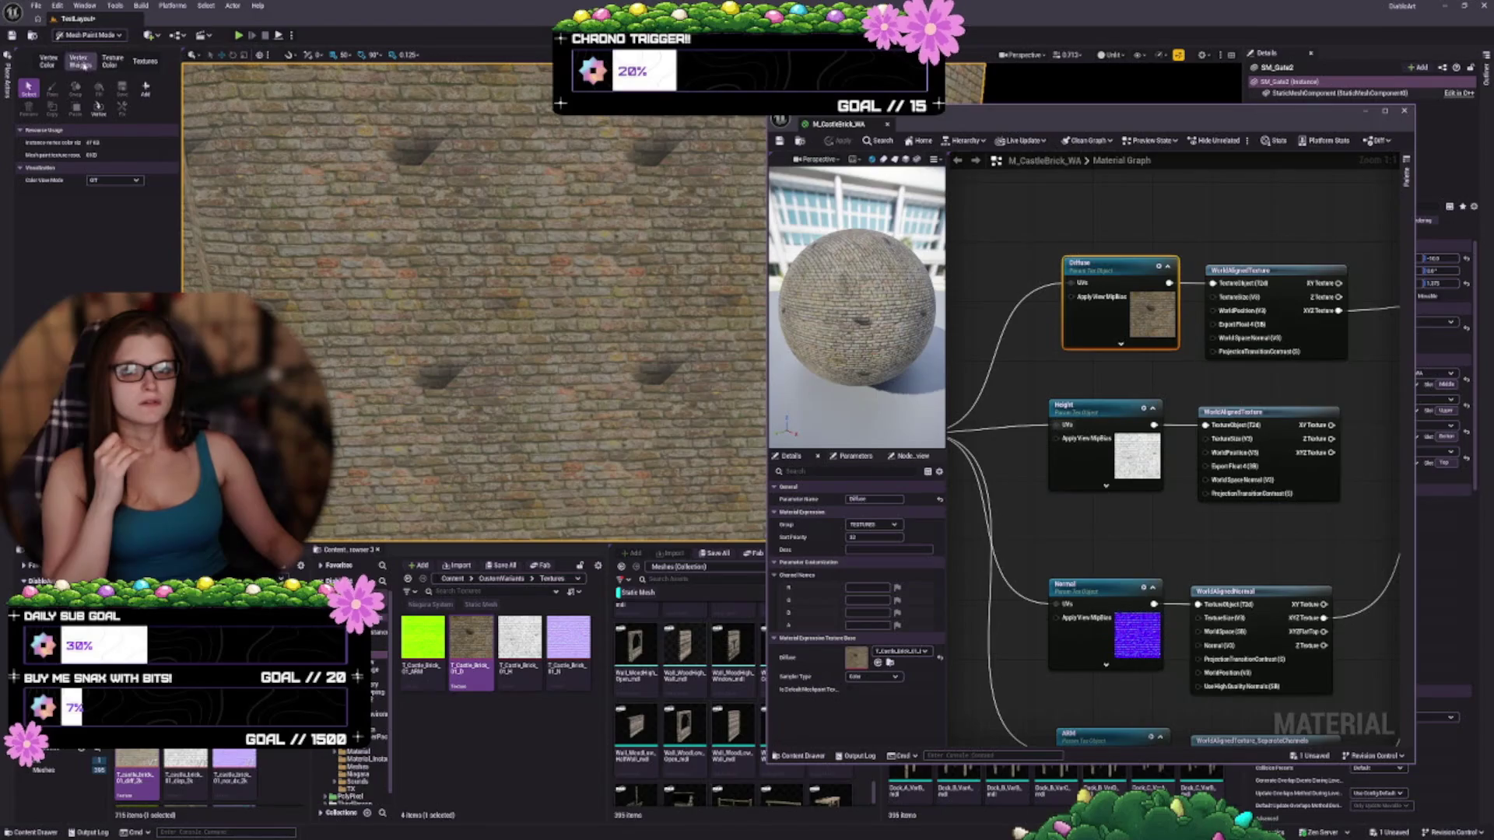
{"action": "left_click", "coordinate": [144, 61]}
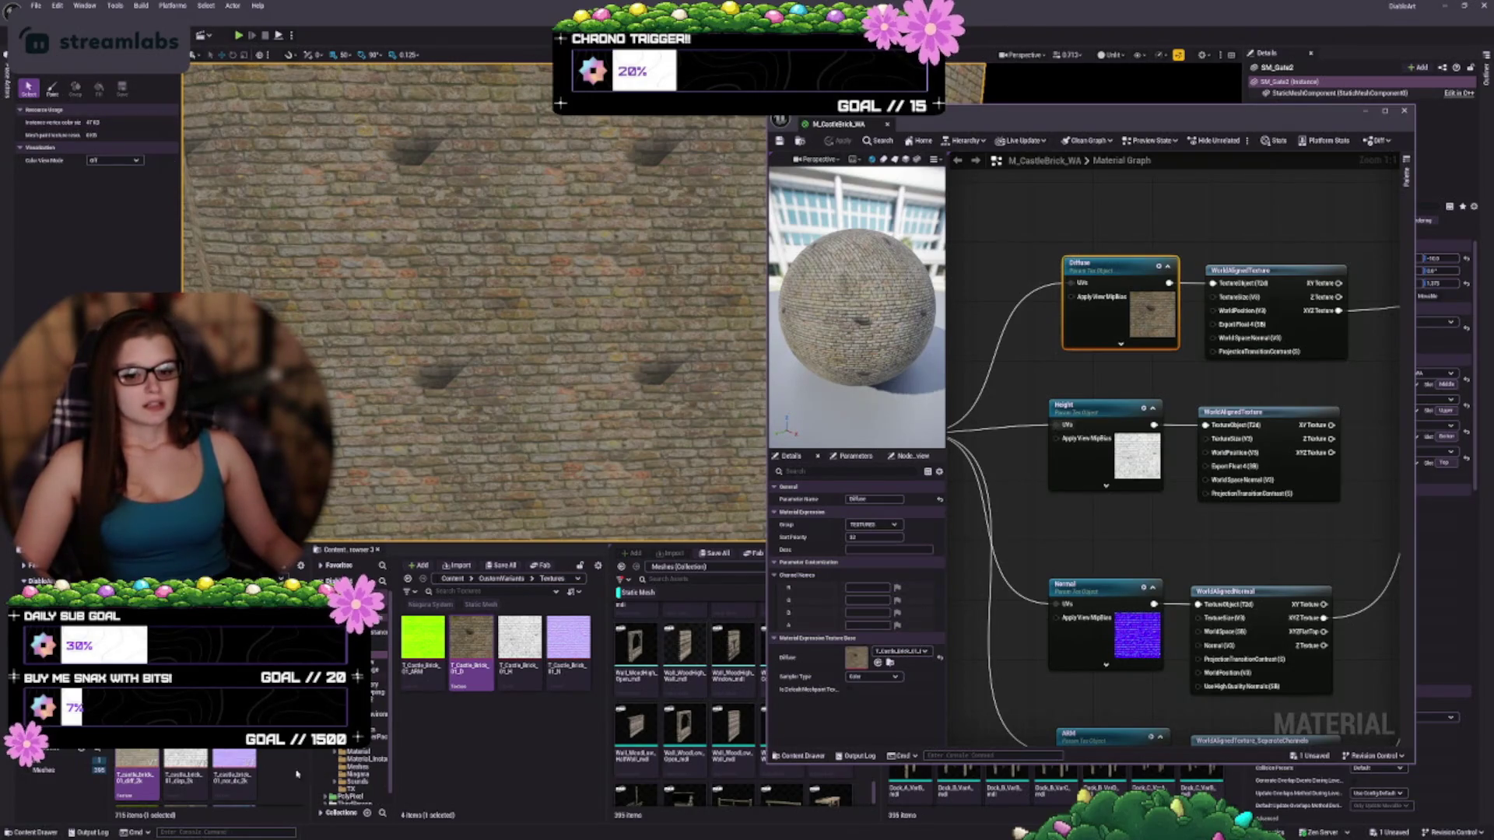
Reselect the T_Castle_Brick texture and cancel the Select Source File dialog
{"action": "left_click", "coordinate": [469, 633], "text": "ctrl"}
{"action": "left_click", "coordinate": [469, 633]}
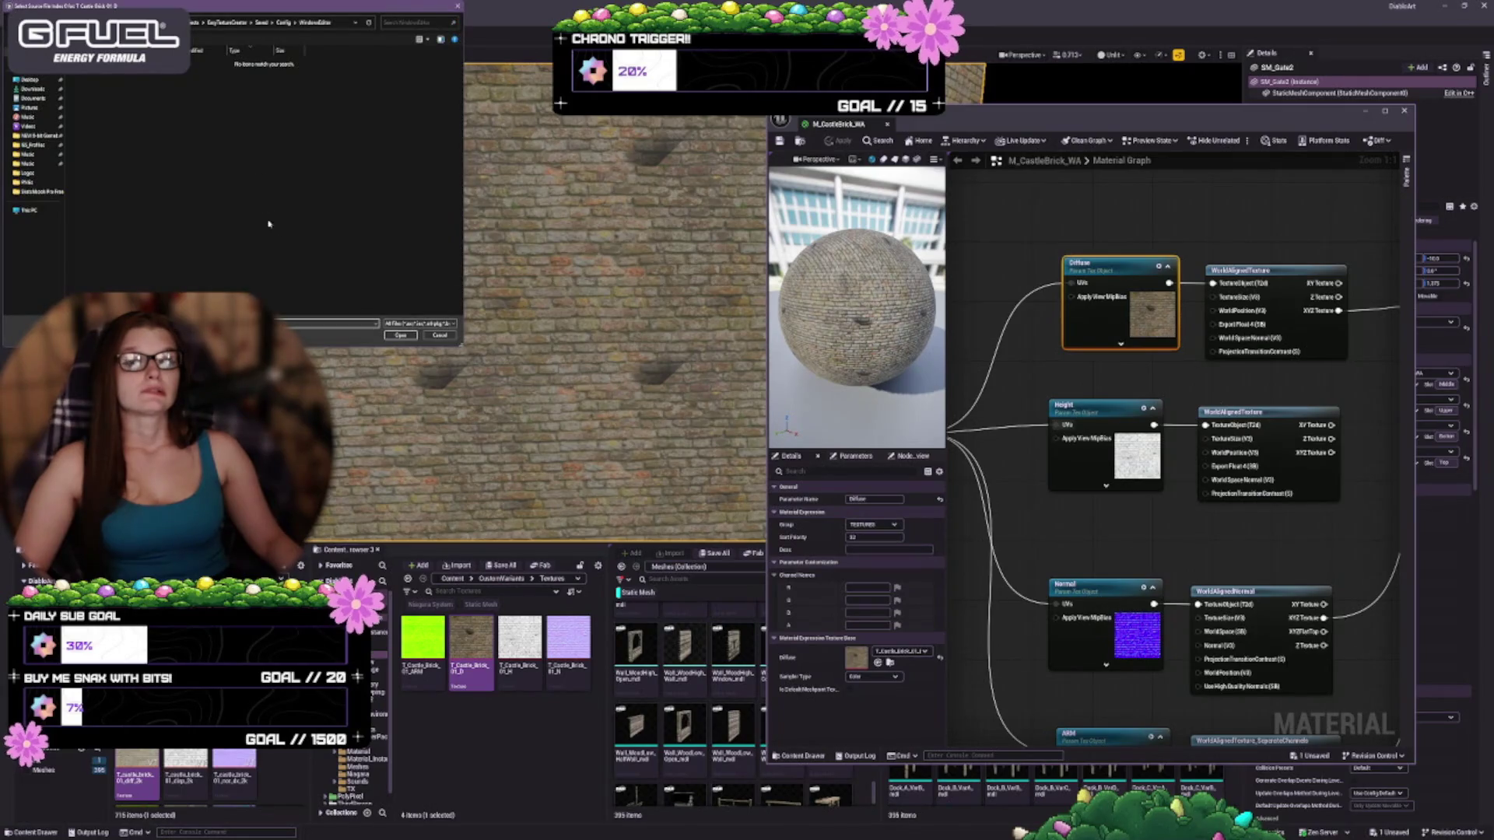
{"action": "key", "text": "Escape"}
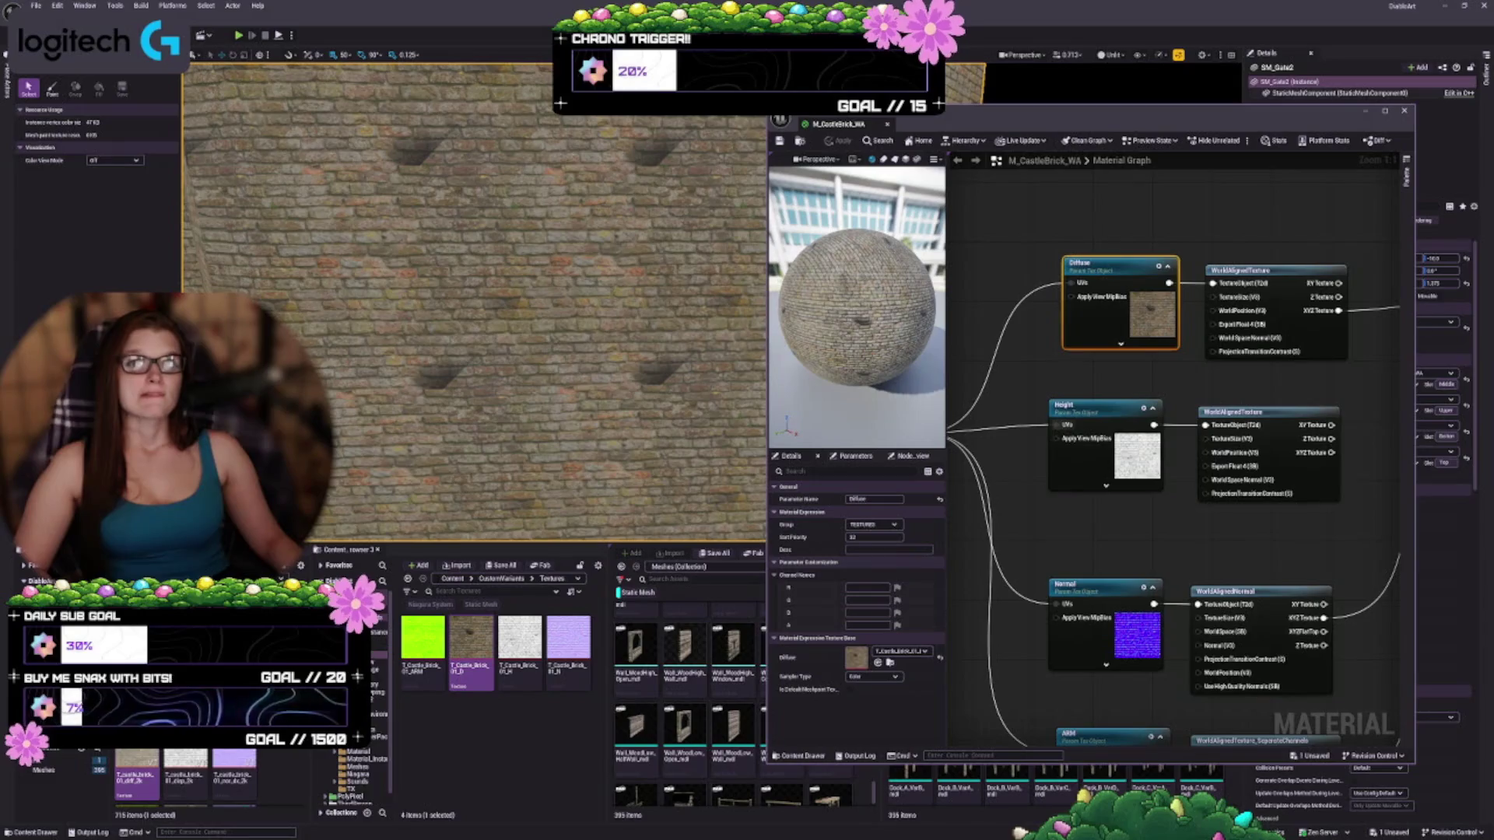
Activate the Paint tool with advanced brush settings expanded, viewing the brick wall at an angle
{"action": "left_click_drag", "start_coordinate": [467, 311], "coordinate": [545, 312]}
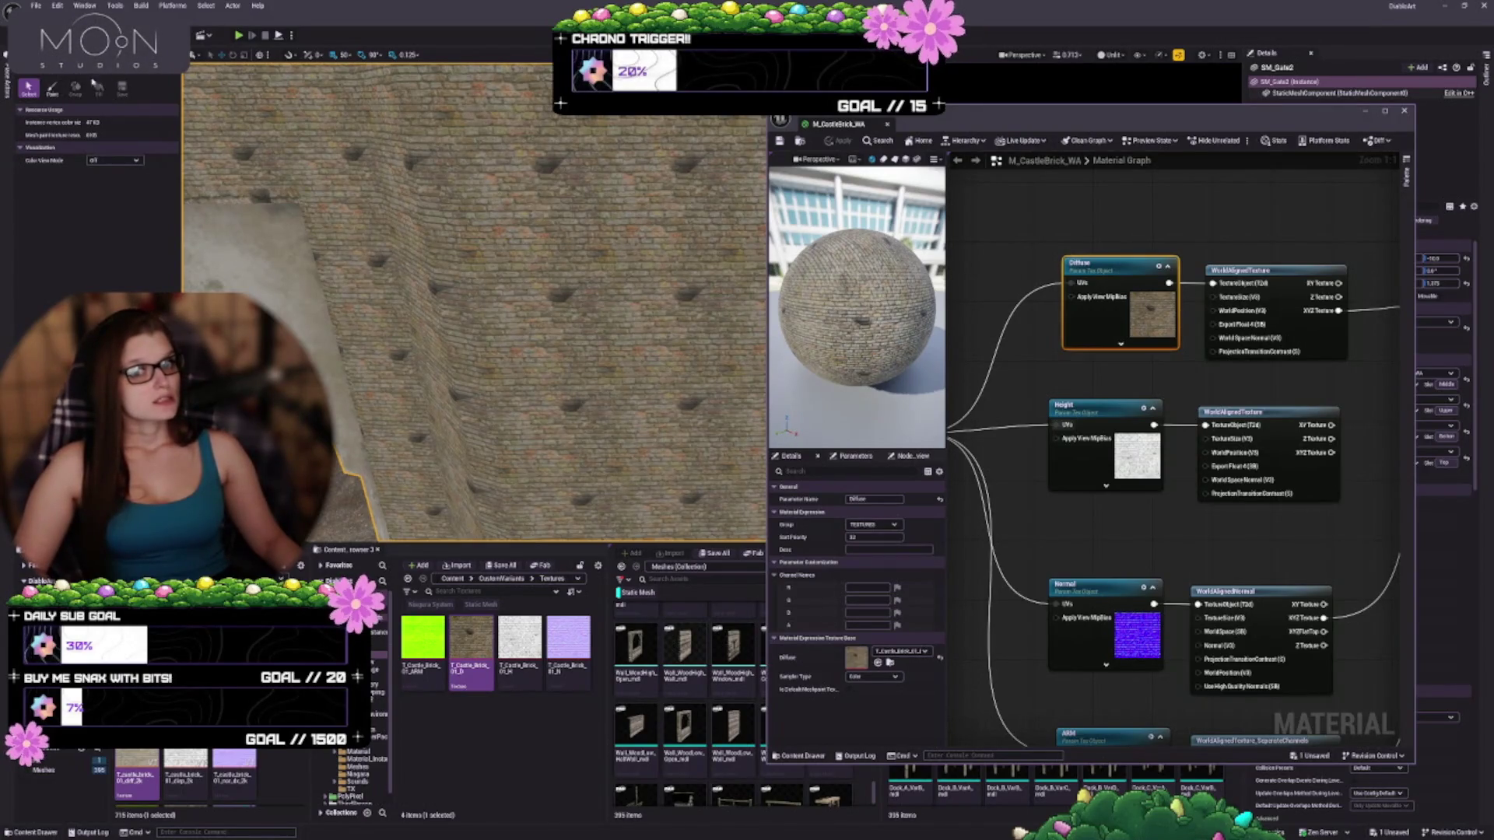
{"action": "left_click_drag", "start_coordinate": [475, 304], "coordinate": [496, 305]}
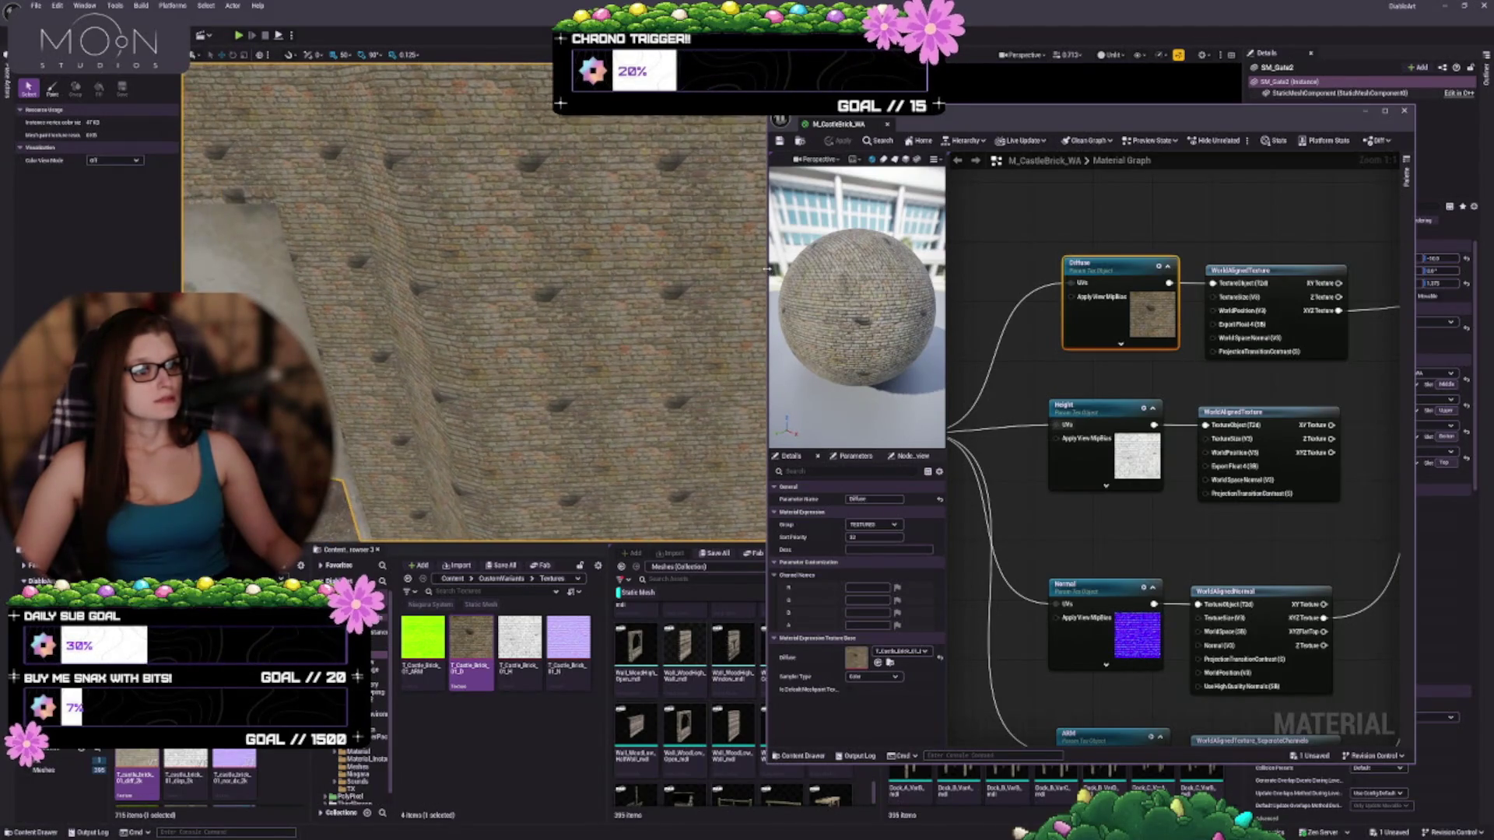
{"action": "left_click_drag", "start_coordinate": [767, 269], "coordinate": [905, 268]}
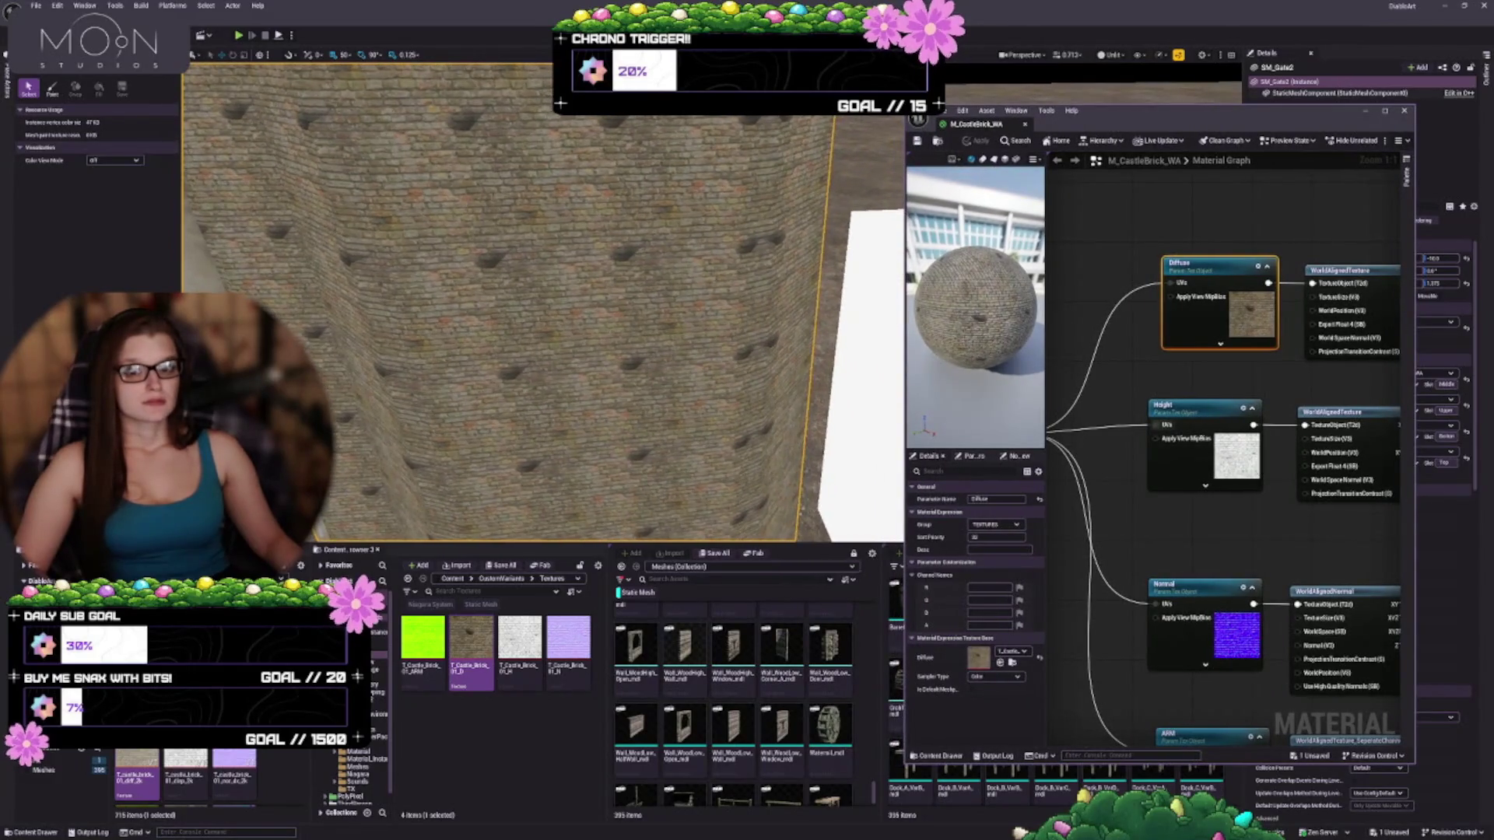
{"action": "left_click", "coordinate": [52, 89]}
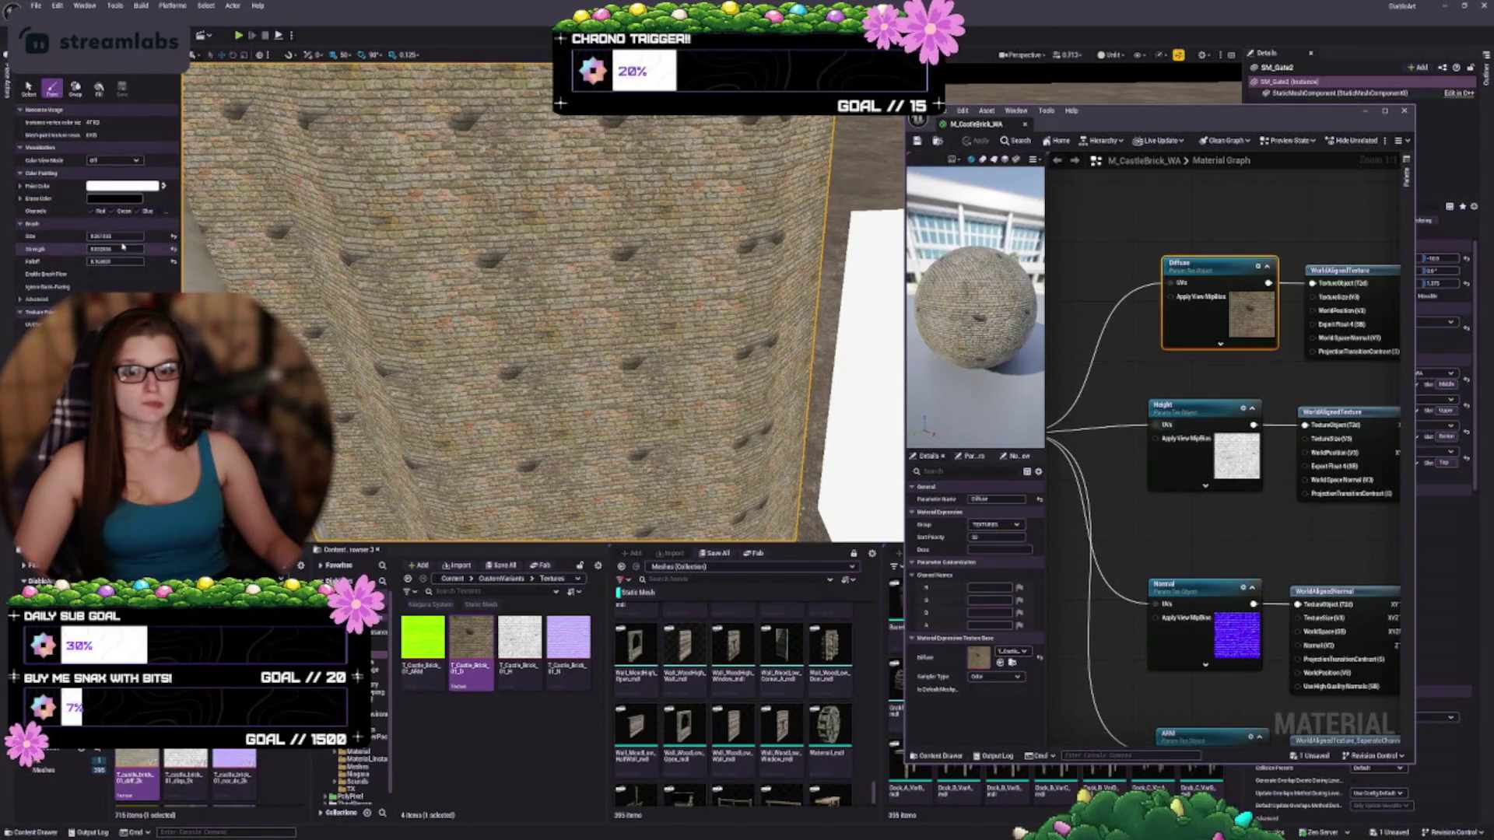
{"action": "left_click", "coordinate": [34, 301]}
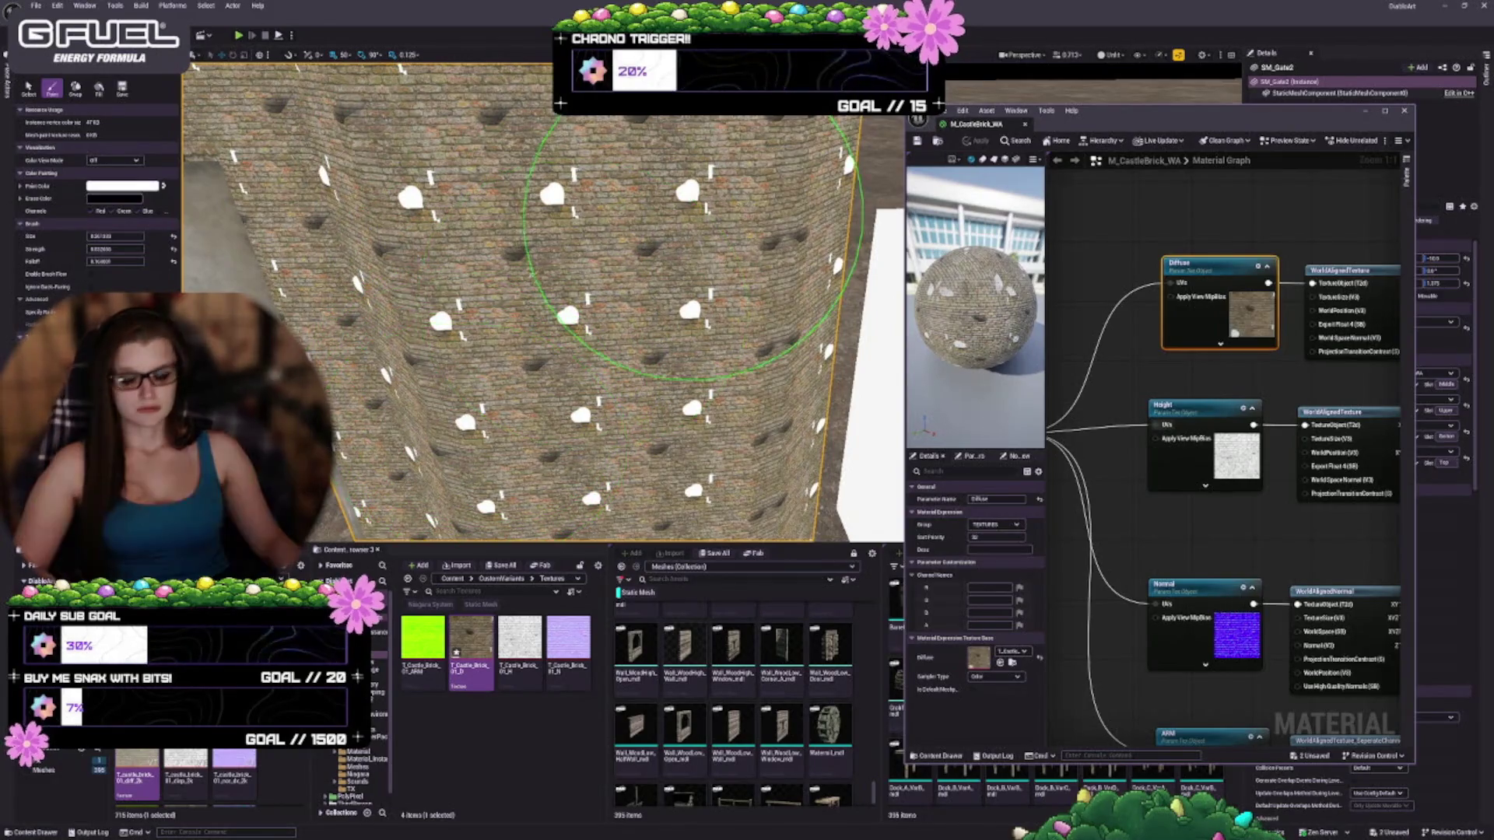
Undo the white test strokes on the brick tower and make the paint brush smaller
{"action": "key", "text": "ctrl+z"}
{"action": "key", "text": "ctrl+z"}
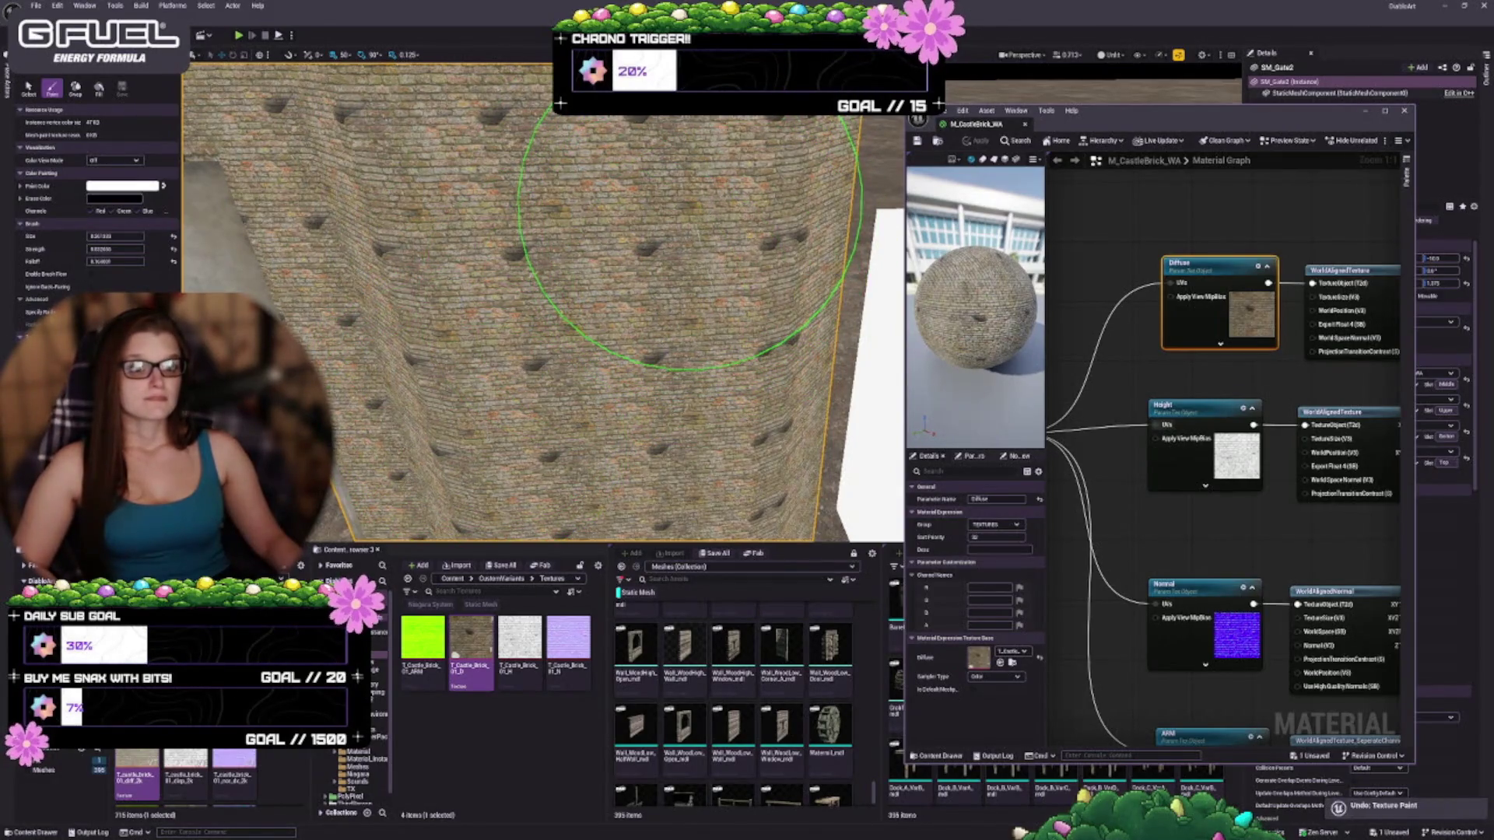
{"action": "scroll", "coordinate": [500, 184], "scroll_direction": "up", "scroll_amount": 6}
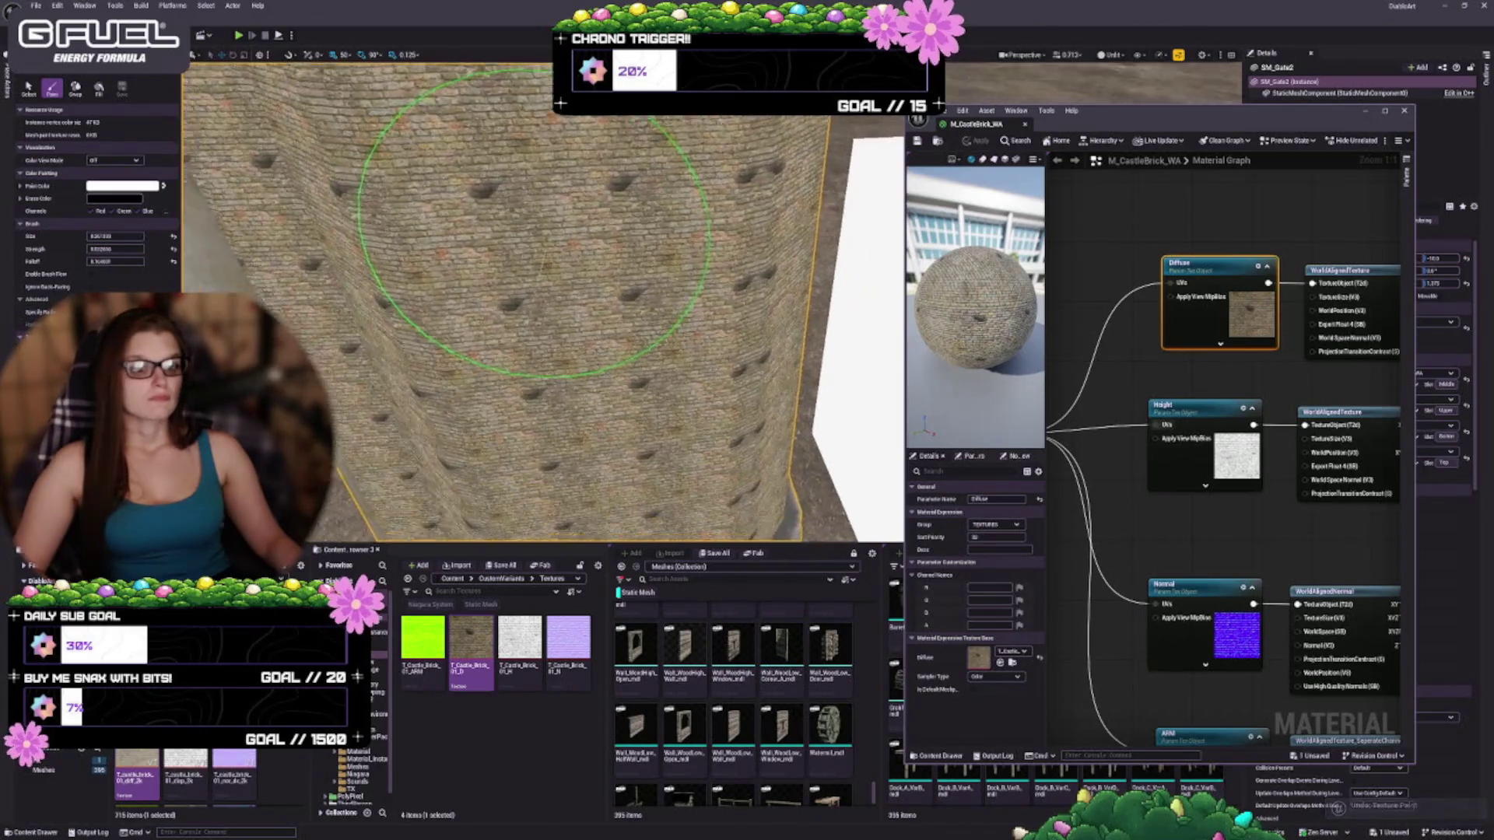
{"action": "scroll", "coordinate": [691, 156], "scroll_direction": "down", "scroll_amount": 4}
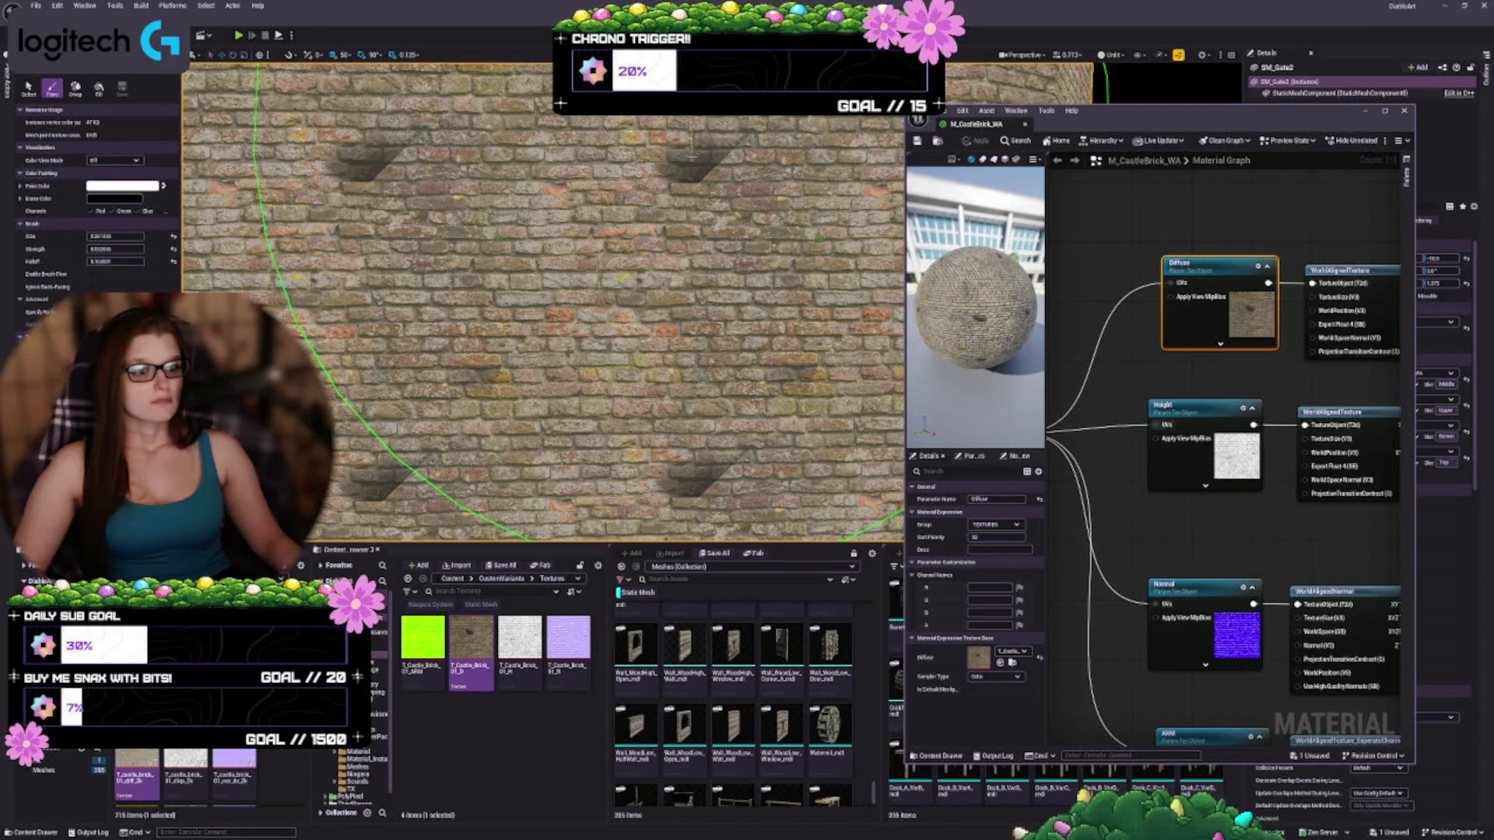
{"action": "key", "text": "bracketleft"}
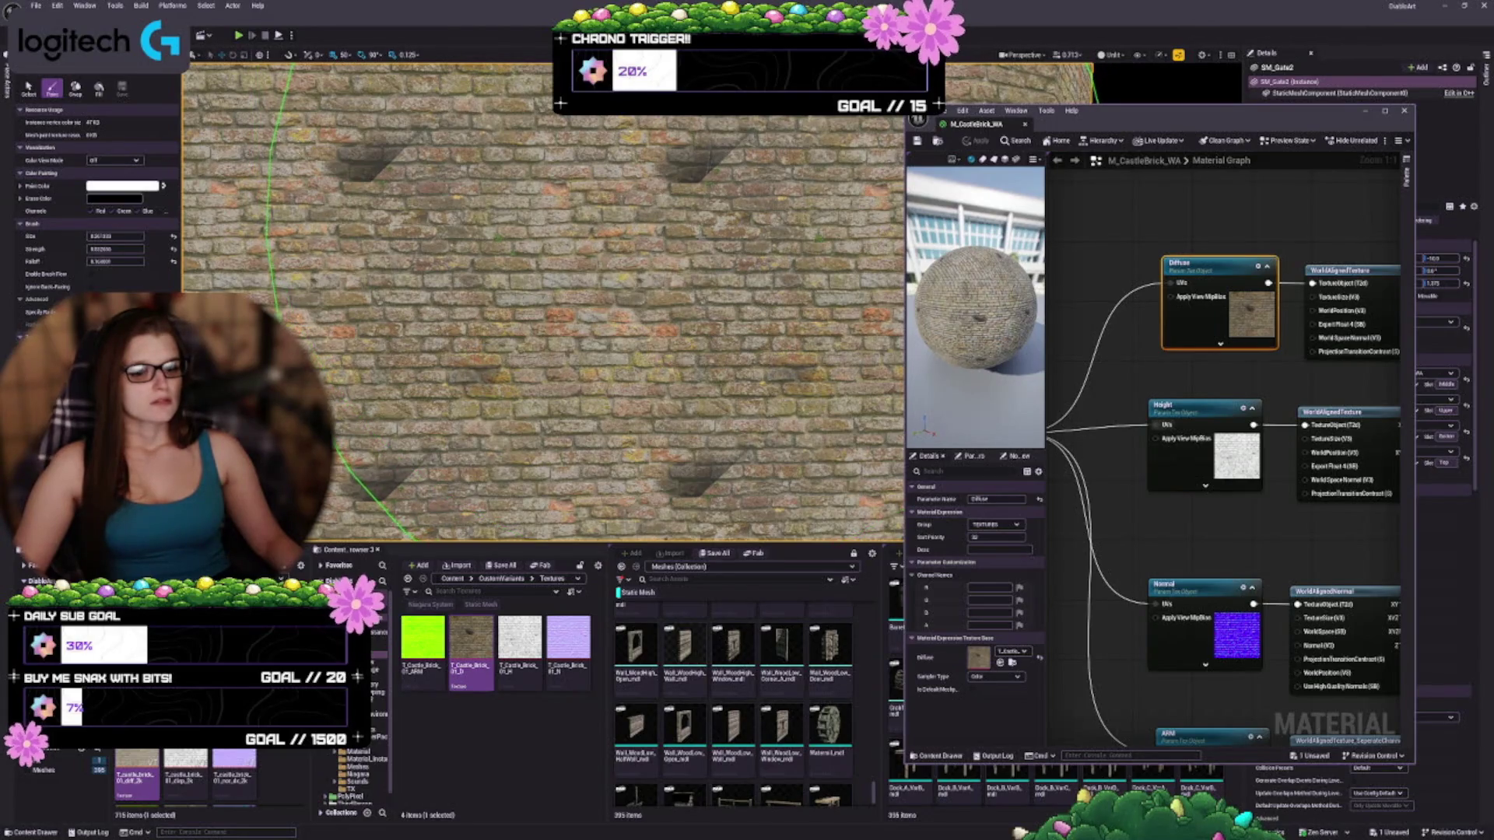
{"action": "scroll", "coordinate": [544, 303], "scroll_direction": "down", "scroll_amount": 6}
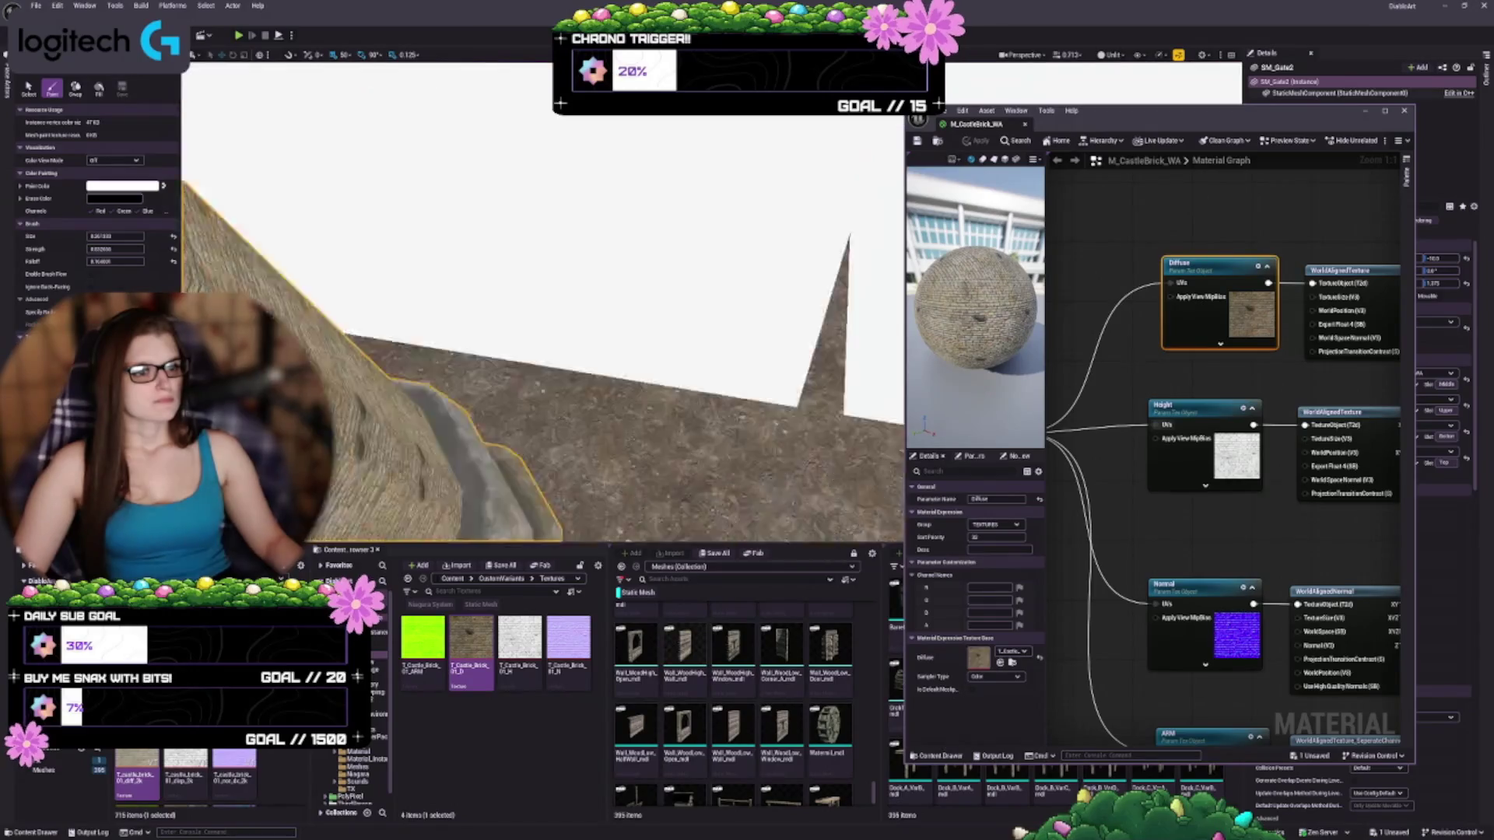
{"action": "scroll", "coordinate": [545, 303], "scroll_direction": "down", "scroll_amount": 6}
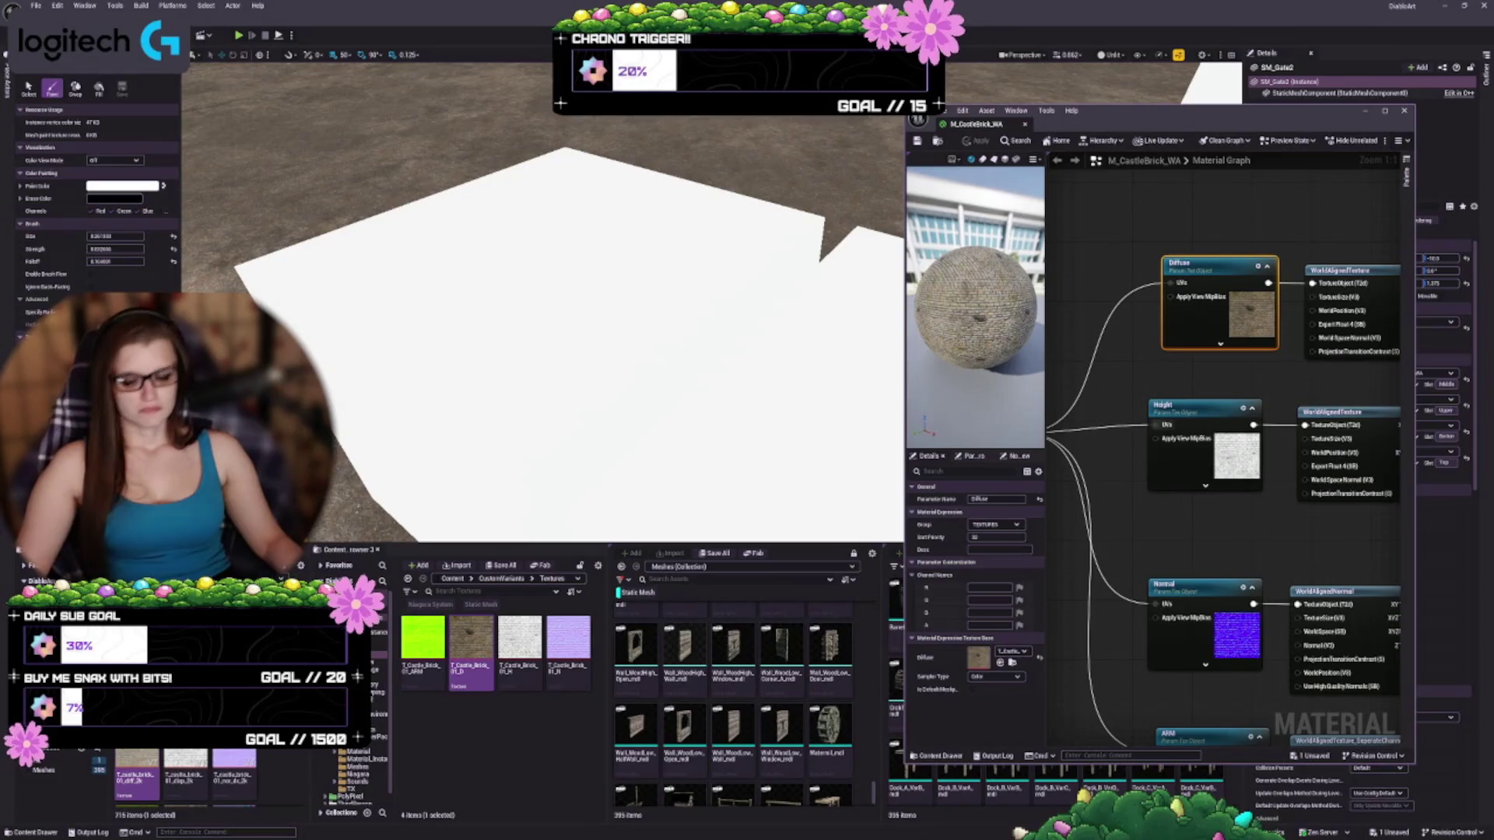
Leave Mesh Paint and apply M_CastleBrick_WA to the white Cube41 slab's Element 0 slot
{"action": "key", "text": "shift+1"}
{"action": "left_click", "coordinate": [631, 276]}
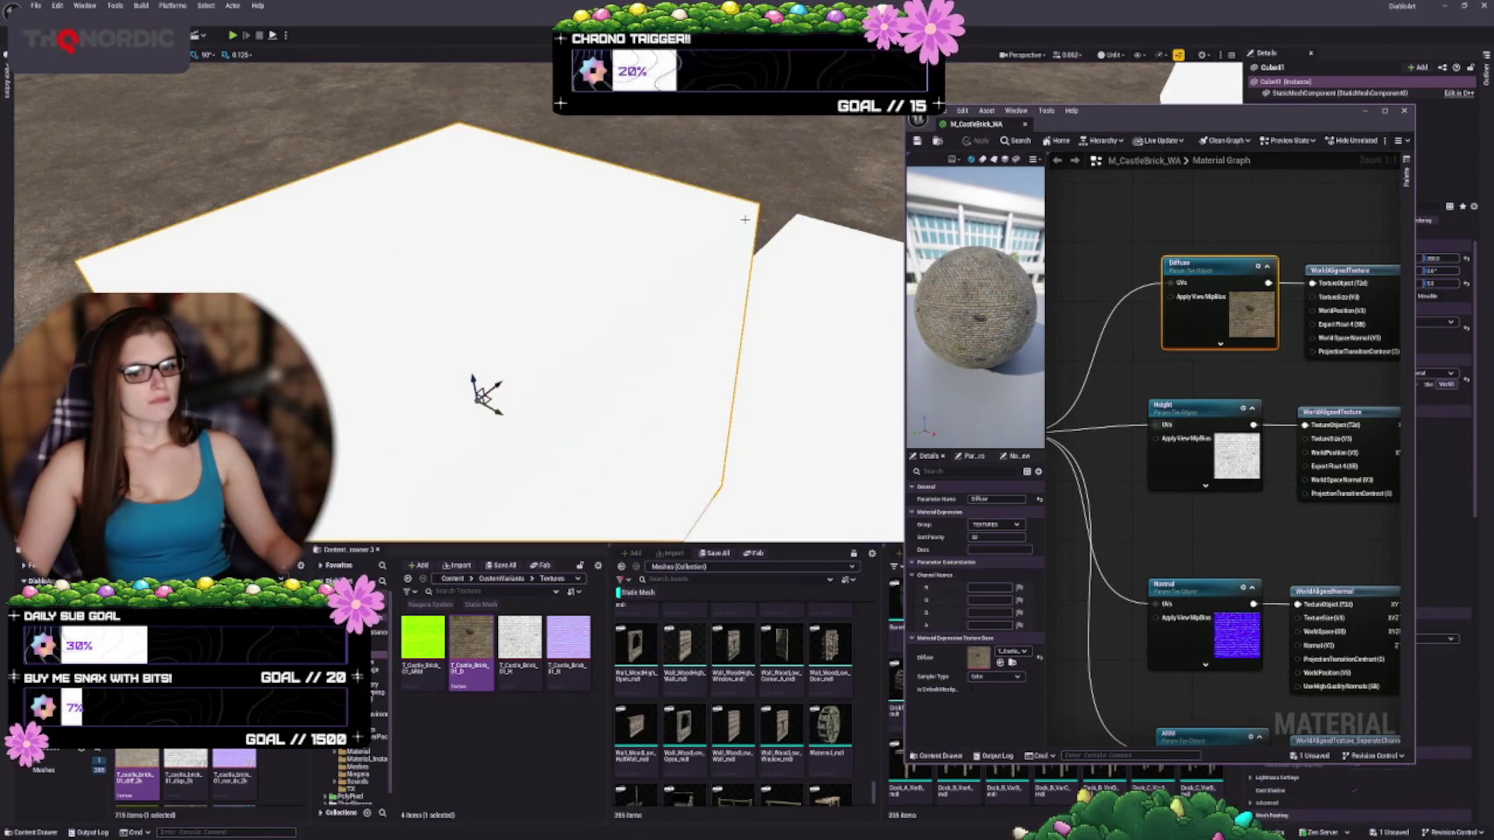
{"action": "mouse_move", "coordinate": [1167, 111]}
{"action": "left_mouse_down"}
{"action": "mouse_move", "coordinate": [611, 132]}
{"action": "mouse_move", "coordinate": [720, 67]}
{"action": "mouse_move", "coordinate": [782, 59]}
{"action": "left_mouse_up"}
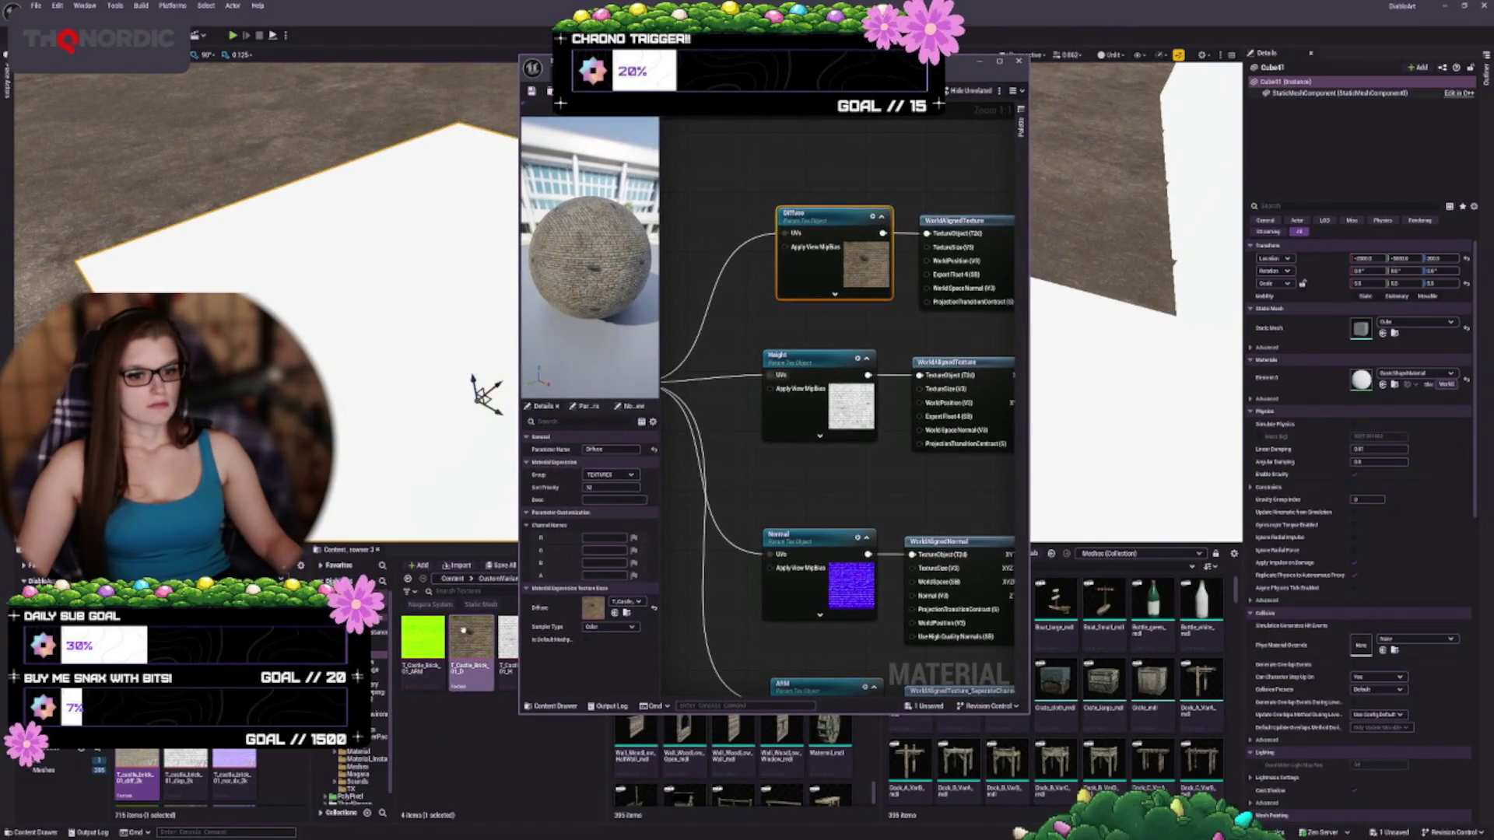
{"action": "left_click", "coordinate": [505, 744]}
{"action": "left_click", "coordinate": [496, 579]}
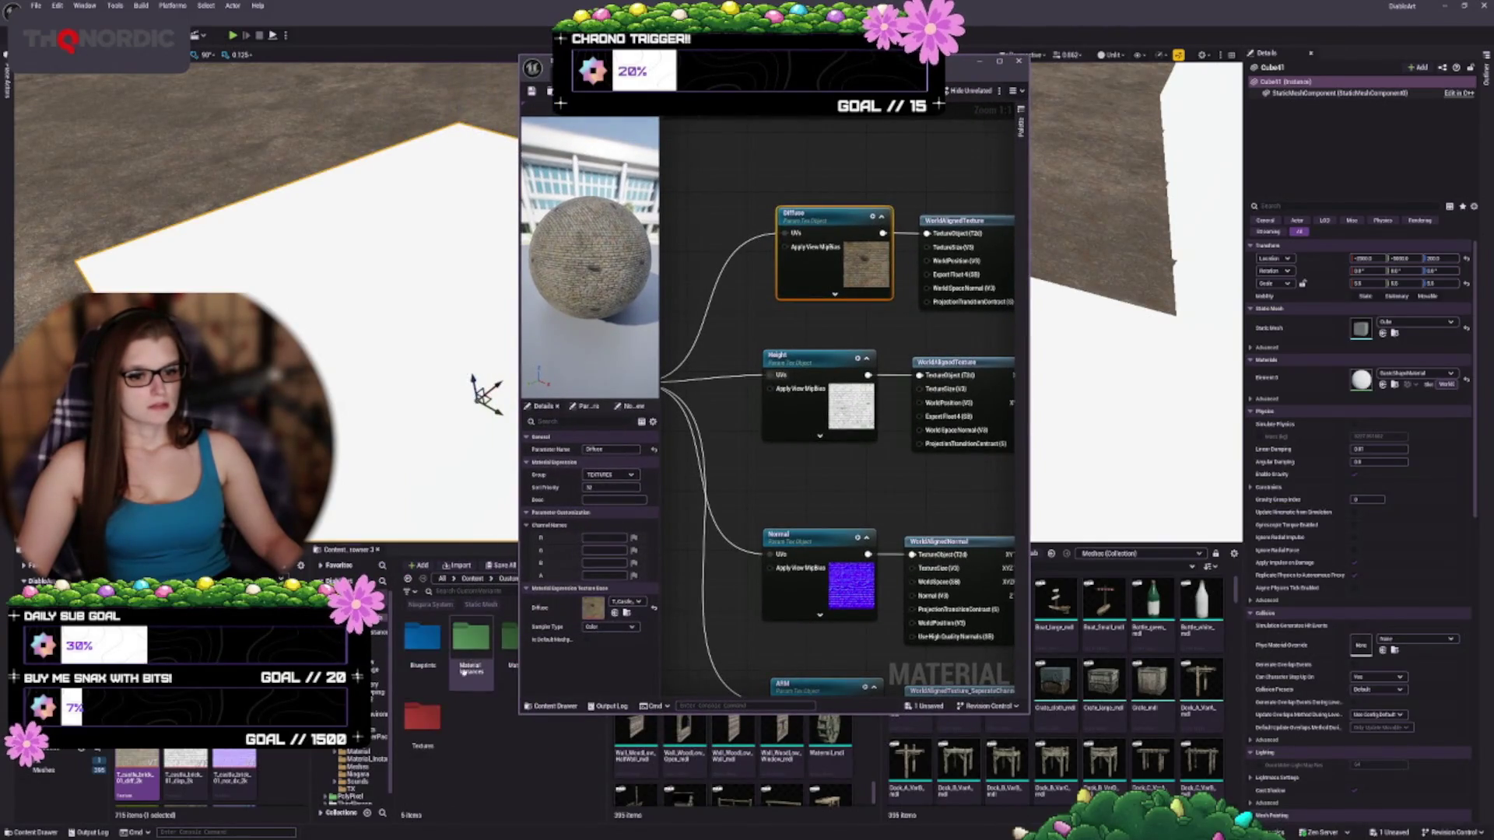
{"action": "double_click", "coordinate": [491, 656]}
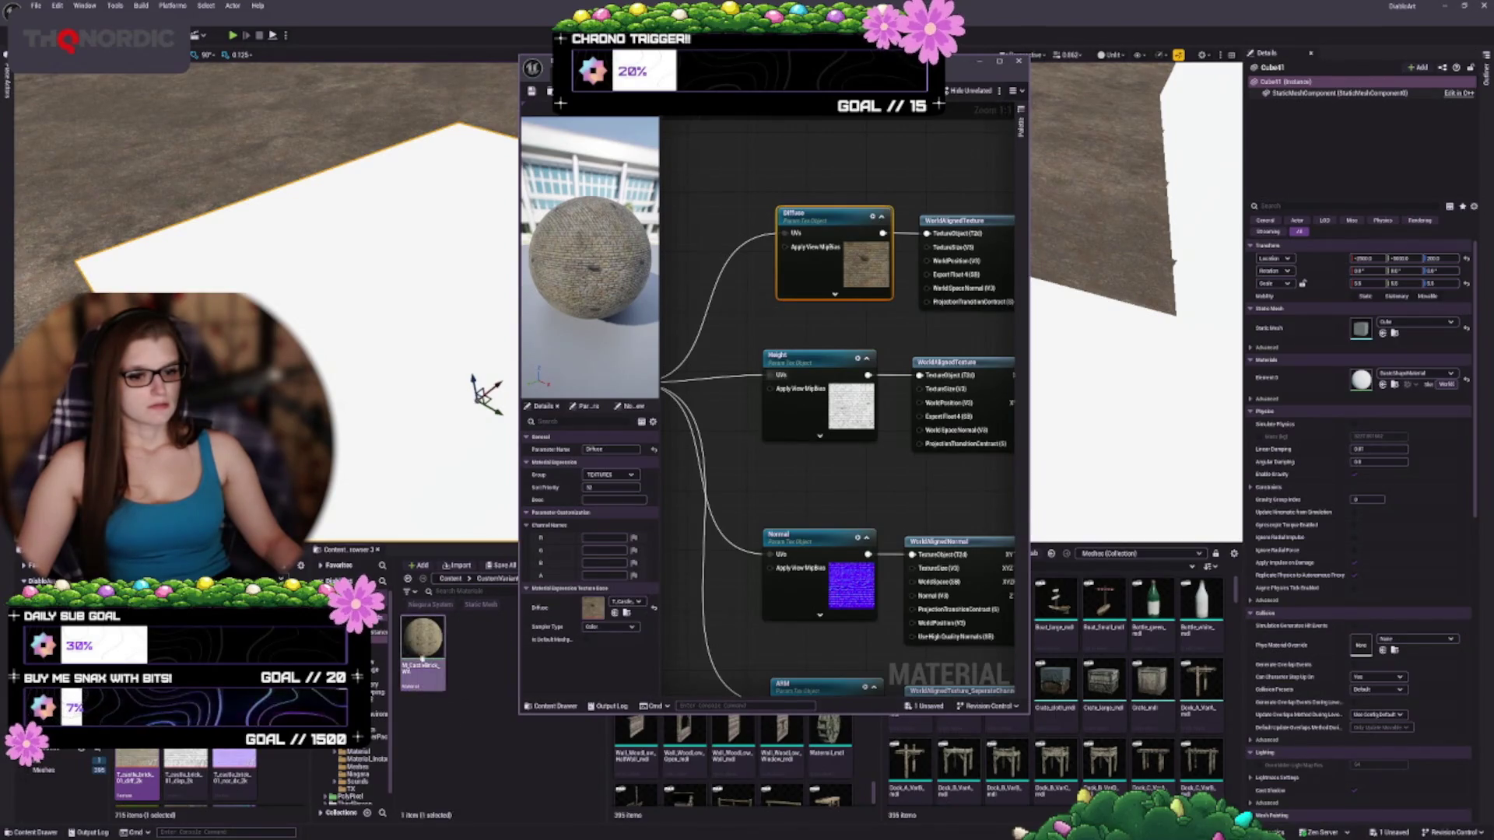
{"action": "mouse_move", "coordinate": [423, 640]}
{"action": "left_mouse_down"}
{"action": "mouse_move", "coordinate": [1270, 593]}
{"action": "mouse_move", "coordinate": [1382, 387]}
{"action": "mouse_move", "coordinate": [1363, 380]}
{"action": "left_mouse_up"}
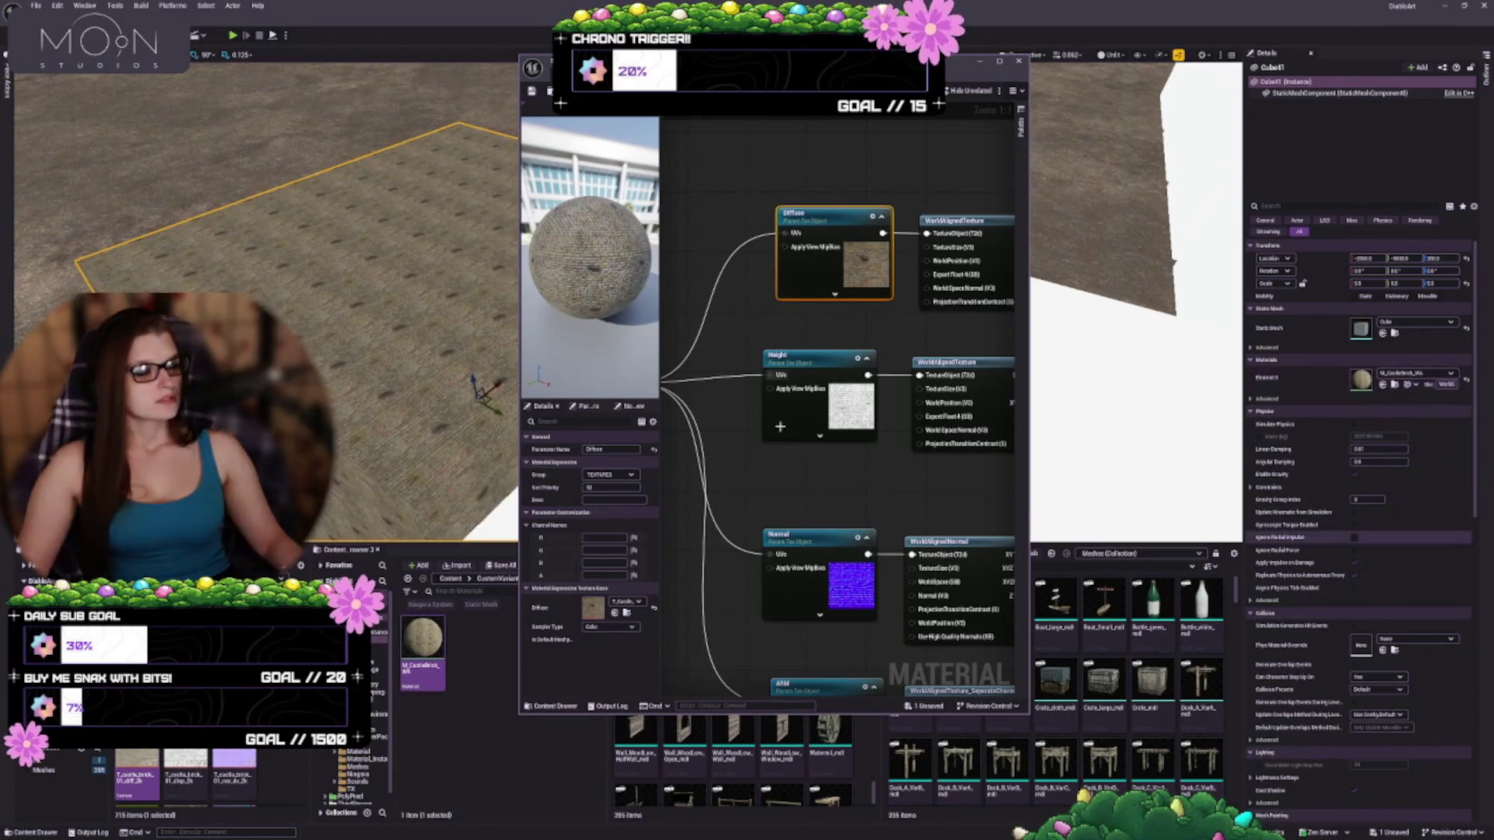
Move the material editor aside, shrink the content browser, and view the brick slab from above
{"action": "scroll", "coordinate": [264, 311], "scroll_direction": "up", "scroll_amount": 5}
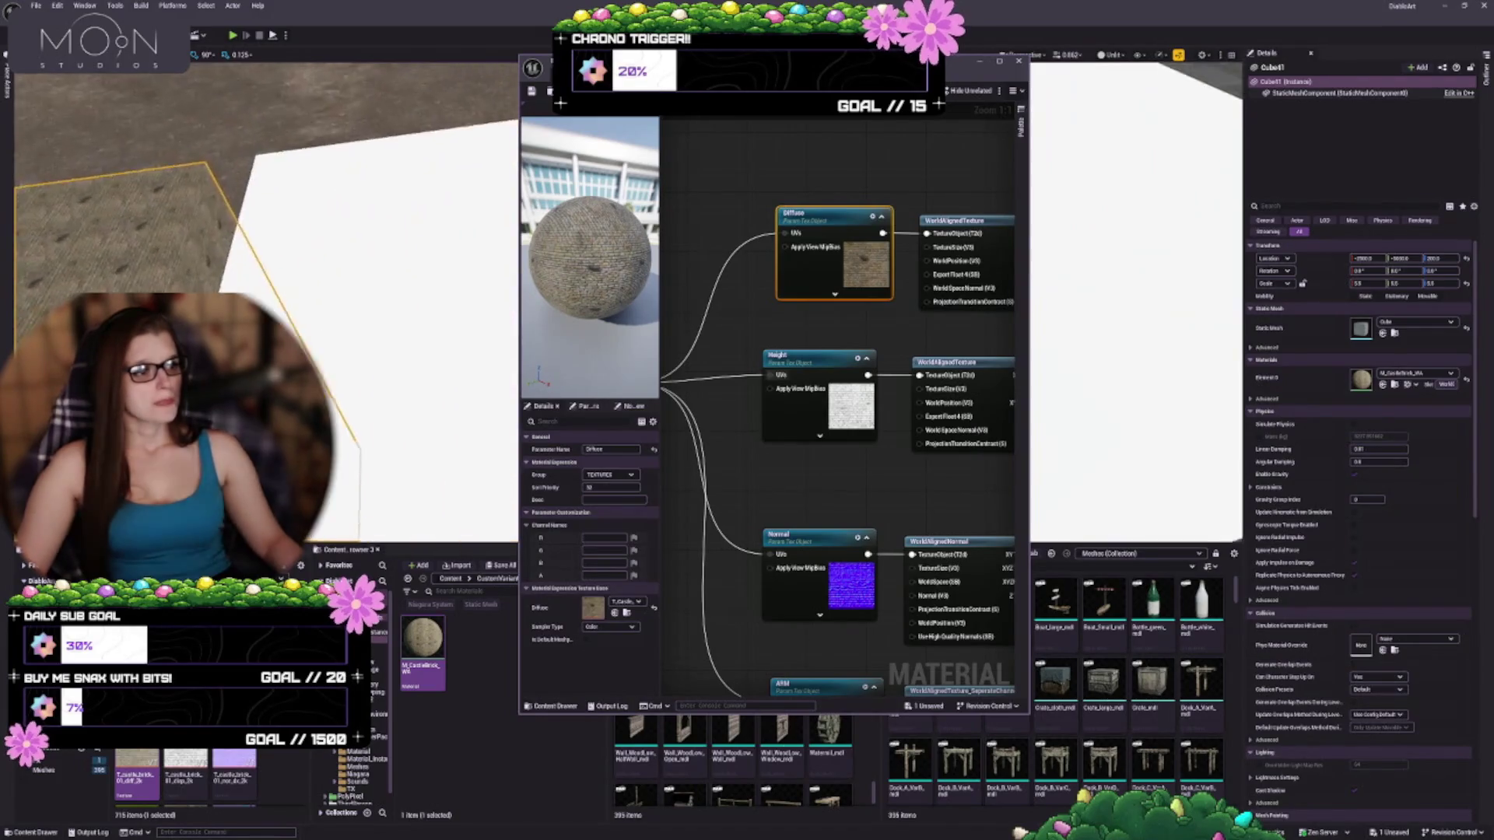
{"action": "scroll", "coordinate": [265, 311], "scroll_direction": "down", "scroll_amount": 4}
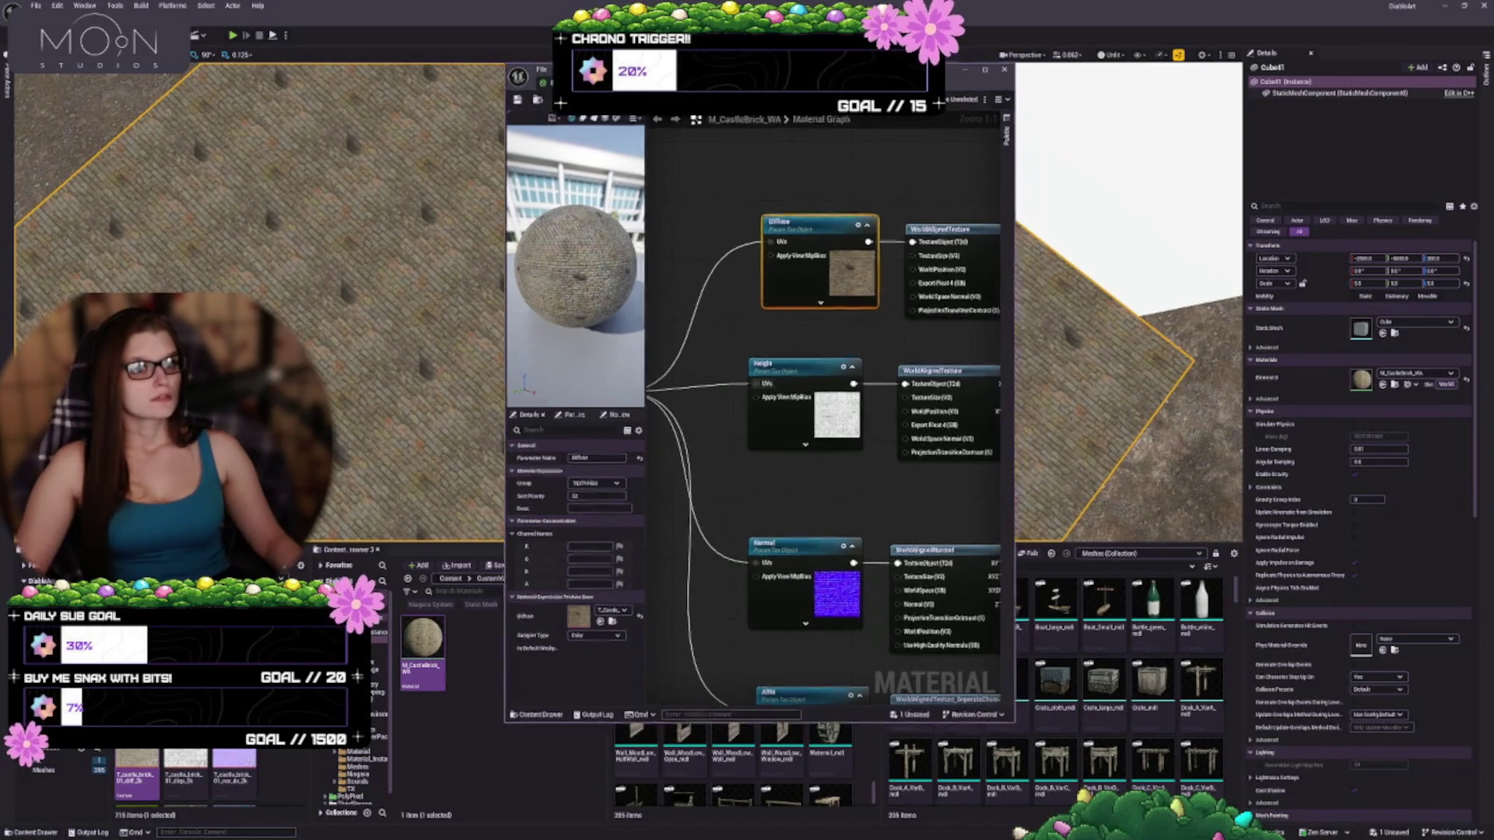
{"action": "mouse_move", "coordinate": [980, 64]}
{"action": "left_mouse_down"}
{"action": "mouse_move", "coordinate": [415, 0]}
{"action": "mouse_move", "coordinate": [428, 10]}
{"action": "left_mouse_up"}
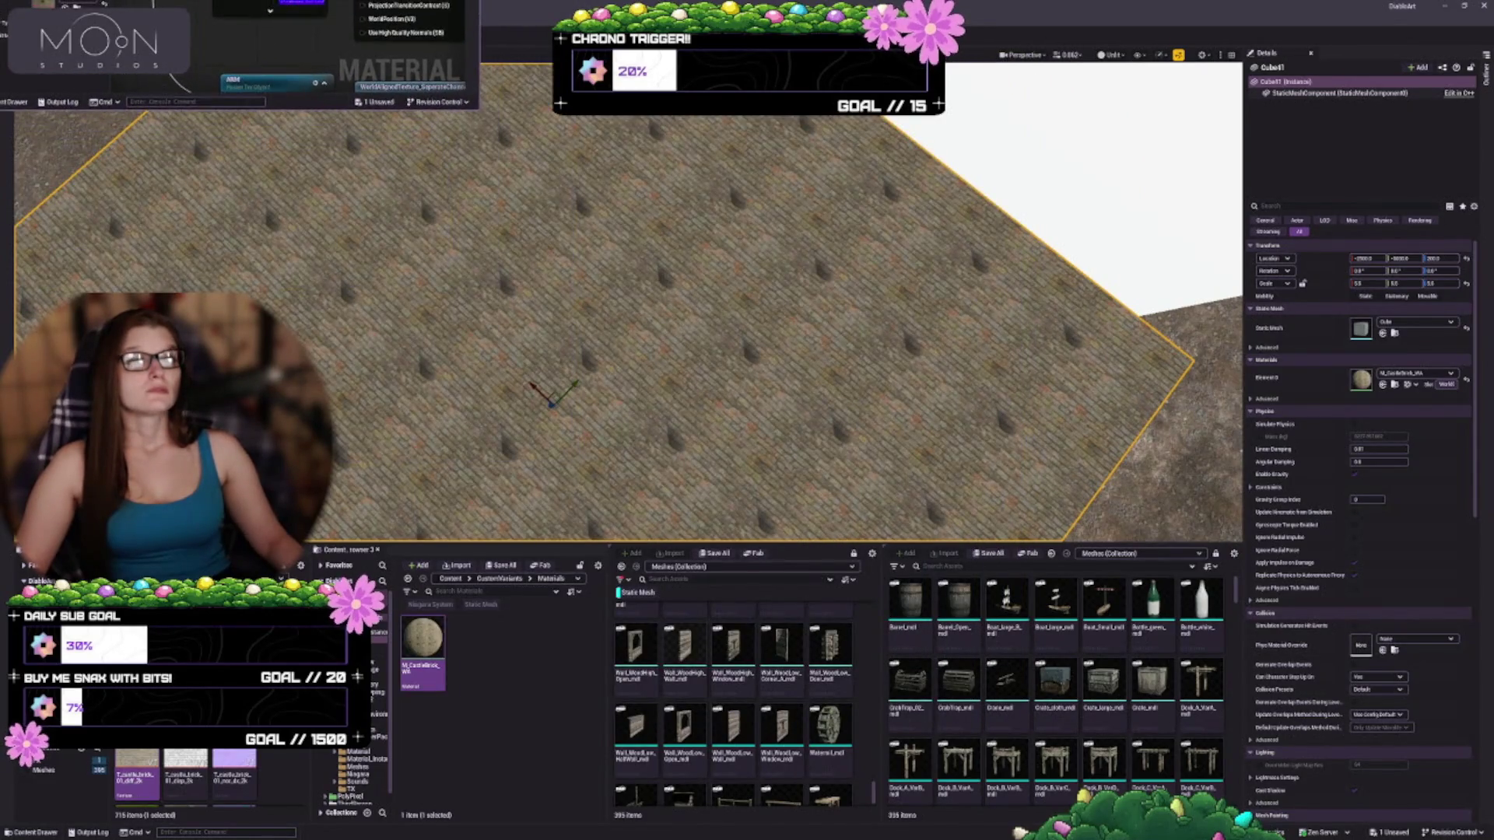
{"action": "left_click", "coordinate": [191, 109]}
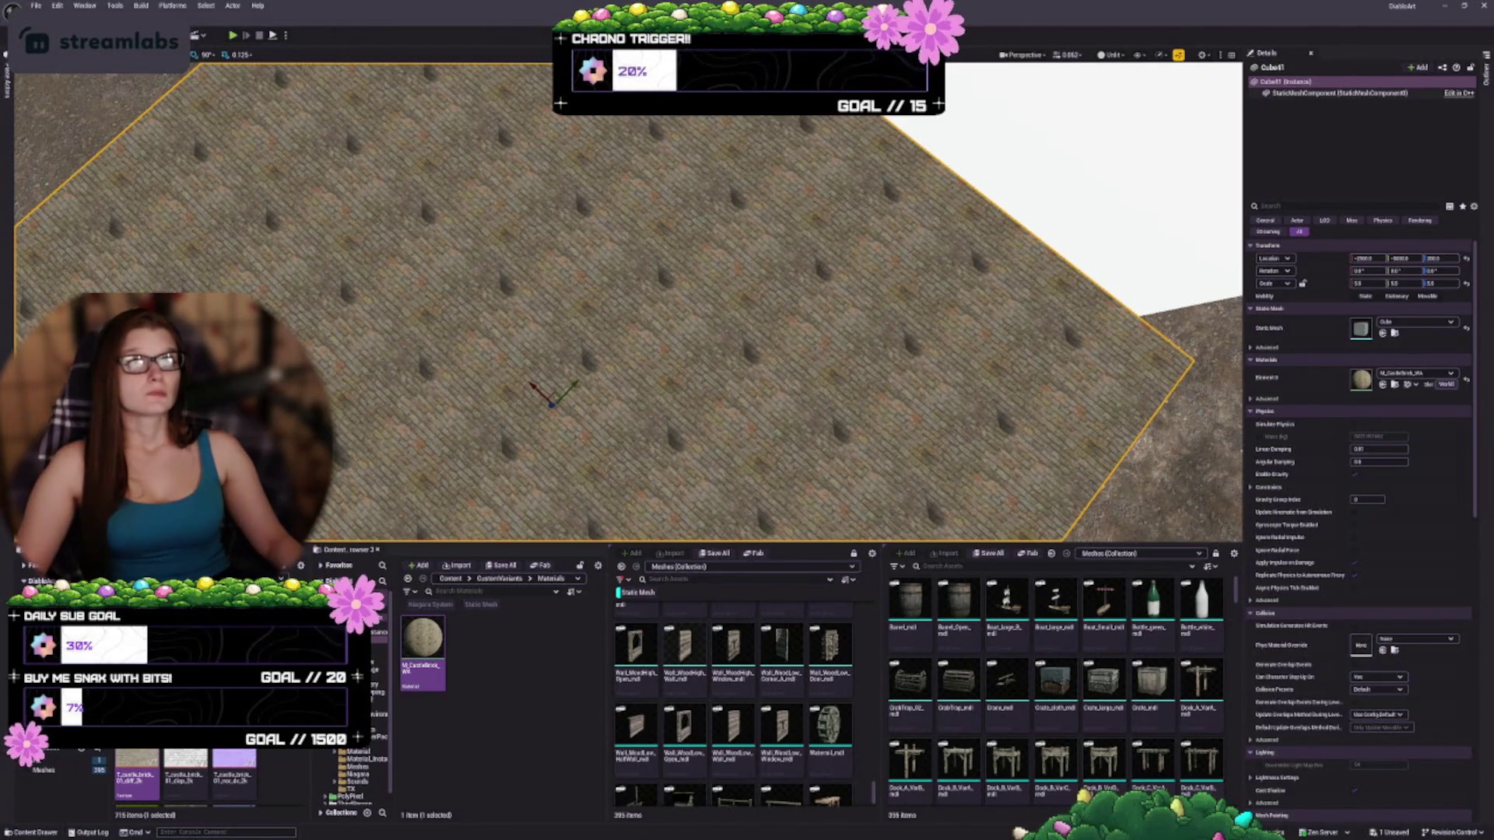
{"action": "left_click_drag", "start_coordinate": [622, 311], "coordinate": [575, 299]}
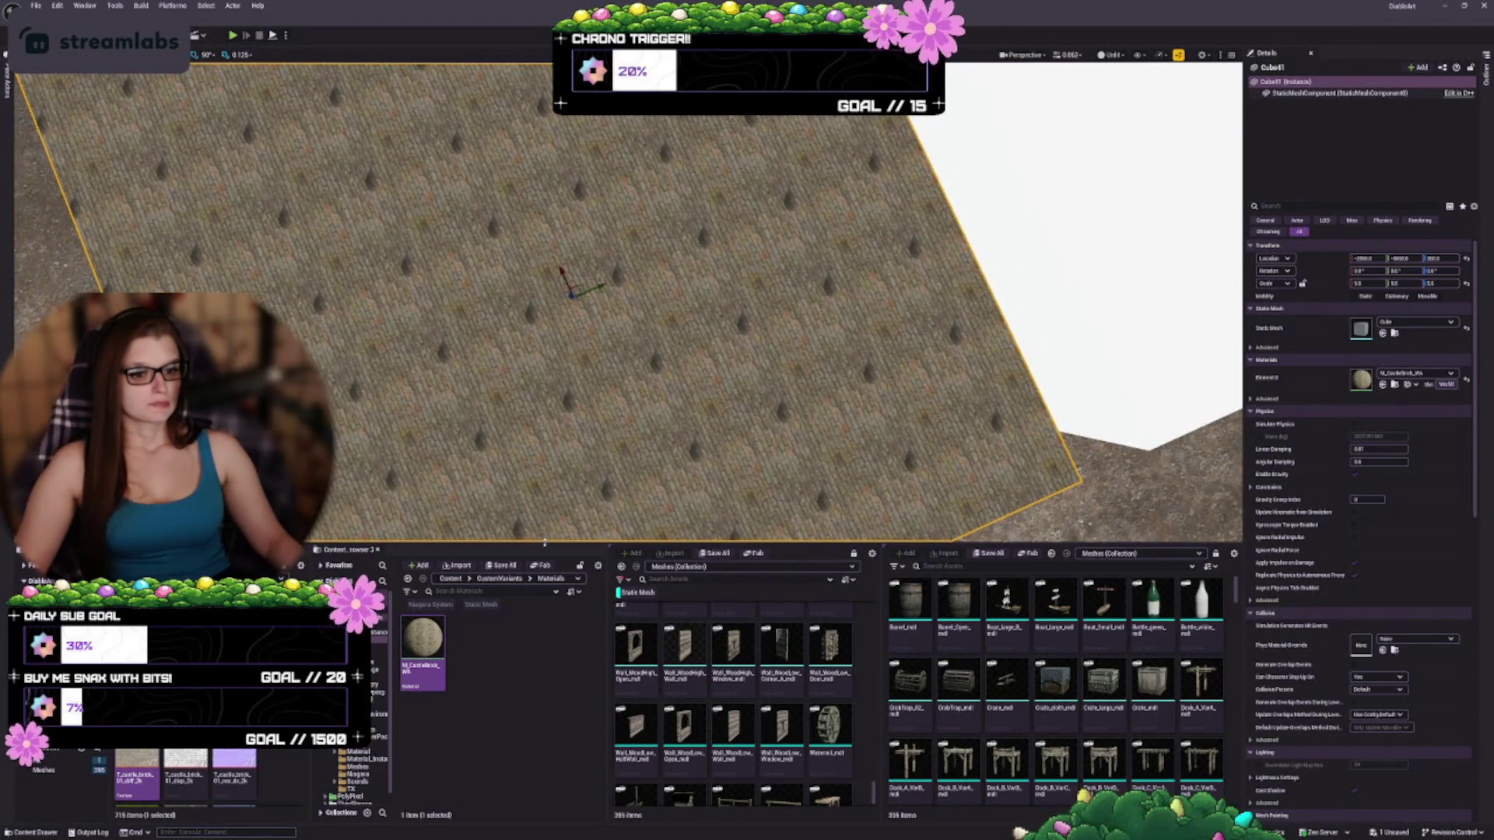
{"action": "left_click_drag", "start_coordinate": [545, 542], "coordinate": [544, 653]}
{"action": "left_click_drag", "start_coordinate": [545, 389], "coordinate": [622, 366]}
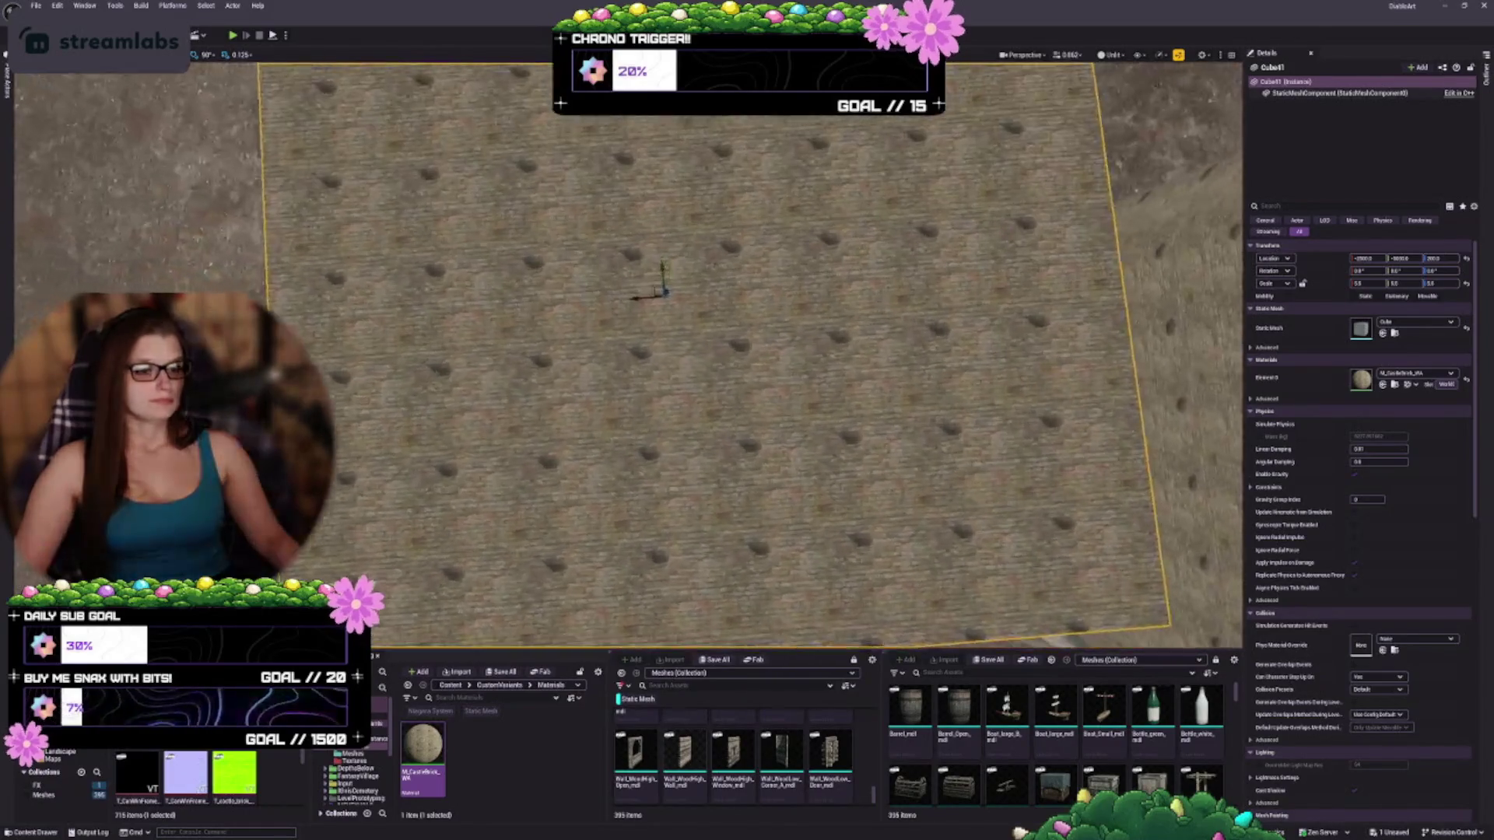
{"action": "scroll", "coordinate": [662, 311], "scroll_direction": "up", "scroll_amount": 5}
{"action": "scroll", "coordinate": [661, 311], "scroll_direction": "down", "scroll_amount": 2}
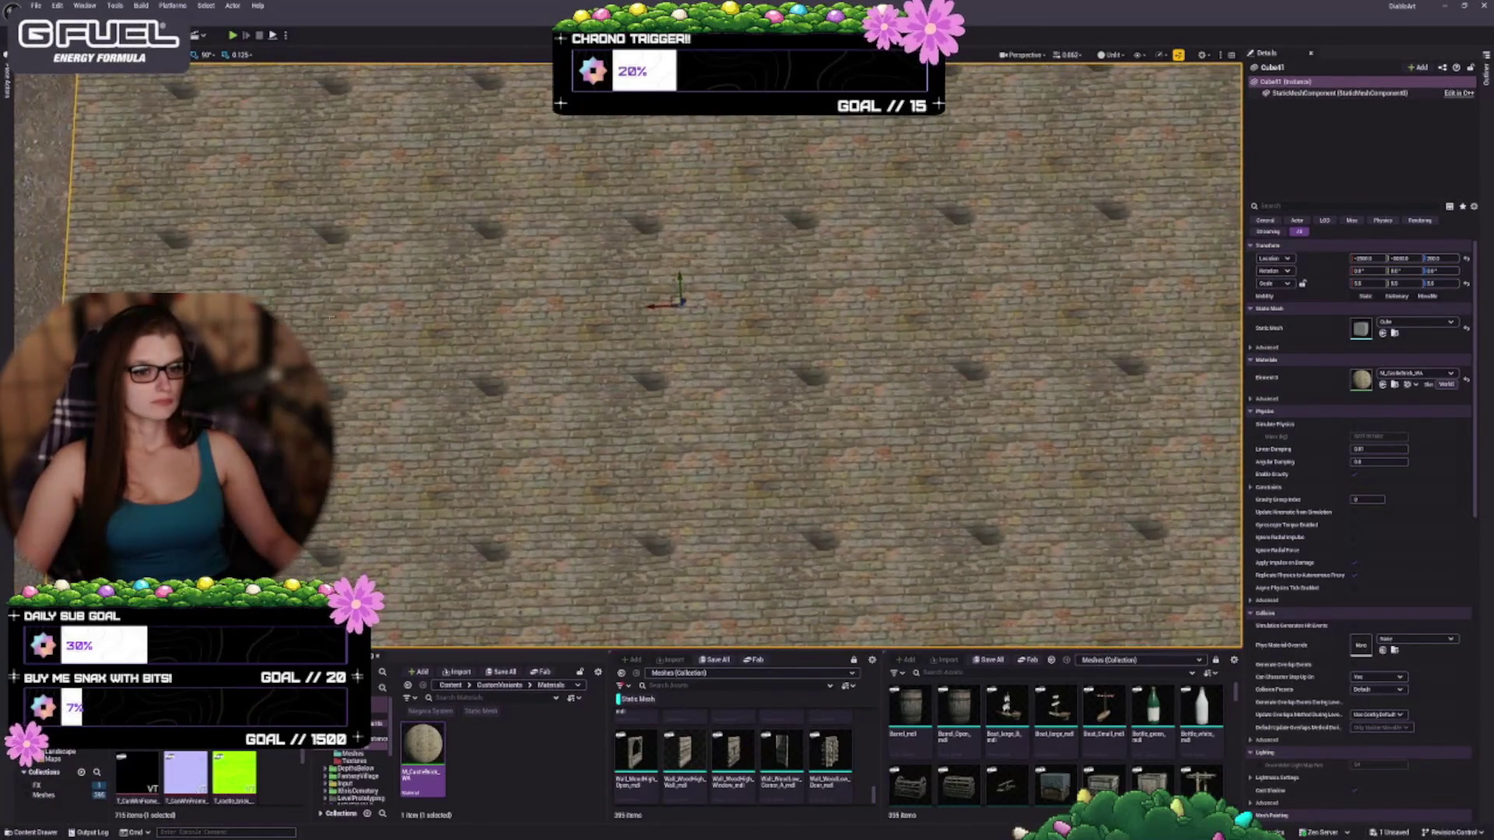
{"action": "scroll", "coordinate": [662, 327], "scroll_direction": "down", "scroll_amount": 5}
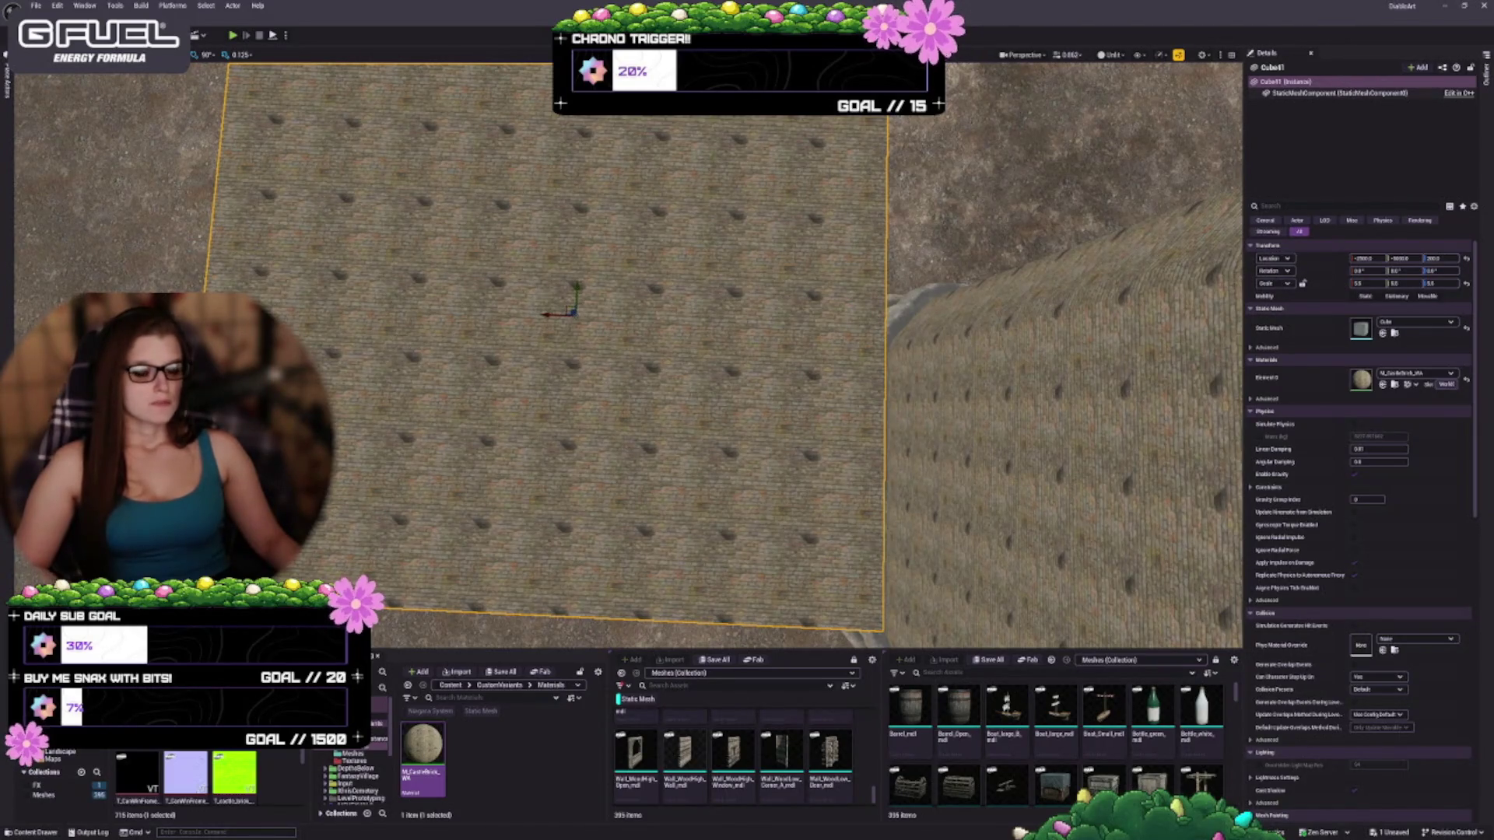
Undo the brick material on the slab, restoring its original white material
{"action": "key", "text": "f"}
{"action": "key", "text": "ctrl+z"}
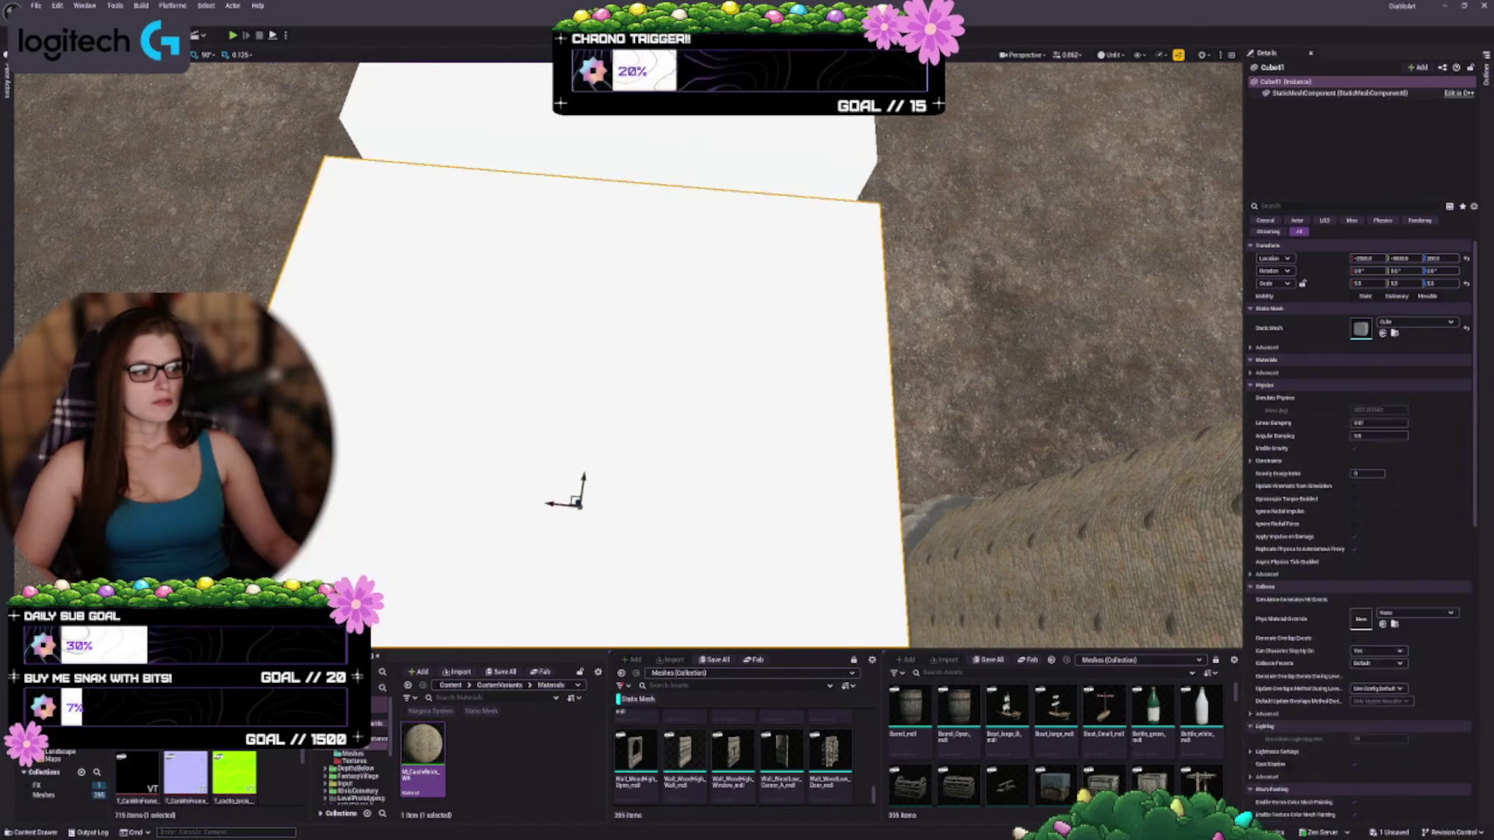
{"action": "left_click_drag", "start_coordinate": [486, 424], "coordinate": [464, 375]}
Widen the Meshes panel and place Barrel_mdl on the dirt ground
{"action": "right_click", "coordinate": [691, 765]}
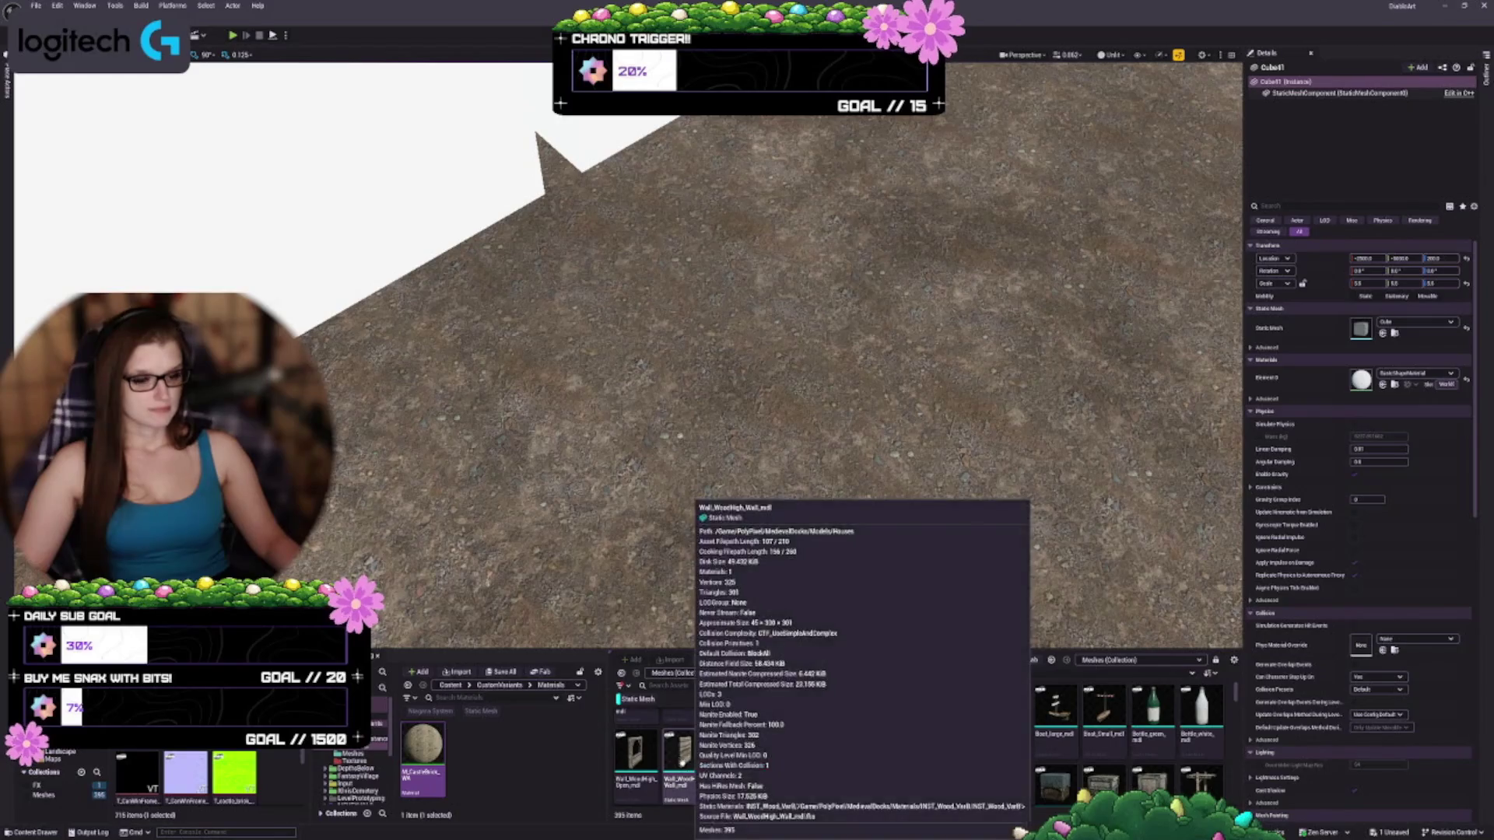
{"action": "key", "text": "Escape"}
{"action": "scroll", "coordinate": [809, 753], "scroll_direction": "down", "scroll_amount": 3}
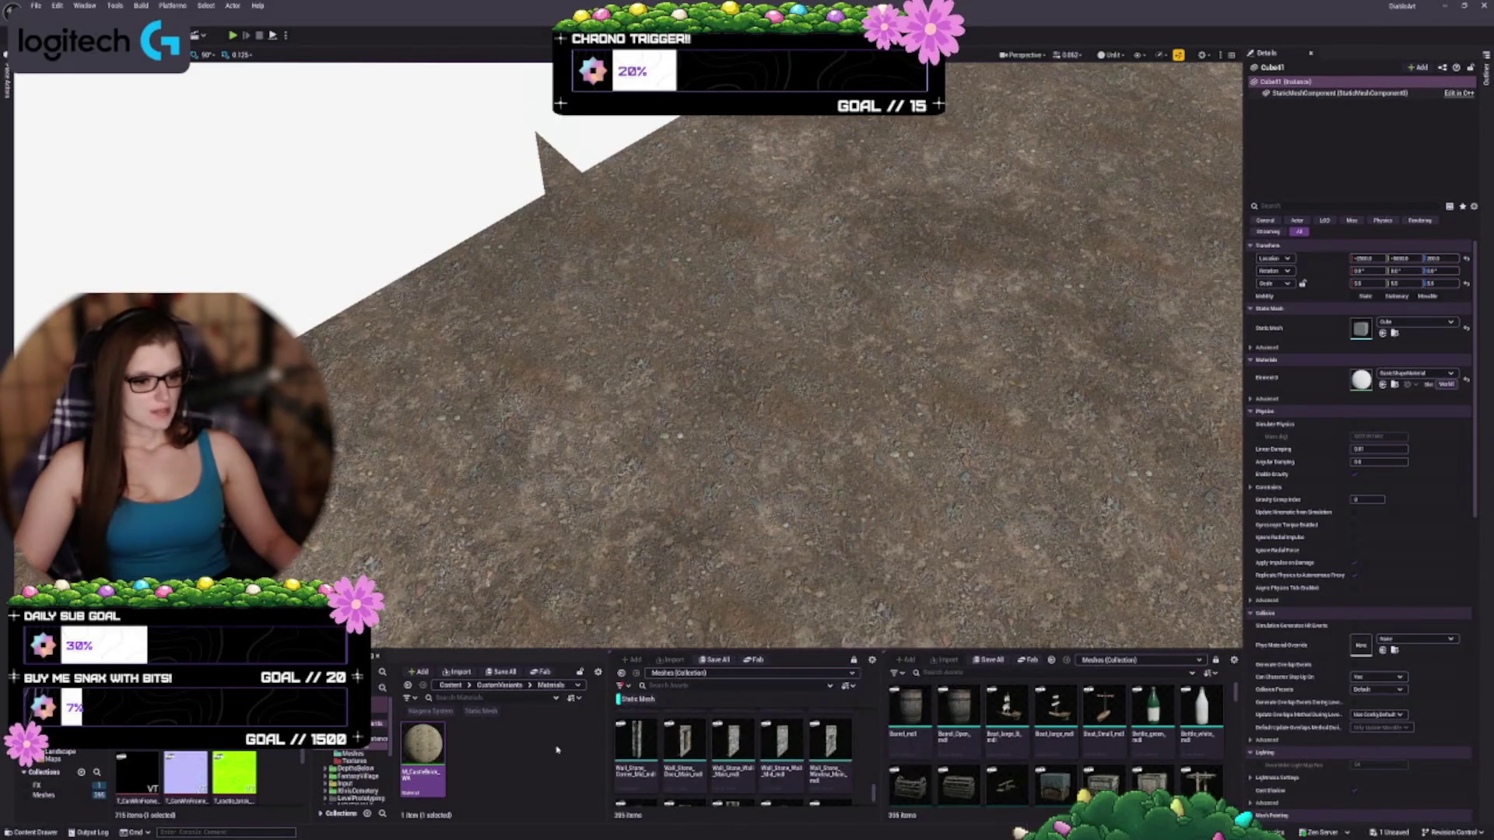
{"action": "left_click_drag", "start_coordinate": [607, 741], "coordinate": [567, 742]}
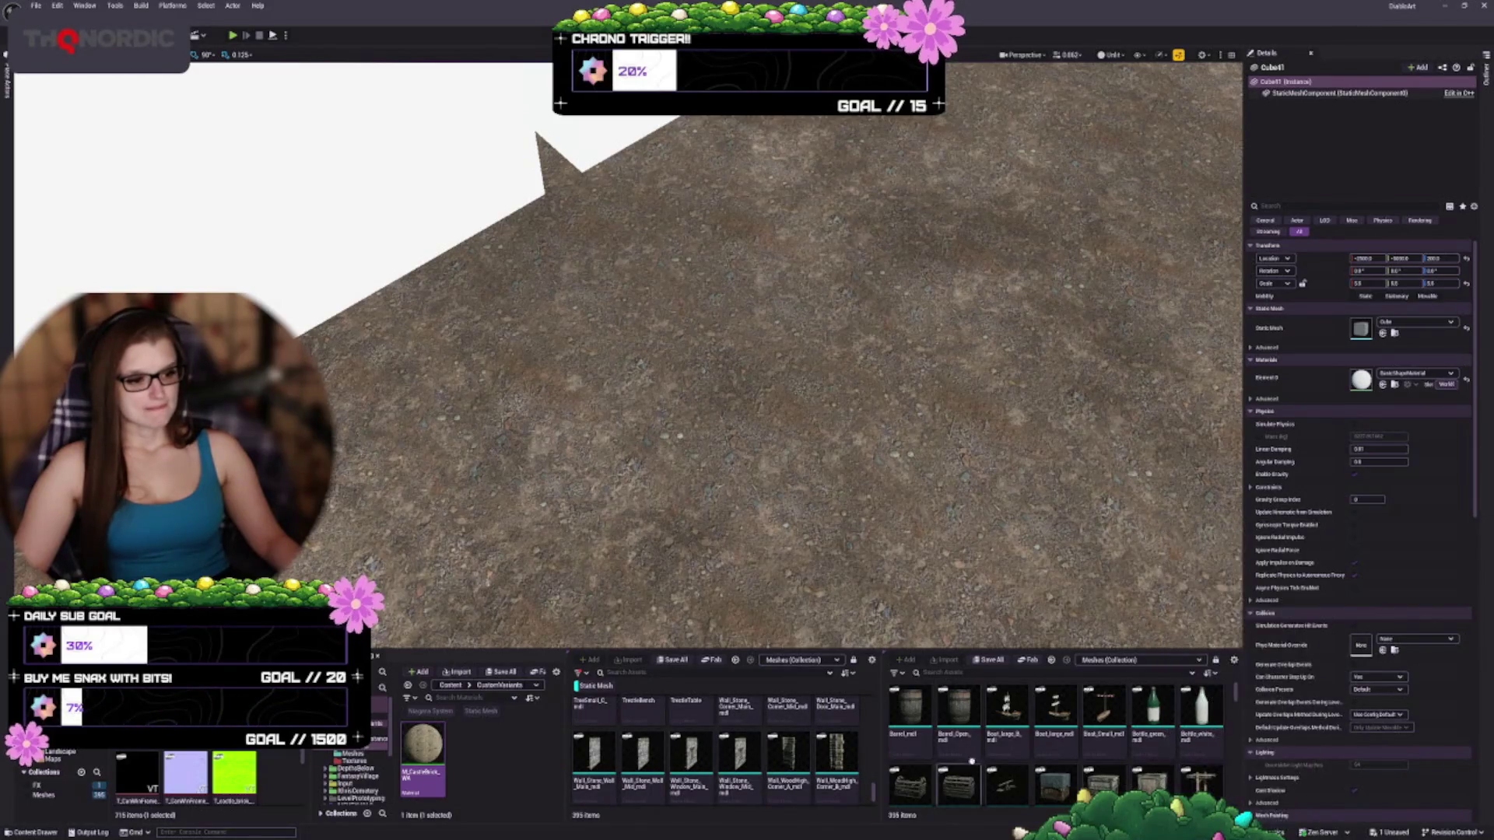
{"action": "left_click_drag", "start_coordinate": [909, 709], "coordinate": [747, 312]}
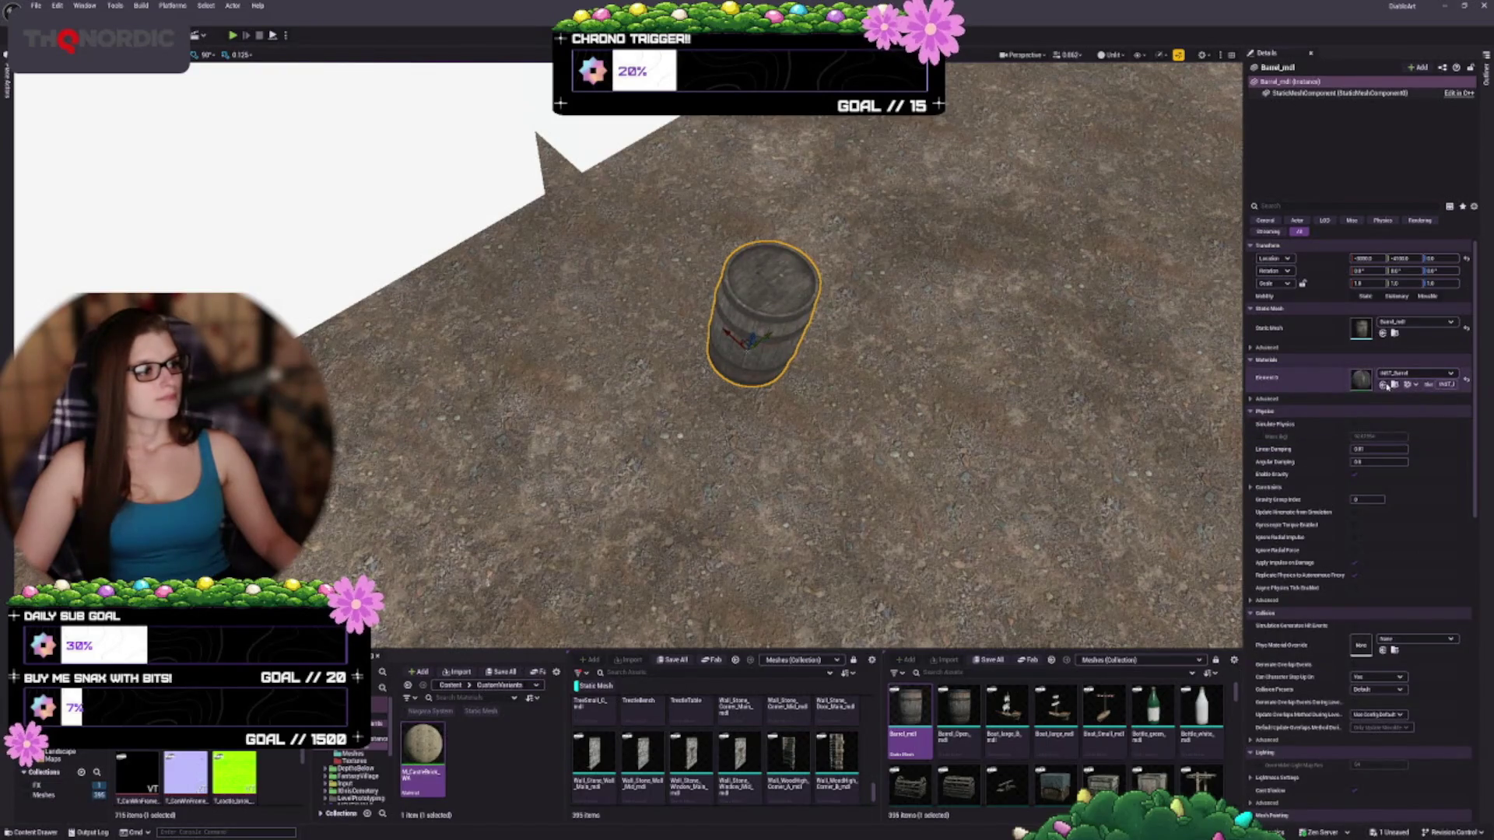
Give the barrel M_CastleBrick on Element 0, save the TestLayout map, and enter Mesh Paint mode
{"action": "left_click", "coordinate": [1383, 384]}
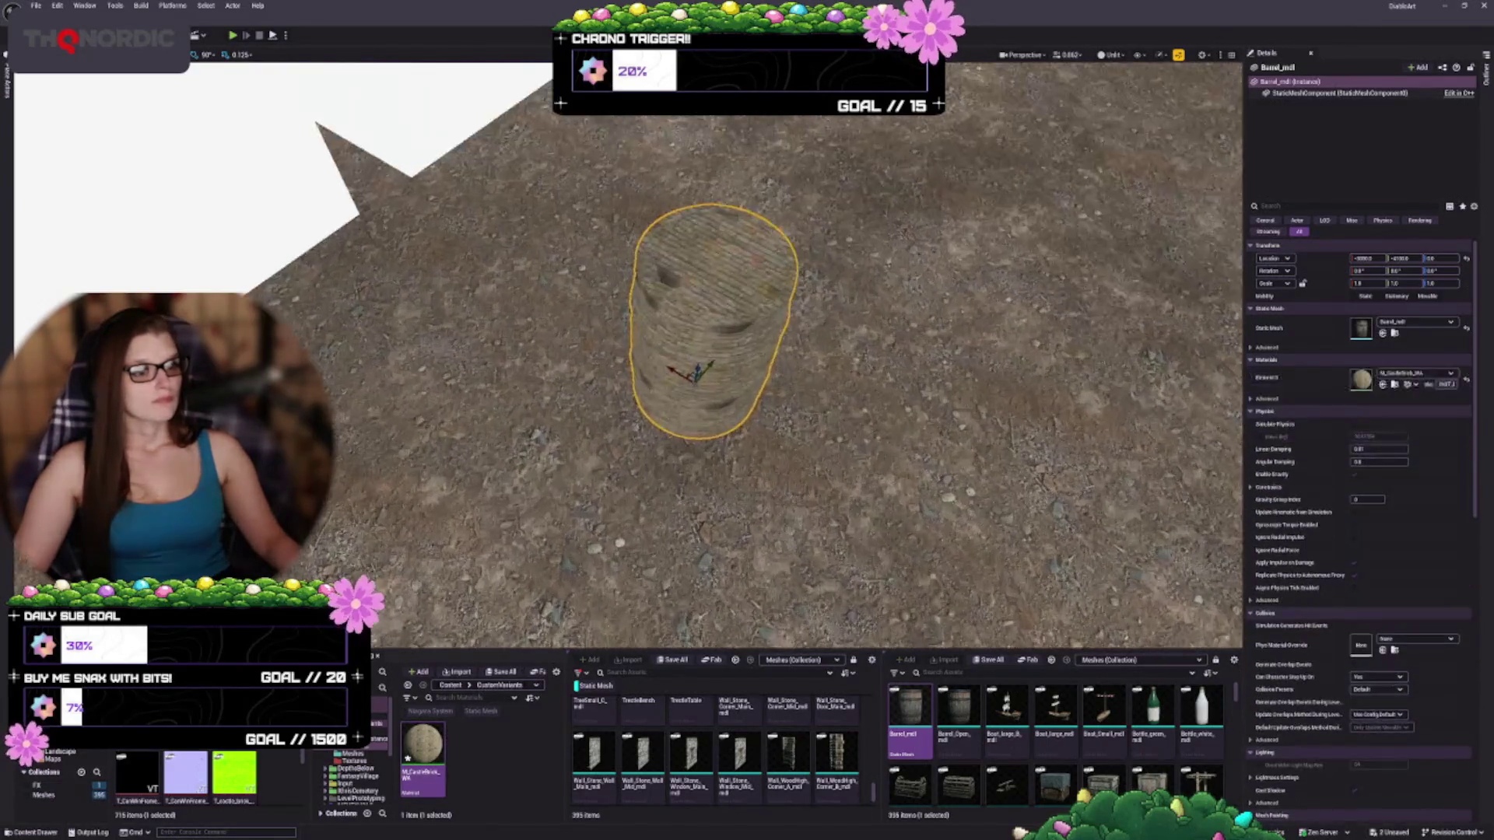
{"action": "scroll", "coordinate": [628, 356], "scroll_direction": "up", "scroll_amount": 5}
{"action": "scroll", "coordinate": [628, 356], "scroll_direction": "down", "scroll_amount": 3}
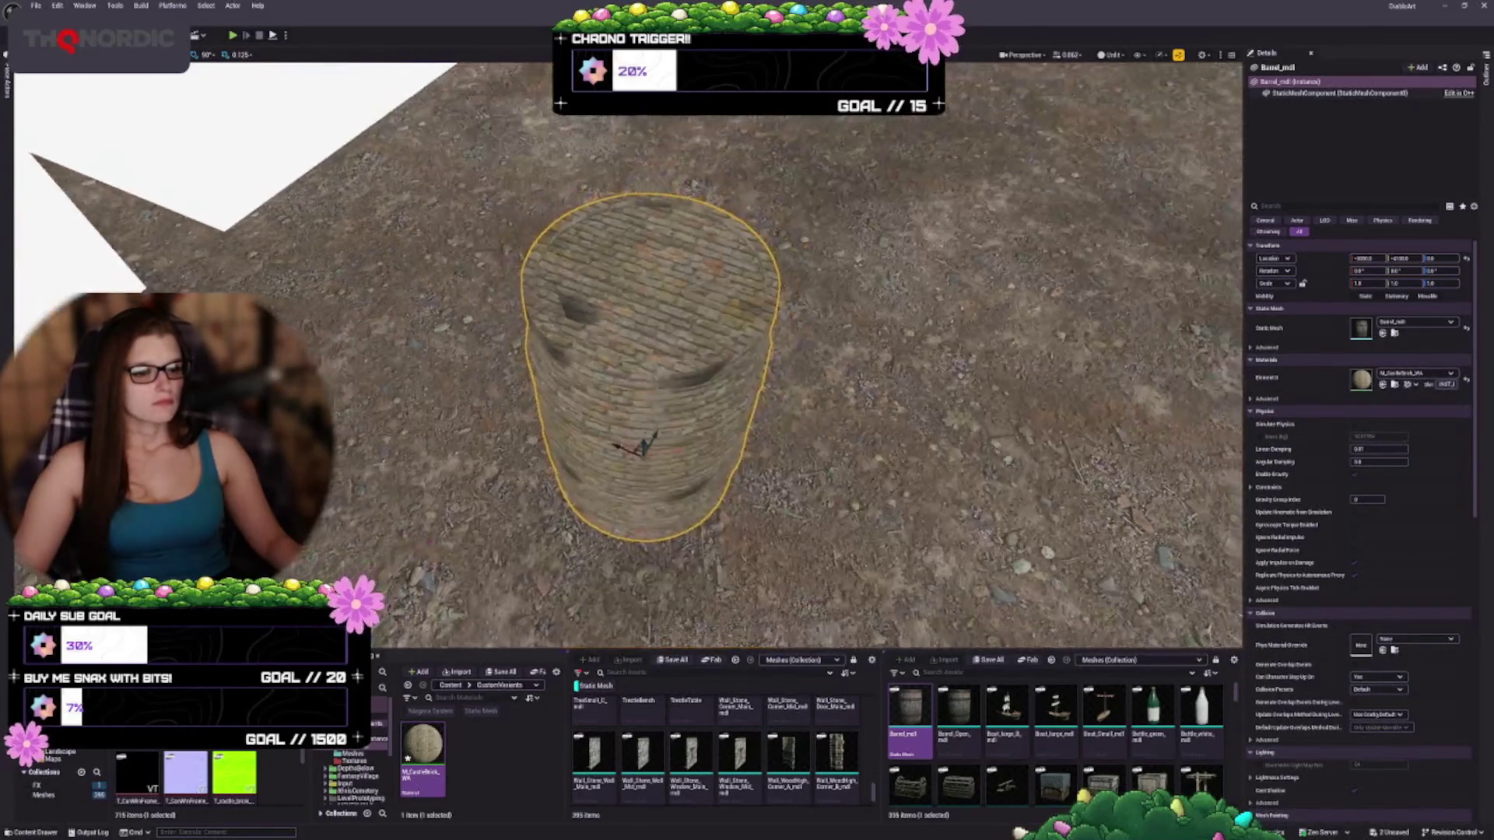
{"action": "key", "text": "ctrl+s"}
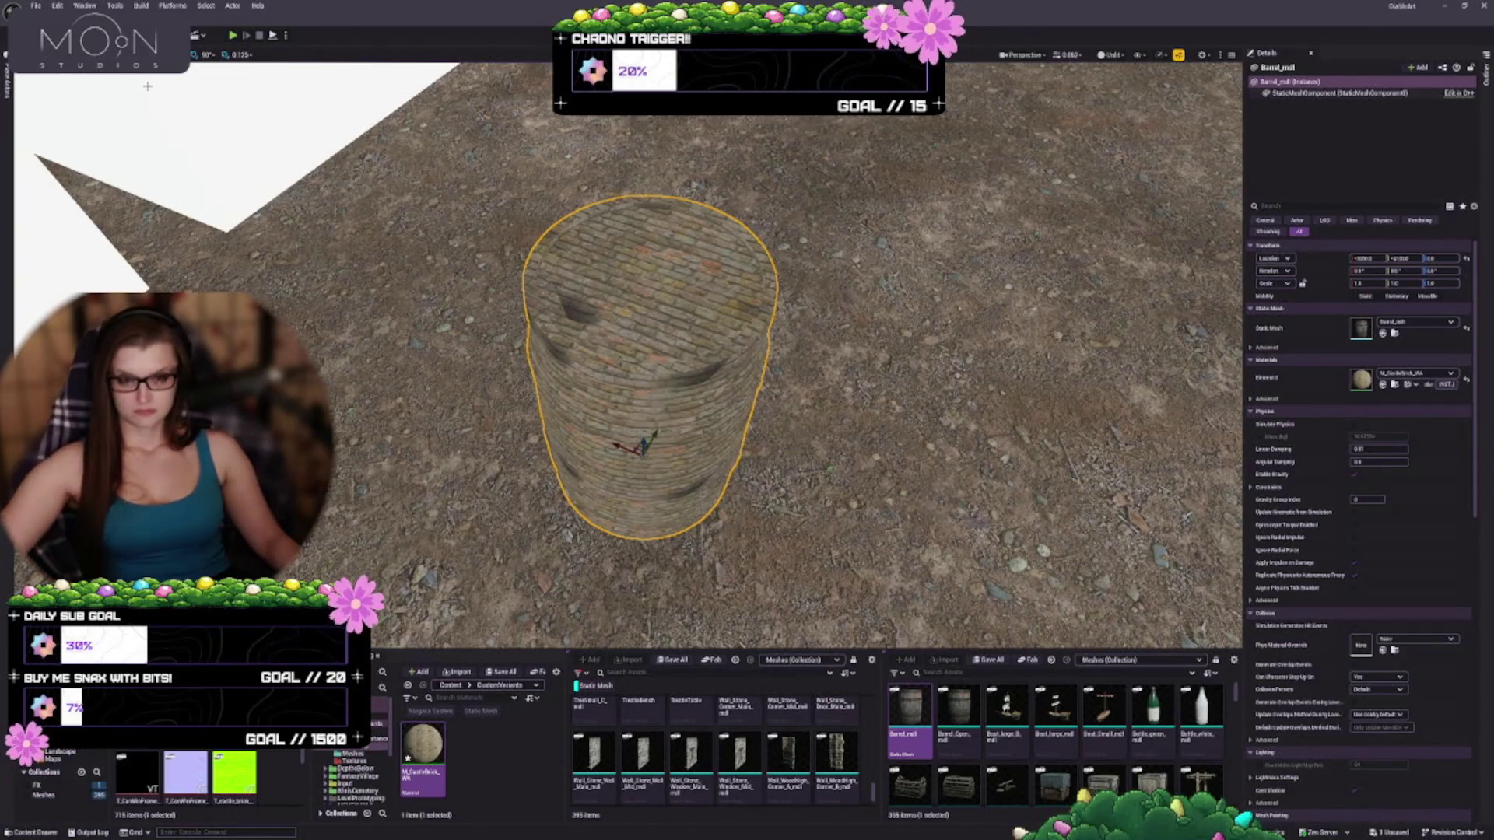
{"action": "key", "text": "shift+4"}
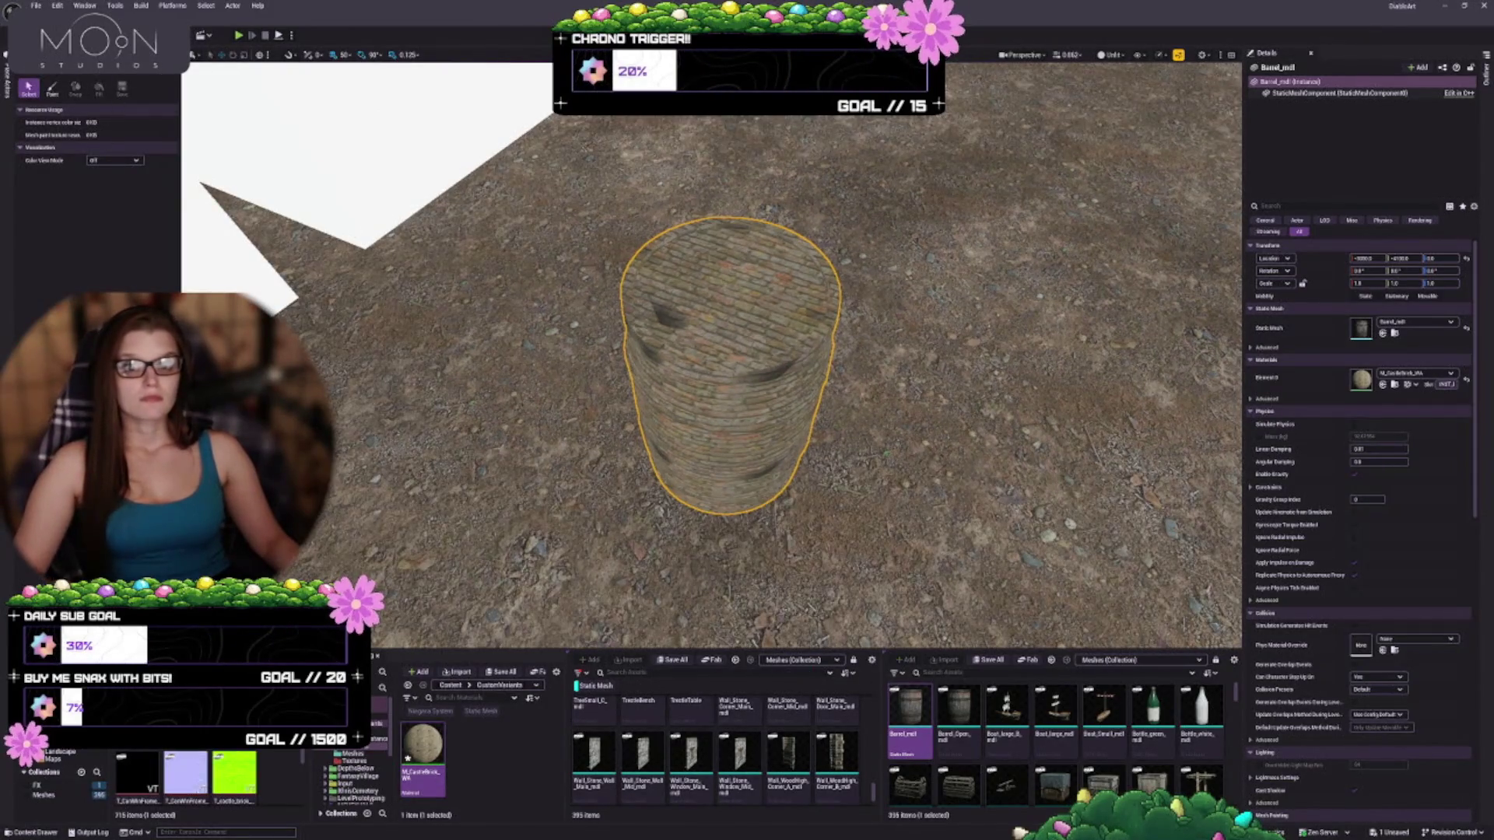
Paint white vertex-colour streaks and patches across the brick barrel, undoing and repainting one stroke
{"action": "left_click", "coordinate": [53, 88]}
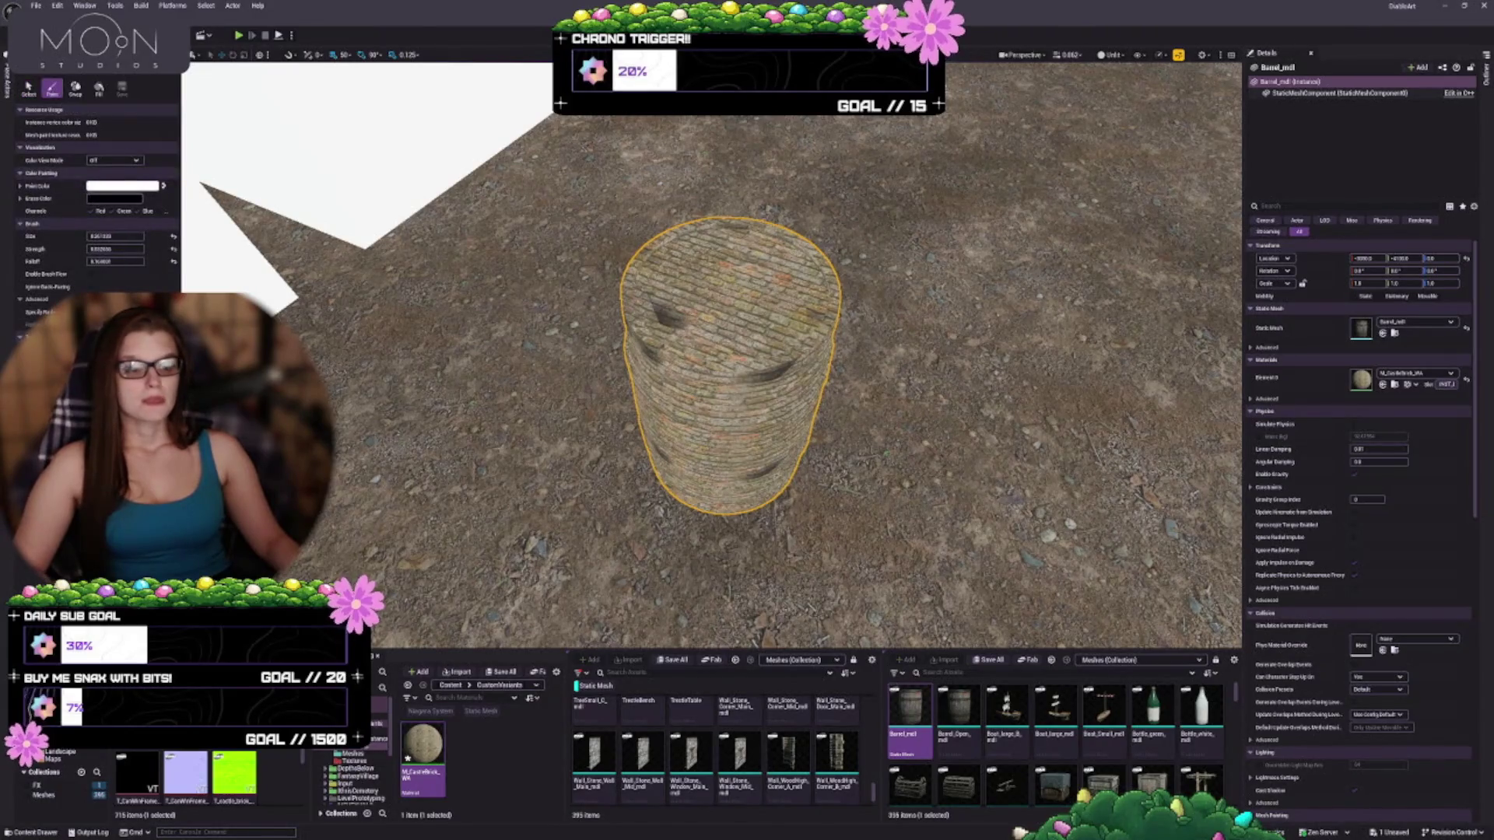
{"action": "left_click_drag", "start_coordinate": [669, 325], "coordinate": [633, 303]}
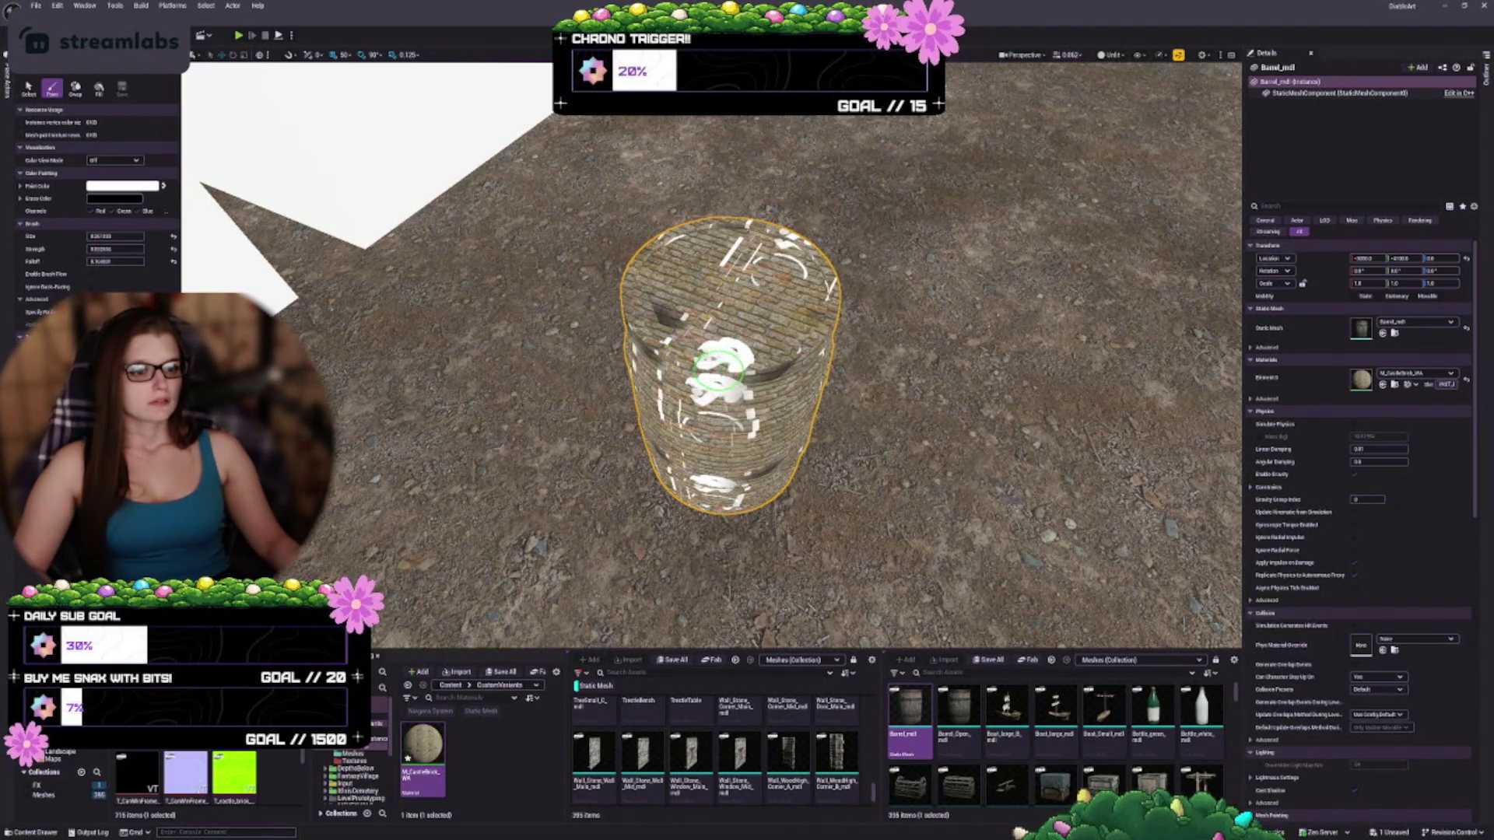
{"action": "scroll", "coordinate": [766, 367], "scroll_direction": "up", "scroll_amount": 8}
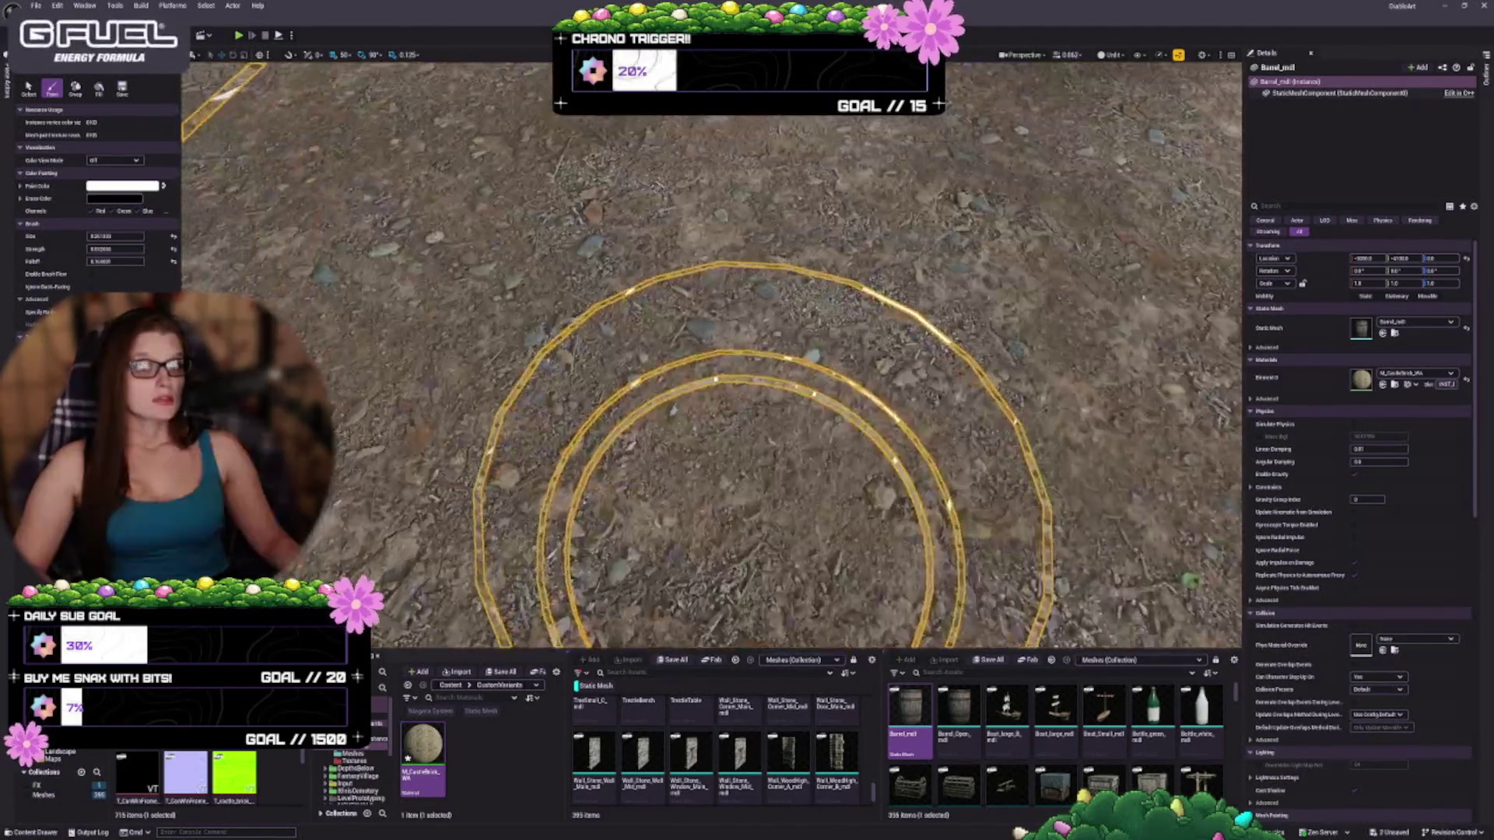
{"action": "scroll", "coordinate": [856, 397], "scroll_direction": "down", "scroll_amount": 4}
{"action": "scroll", "coordinate": [919, 412], "scroll_direction": "up", "scroll_amount": 5}
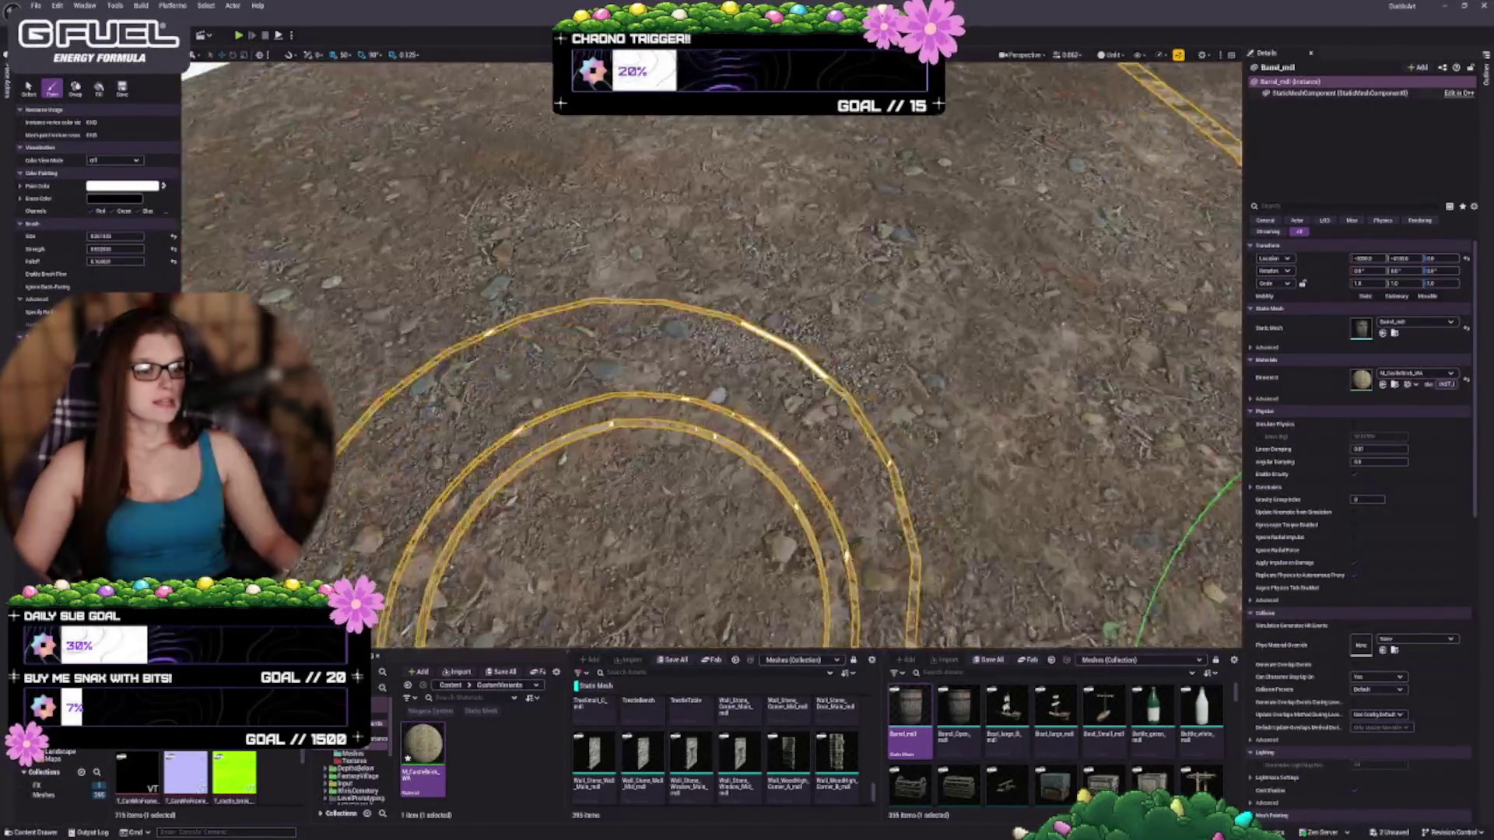
{"action": "scroll", "coordinate": [778, 428], "scroll_direction": "down", "scroll_amount": 4}
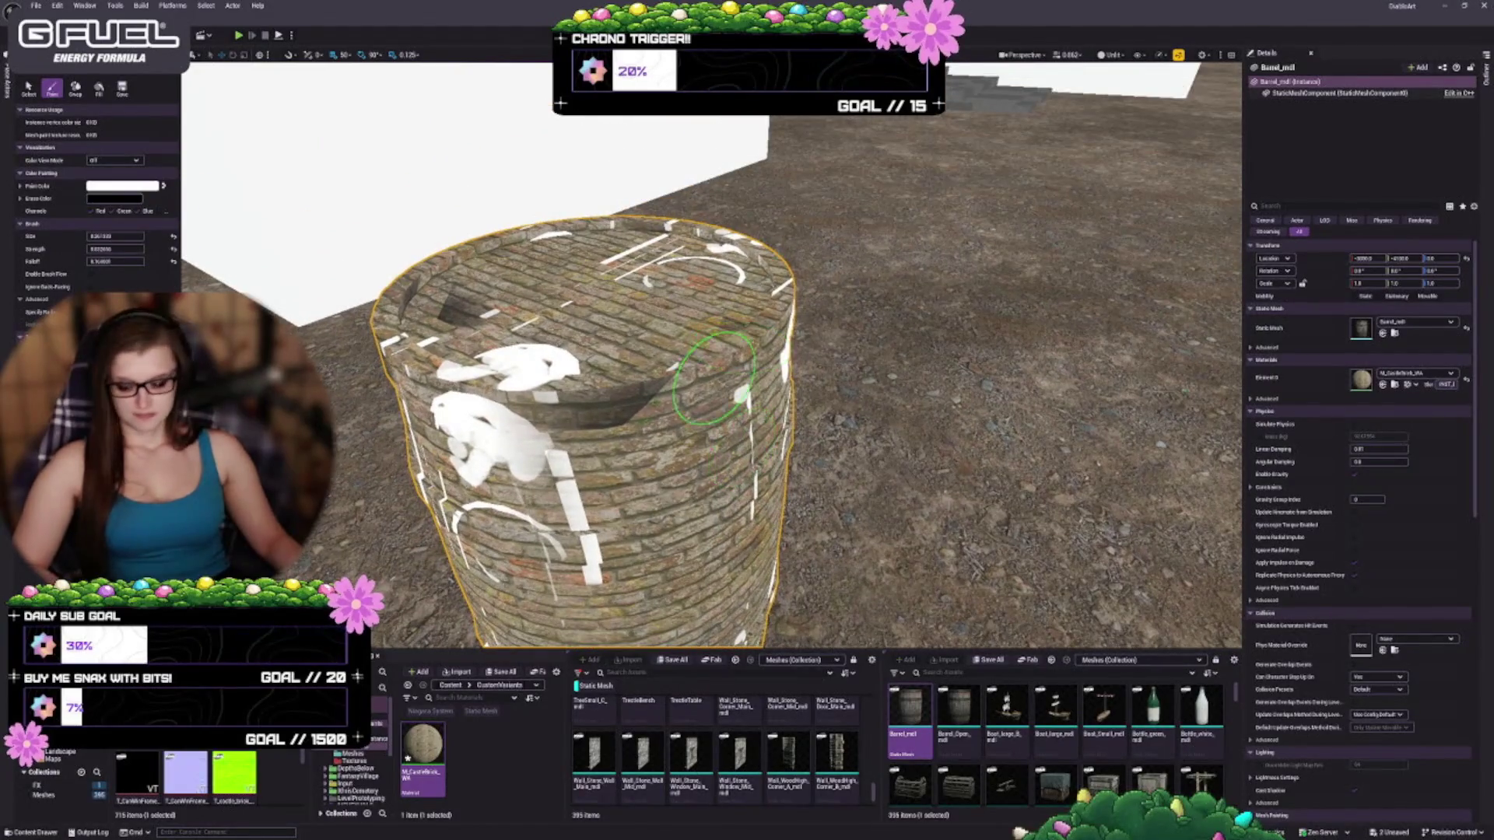
{"action": "key", "text": "ctrl+z"}
{"action": "mouse_move", "coordinate": [621, 505]}
{"action": "left_mouse_down"}
{"action": "mouse_move", "coordinate": [615, 409]}
{"action": "mouse_move", "coordinate": [623, 389]}
{"action": "mouse_move", "coordinate": [668, 378]}
{"action": "mouse_move", "coordinate": [595, 405]}
{"action": "mouse_move", "coordinate": [465, 395]}
{"action": "mouse_move", "coordinate": [436, 418]}
{"action": "mouse_move", "coordinate": [582, 486]}
{"action": "mouse_move", "coordinate": [668, 405]}
{"action": "left_mouse_up"}
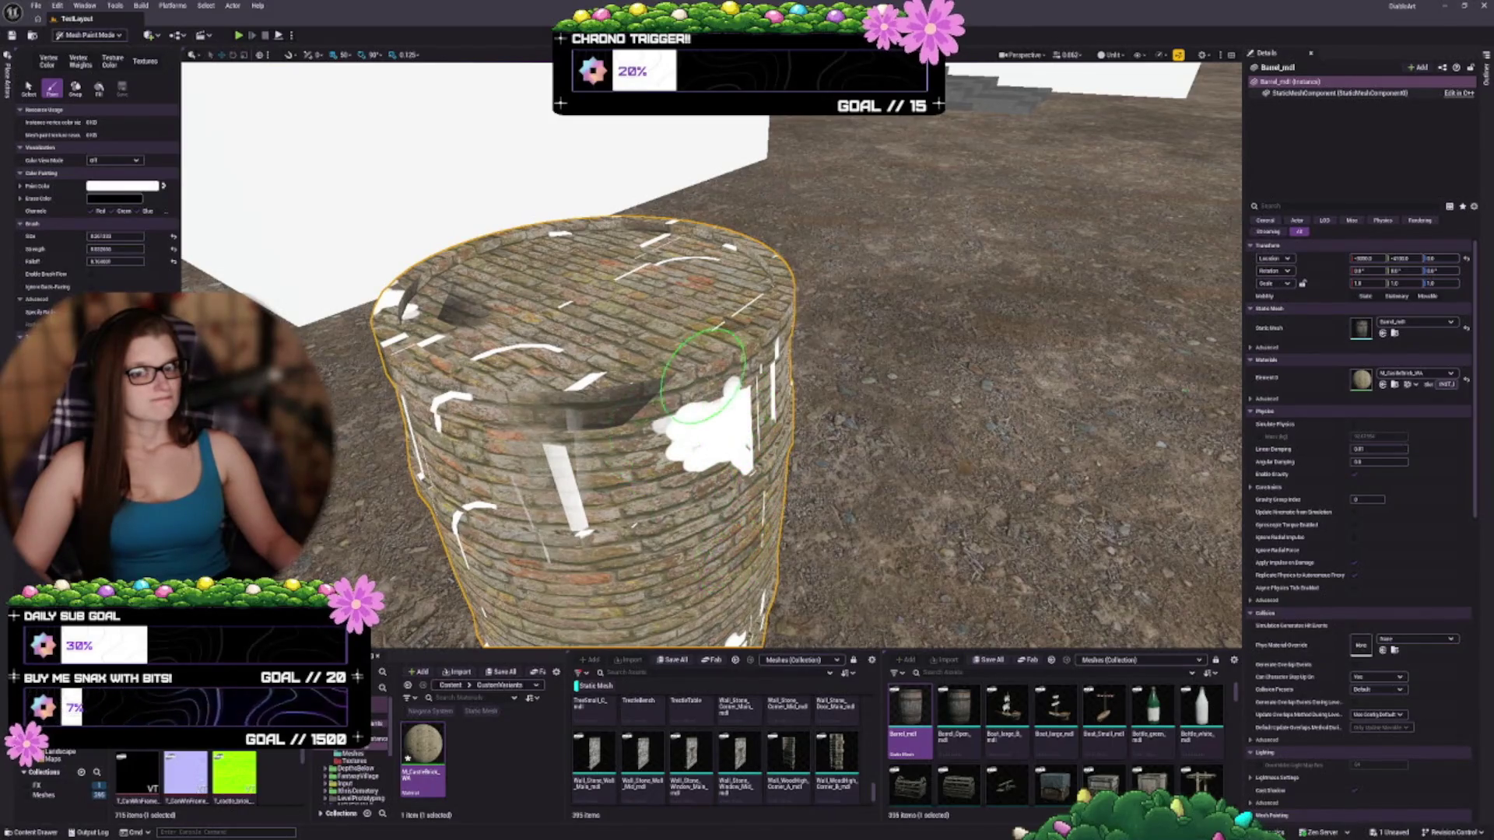
{"action": "left_click", "coordinate": [667, 365]}
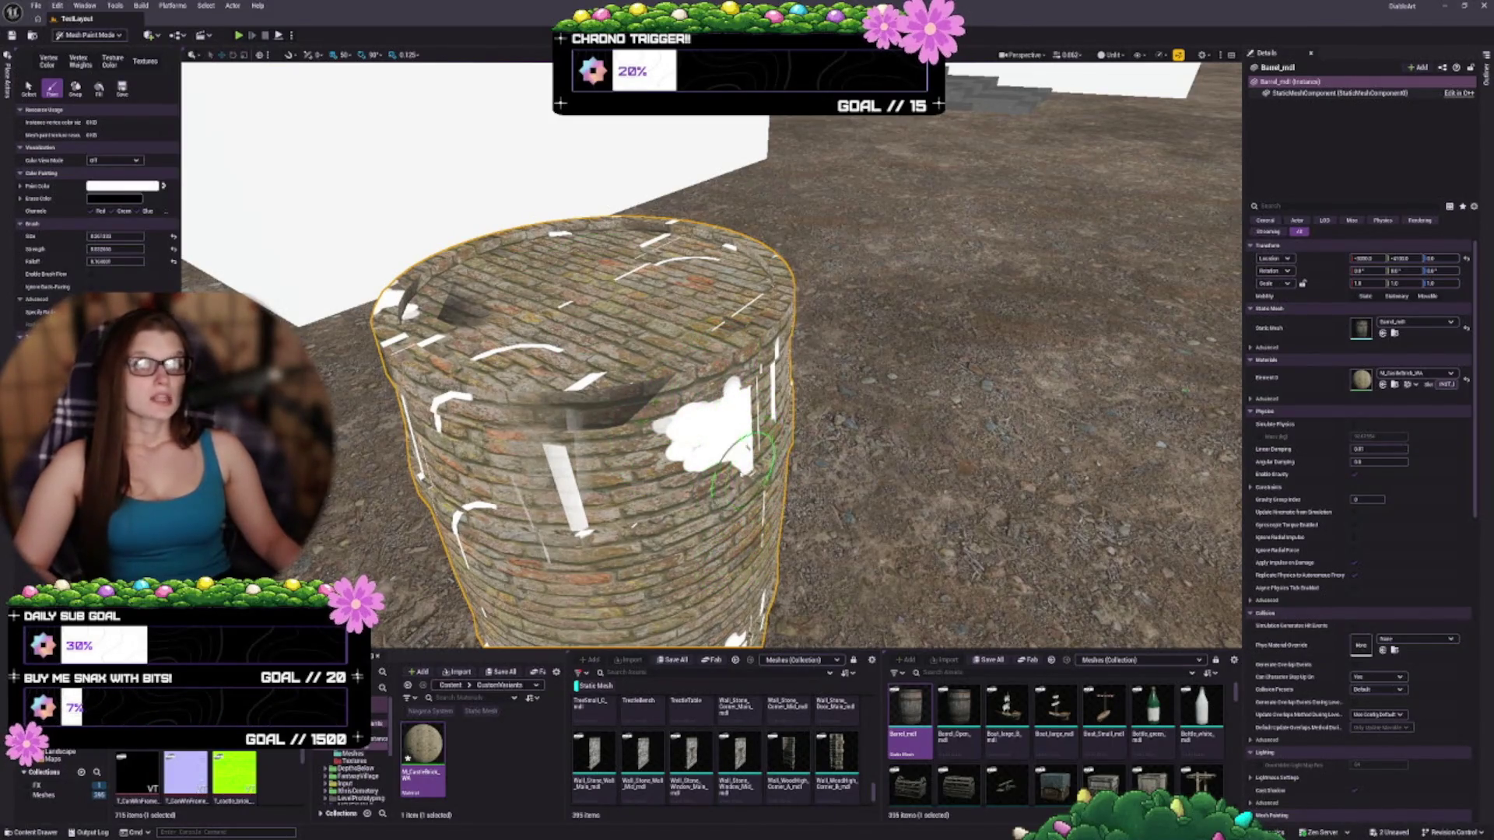
Undo the white paint strokes on the barrel and zoom in on its side
{"action": "key", "text": "ctrl+z"}
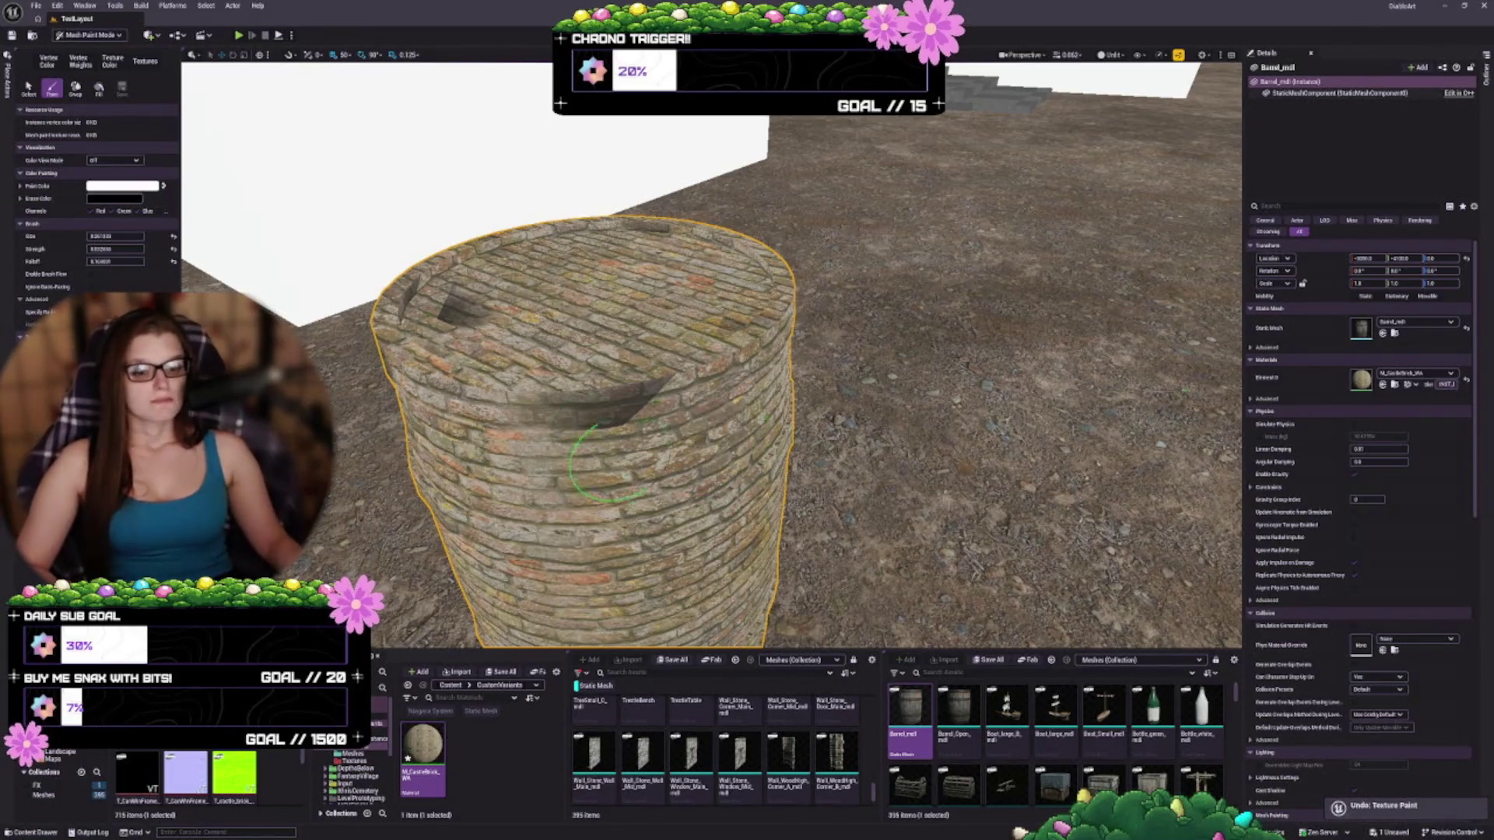
{"action": "scroll", "coordinate": [607, 463], "scroll_direction": "down", "scroll_amount": 5}
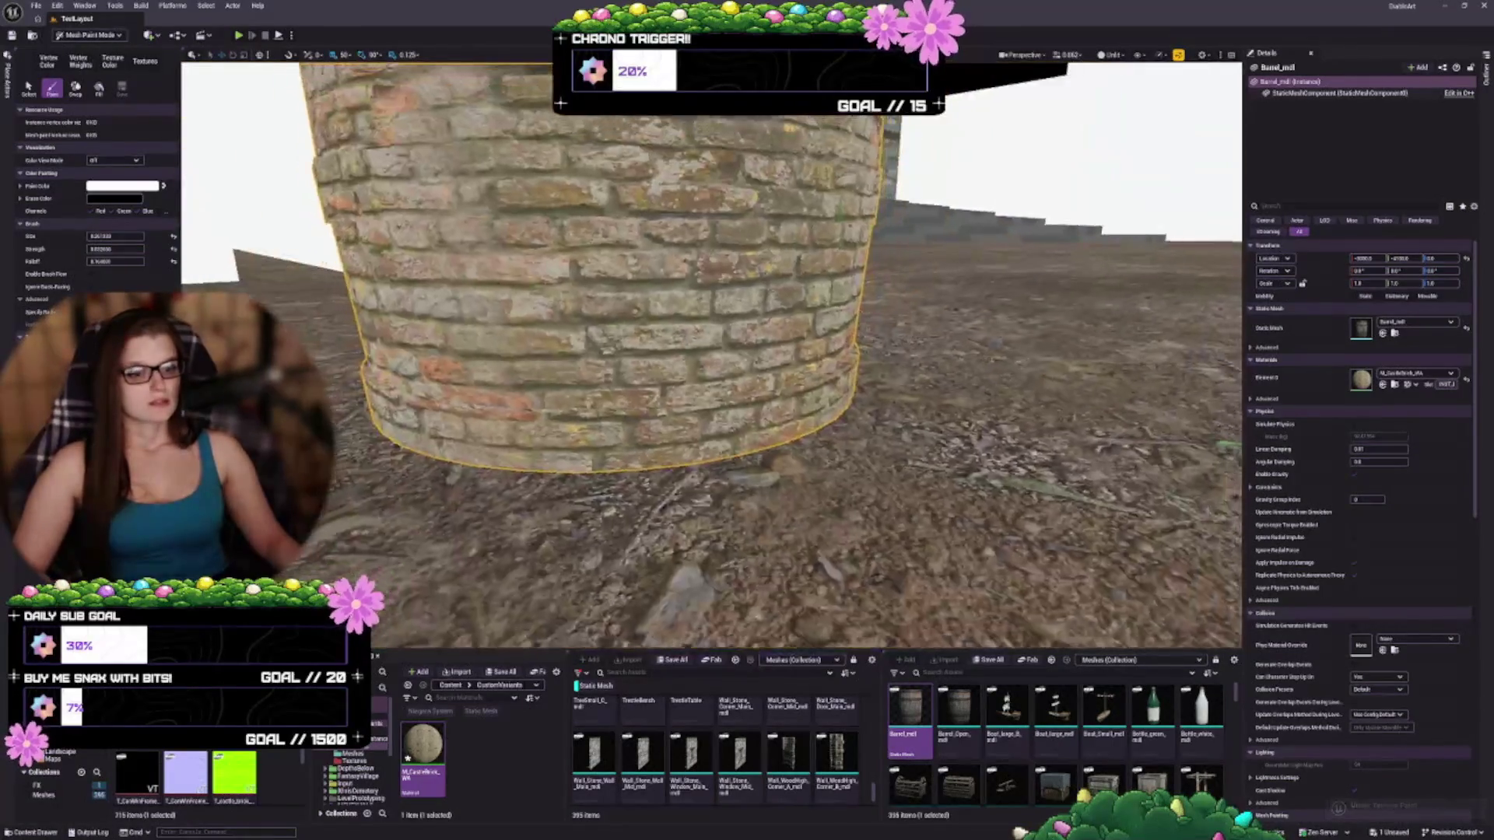
{"action": "scroll", "coordinate": [642, 317], "scroll_direction": "up", "scroll_amount": 3}
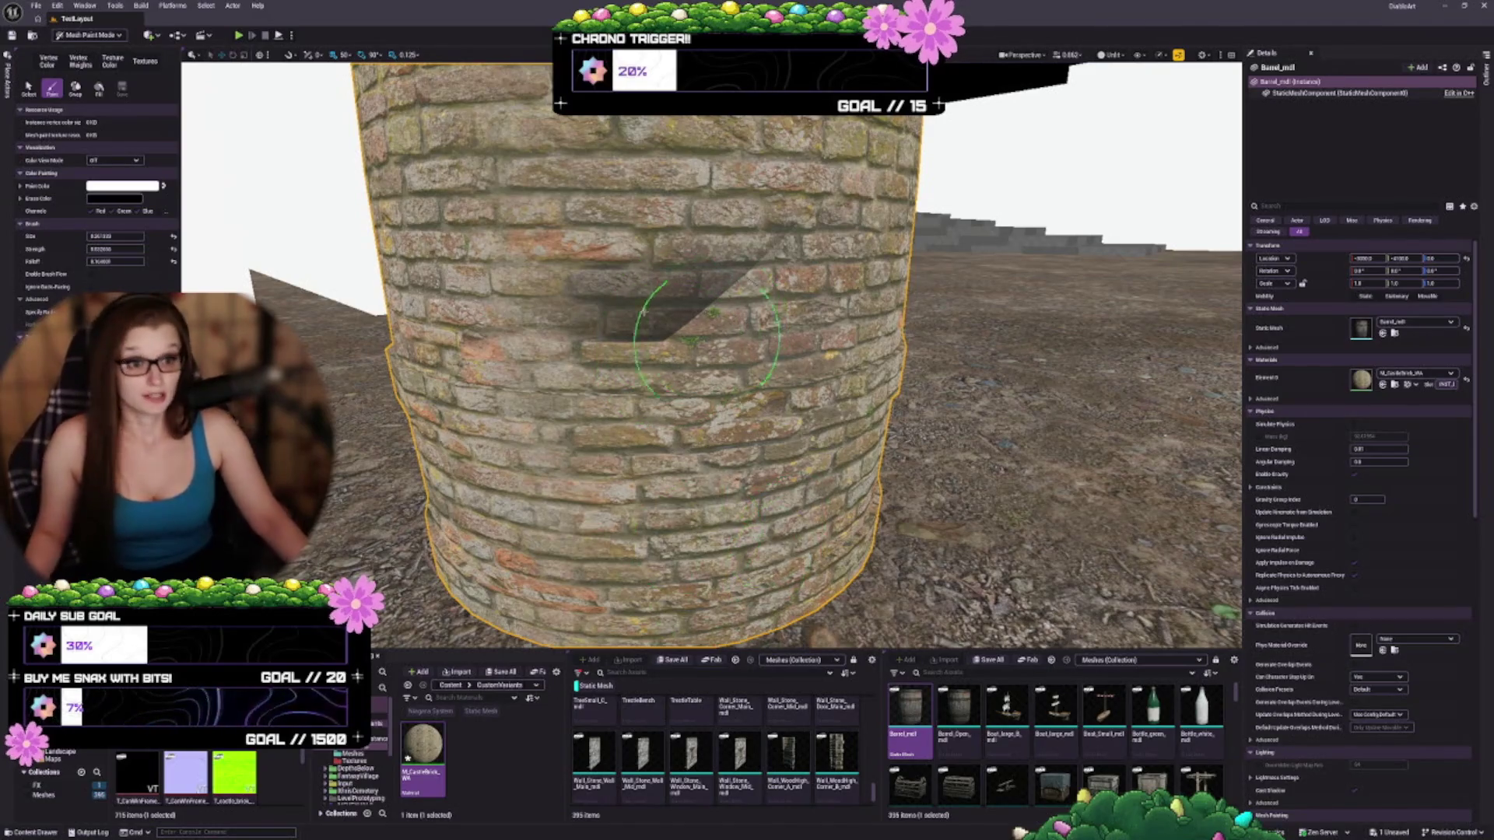
Paint white blobs and streaks across the barrel's side and lower left
{"action": "left_click", "coordinate": [707, 427]}
{"action": "mouse_move", "coordinate": [731, 428]}
{"action": "left_mouse_down"}
{"action": "mouse_move", "coordinate": [623, 420]}
{"action": "mouse_move", "coordinate": [623, 447]}
{"action": "mouse_move", "coordinate": [661, 376]}
{"action": "left_mouse_up"}
{"action": "left_click", "coordinate": [545, 424]}
{"action": "left_click", "coordinate": [696, 383]}
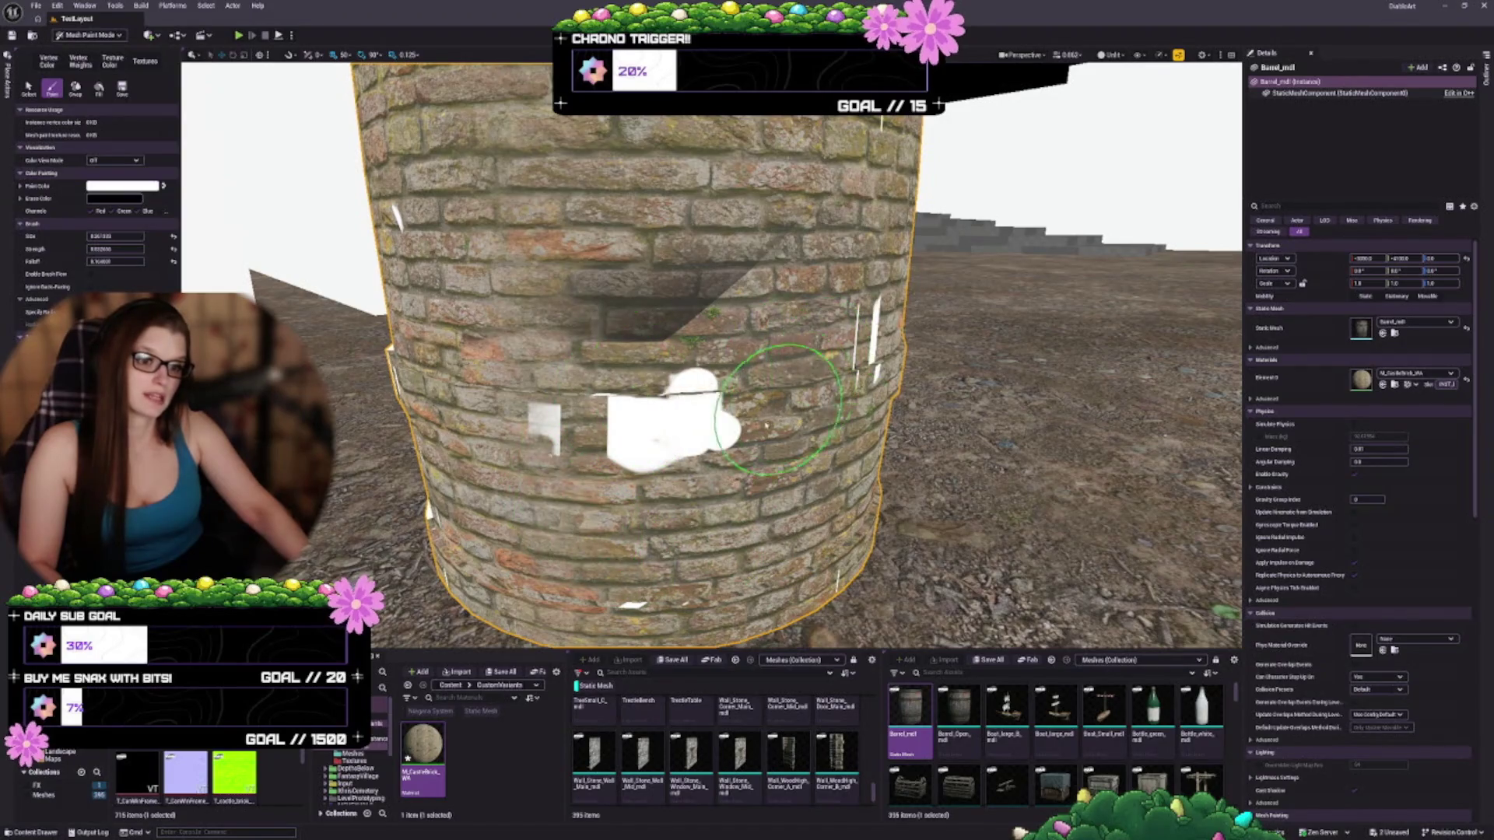
{"action": "left_click", "coordinate": [747, 385]}
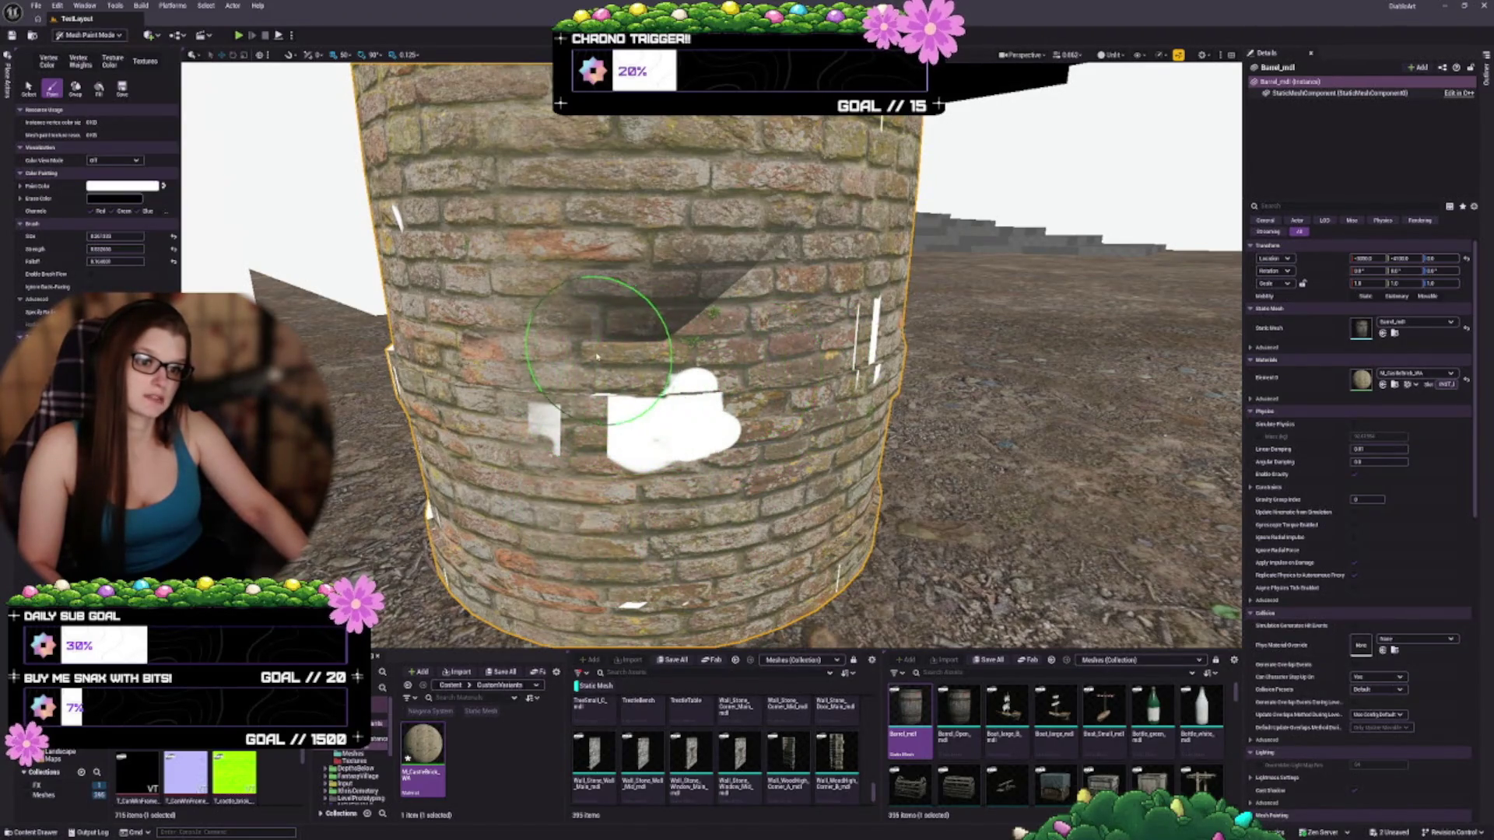
{"action": "left_click", "coordinate": [747, 393]}
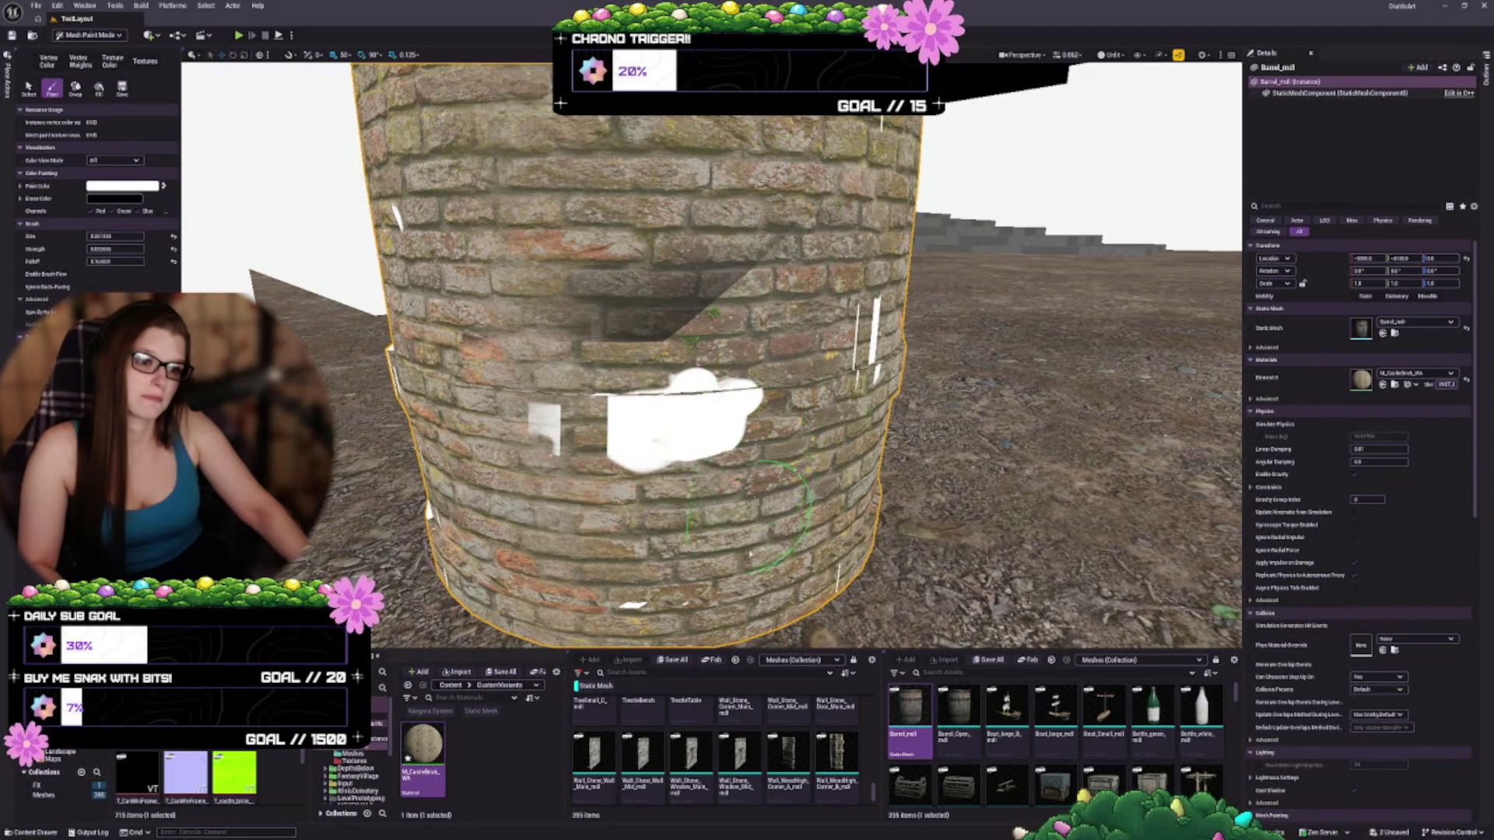
{"action": "left_click_drag", "start_coordinate": [746, 619], "coordinate": [545, 646]}
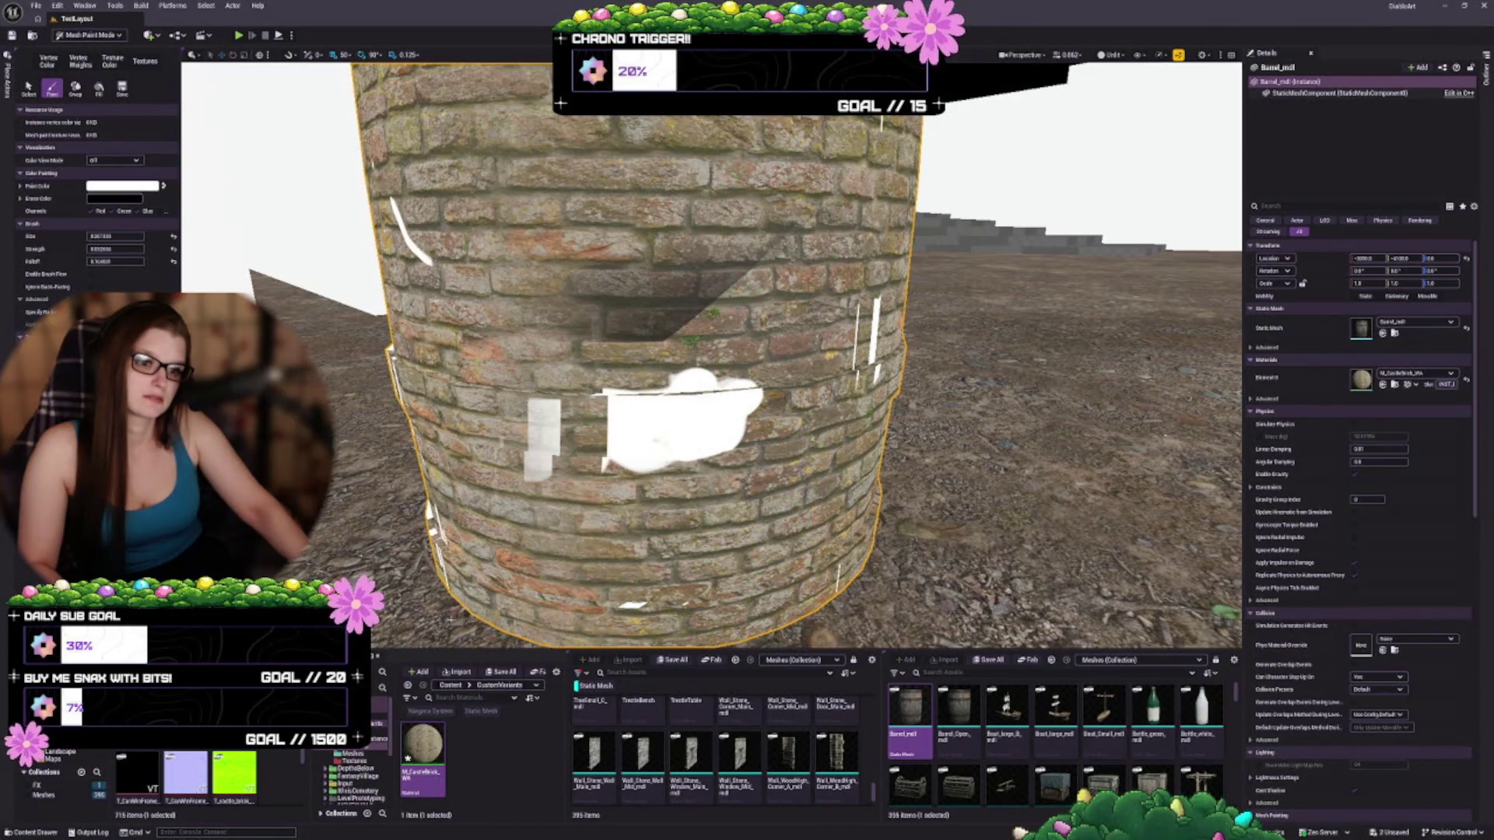
{"action": "mouse_move", "coordinate": [544, 506]}
{"action": "left_mouse_down"}
{"action": "mouse_move", "coordinate": [623, 506]}
{"action": "mouse_move", "coordinate": [638, 482]}
{"action": "mouse_move", "coordinate": [607, 386]}
{"action": "left_mouse_up"}
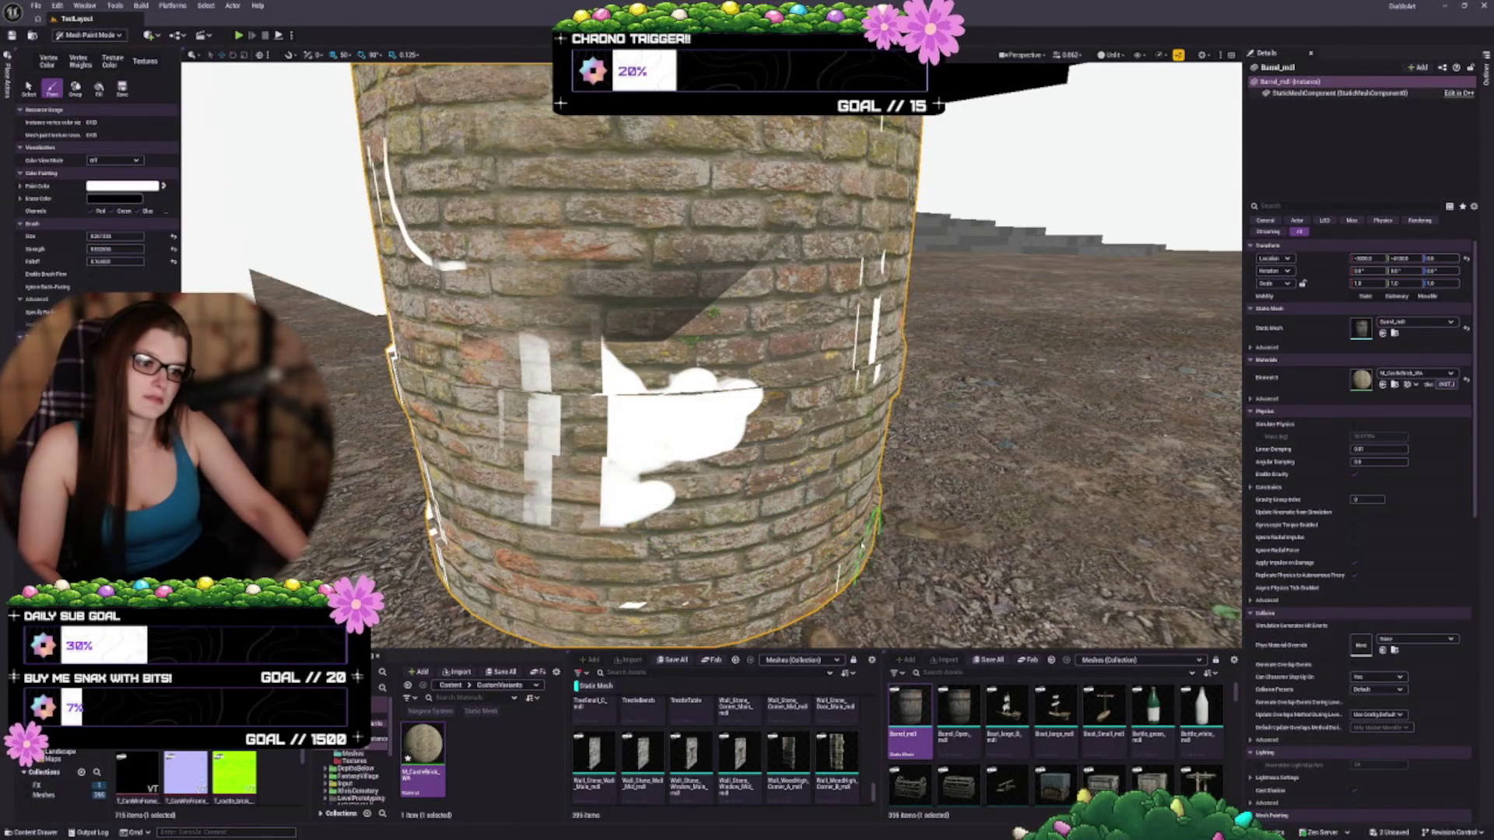
{"action": "mouse_move", "coordinate": [615, 366]}
{"action": "left_mouse_down"}
{"action": "mouse_move", "coordinate": [615, 335]}
{"action": "mouse_move", "coordinate": [576, 312]}
{"action": "left_mouse_up"}
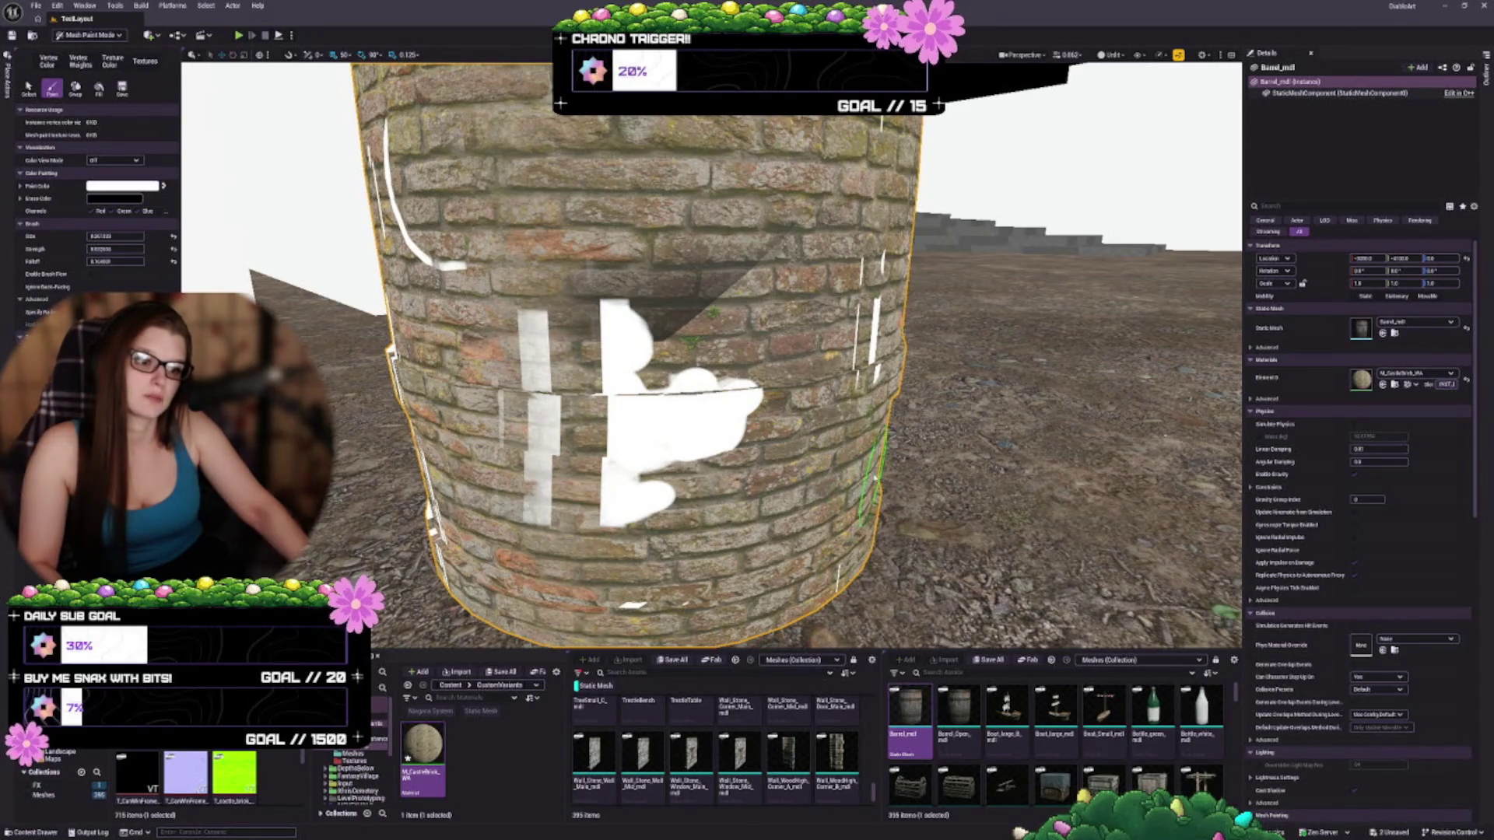
Recentre on the barrel and undo all the white paint, leaving clean brick
{"action": "key", "text": "d"}
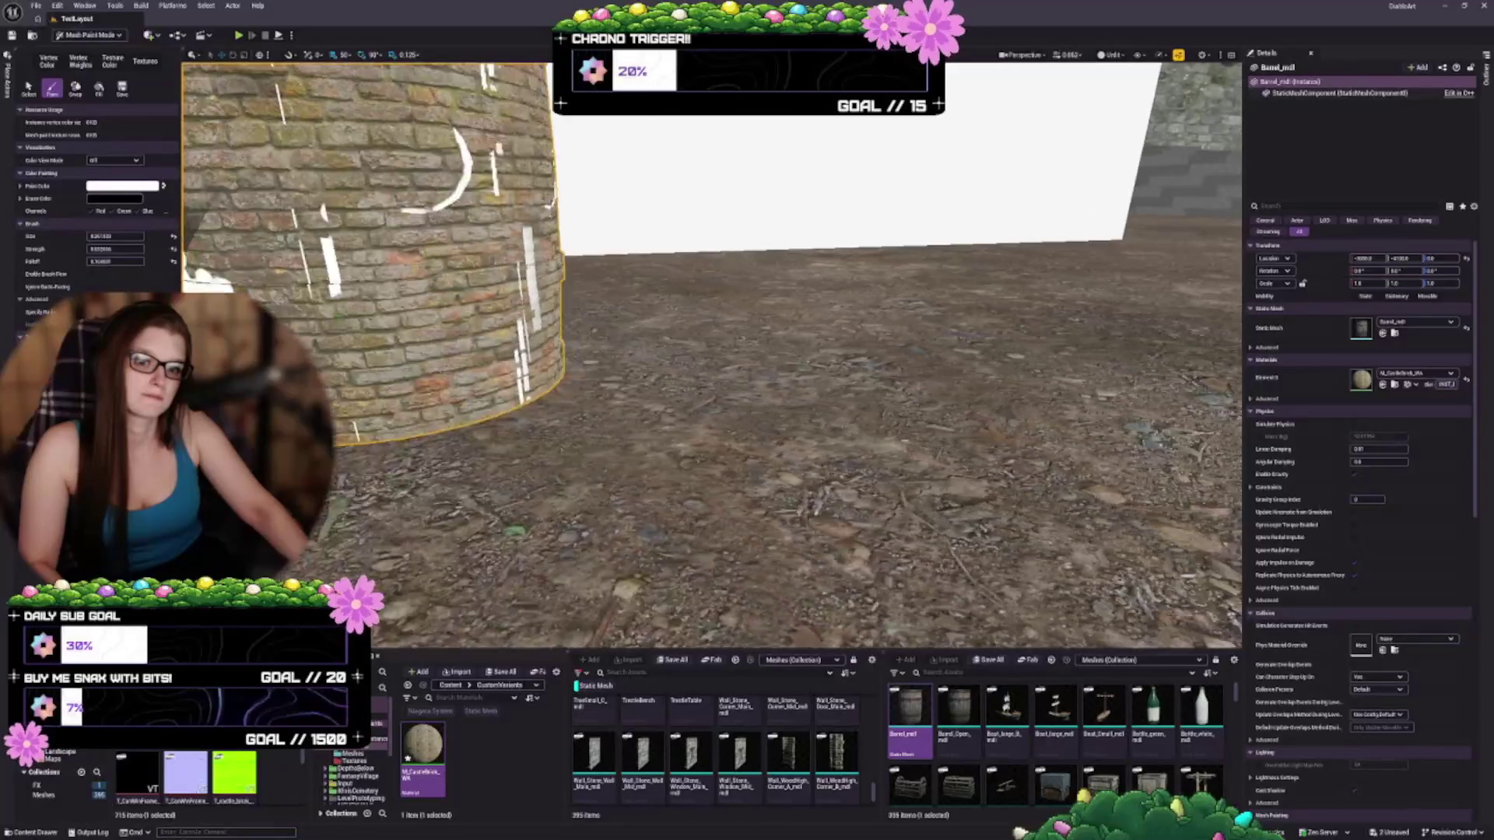
{"action": "key", "text": "f"}
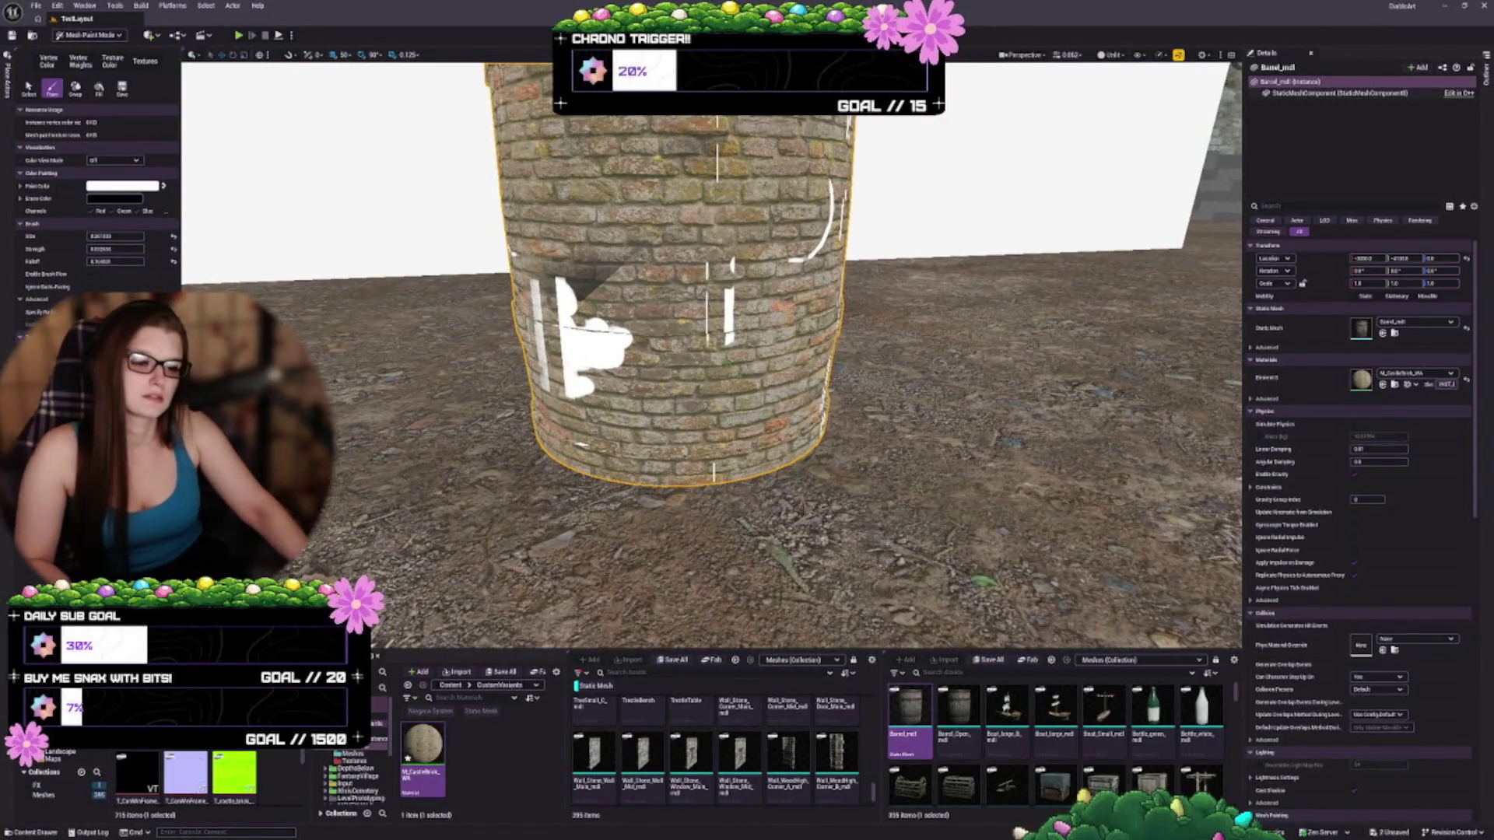
{"action": "key", "text": "ctrl+z"}
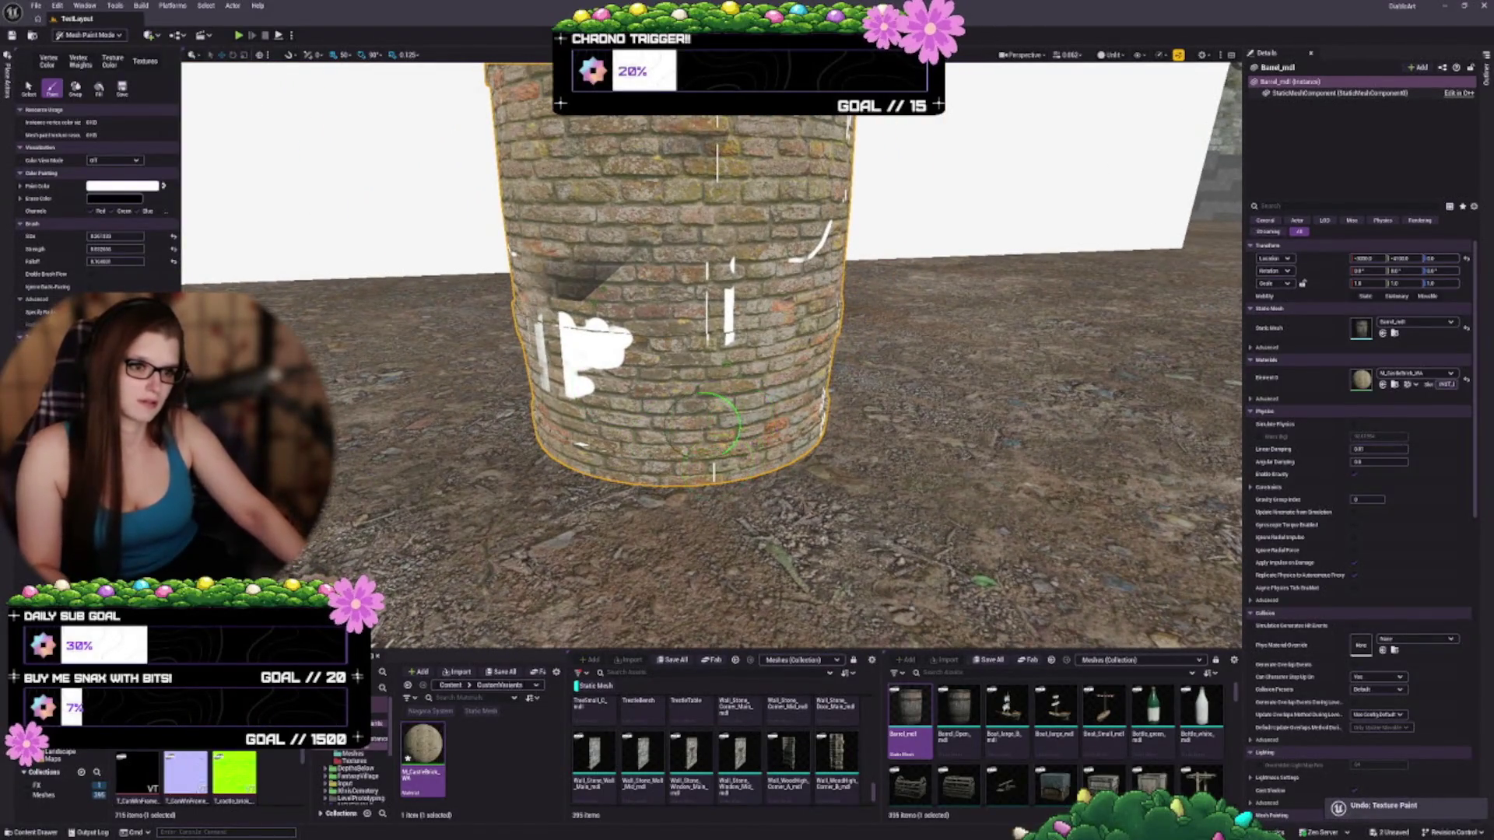
{"action": "key", "text": "ctrl+z"}
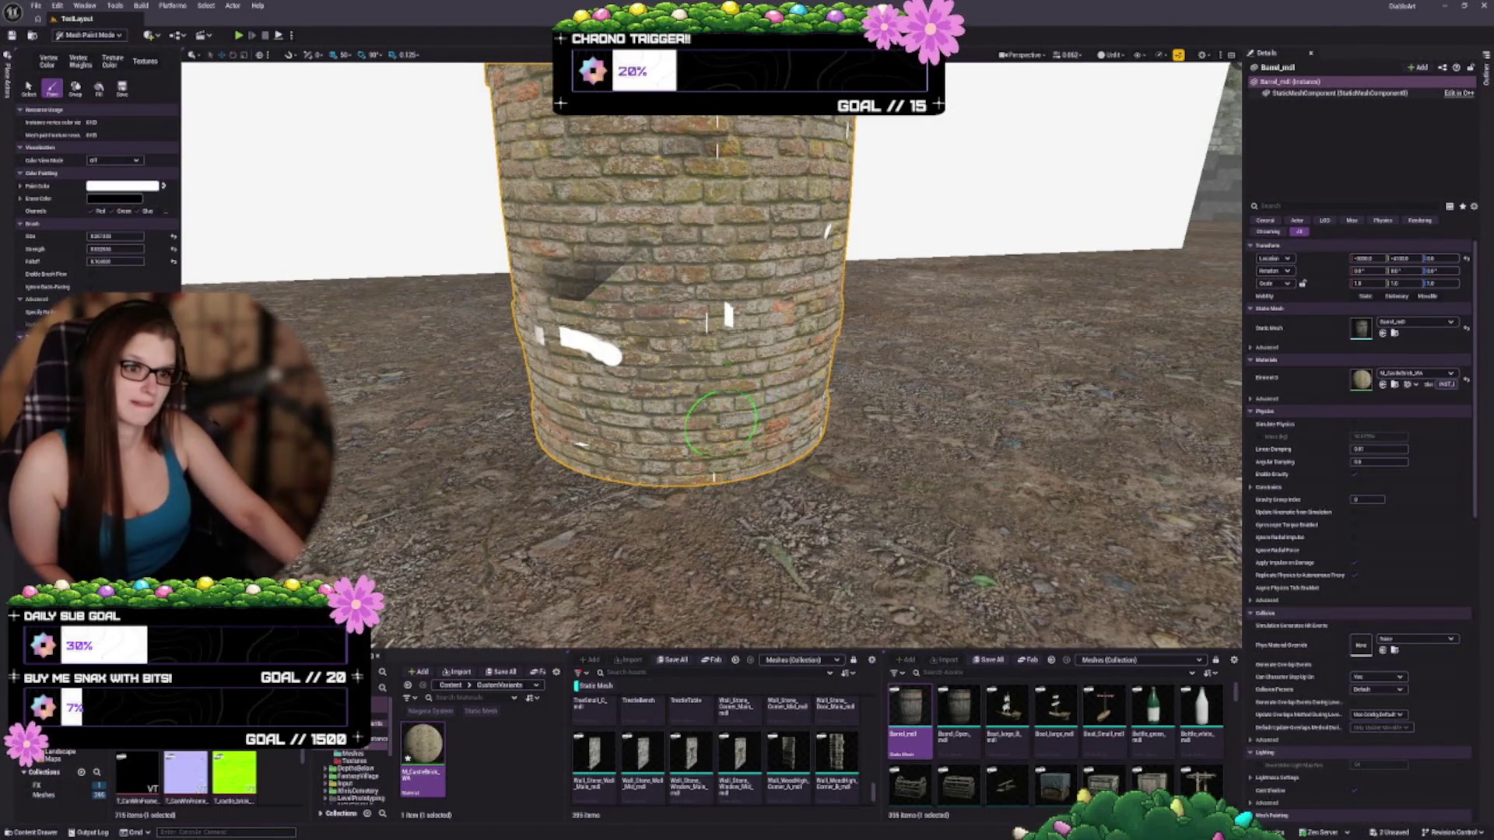
{"action": "key", "text": "ctrl+z"}
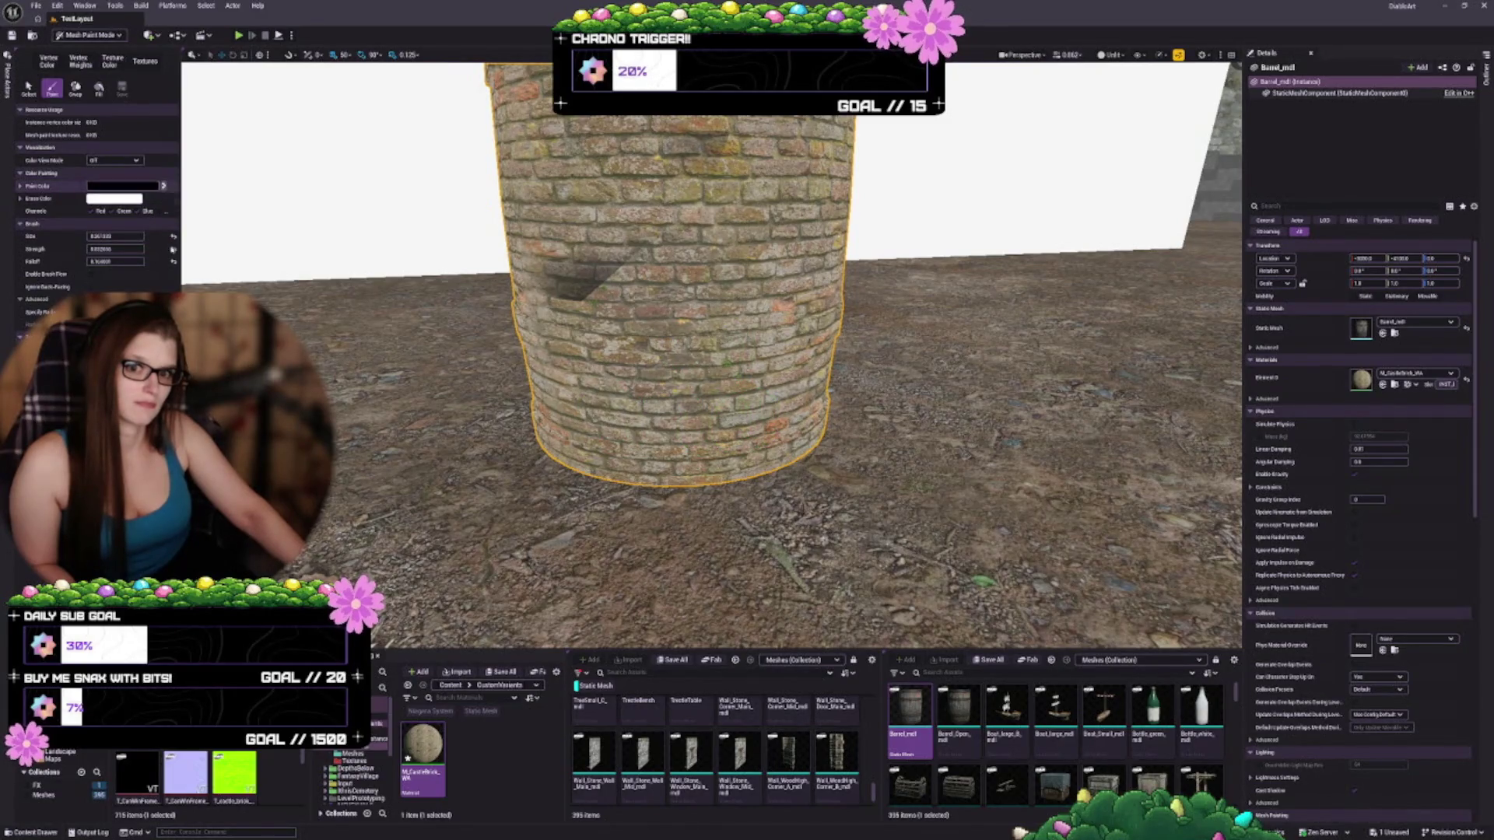
Test a black paint stroke on the barrel, undo it, and switch Mesh Paint to Texture Color
{"action": "left_click_drag", "start_coordinate": [700, 413], "coordinate": [724, 378]}
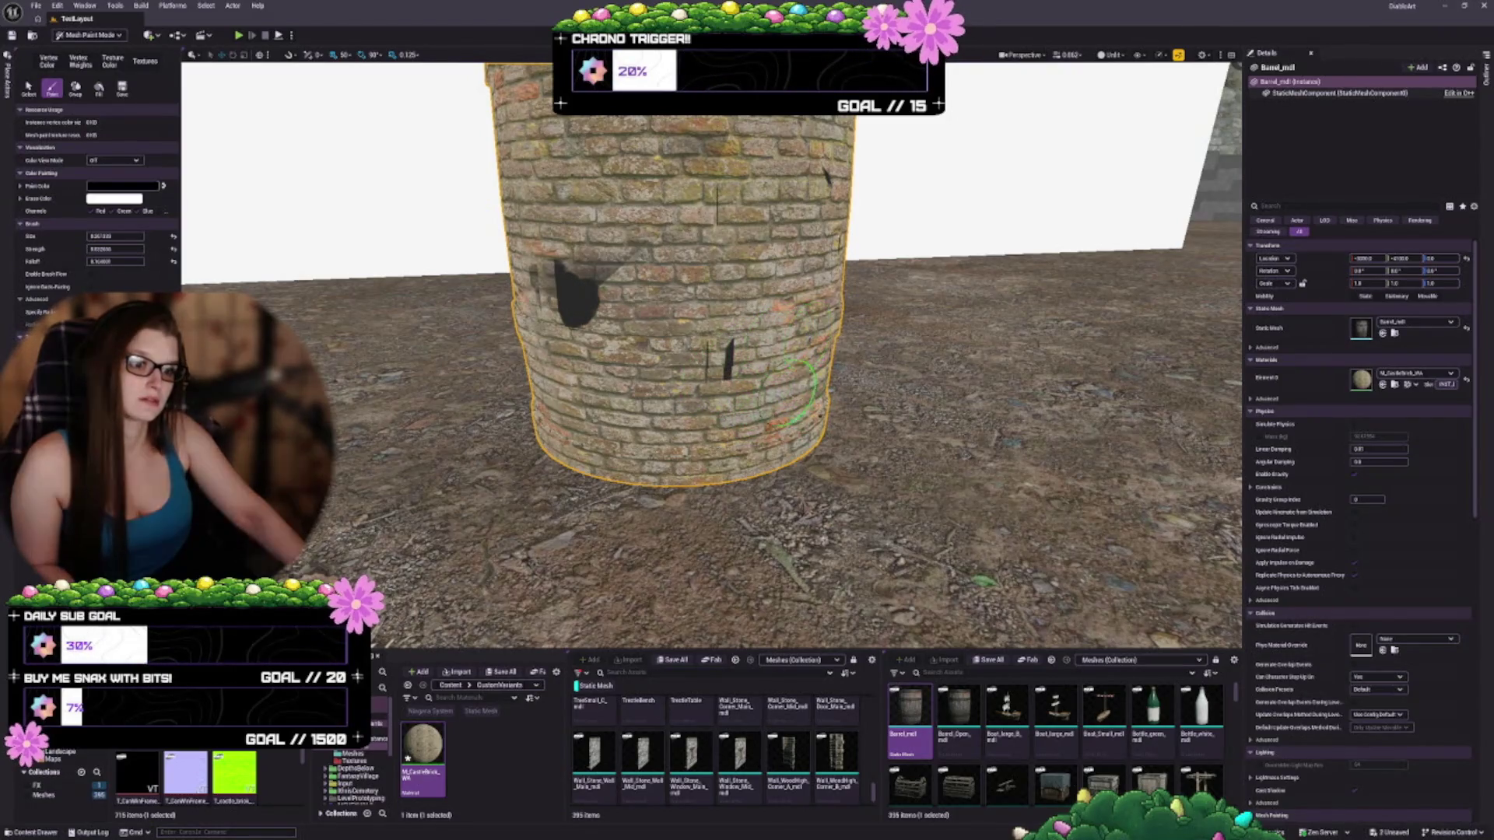
{"action": "key", "text": "ctrl+z"}
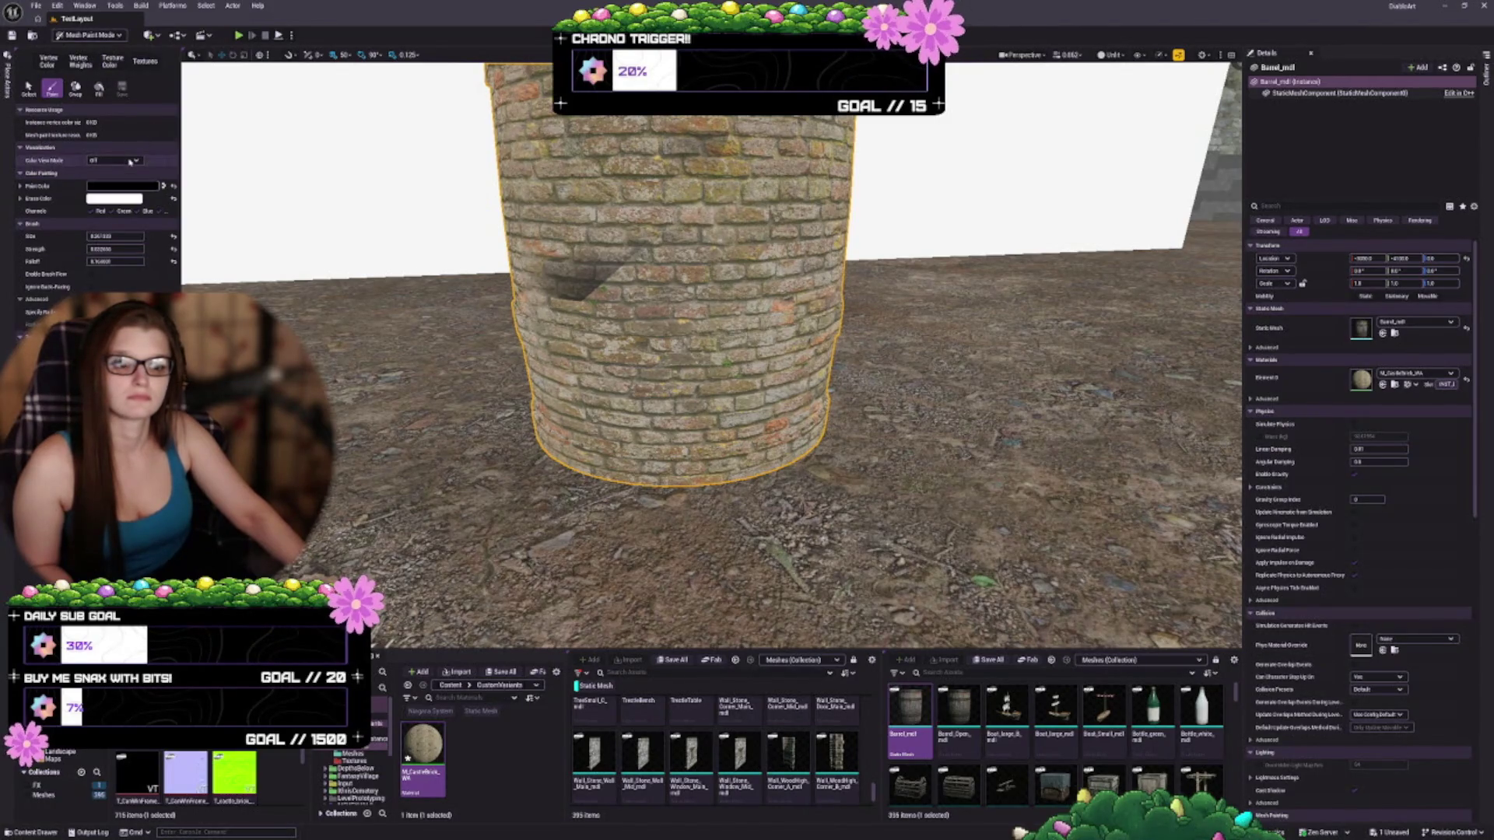
{"action": "left_click", "coordinate": [118, 69]}
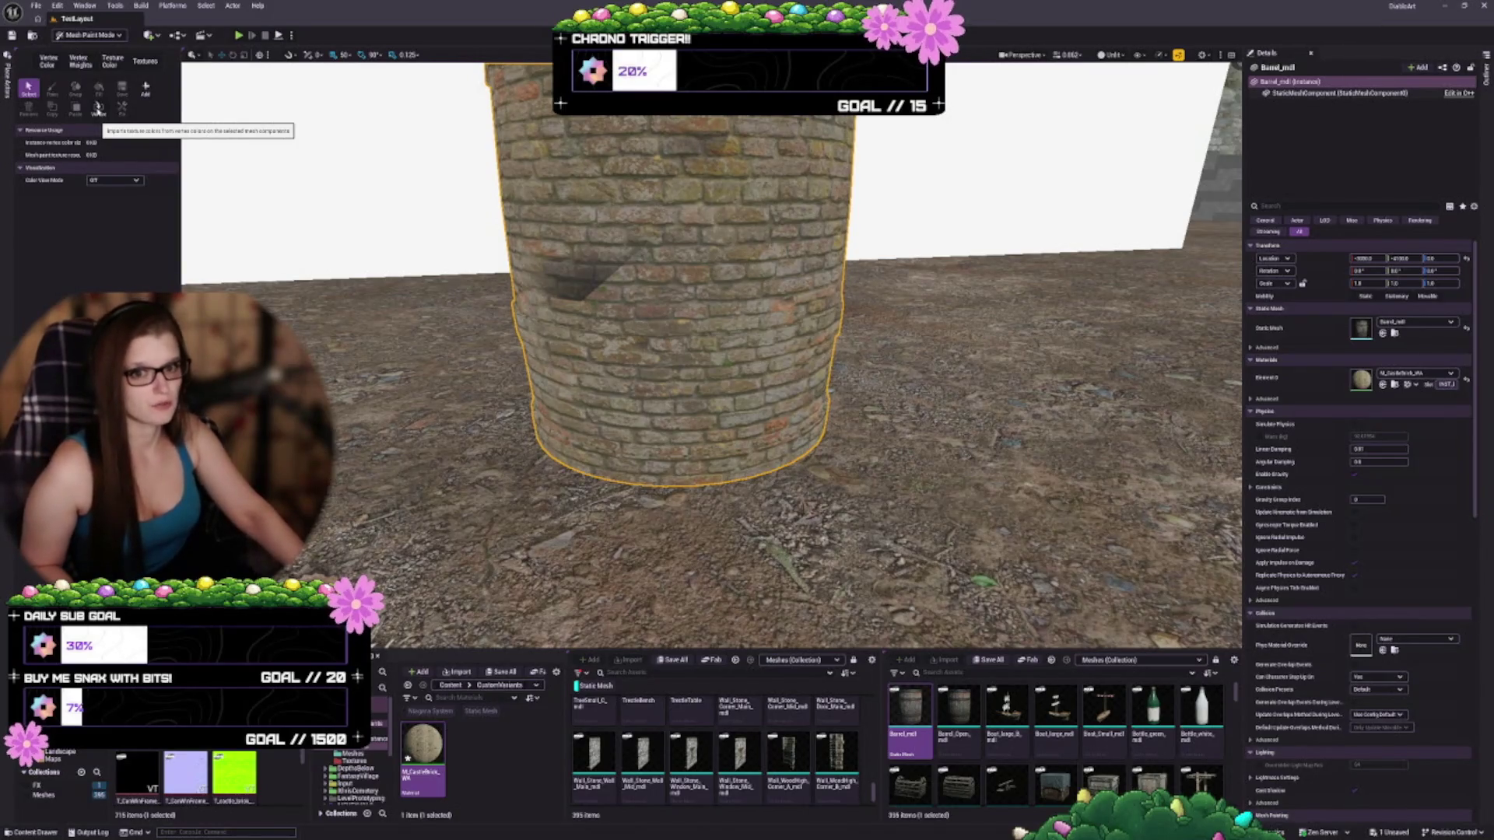
Enable mesh paint, test and undo a barrel stroke, then set Color View Mode to RGB Channels
{"action": "left_click", "coordinate": [98, 109]}
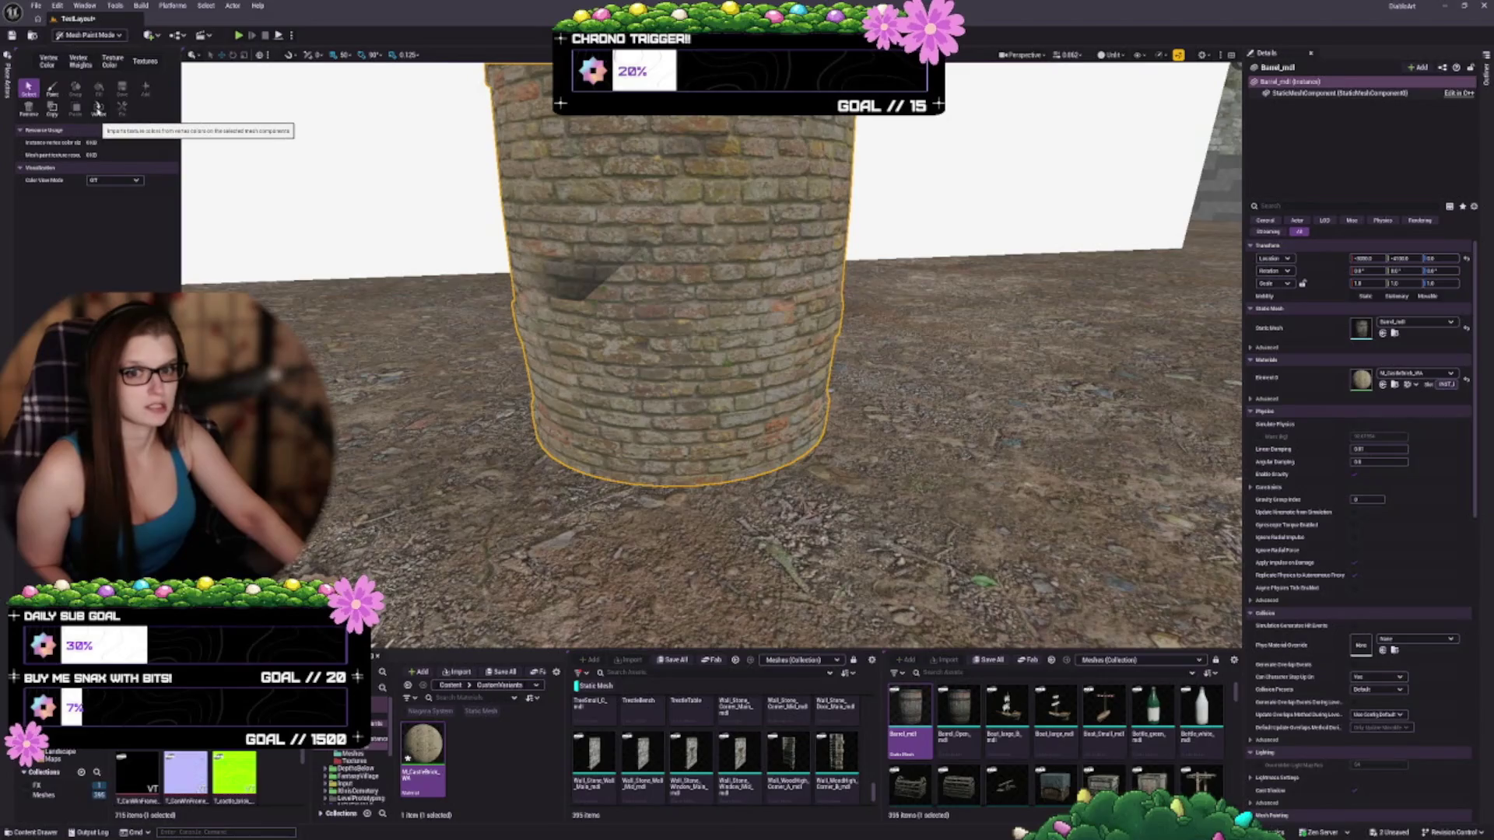
{"action": "left_click", "coordinate": [52, 87]}
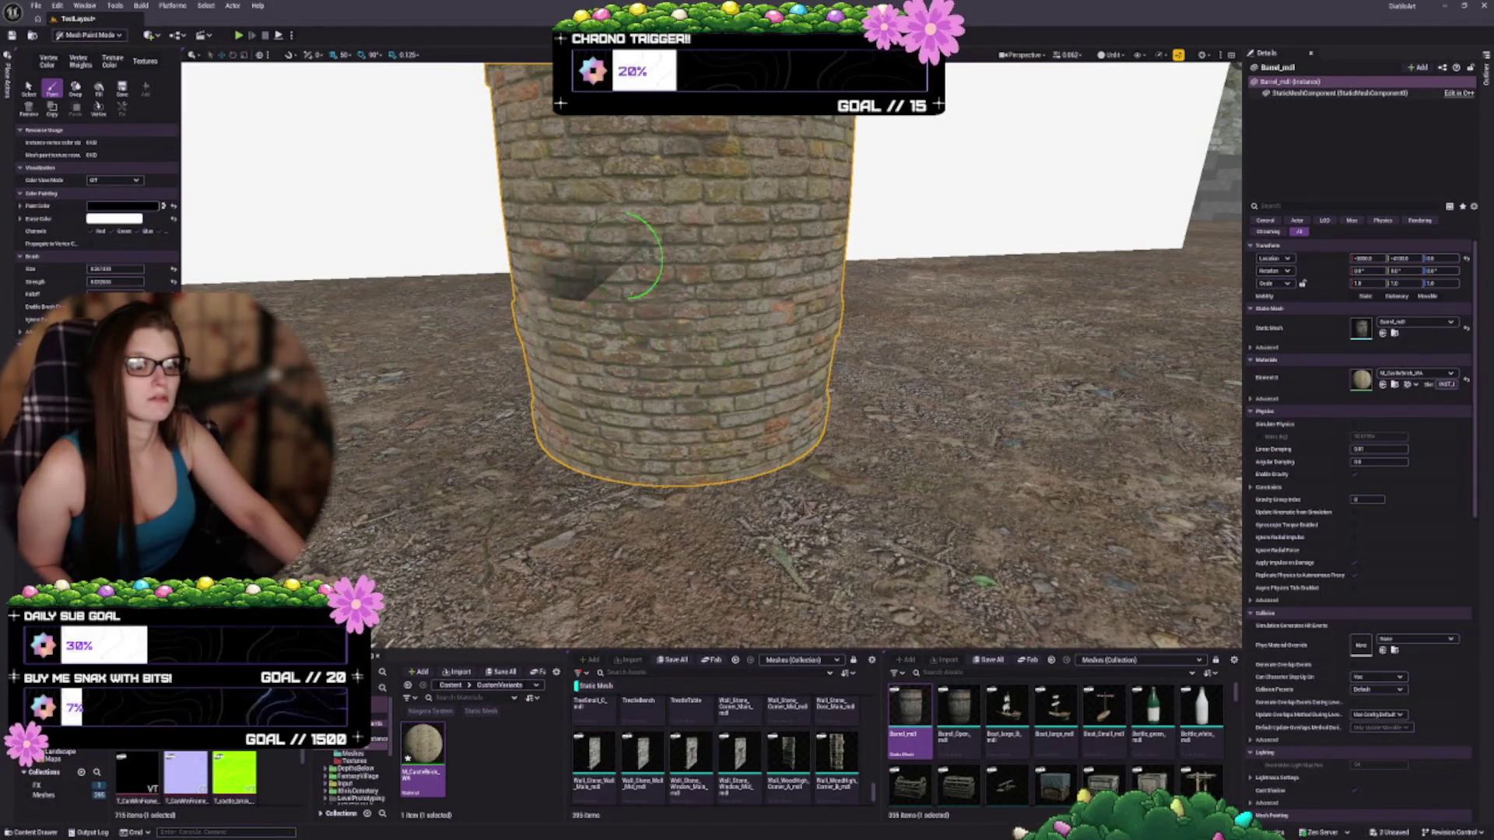
{"action": "mouse_move", "coordinate": [618, 230]}
{"action": "left_mouse_down"}
{"action": "mouse_move", "coordinate": [600, 241]}
{"action": "mouse_move", "coordinate": [610, 293]}
{"action": "mouse_move", "coordinate": [745, 340]}
{"action": "left_mouse_up"}
{"action": "key", "text": "ctrl+z"}
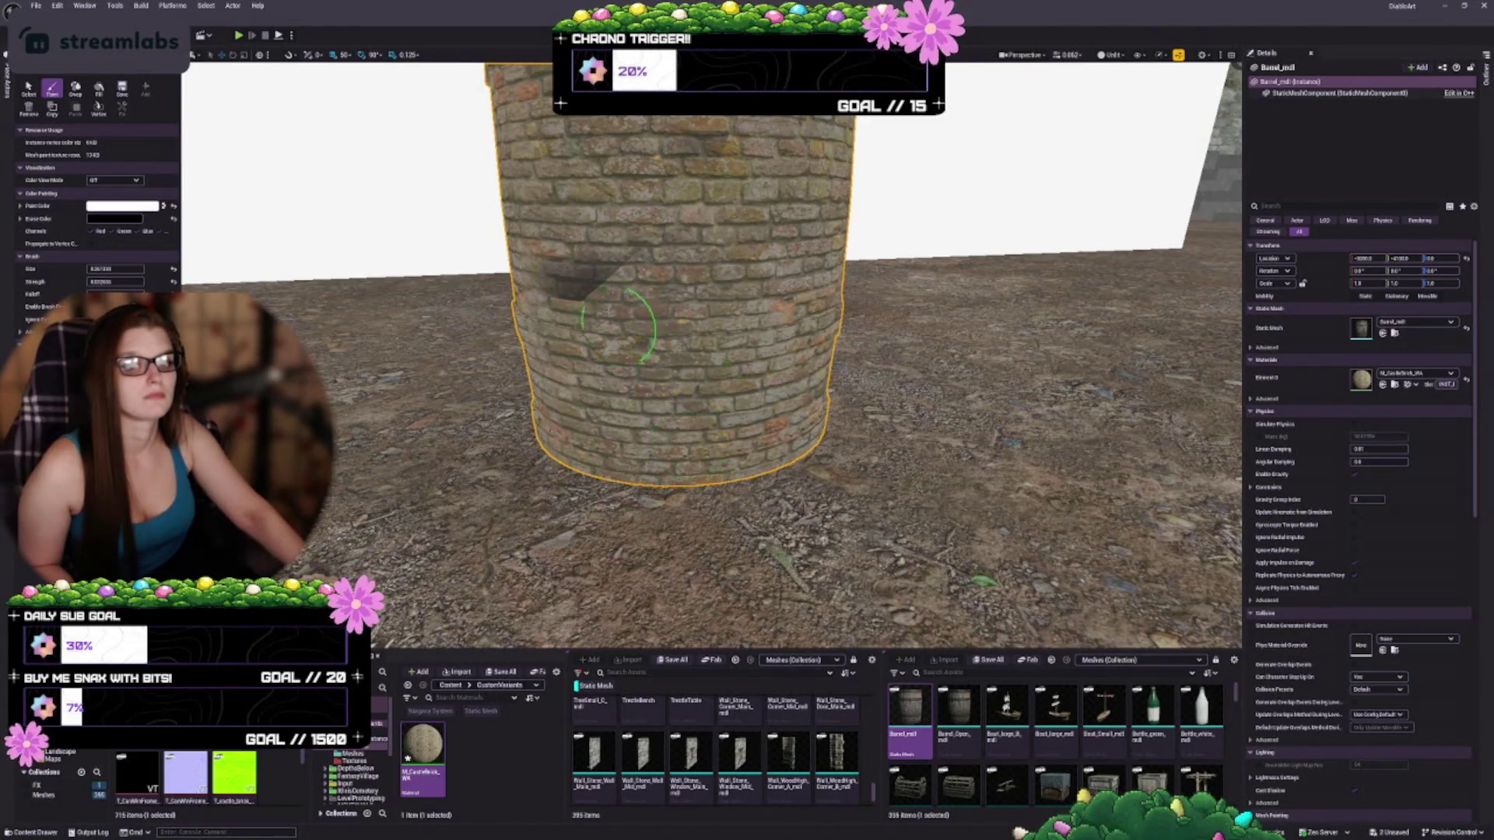
{"action": "key", "text": "ctrl+z"}
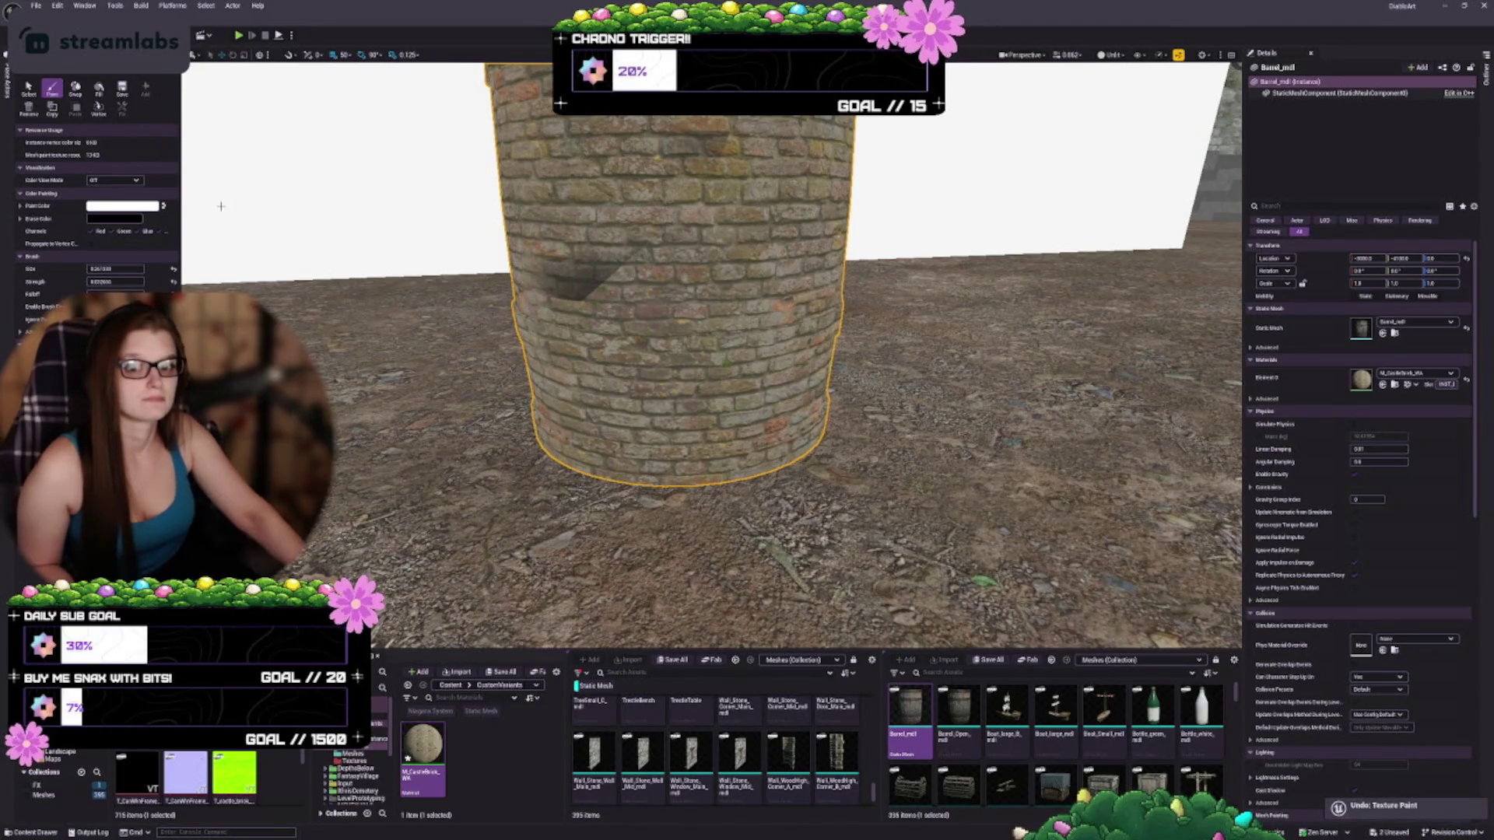
{"action": "left_click", "coordinate": [118, 183]}
{"action": "left_click", "coordinate": [116, 201]}
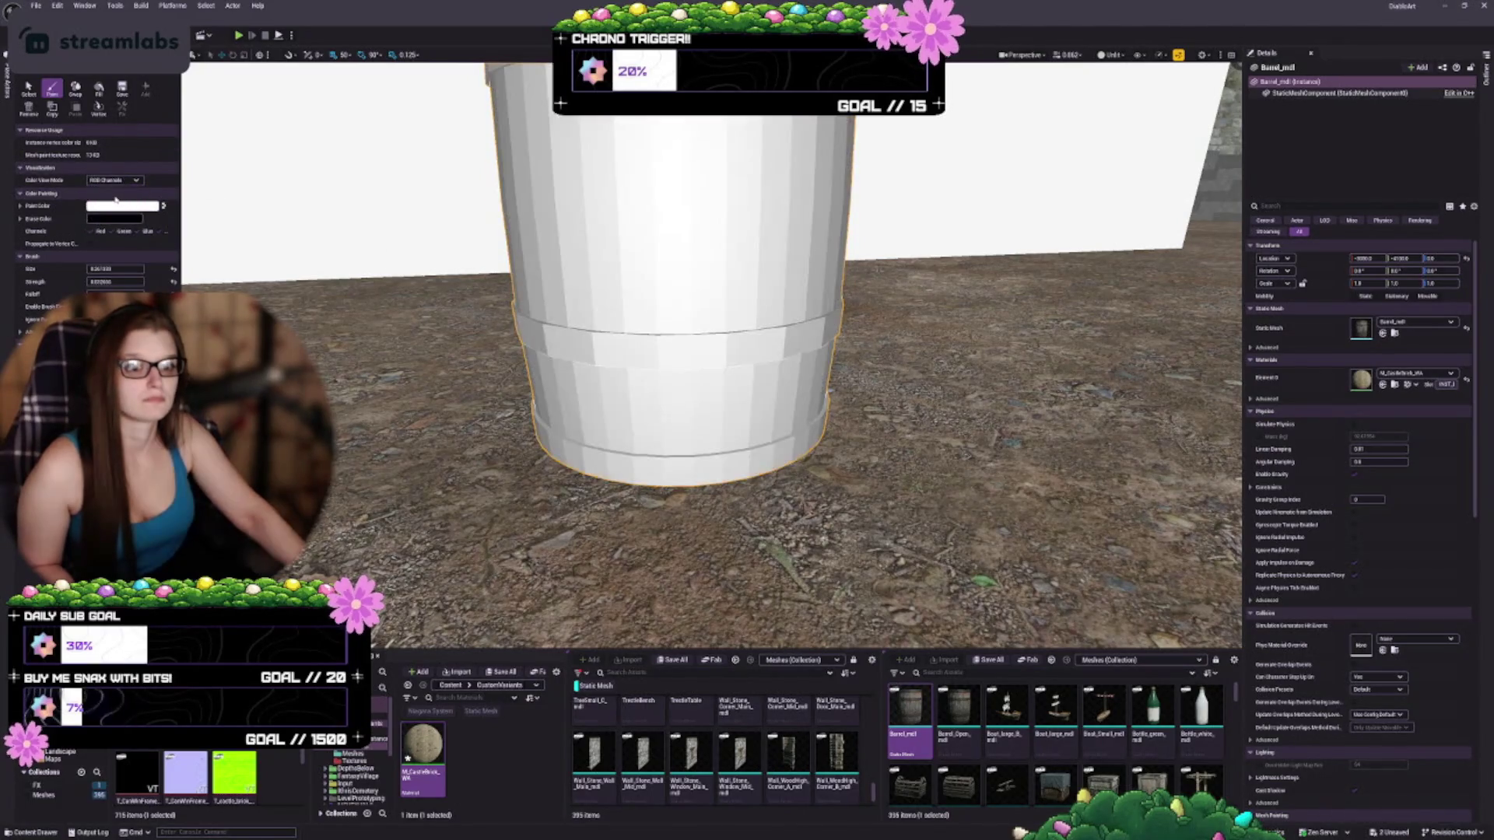
Collapse and re-expand the visualization and colour painting settings sections
{"action": "left_click", "coordinate": [134, 168]}
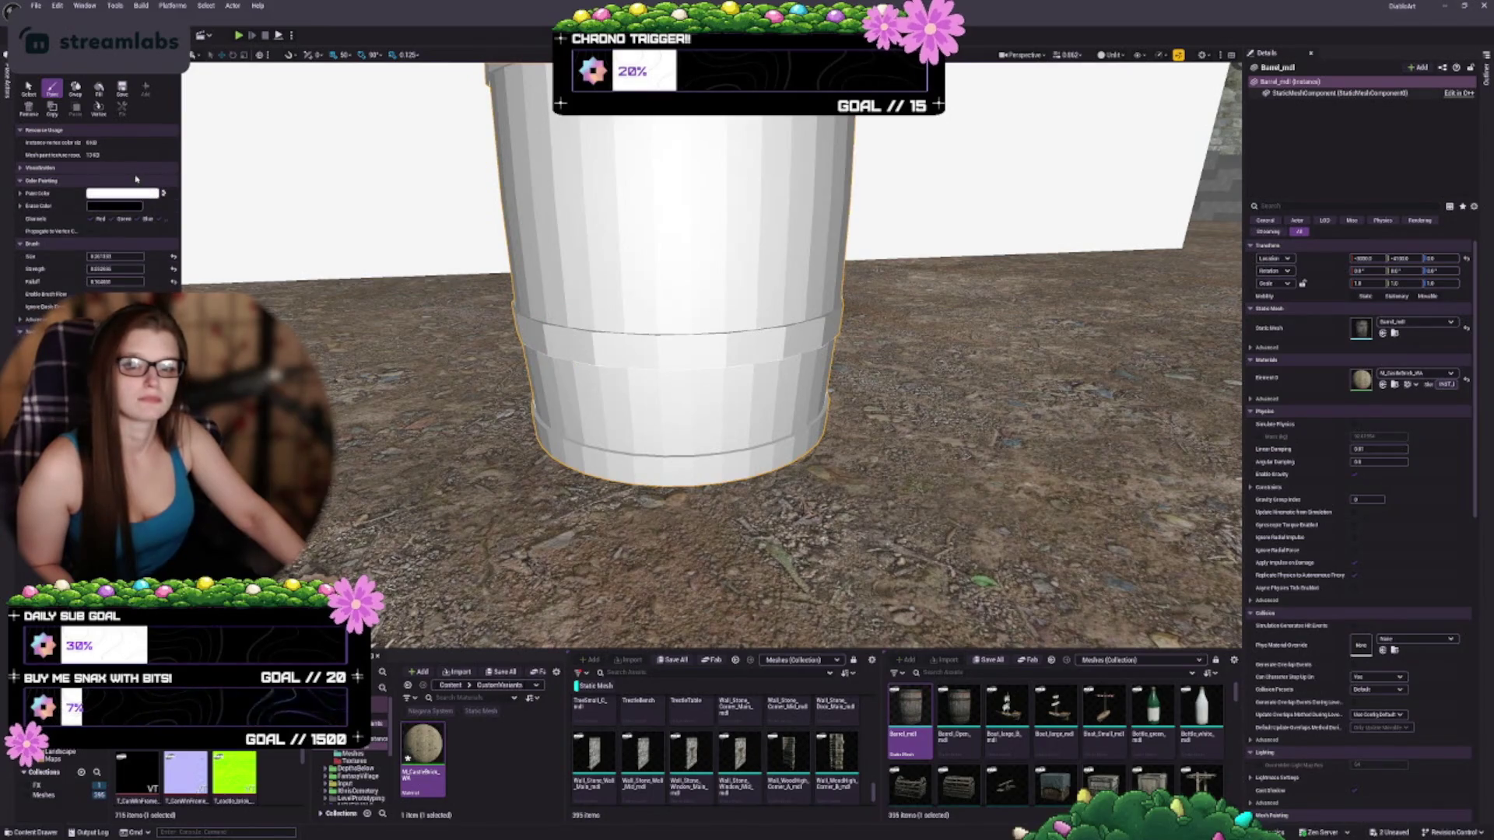
{"action": "left_click", "coordinate": [135, 181]}
{"action": "left_click", "coordinate": [136, 181]}
{"action": "left_click", "coordinate": [130, 167]}
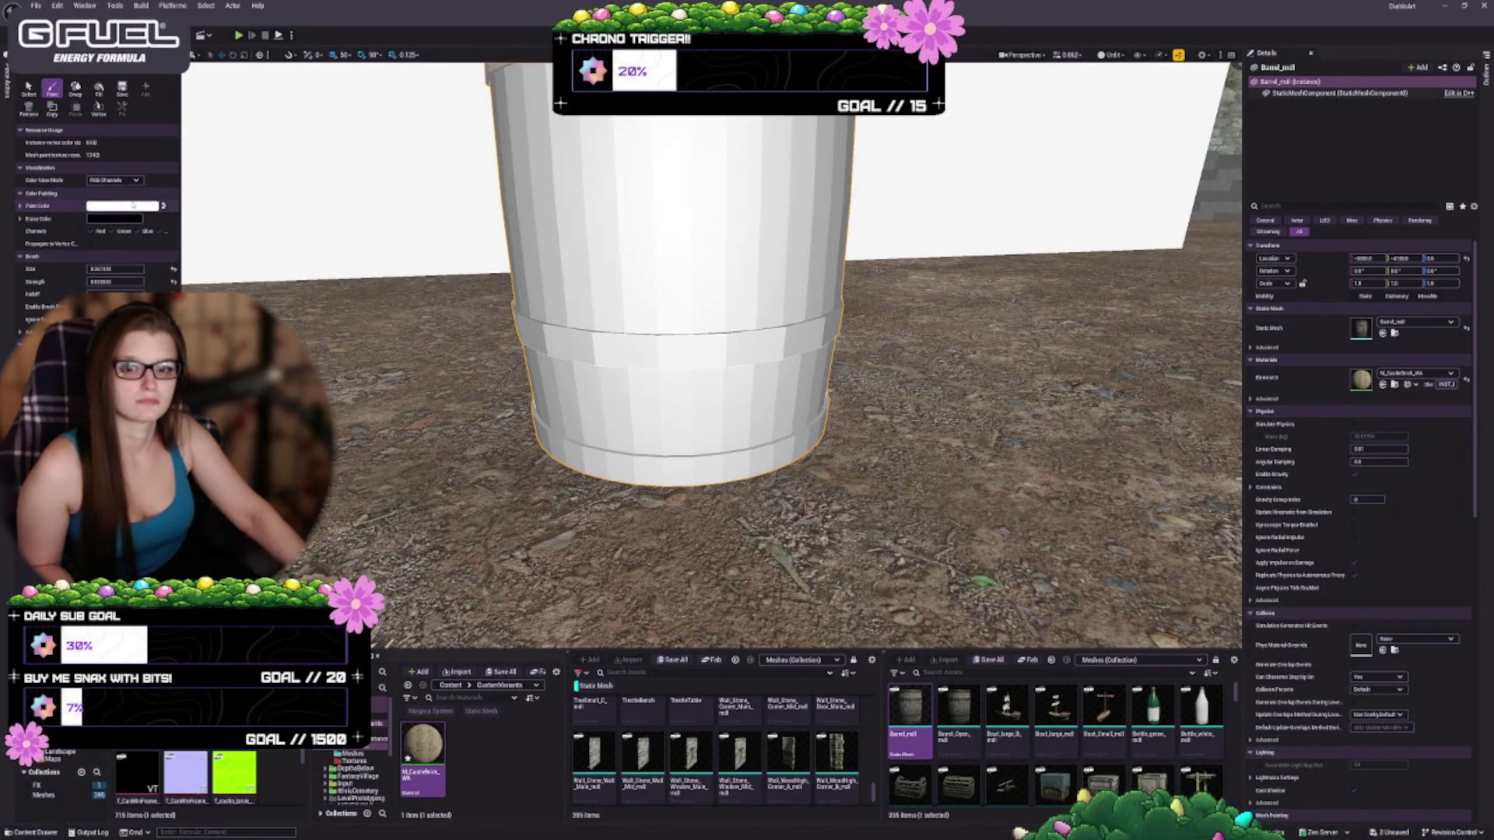
{"action": "left_click", "coordinate": [126, 169]}
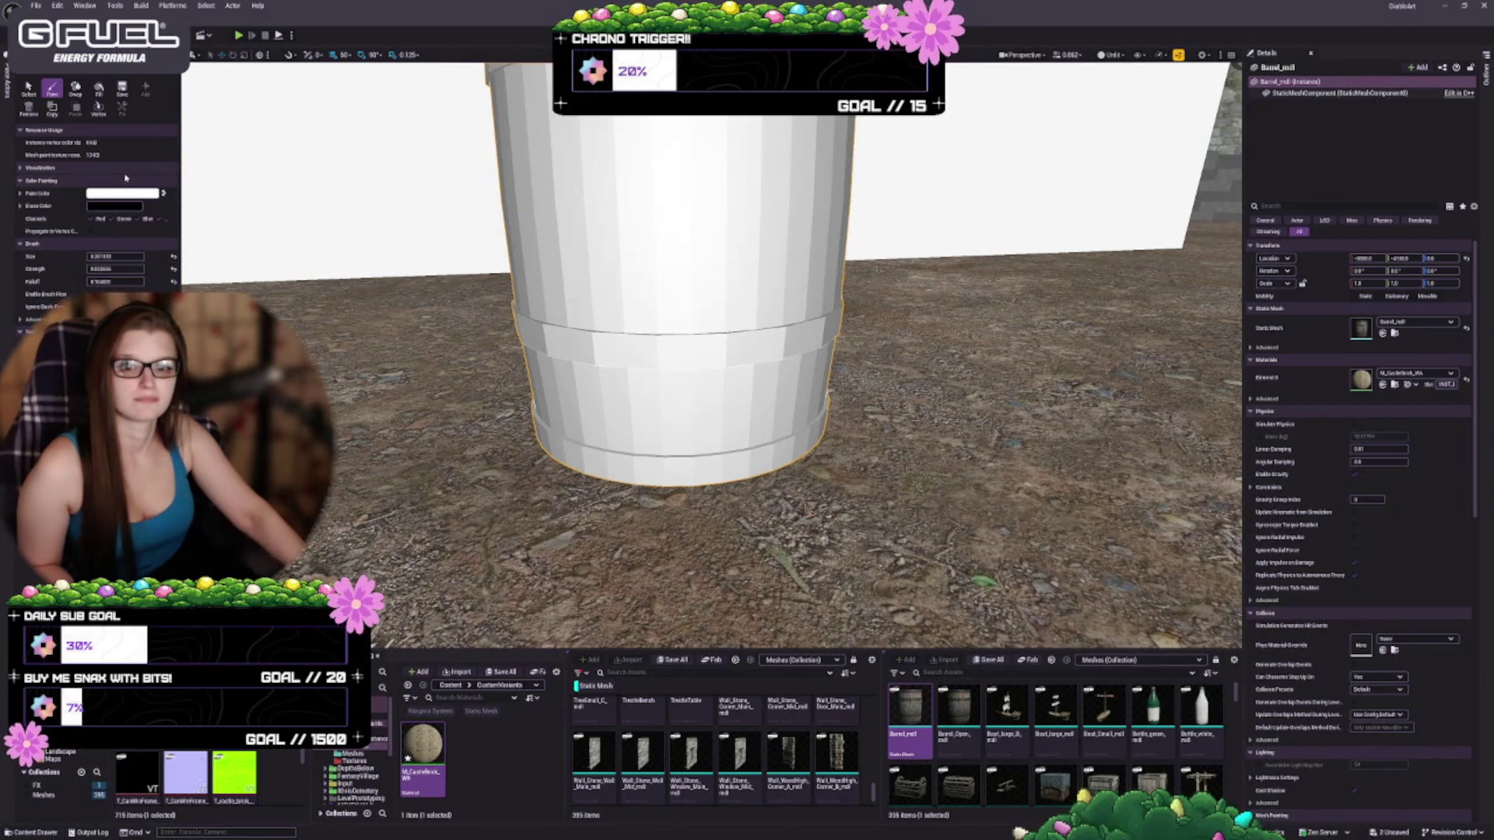
{"action": "left_click", "coordinate": [126, 169]}
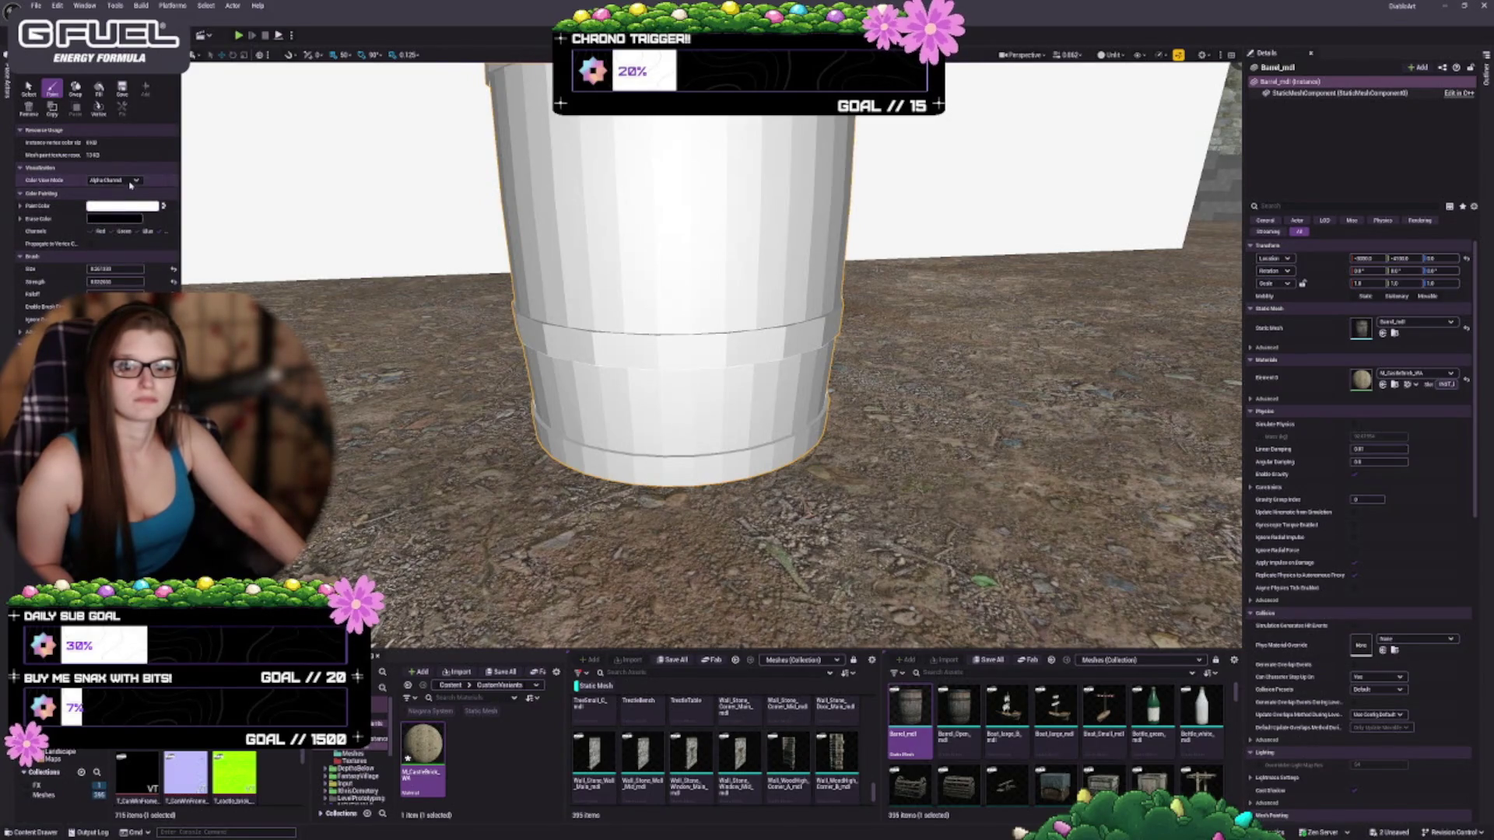
Cycle Color View Mode through Red, Blue, Green and RGB Channels, then set it to Off
{"action": "left_click", "coordinate": [128, 215]}
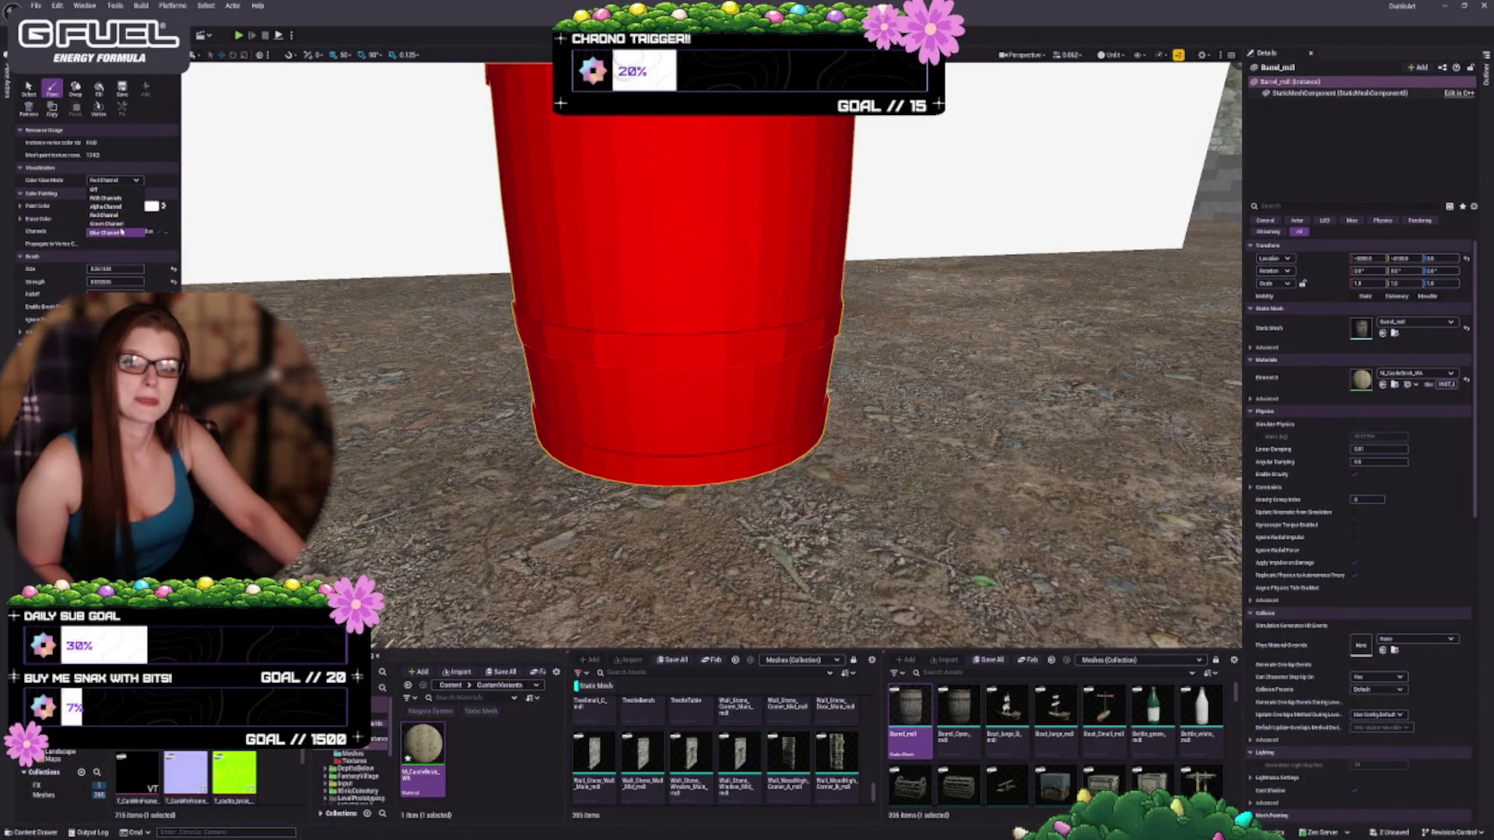
{"action": "left_click", "coordinate": [121, 232]}
{"action": "left_click", "coordinate": [114, 180]}
{"action": "left_click", "coordinate": [123, 224]}
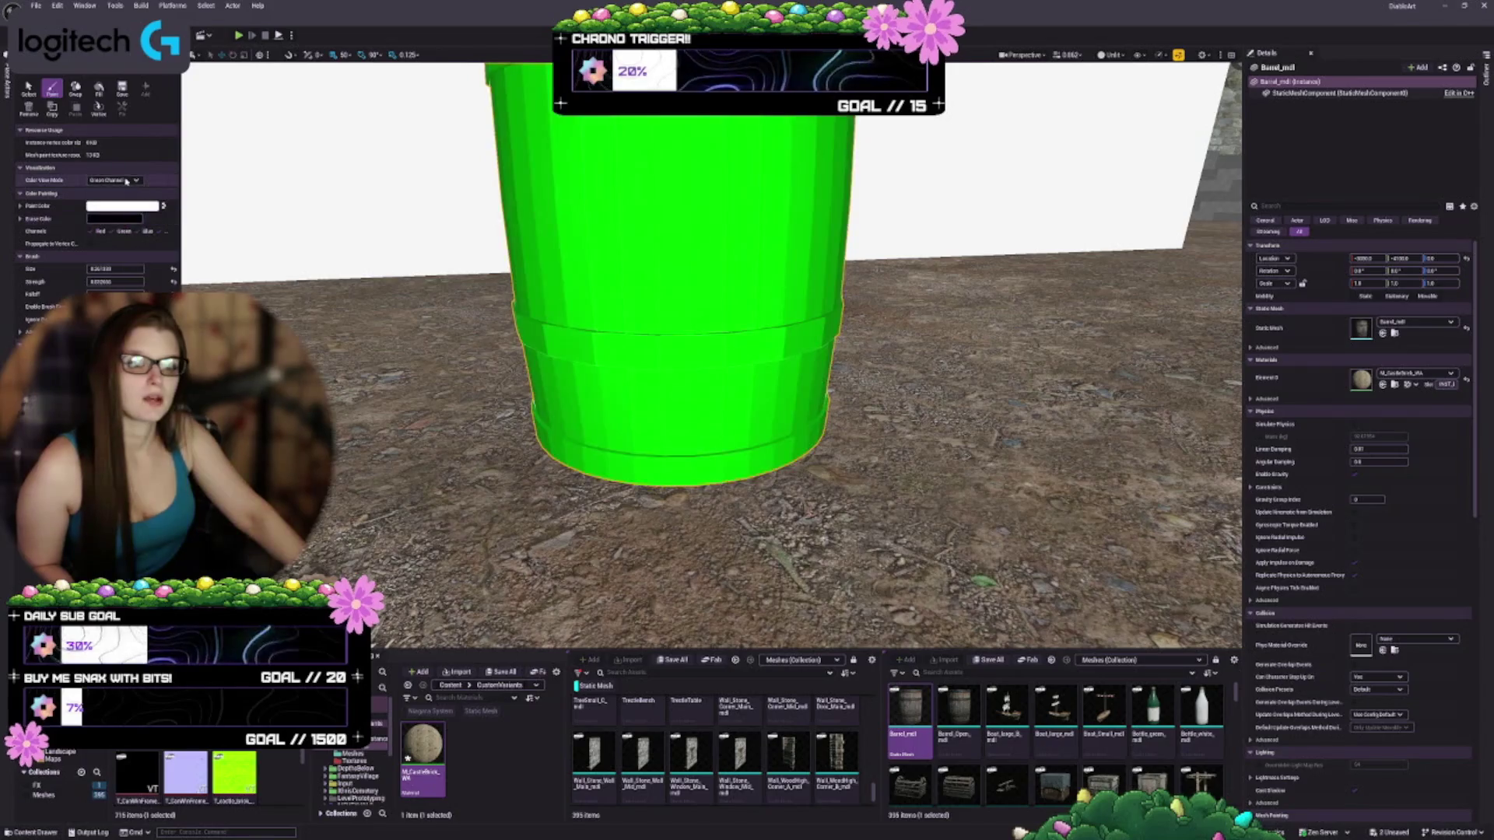
{"action": "left_click", "coordinate": [115, 180]}
{"action": "left_click", "coordinate": [105, 197]}
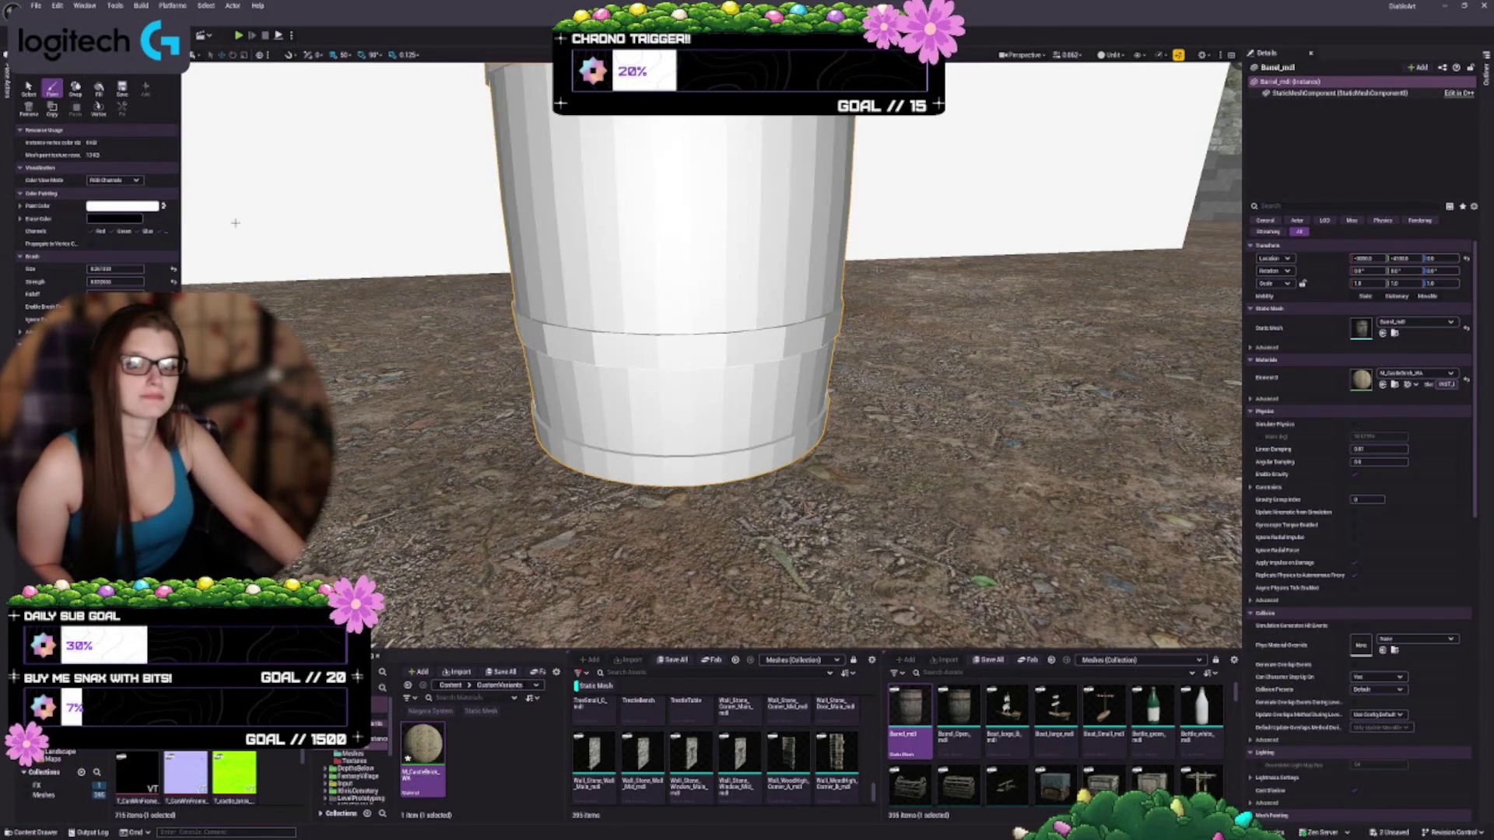
{"action": "left_click", "coordinate": [115, 180]}
{"action": "left_click", "coordinate": [123, 199]}
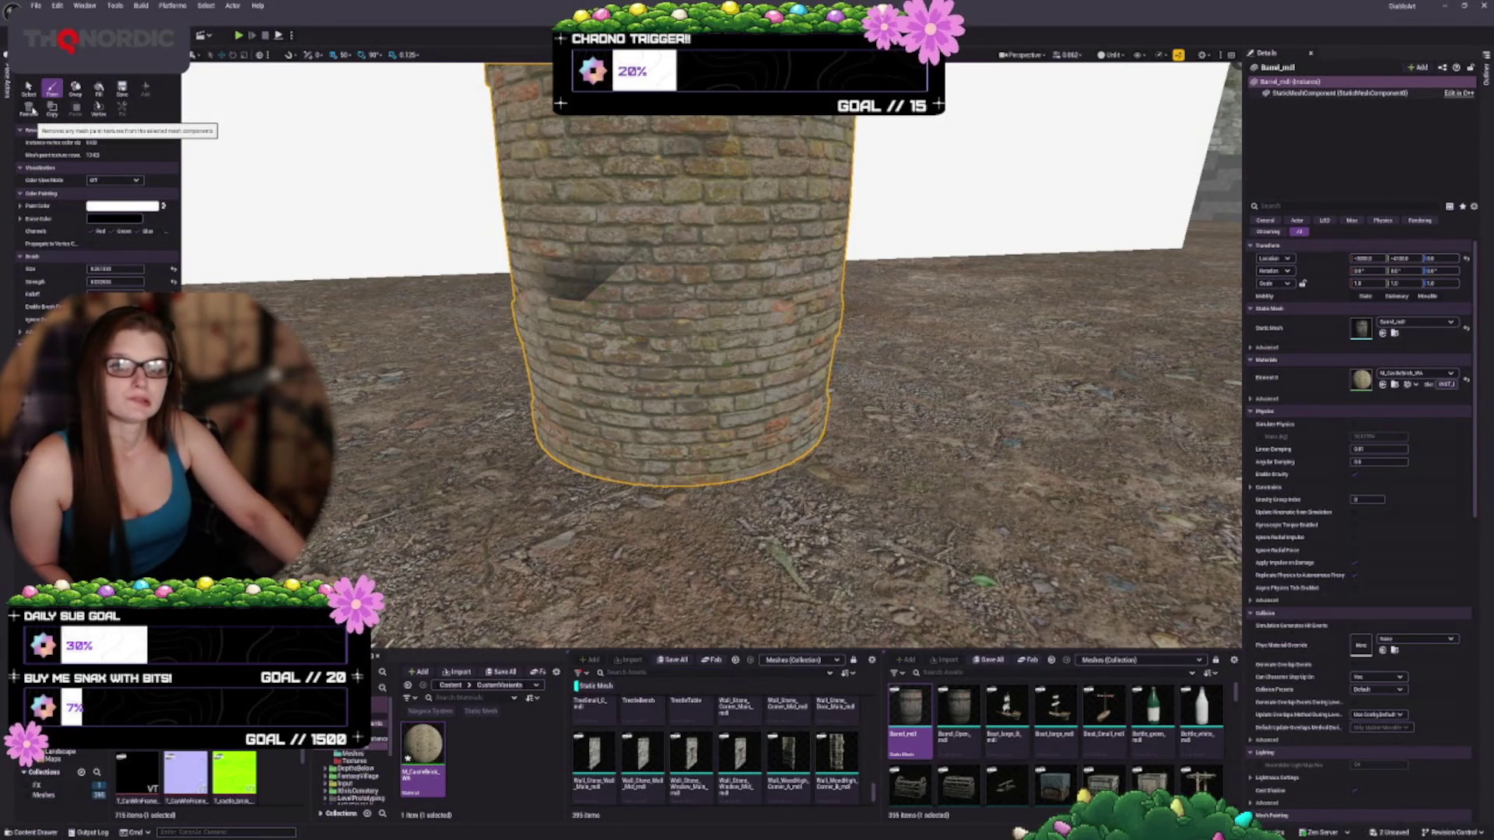
Switch mesh painting from Select through the paint modes to Textures and take the Paint brush
{"action": "left_click", "coordinate": [28, 87]}
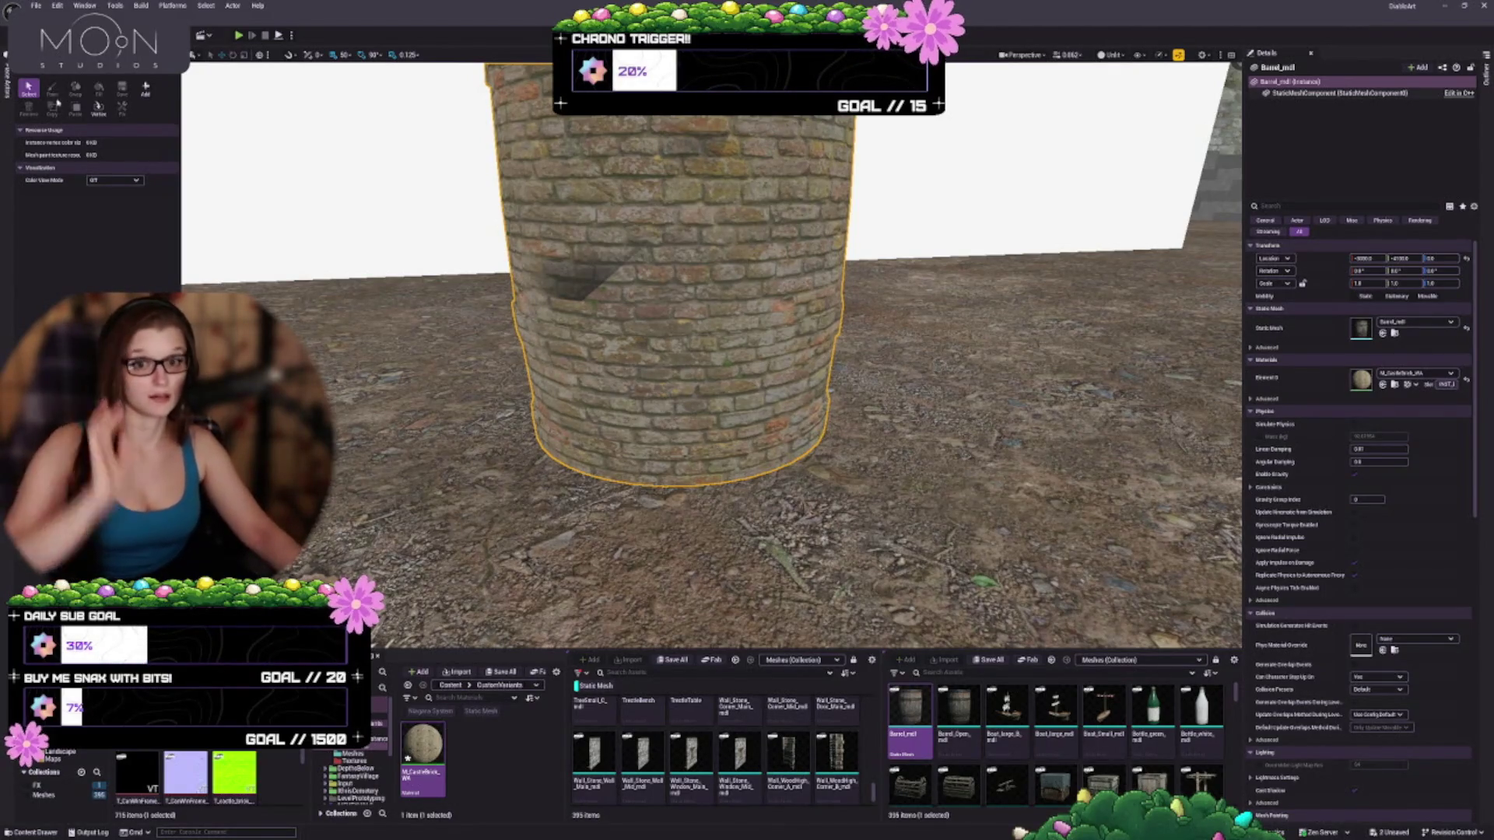
{"action": "left_click", "coordinate": [6, 86]}
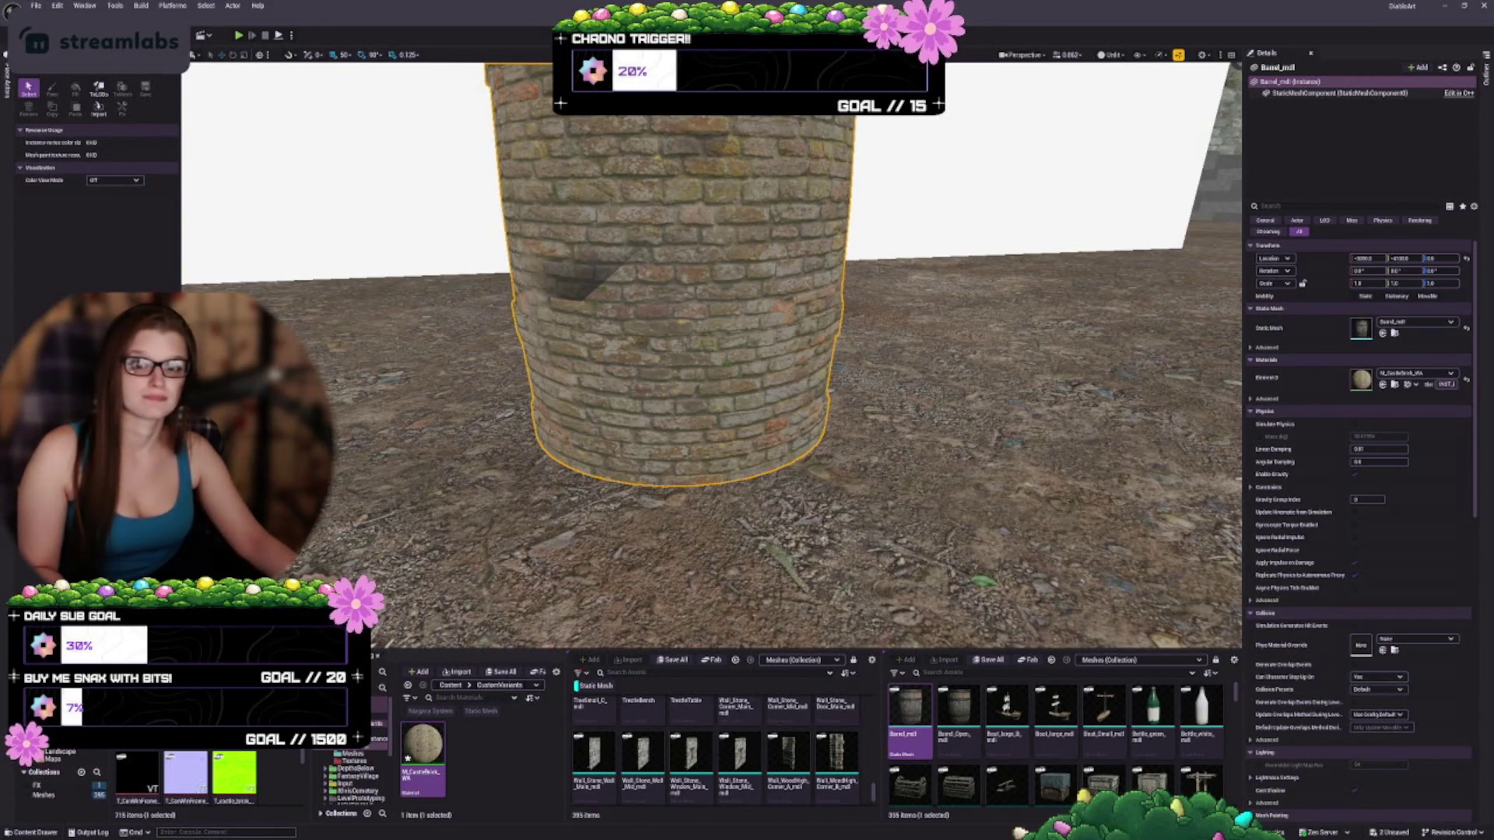
{"action": "left_click", "coordinate": [7, 86]}
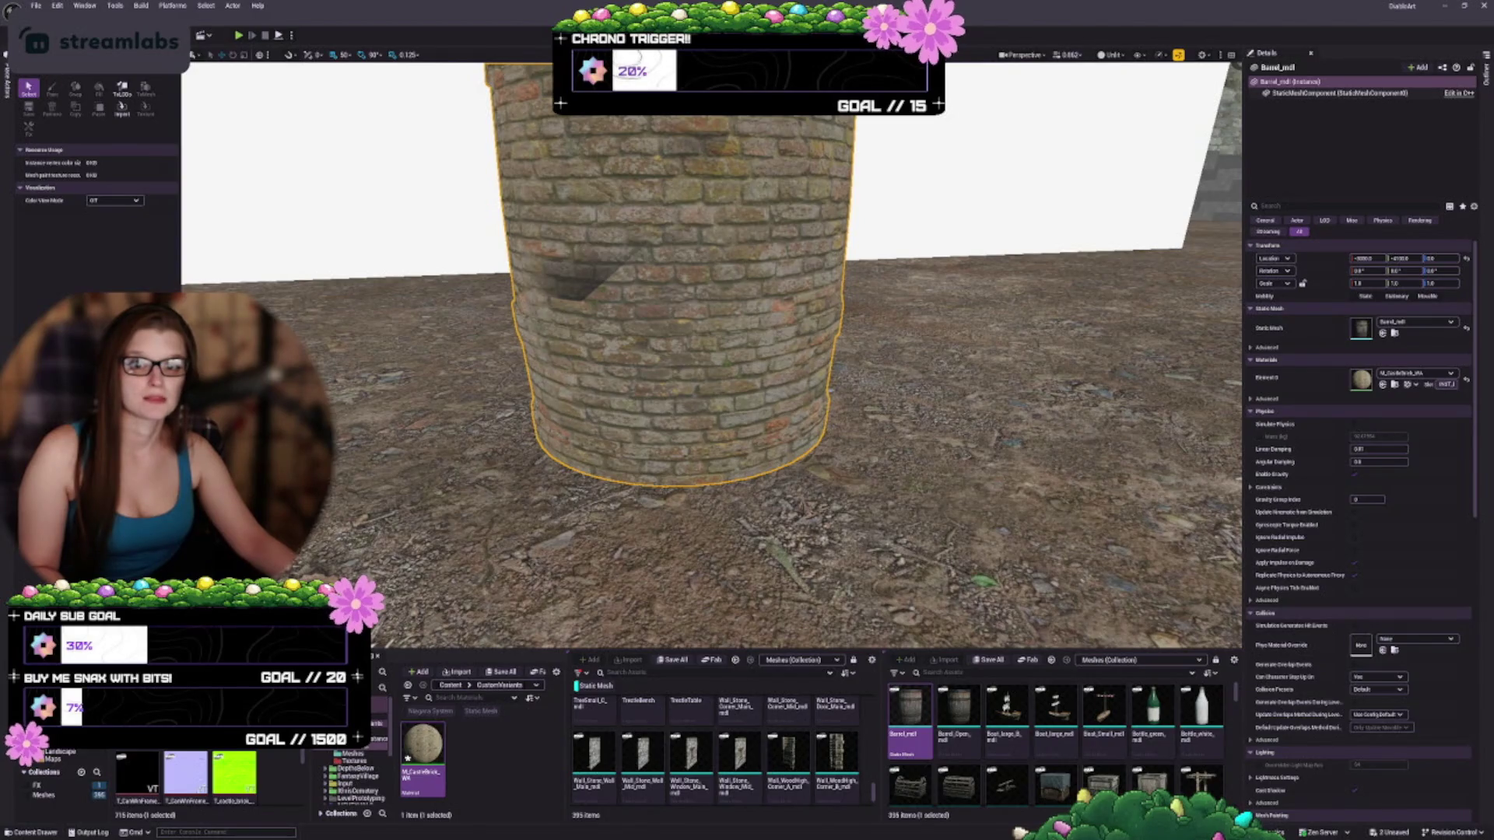
{"action": "left_click", "coordinate": [7, 85]}
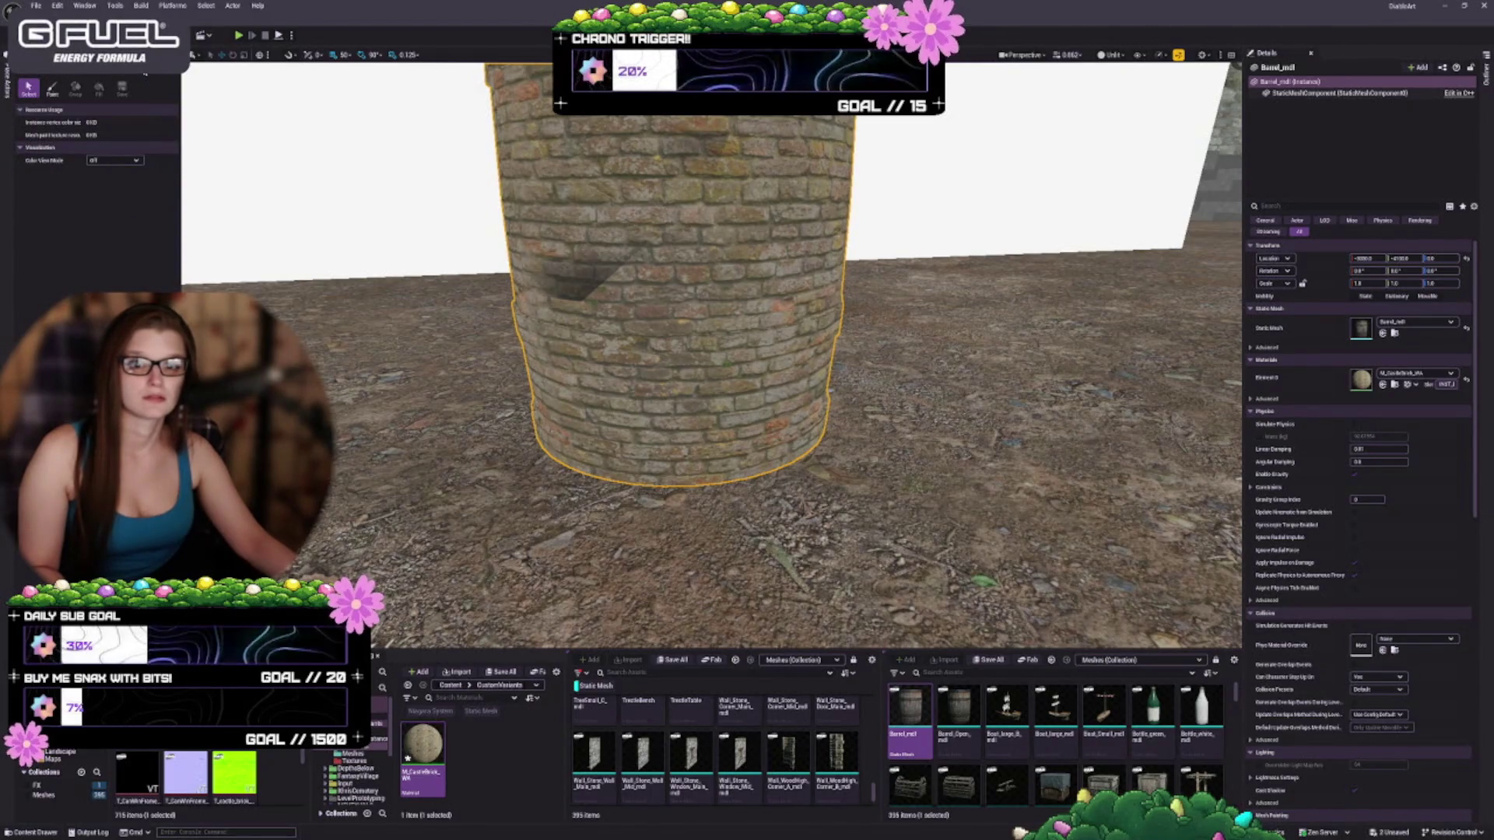
{"action": "left_click", "coordinate": [52, 87]}
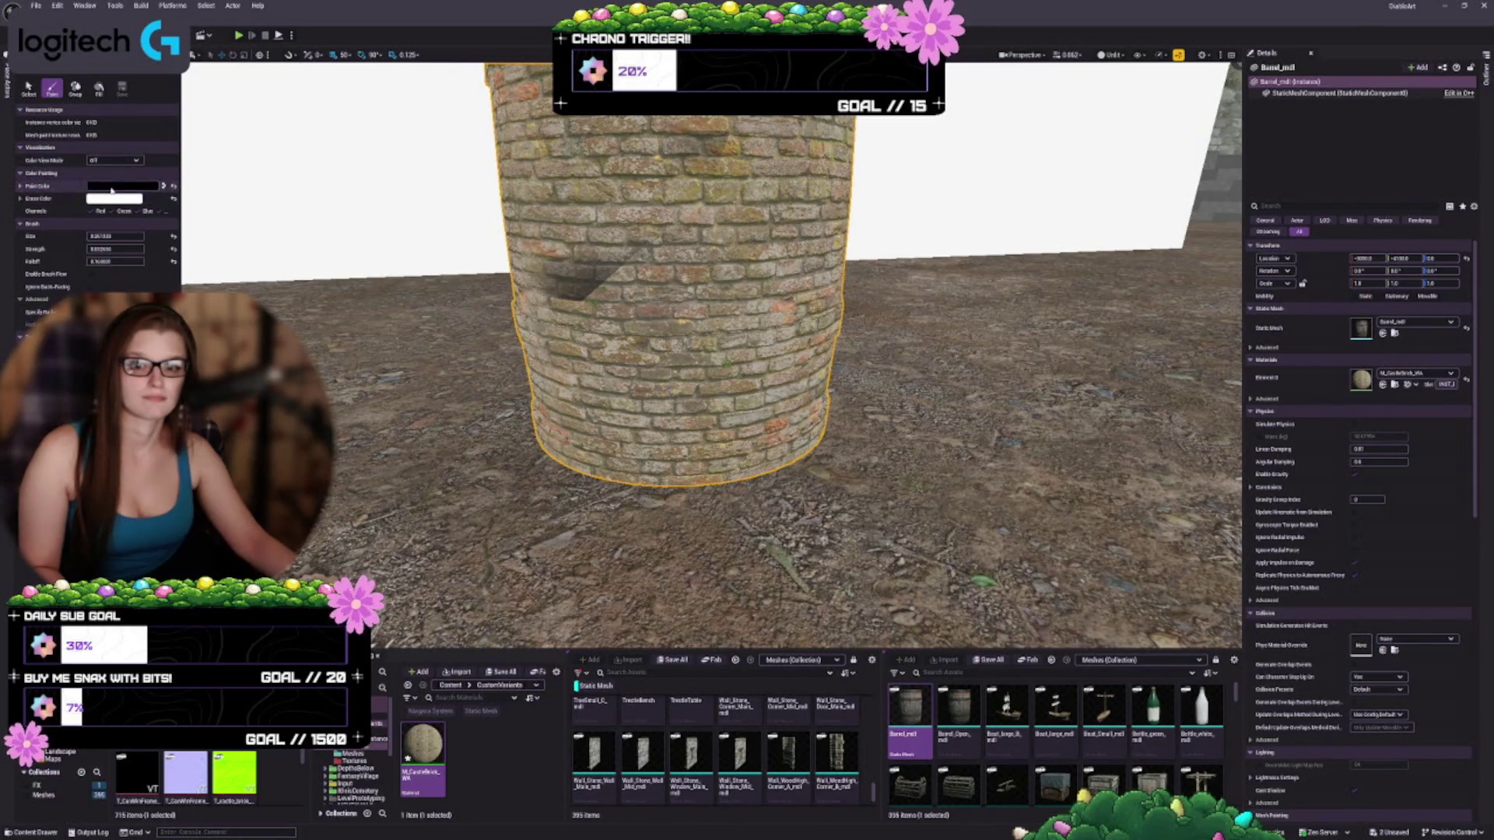
{"action": "left_click", "coordinate": [111, 187]}
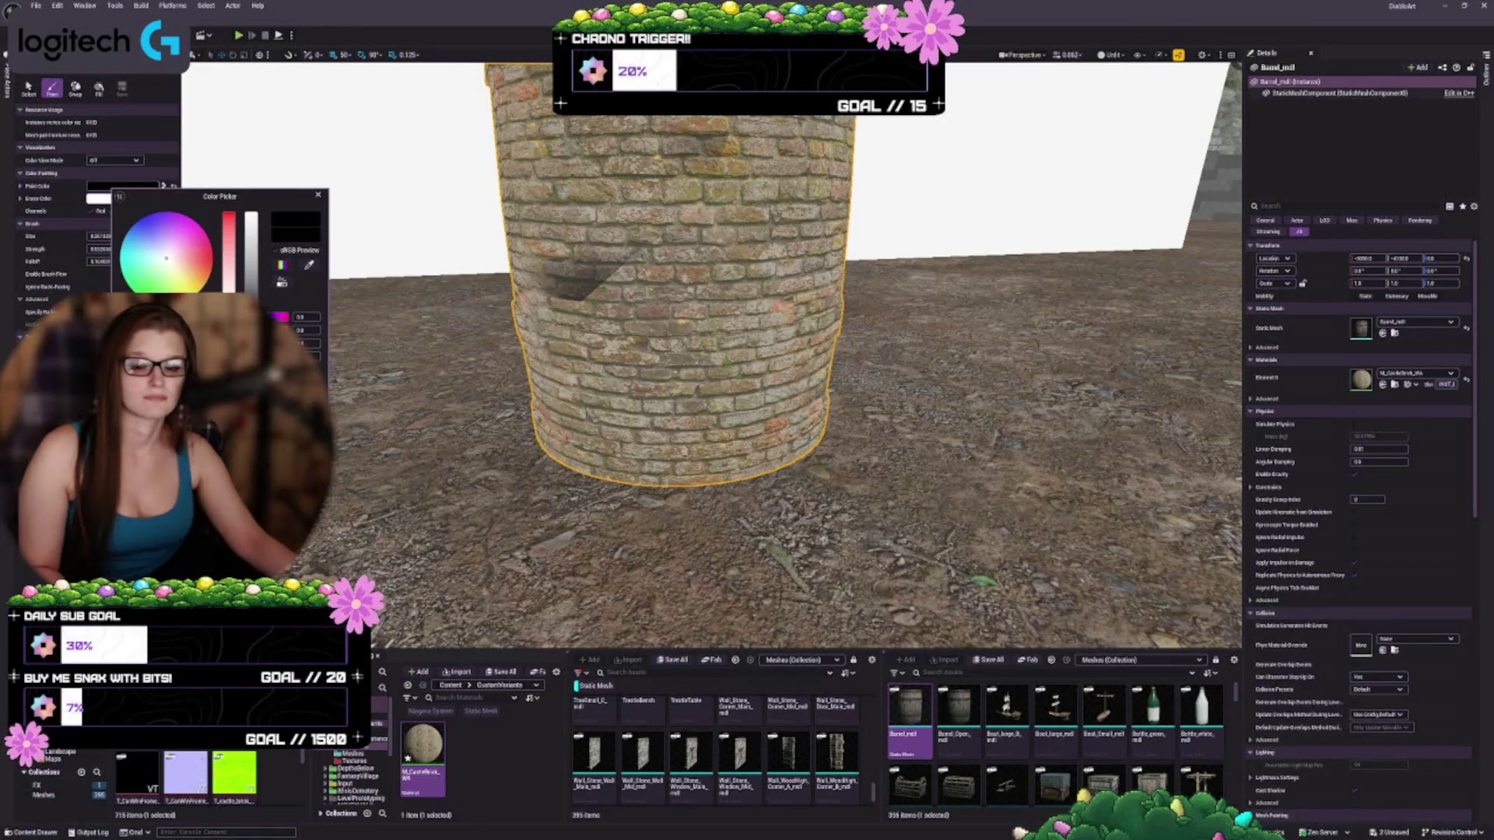
{"action": "key", "text": "Escape"}
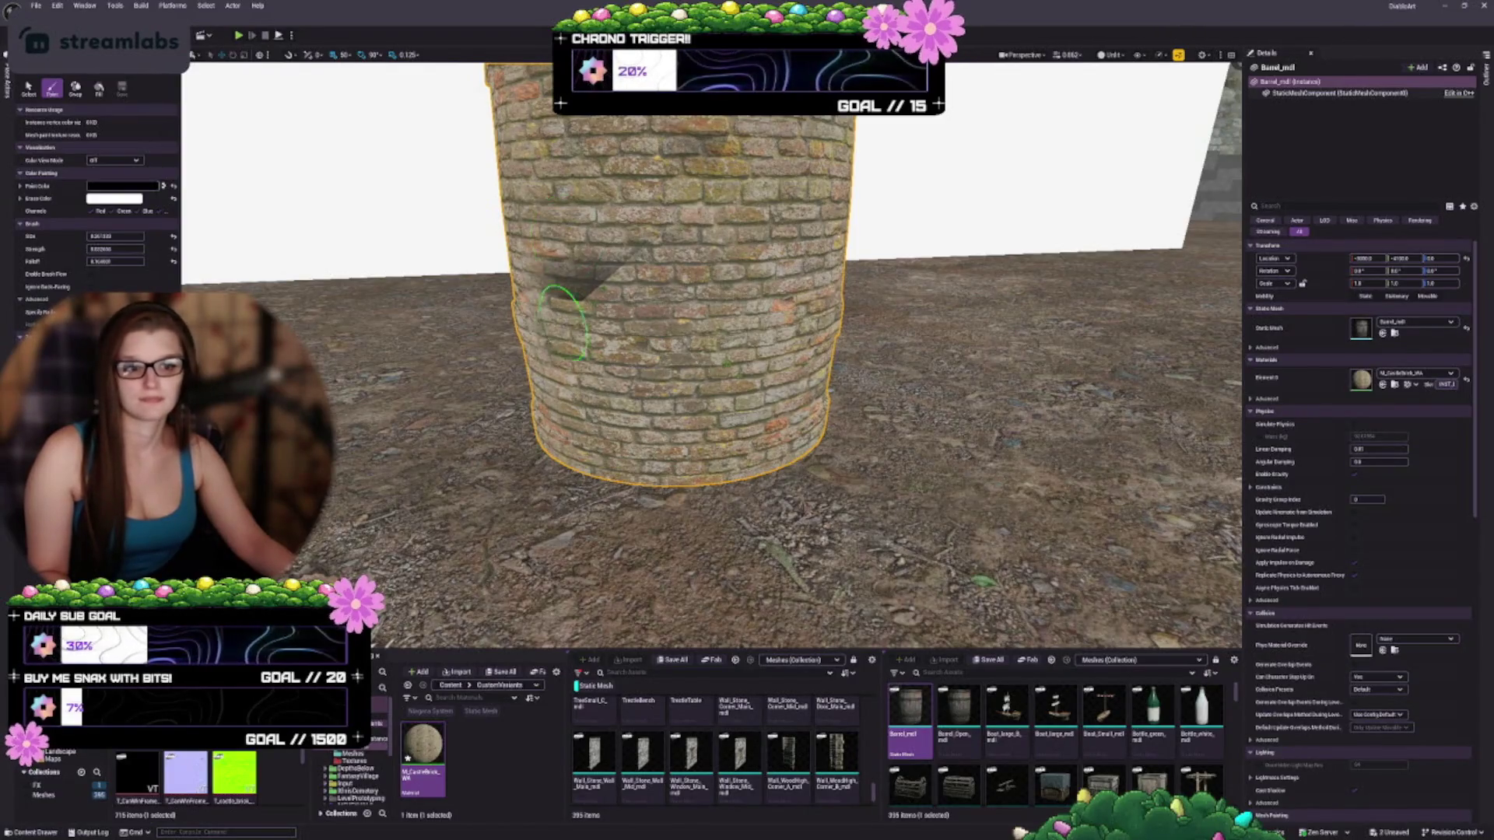
{"action": "mouse_move", "coordinate": [591, 319]}
{"action": "left_mouse_down"}
{"action": "mouse_move", "coordinate": [650, 334]}
{"action": "mouse_move", "coordinate": [701, 405]}
{"action": "mouse_move", "coordinate": [572, 280]}
{"action": "left_mouse_up"}
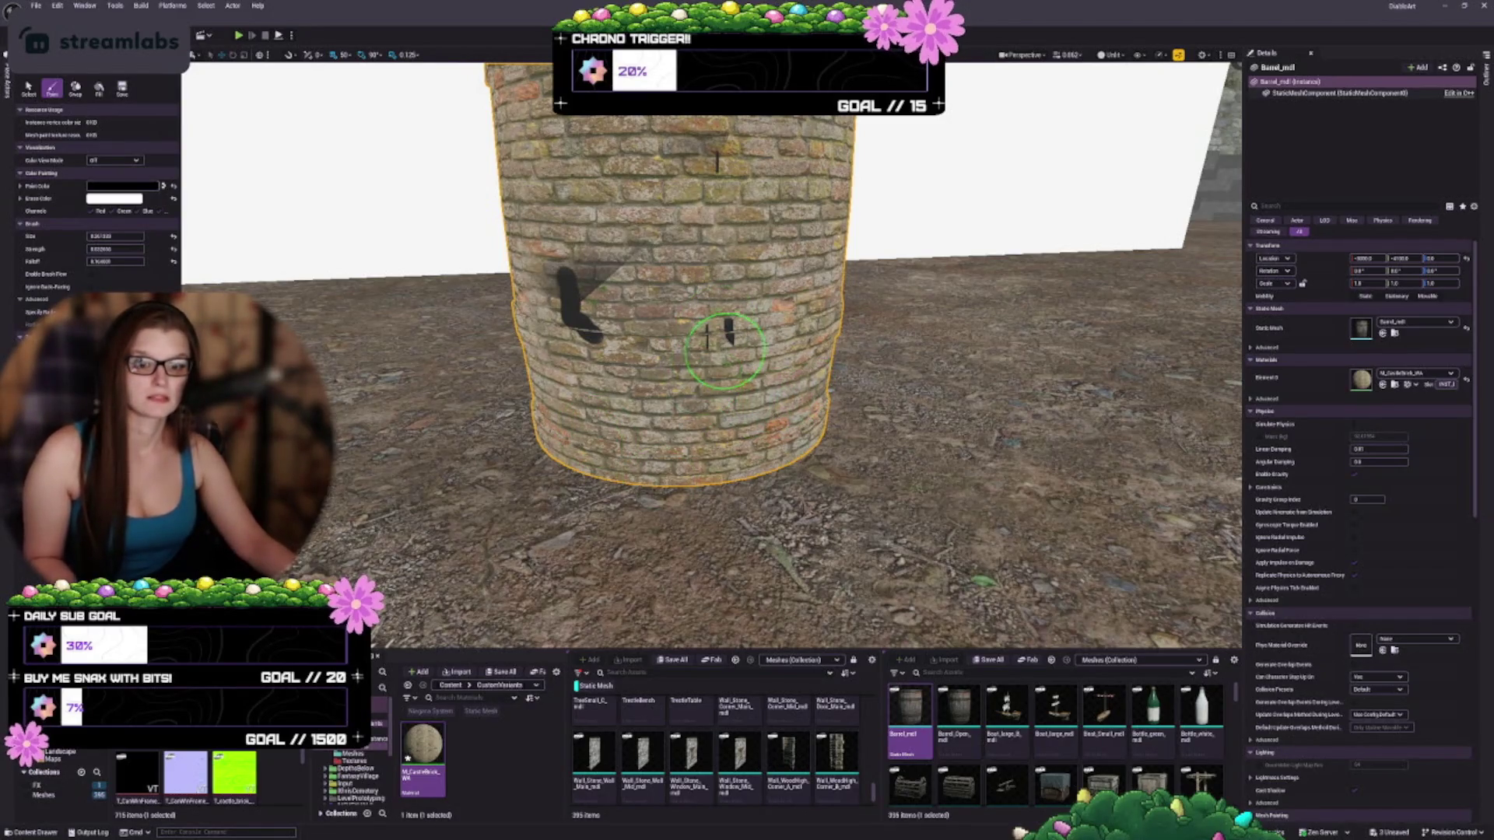
{"action": "key", "text": "ctrl+z"}
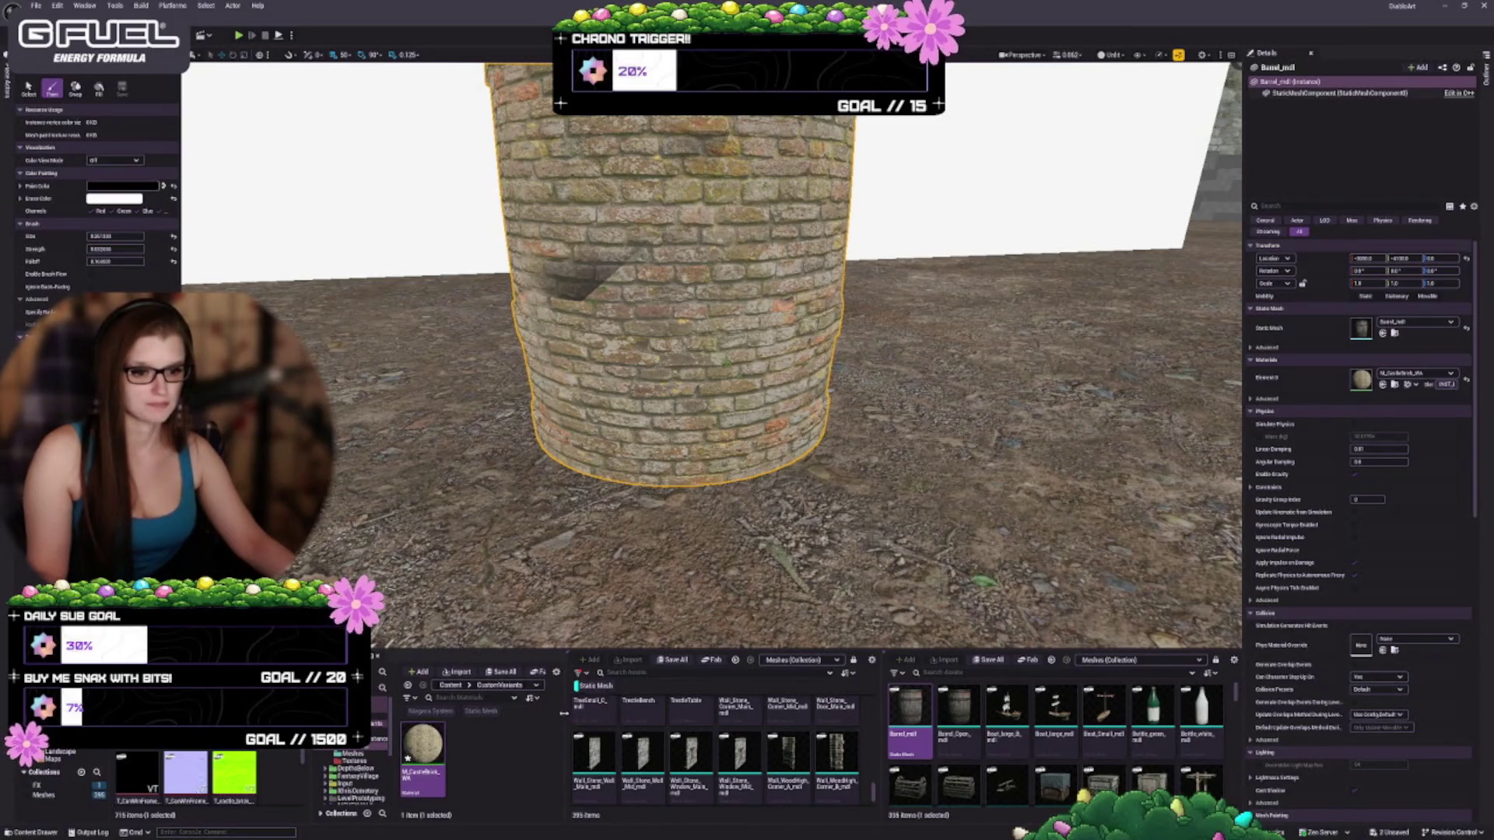
{"action": "left_click_drag", "start_coordinate": [566, 711], "coordinate": [644, 712]}
Open the CustomVariants > Textures folder and select the T_Castle_Brick_01_D texture
{"action": "left_click", "coordinate": [525, 685]}
{"action": "scroll", "coordinate": [444, 750], "scroll_direction": "down", "scroll_amount": 2}
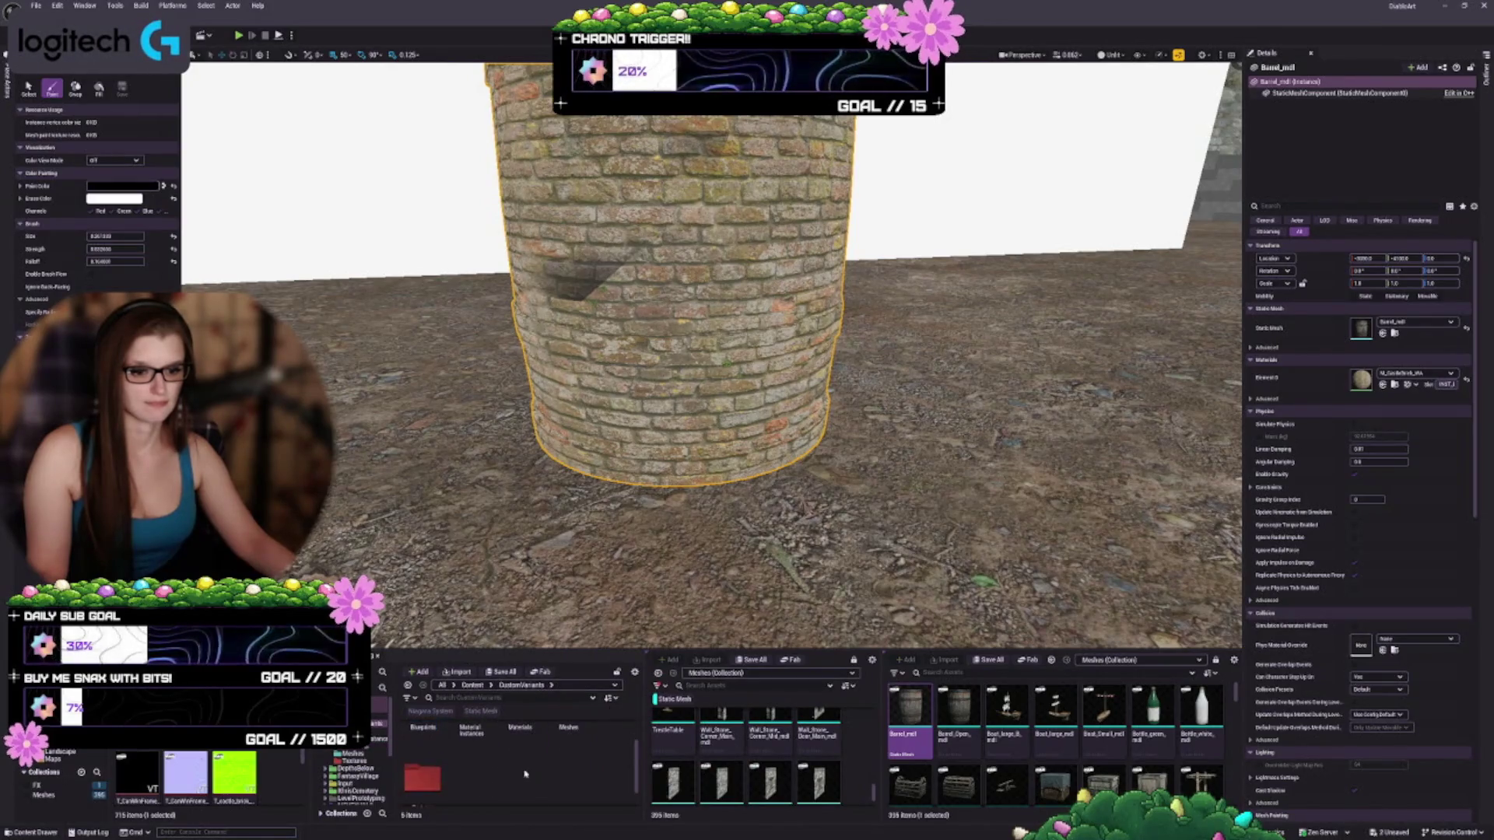
{"action": "double_click", "coordinate": [421, 770]}
{"action": "left_click", "coordinate": [475, 748]}
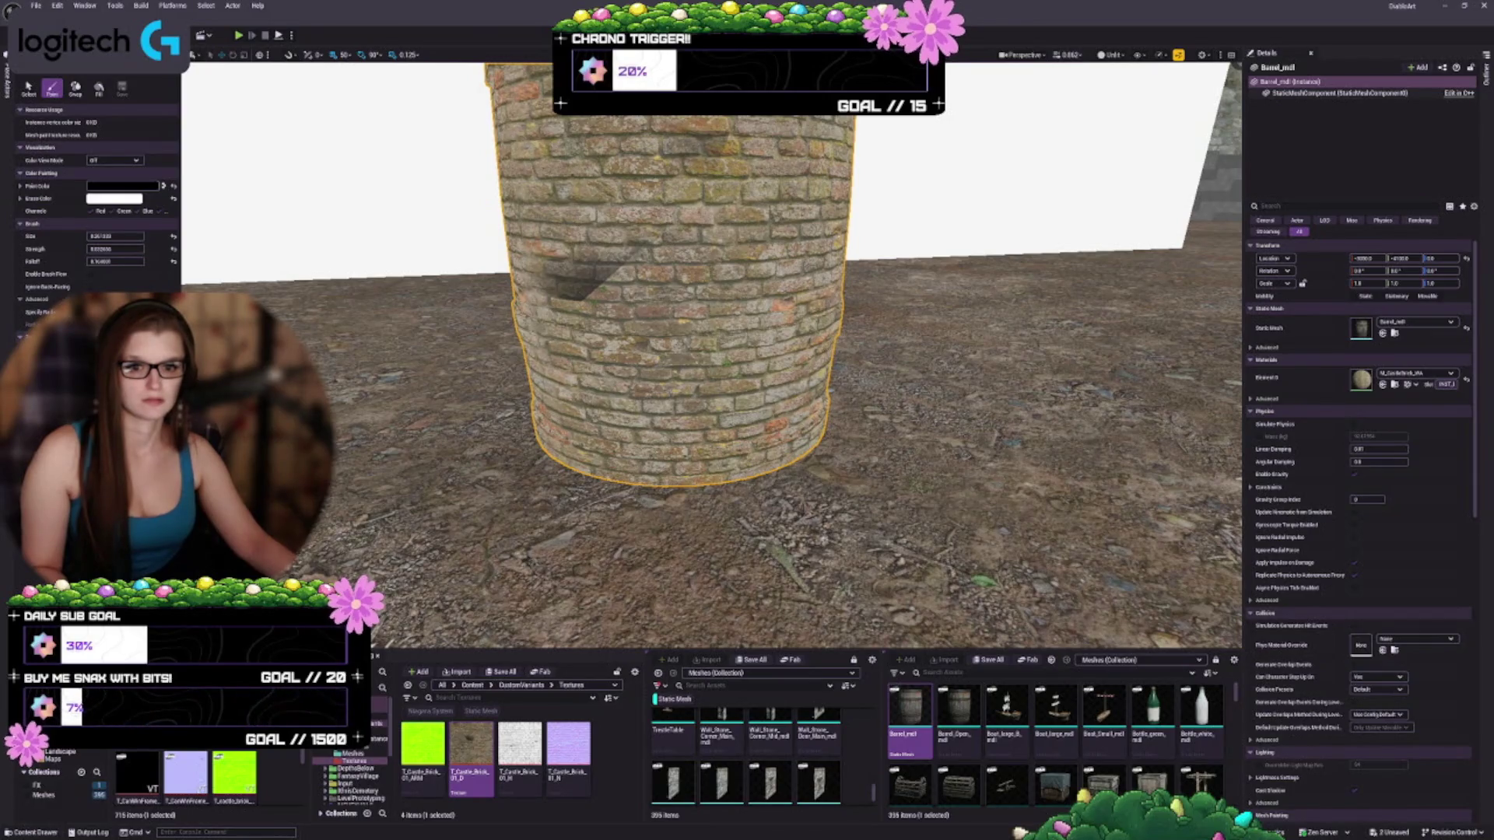
Paint two test strokes down the barrel's left side, then undo them
{"action": "left_click_drag", "start_coordinate": [737, 364], "coordinate": [689, 363]}
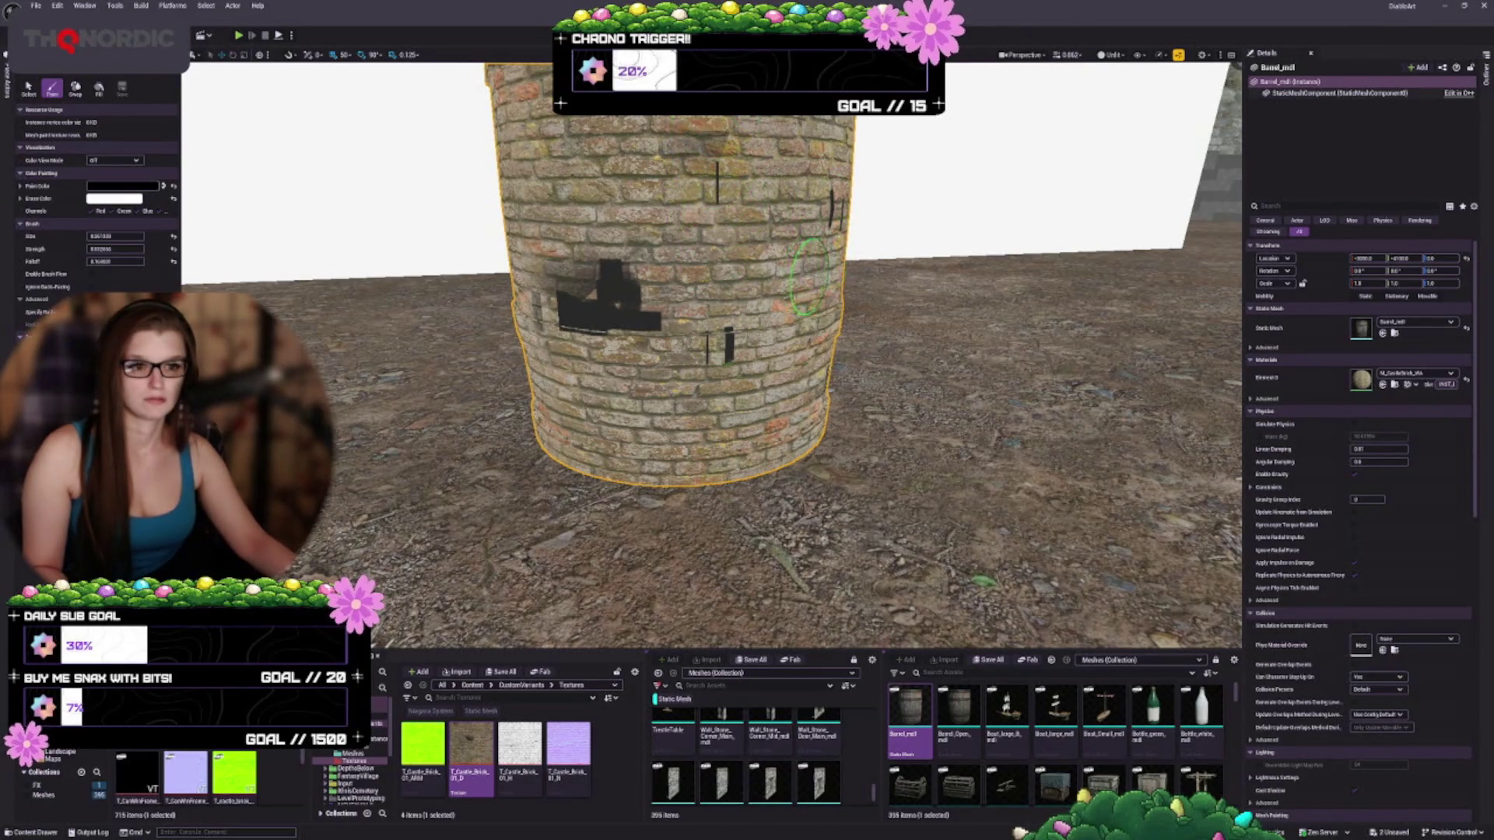
{"action": "left_click_drag", "start_coordinate": [809, 276], "coordinate": [813, 354]}
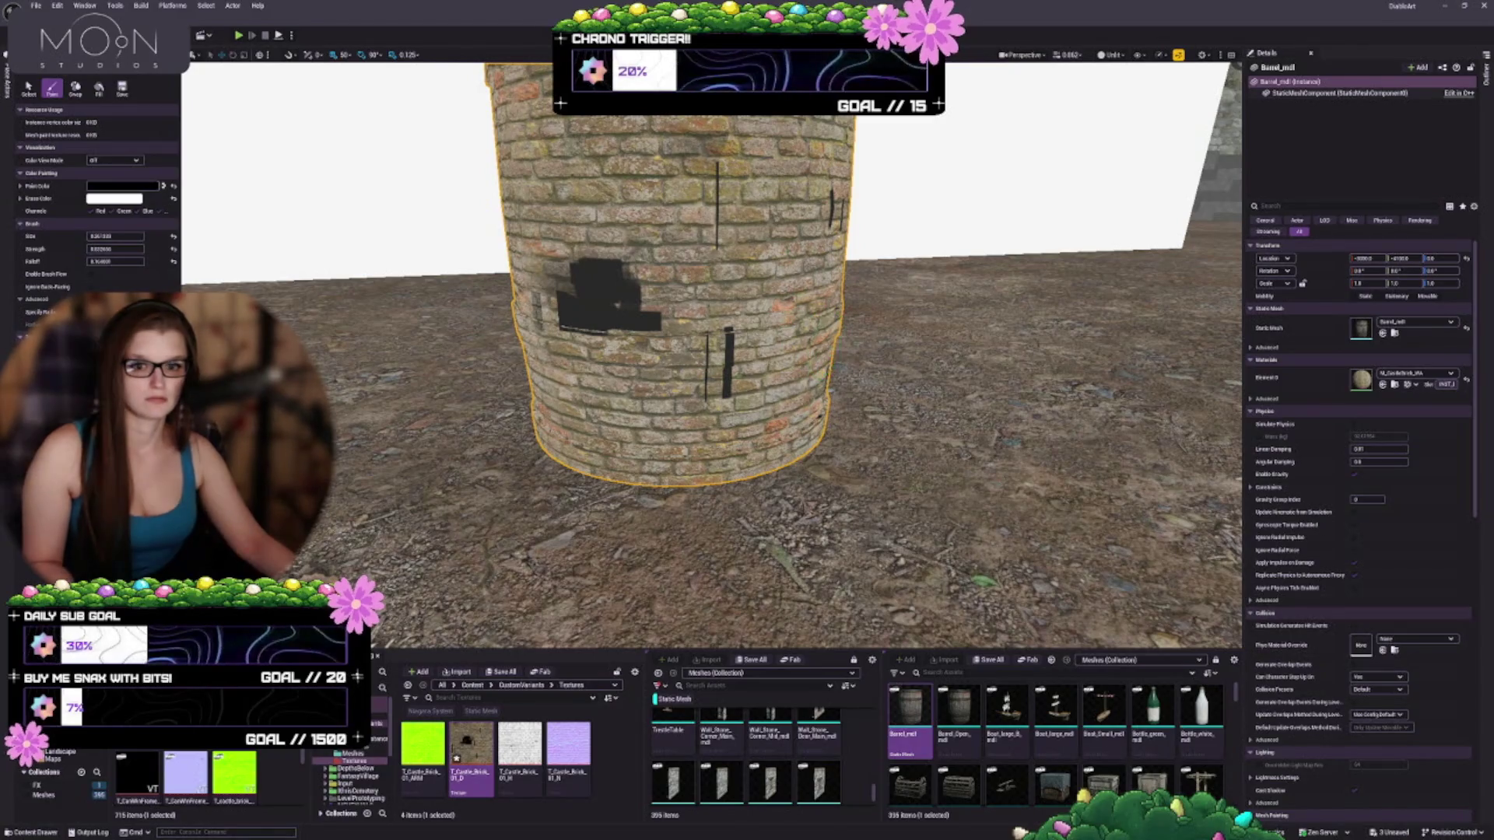
{"action": "key", "text": "ctrl+z"}
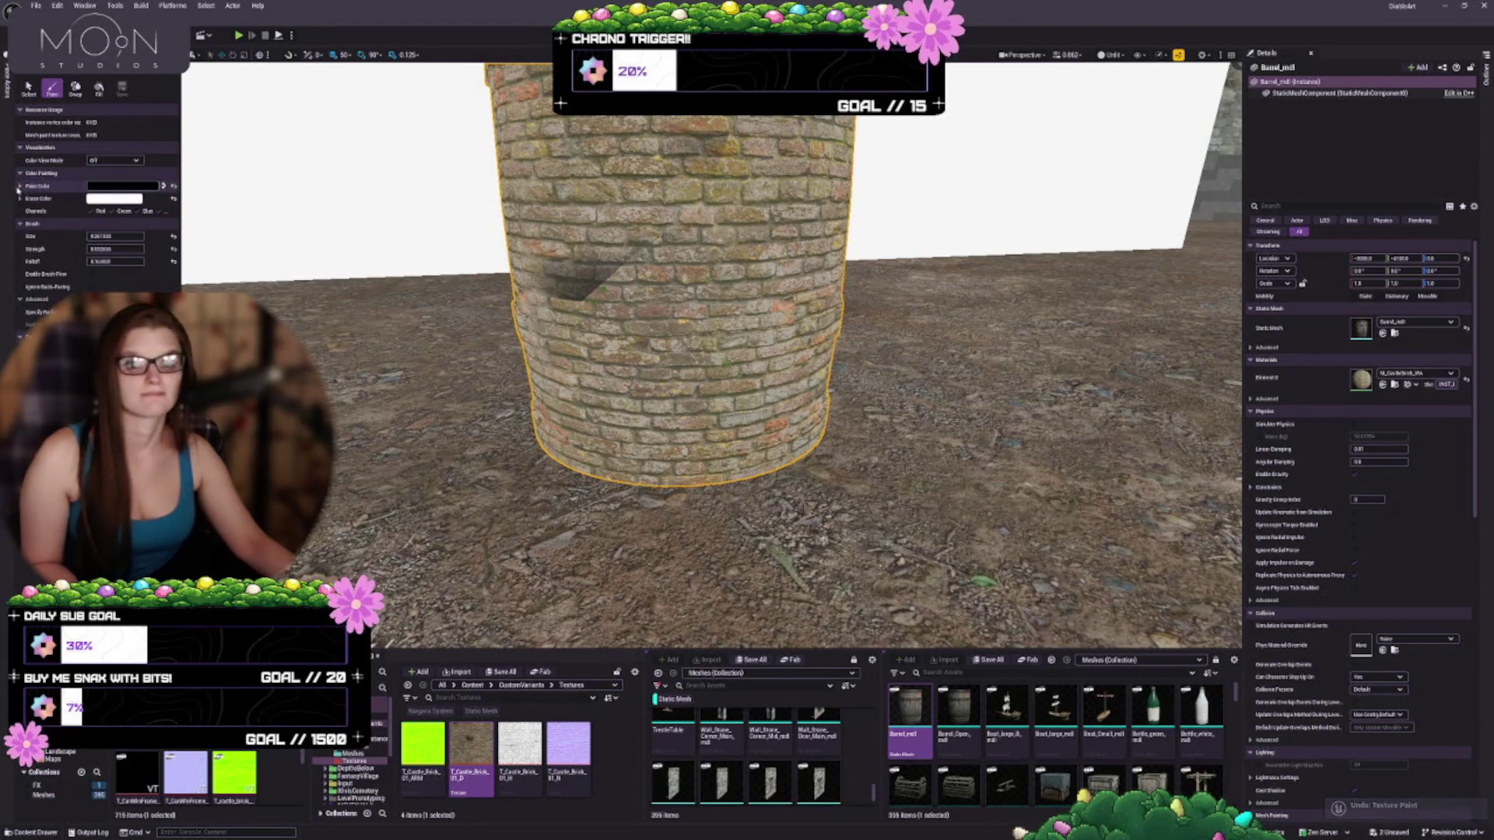
Expand the Paint and Erase colour RGBA values and undo the latest stroke
{"action": "left_click", "coordinate": [20, 186]}
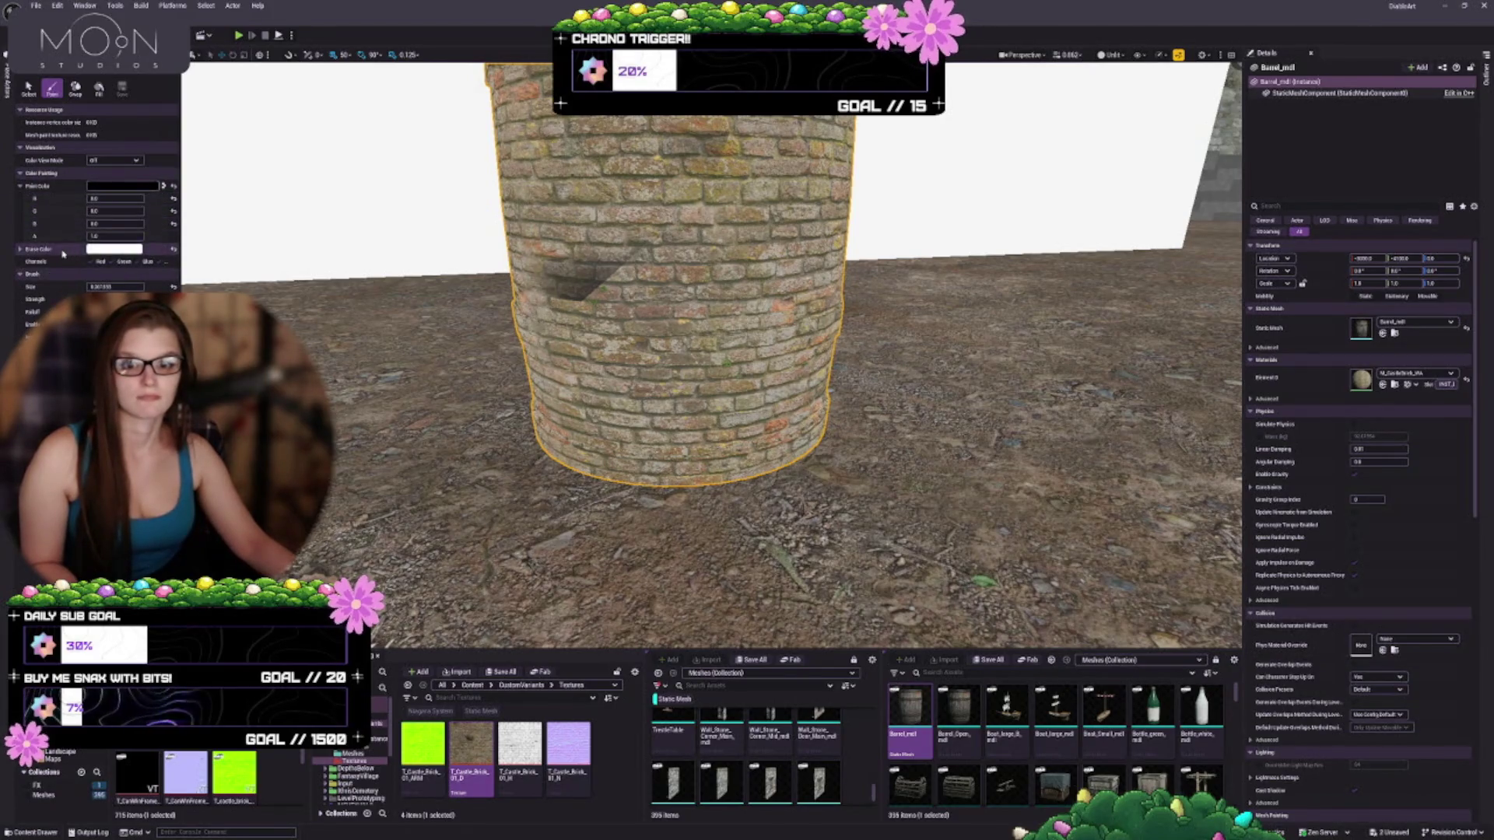
{"action": "left_click", "coordinate": [19, 249]}
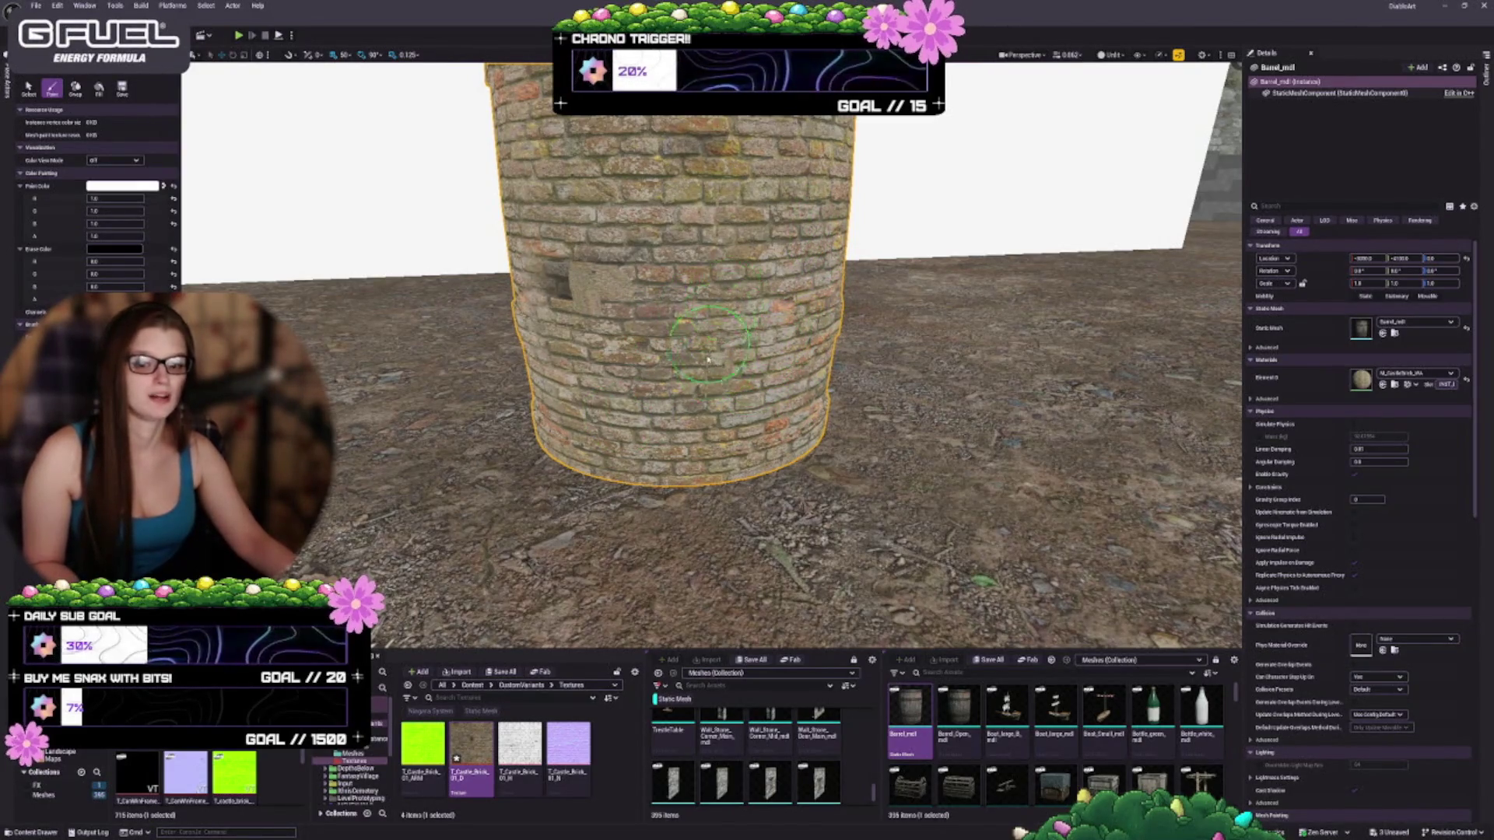
{"action": "key", "text": "ctrl+z"}
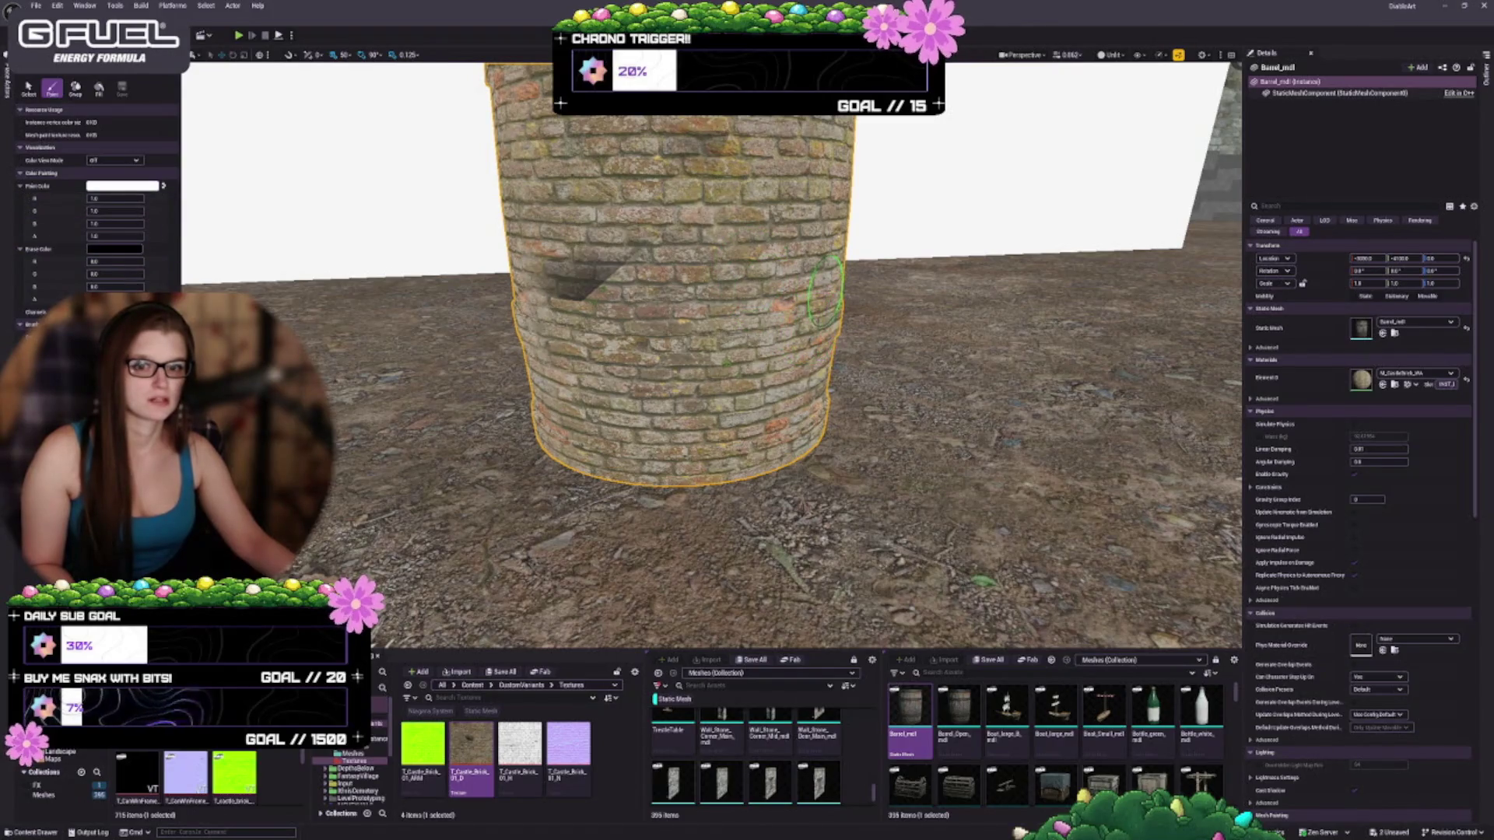
Swap paint and base colours, test a stroke and undo it, then lower Paint Color alpha
{"action": "left_click", "coordinate": [163, 185]}
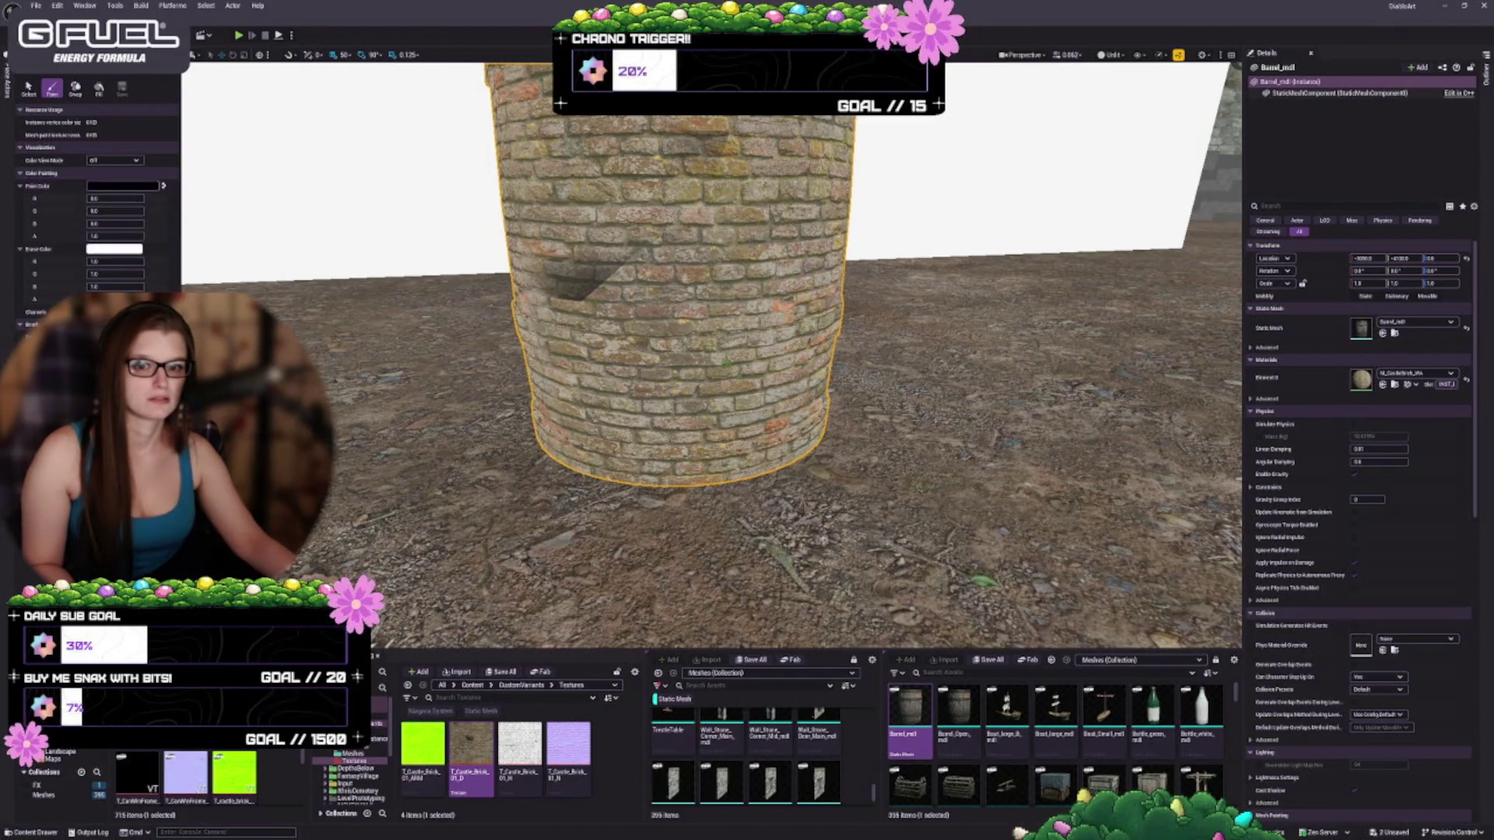
{"action": "left_click", "coordinate": [809, 313]}
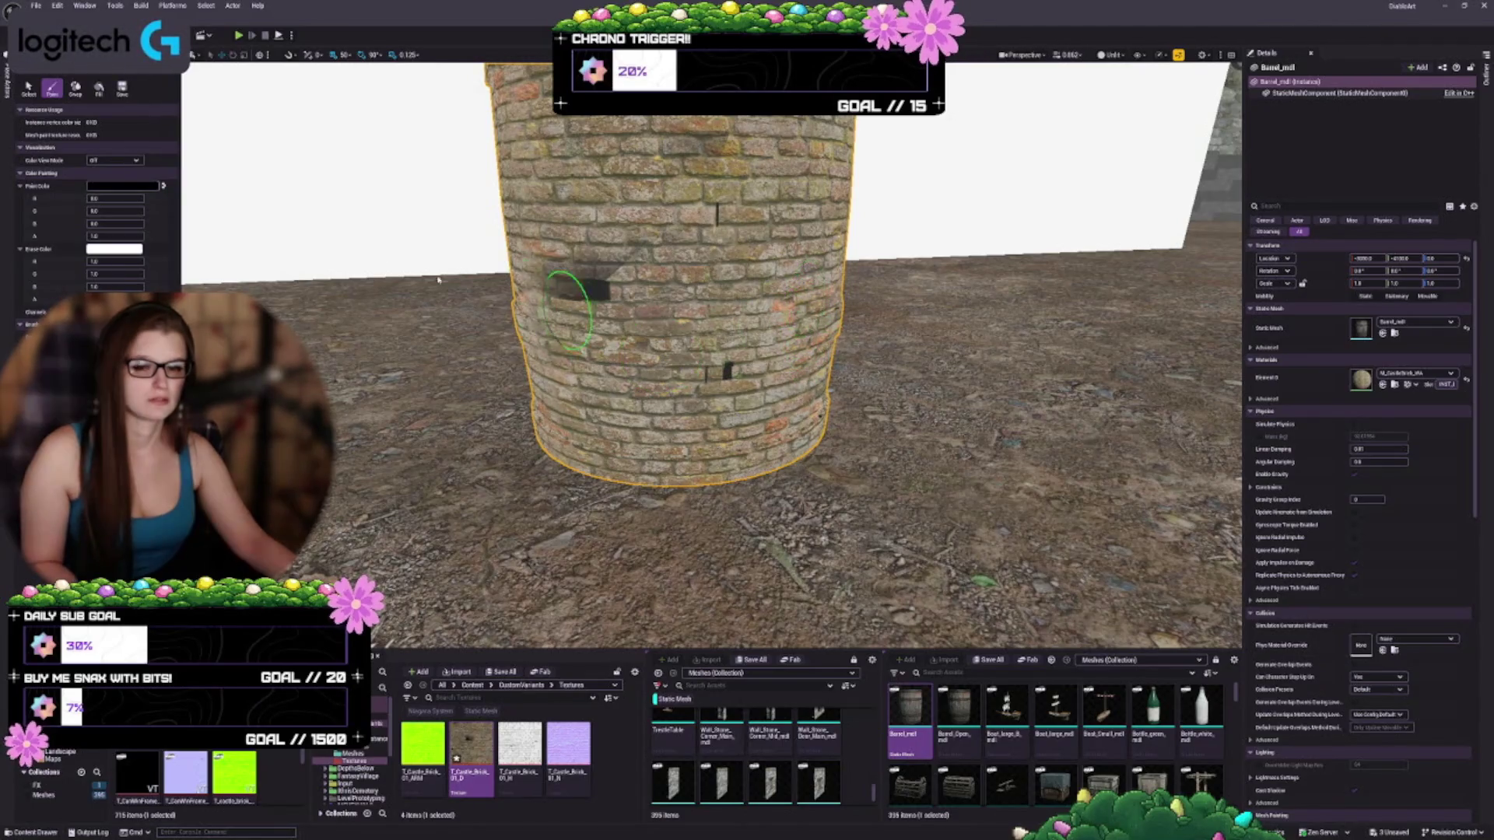
{"action": "key", "text": "ctrl+z"}
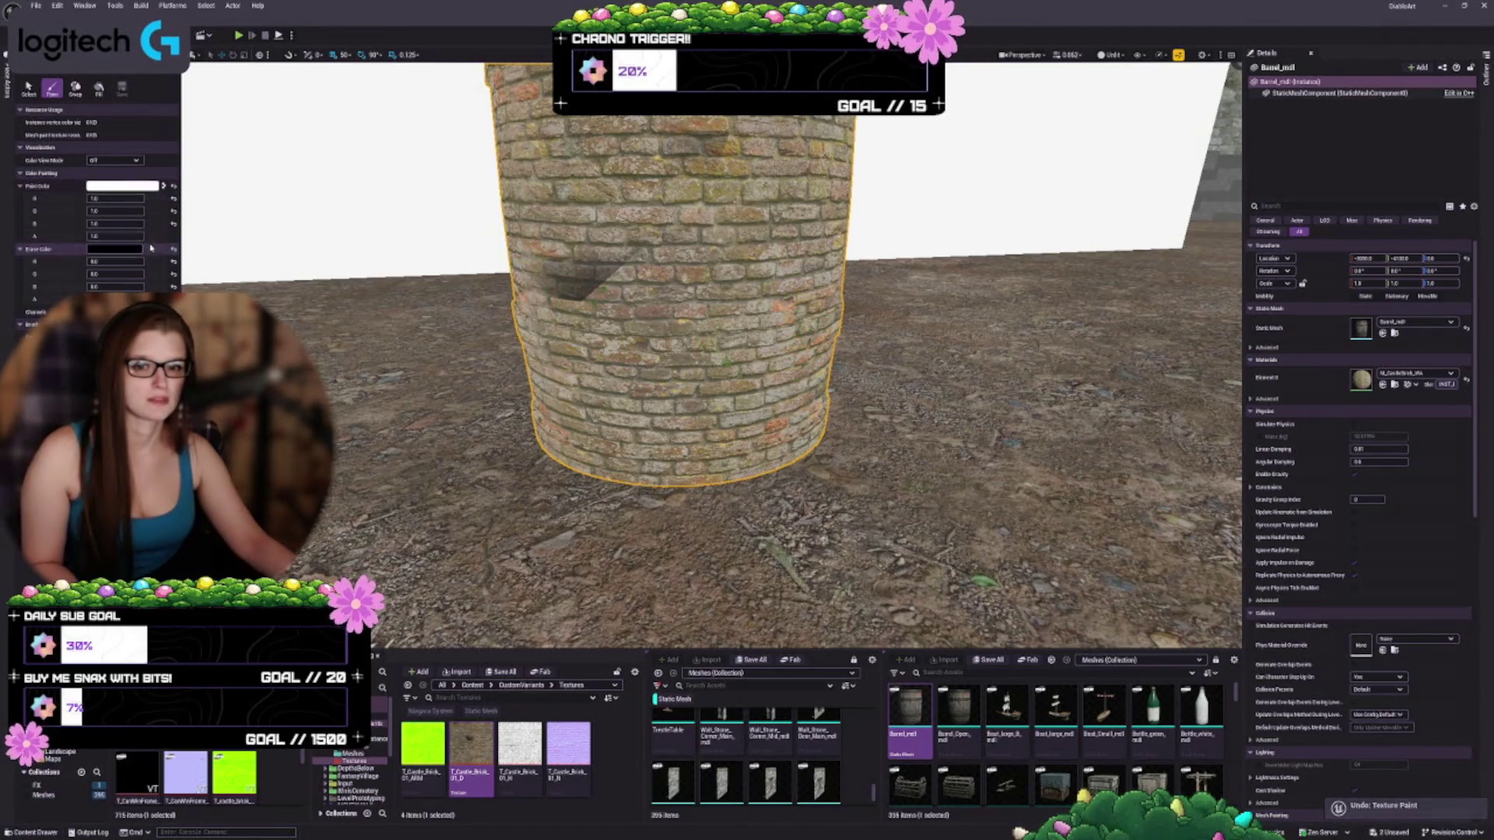
{"action": "left_click_drag", "start_coordinate": [116, 233], "coordinate": [93, 234]}
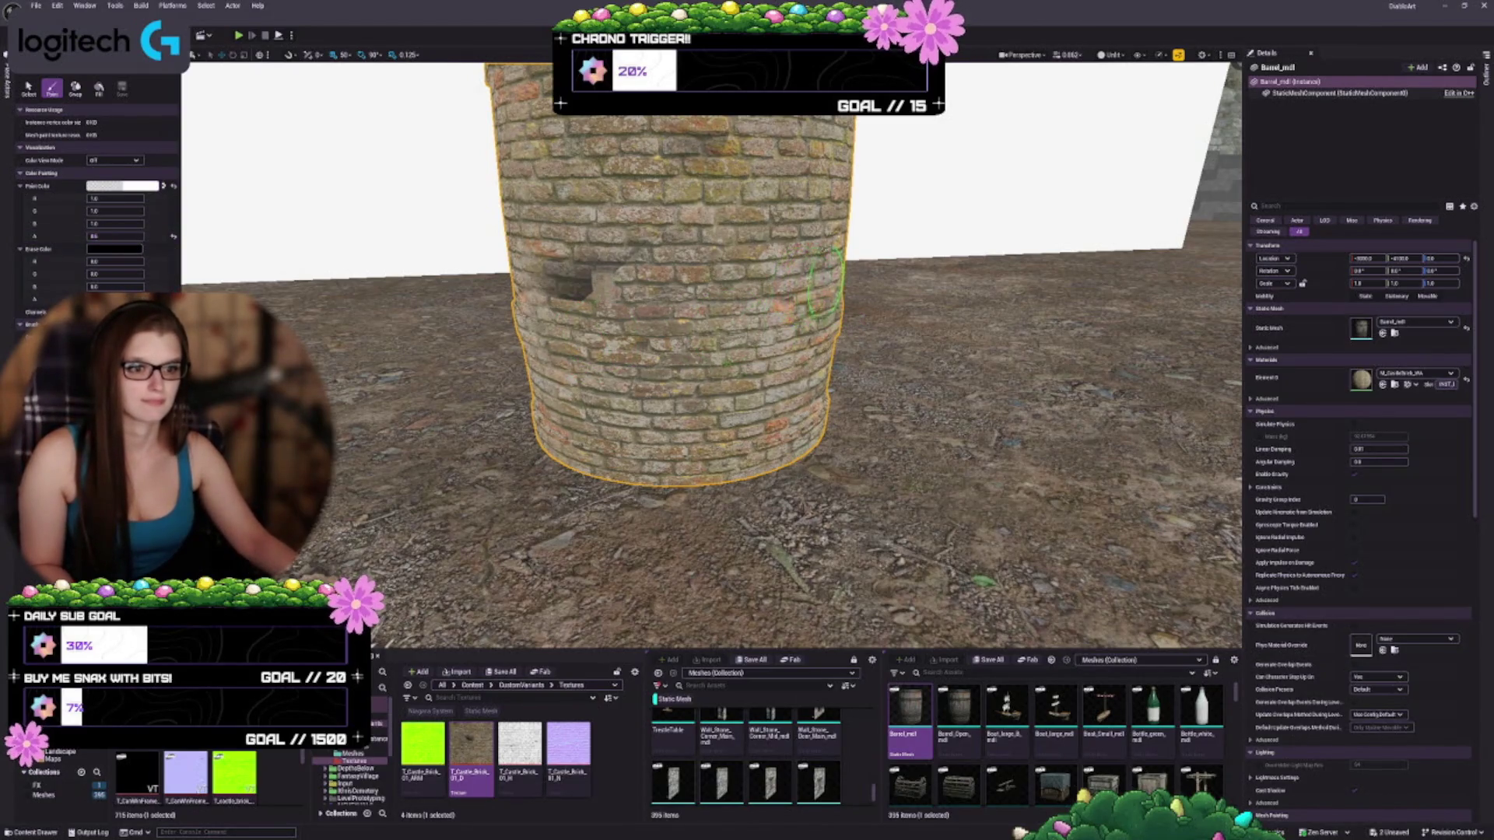
{"action": "scroll", "coordinate": [609, 360], "scroll_direction": "up", "scroll_amount": 5}
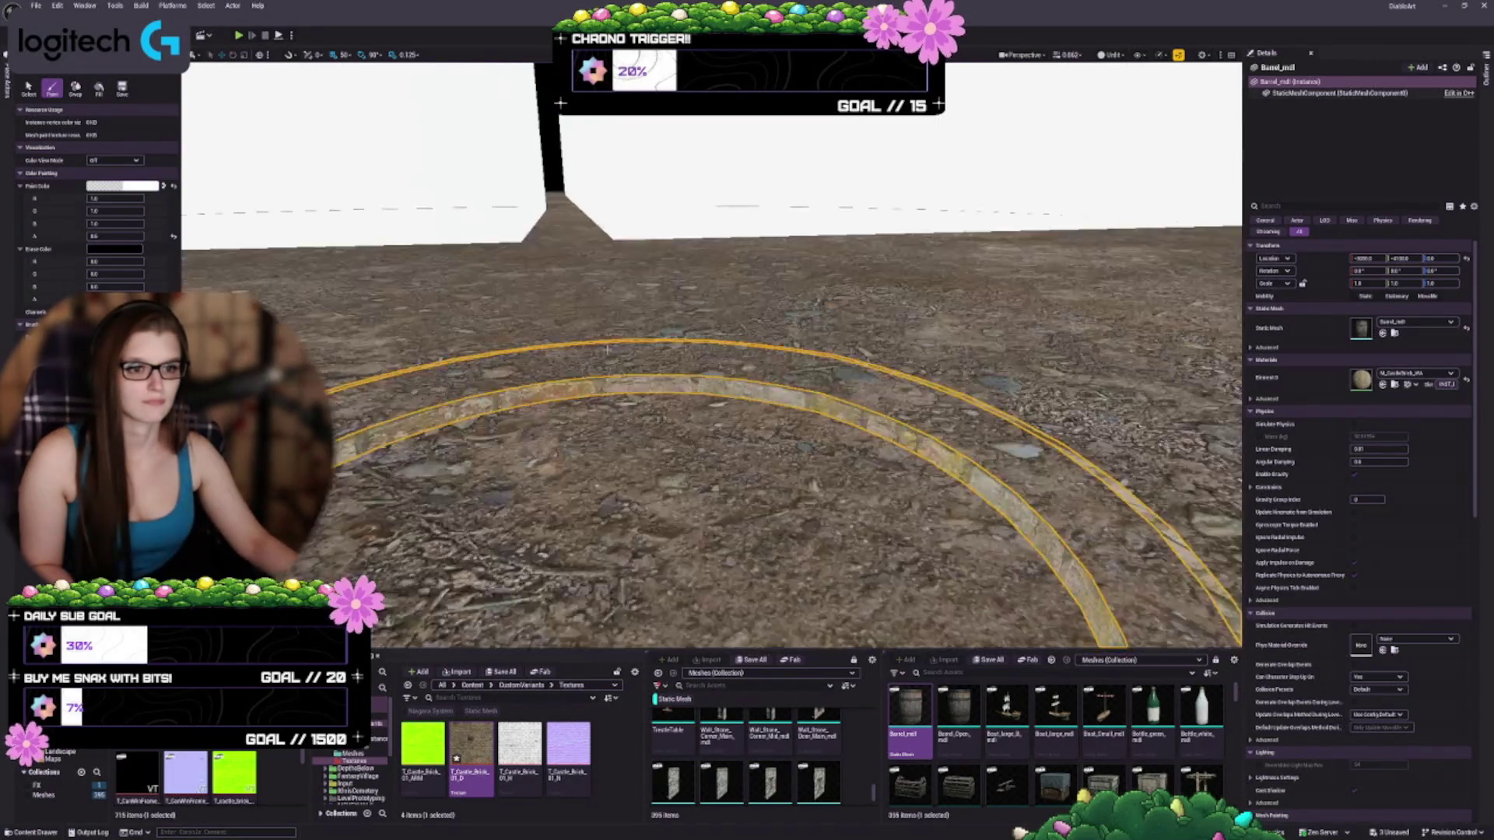
{"action": "scroll", "coordinate": [609, 361], "scroll_direction": "down", "scroll_amount": 3}
{"action": "scroll", "coordinate": [615, 343], "scroll_direction": "up", "scroll_amount": 4}
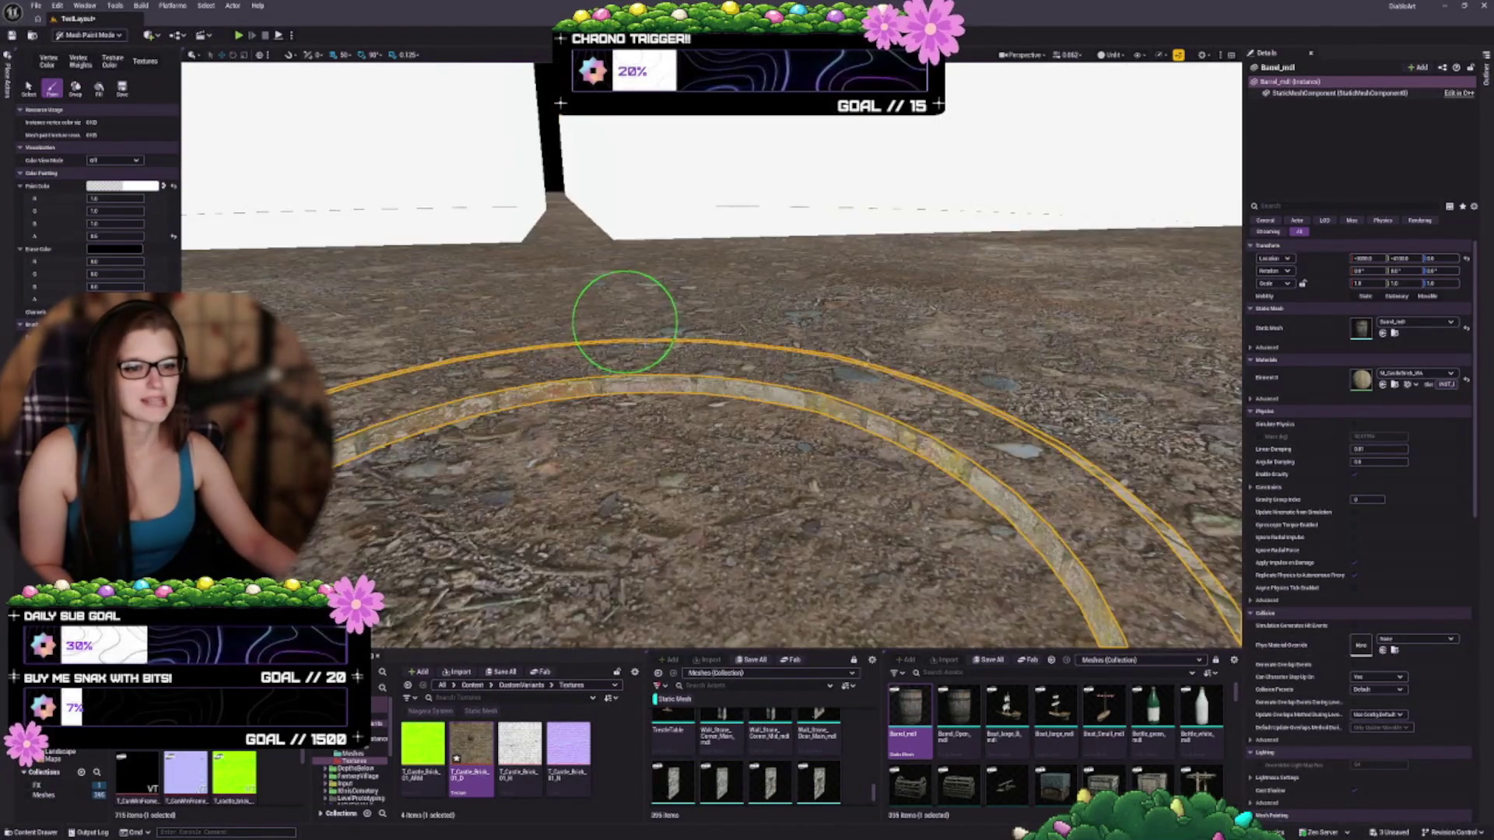
{"action": "scroll", "coordinate": [621, 317], "scroll_direction": "down", "scroll_amount": 3}
{"action": "scroll", "coordinate": [646, 343], "scroll_direction": "down", "scroll_amount": 2}
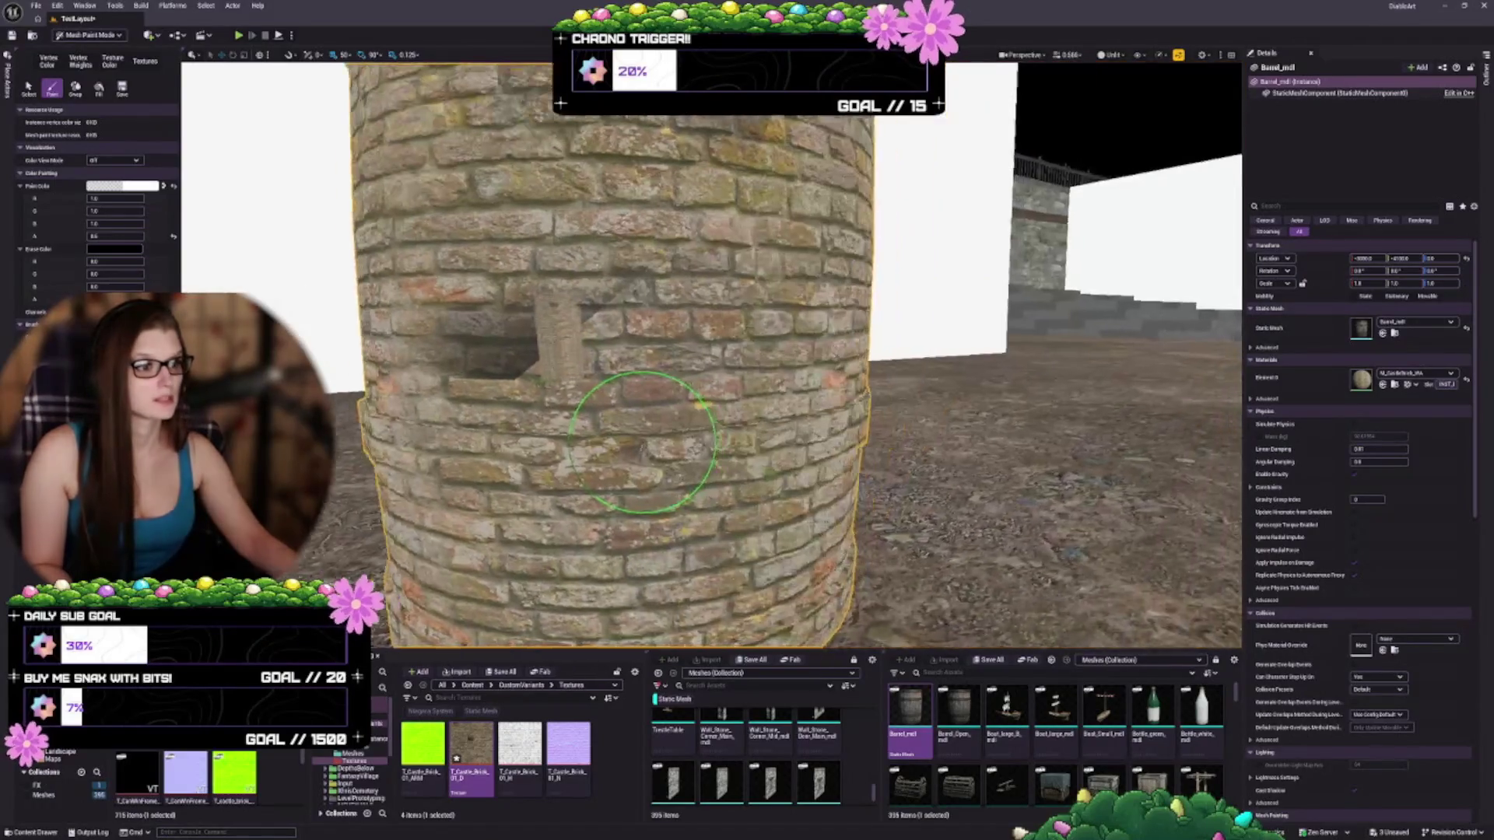
{"action": "scroll", "coordinate": [651, 433], "scroll_direction": "up", "scroll_amount": 4}
{"action": "scroll", "coordinate": [650, 433], "scroll_direction": "down", "scroll_amount": 2}
{"action": "scroll", "coordinate": [650, 434], "scroll_direction": "up", "scroll_amount": 4}
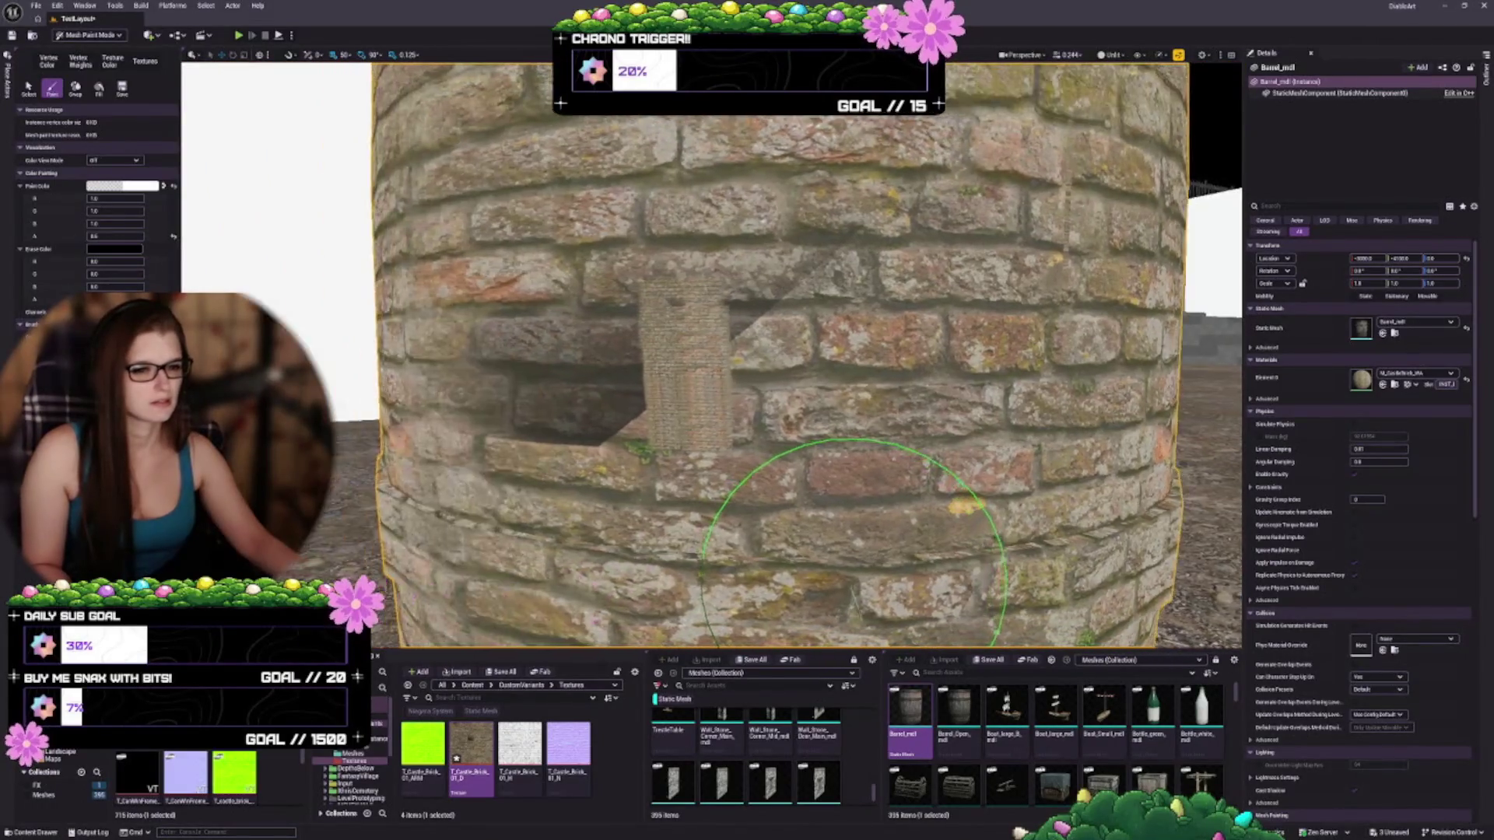
{"action": "scroll", "coordinate": [651, 433], "scroll_direction": "down", "scroll_amount": 2}
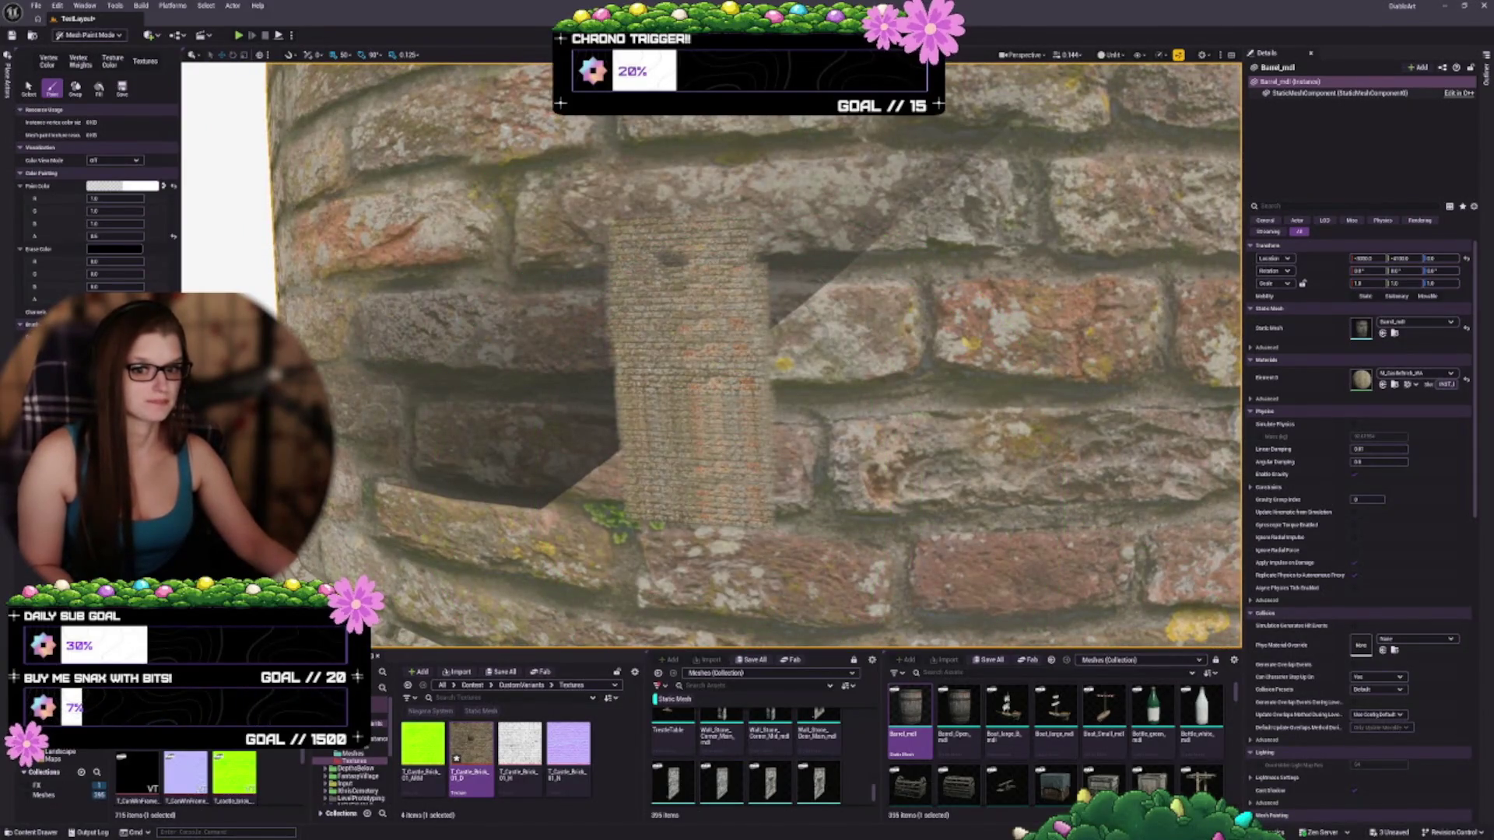
{"action": "key", "text": "ctrl+z"}
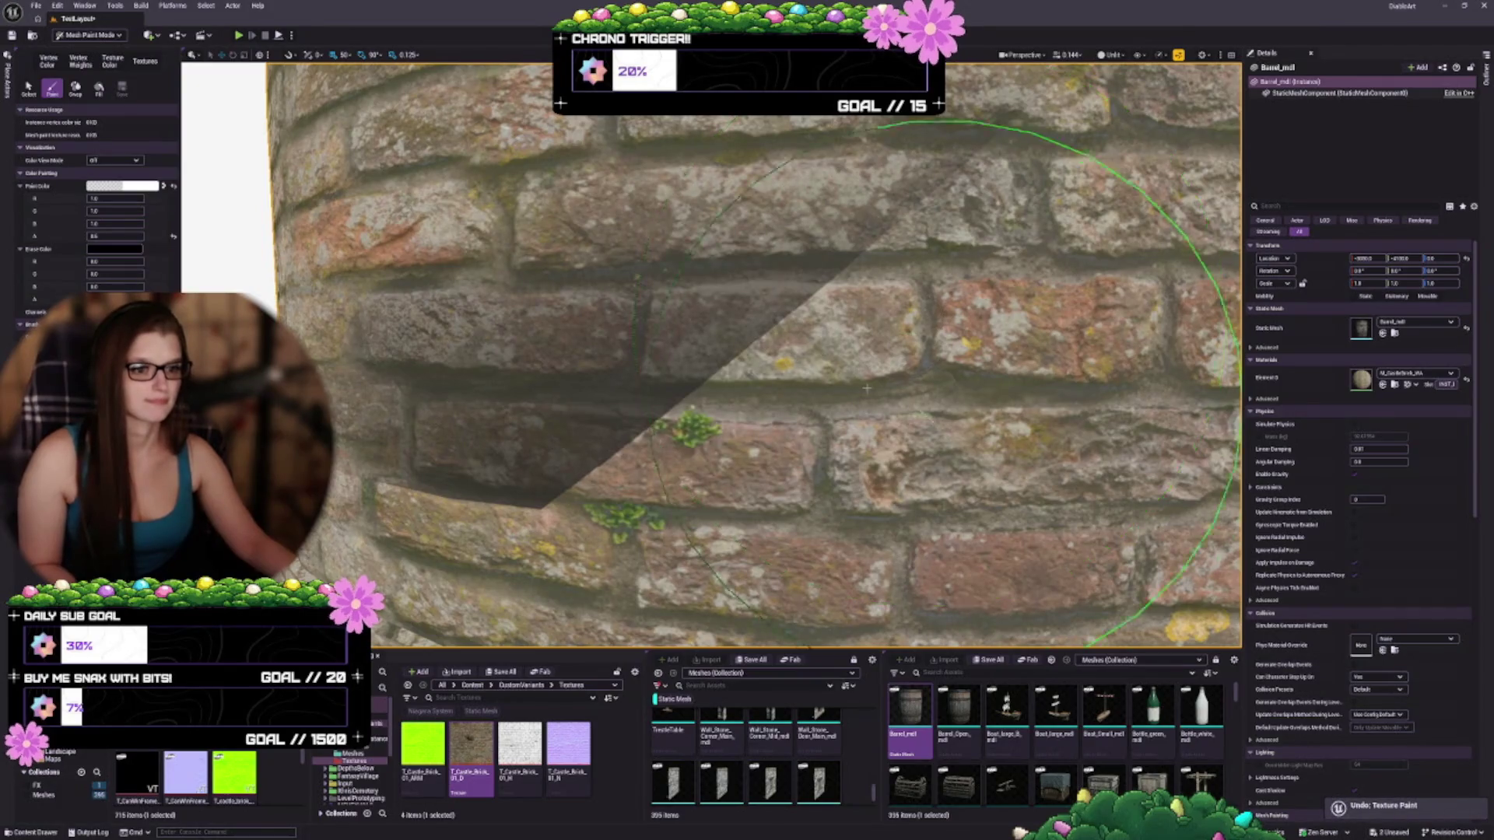
{"action": "scroll", "coordinate": [867, 388], "scroll_direction": "down", "scroll_amount": 5}
{"action": "scroll", "coordinate": [867, 388], "scroll_direction": "up", "scroll_amount": 5}
{"action": "scroll", "coordinate": [872, 382], "scroll_direction": "down", "scroll_amount": 5}
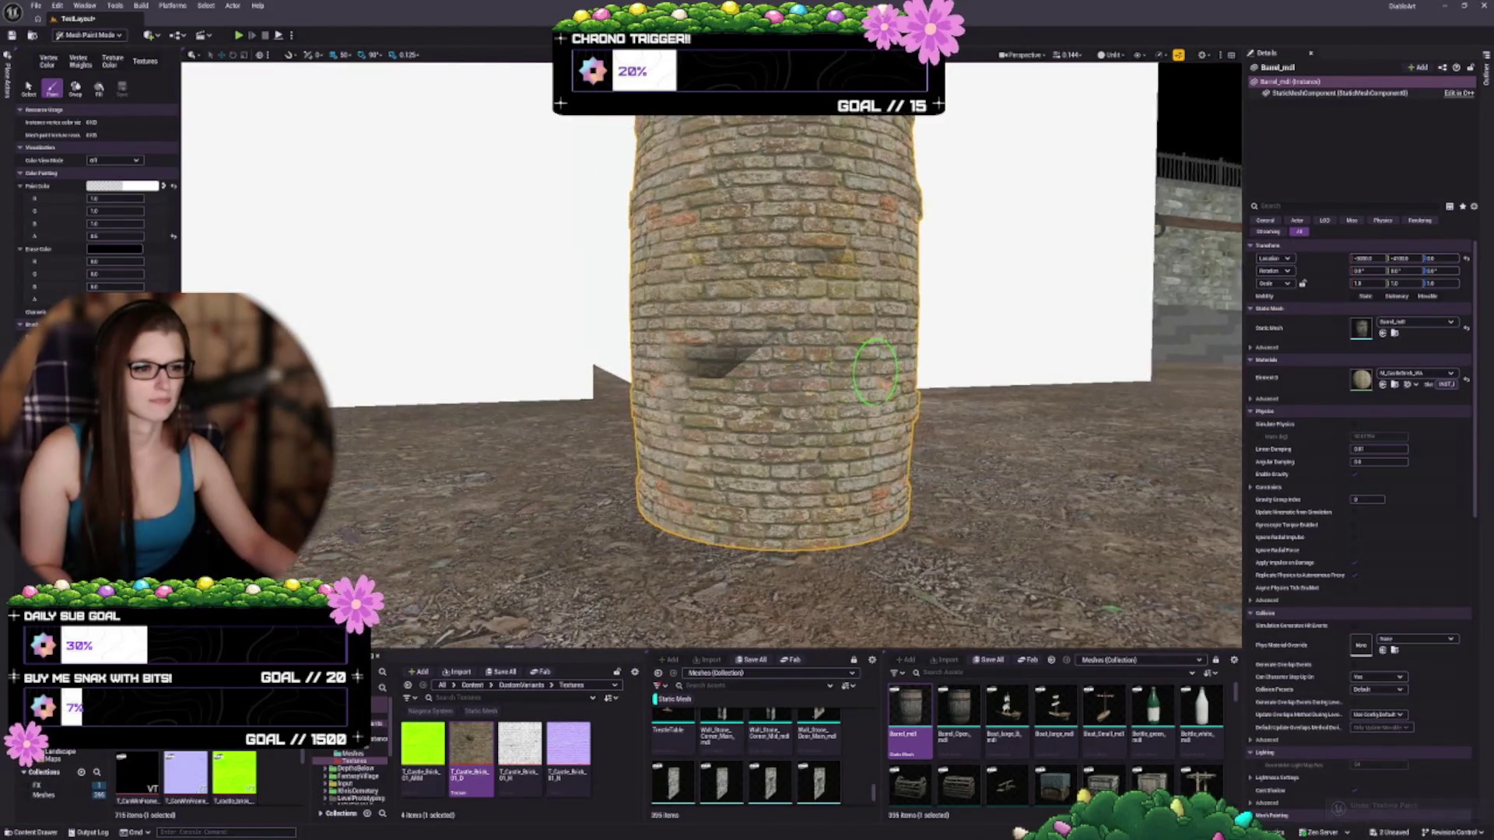
{"action": "left_click_drag", "start_coordinate": [876, 372], "coordinate": [836, 346]}
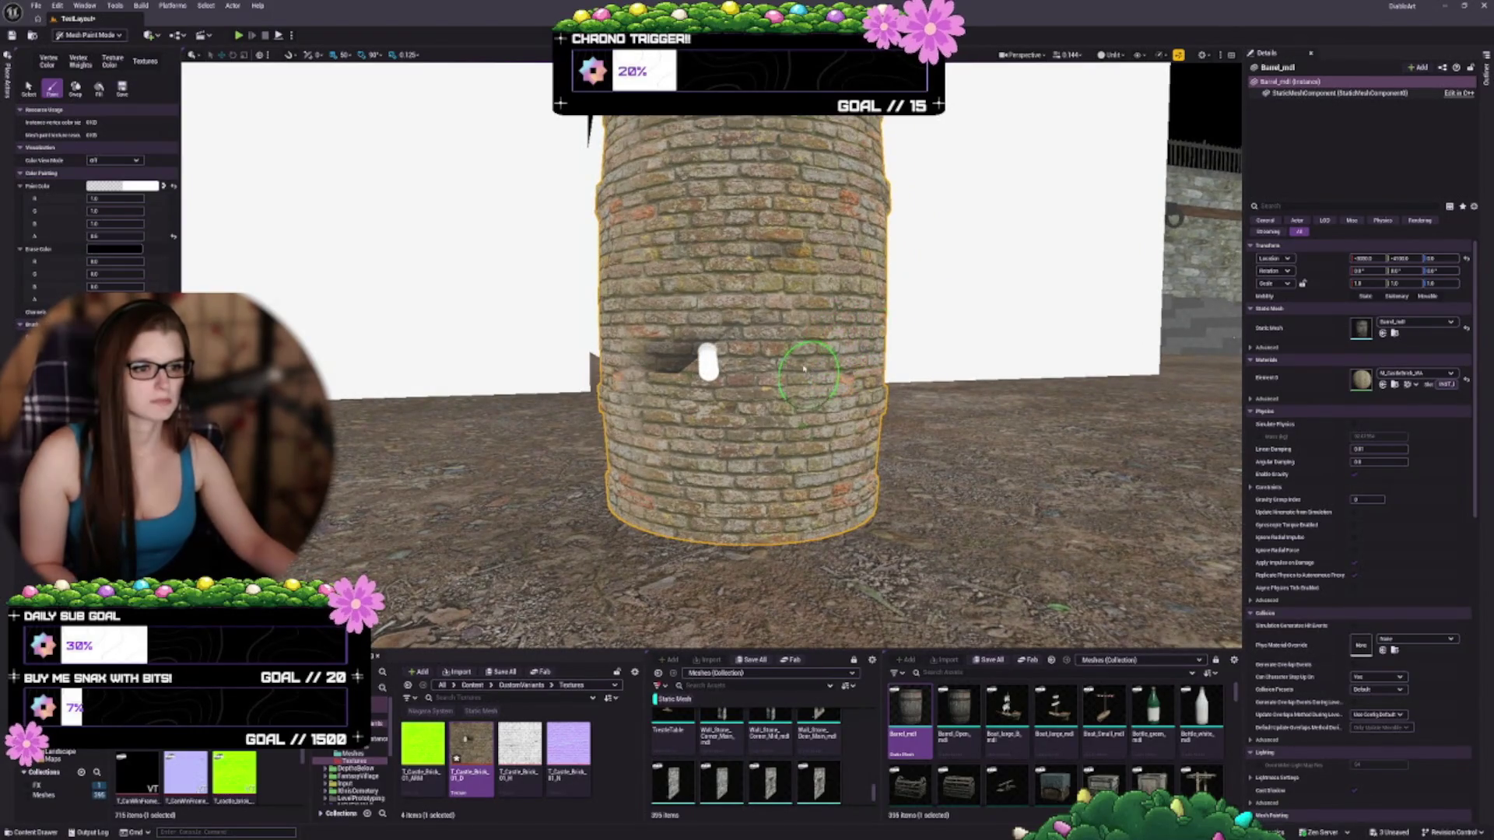
{"action": "key", "text": "ctrl+z"}
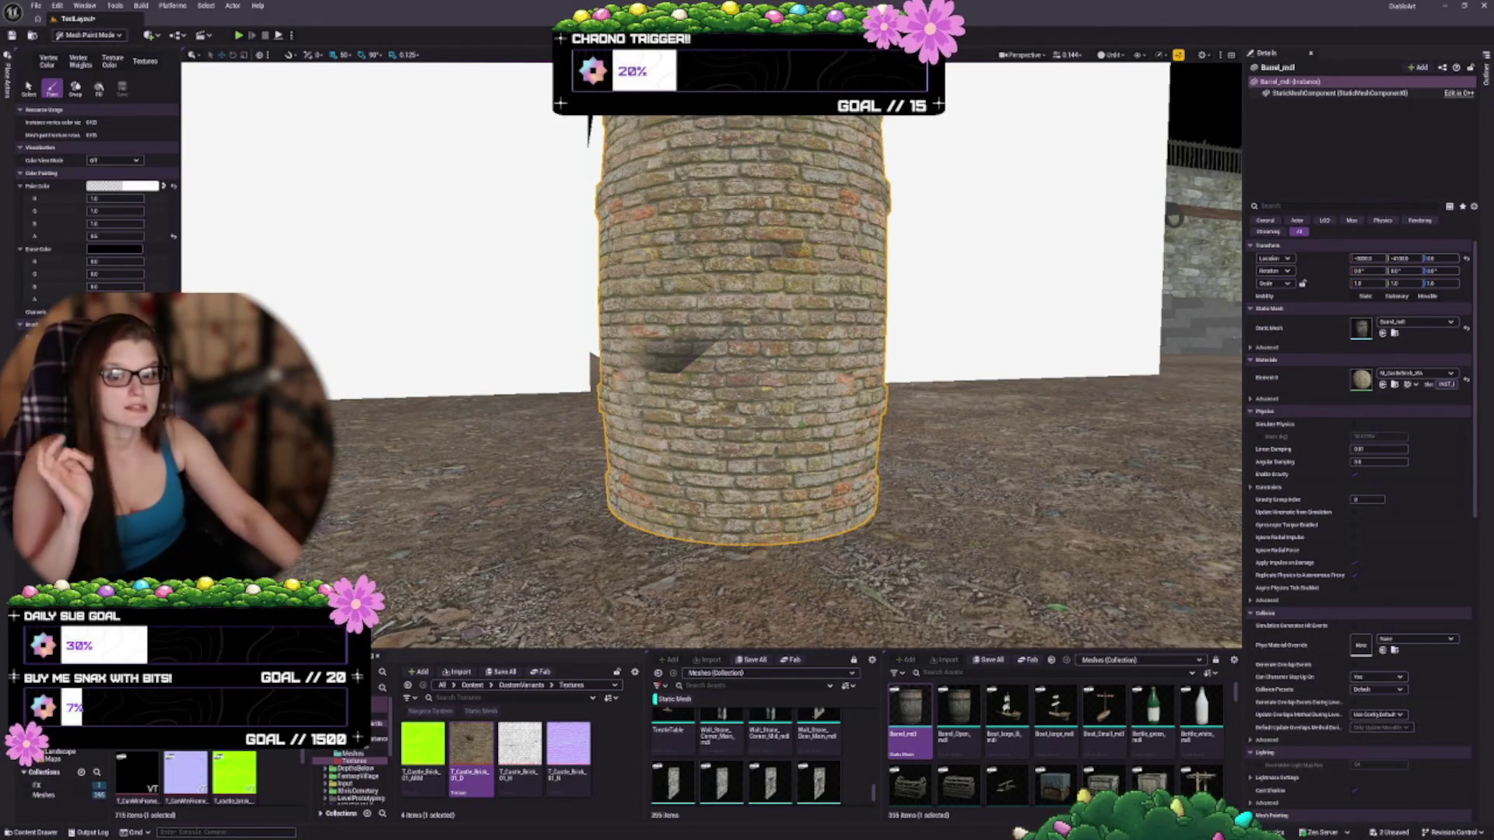
Reset paint colour, test-fill the barrel and undo, enlarge the asset panels, then revert the reset
{"action": "left_click", "coordinate": [173, 236]}
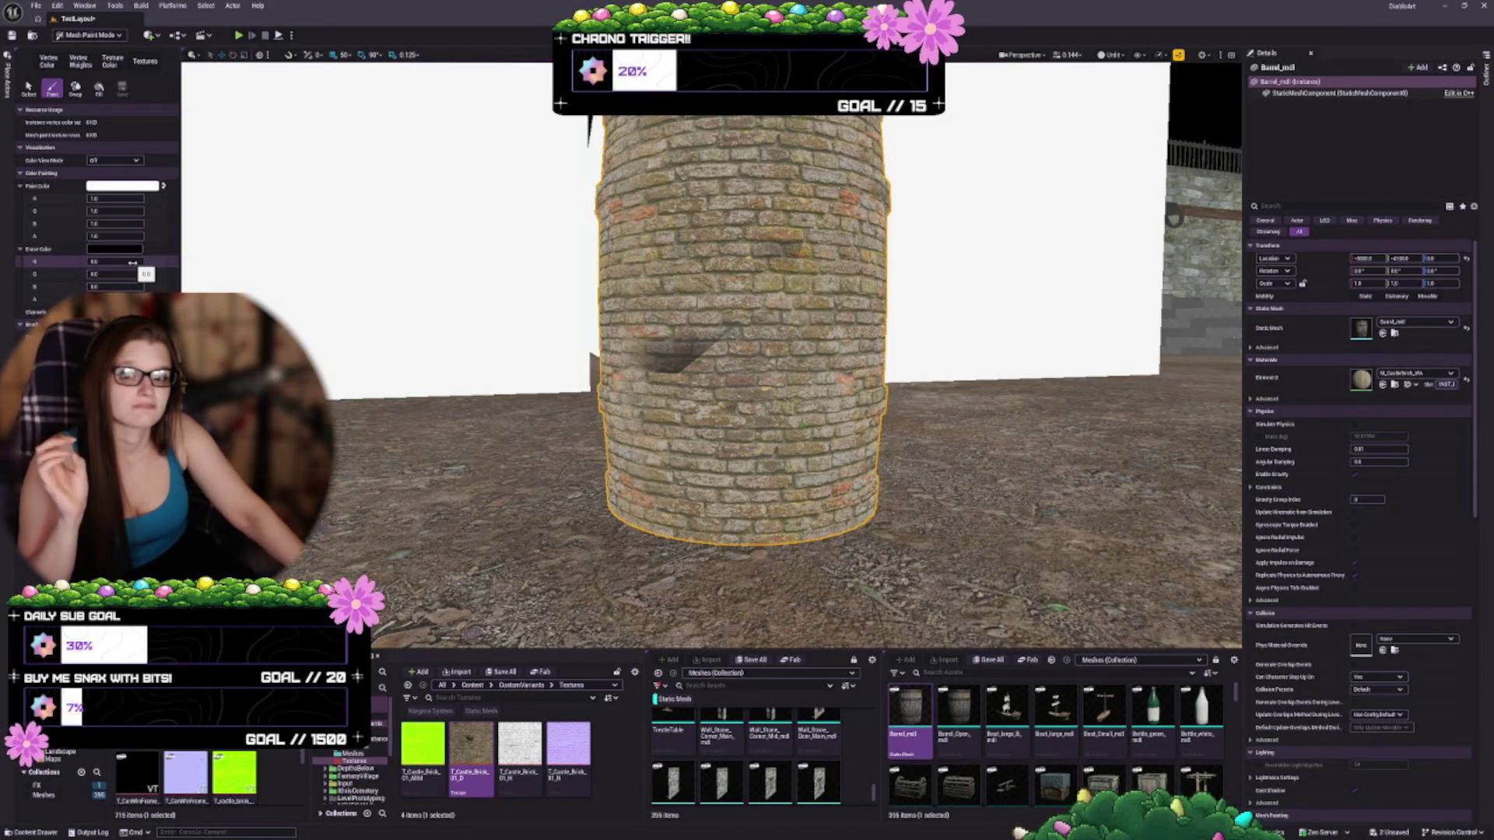
{"action": "left_click", "coordinate": [100, 93]}
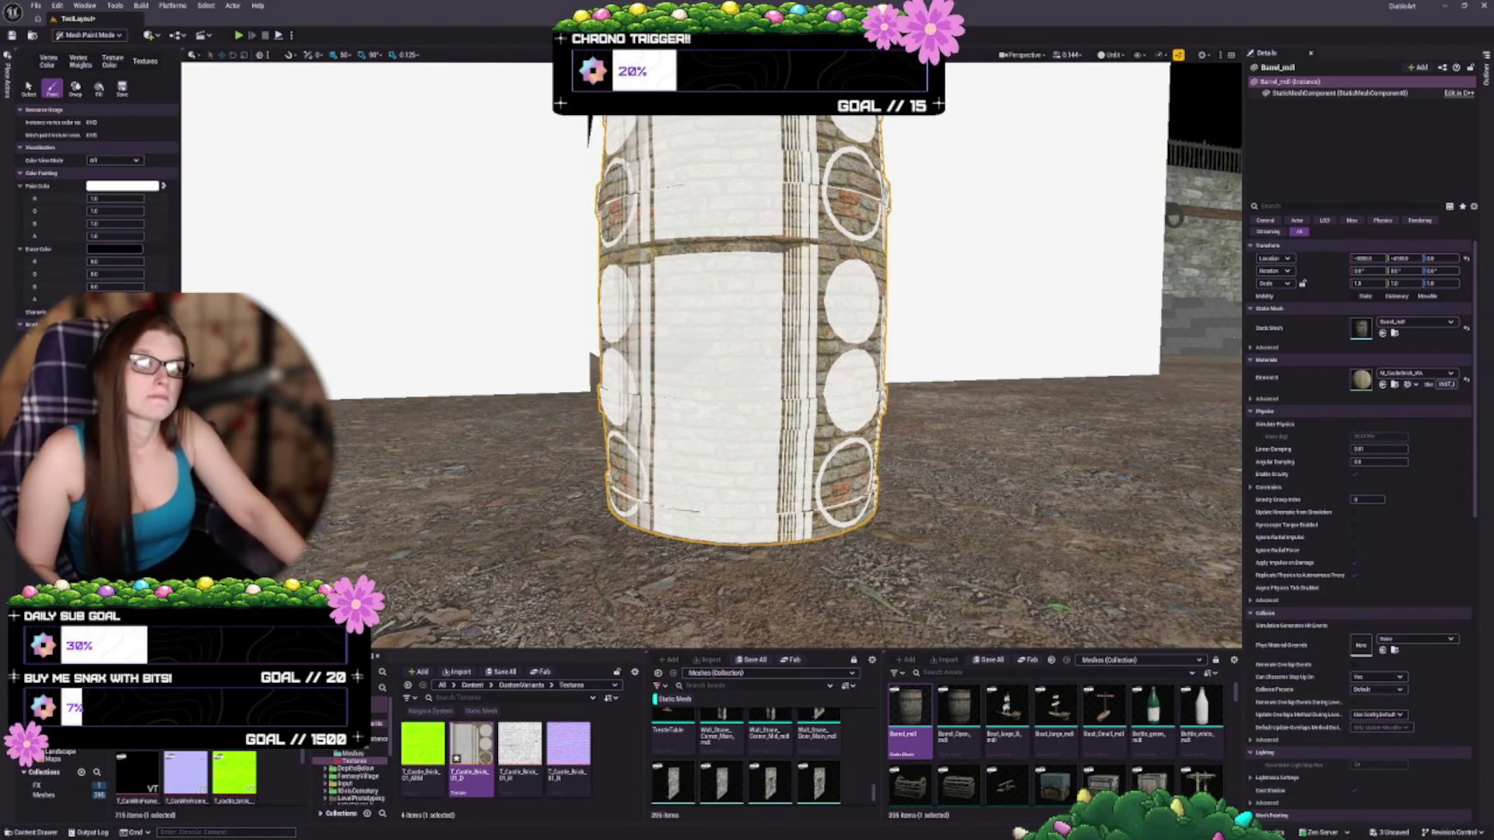
{"action": "mouse_move", "coordinate": [710, 451]}
{"action": "left_mouse_down"}
{"action": "mouse_move", "coordinate": [550, 300]}
{"action": "mouse_move", "coordinate": [723, 389]}
{"action": "left_mouse_up"}
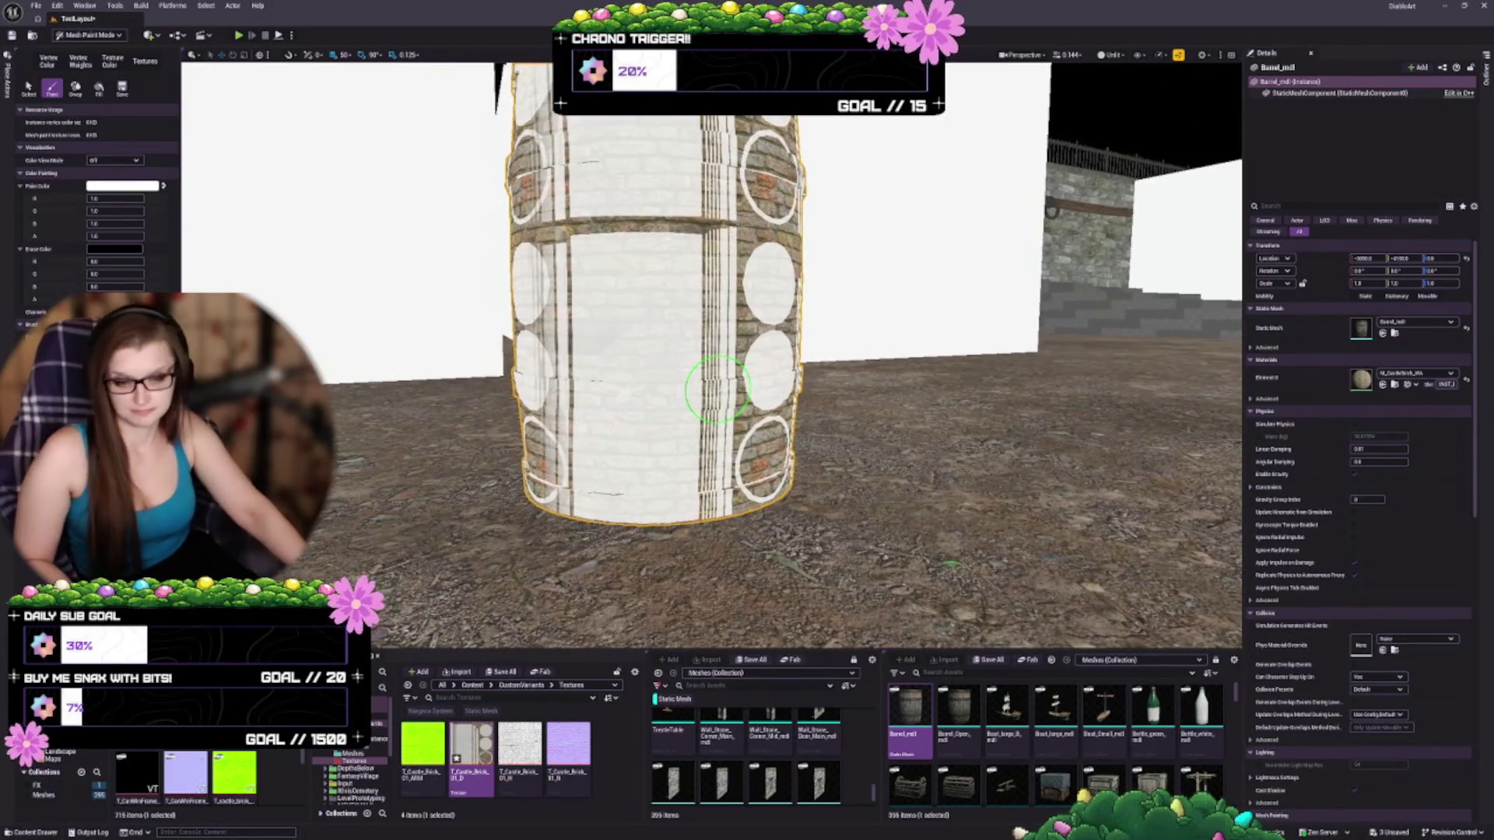
{"action": "key", "text": "ctrl+z"}
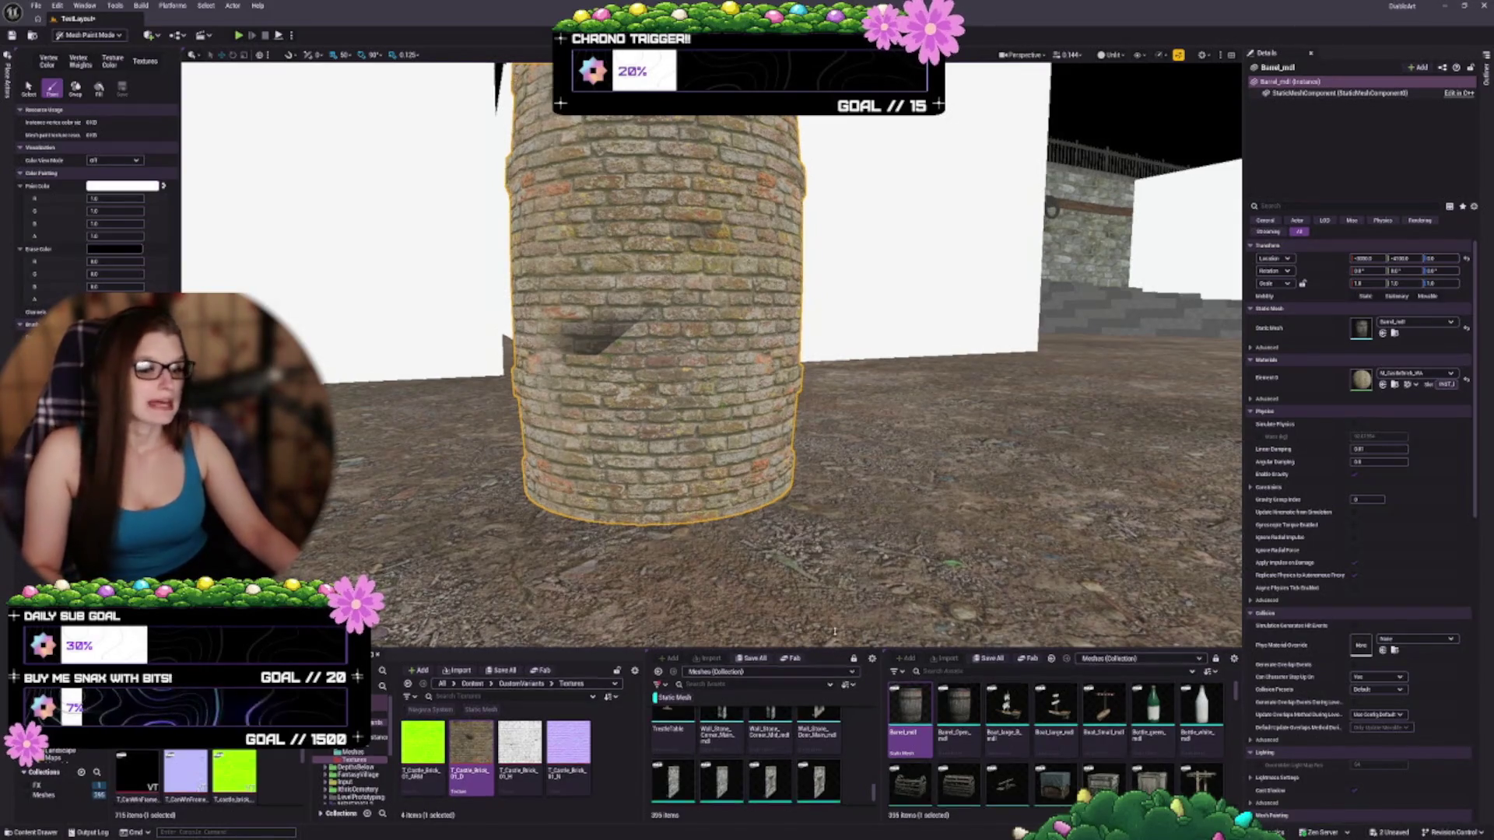
{"action": "left_click_drag", "start_coordinate": [835, 650], "coordinate": [846, 555]}
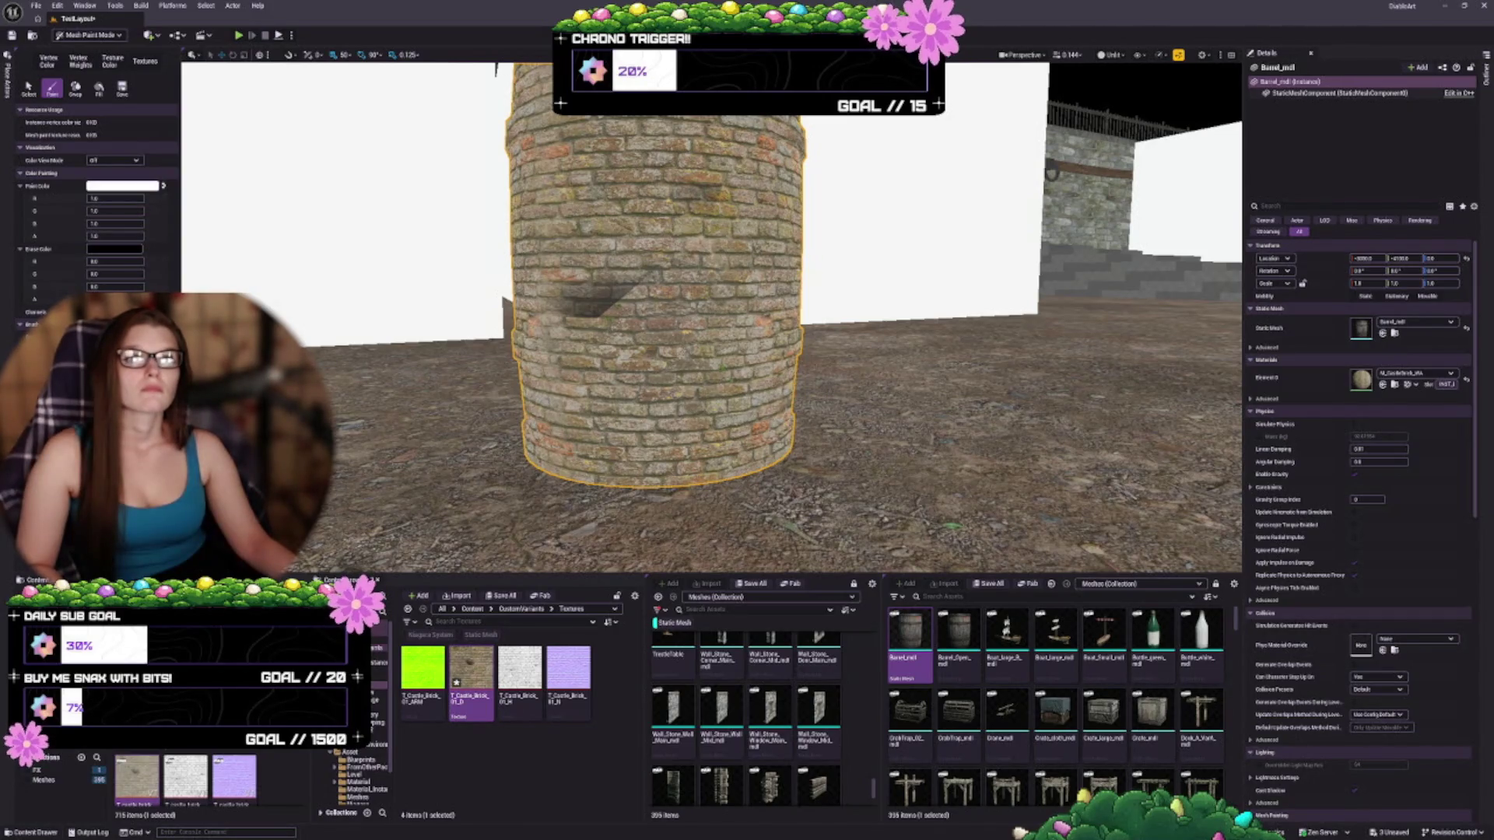
{"action": "key", "text": "ctrl+z"}
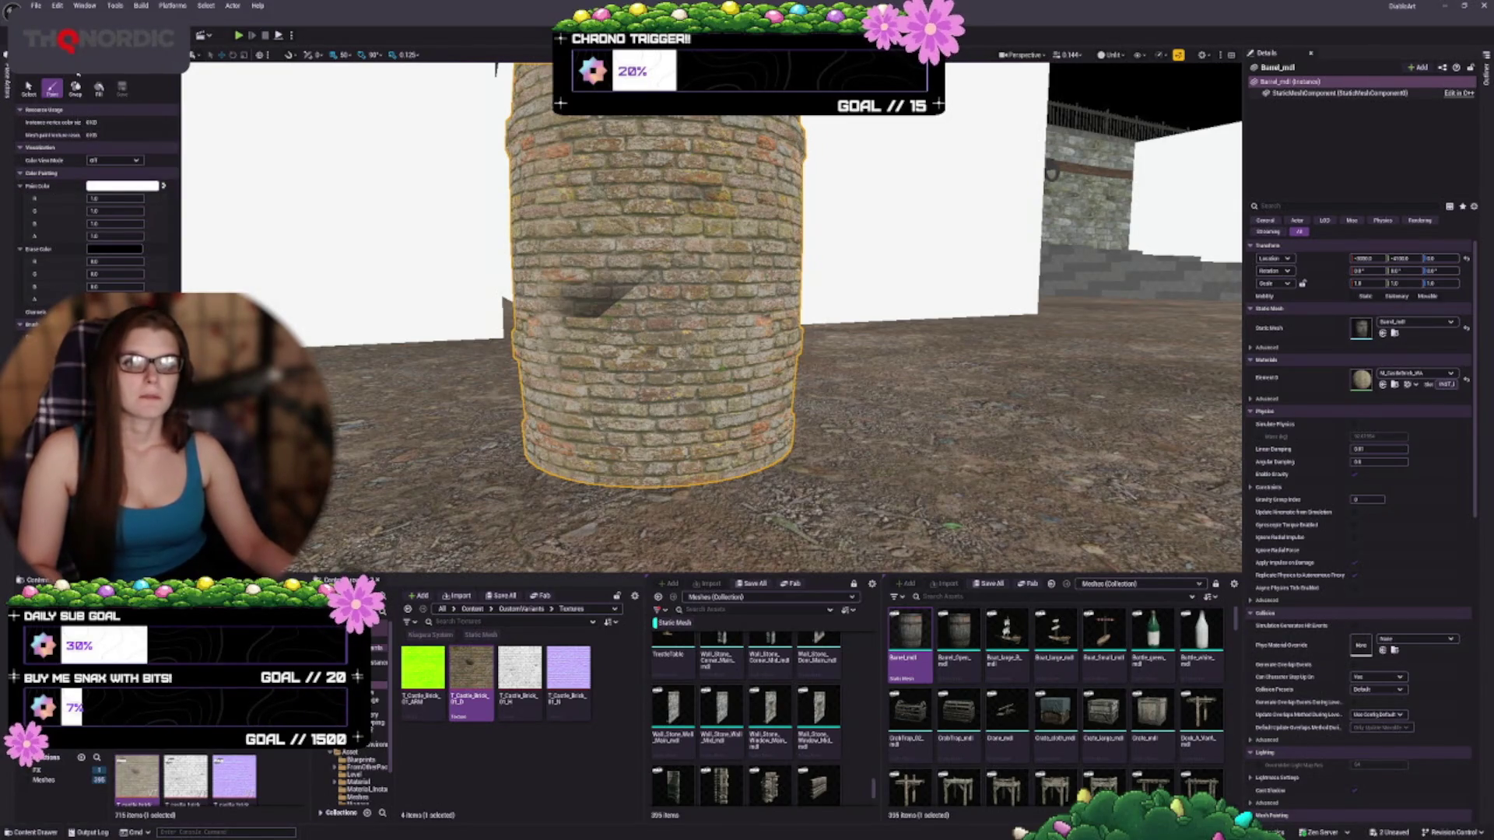
Return the Mesh Paint tool to Select mode
{"action": "left_click", "coordinate": [28, 87]}
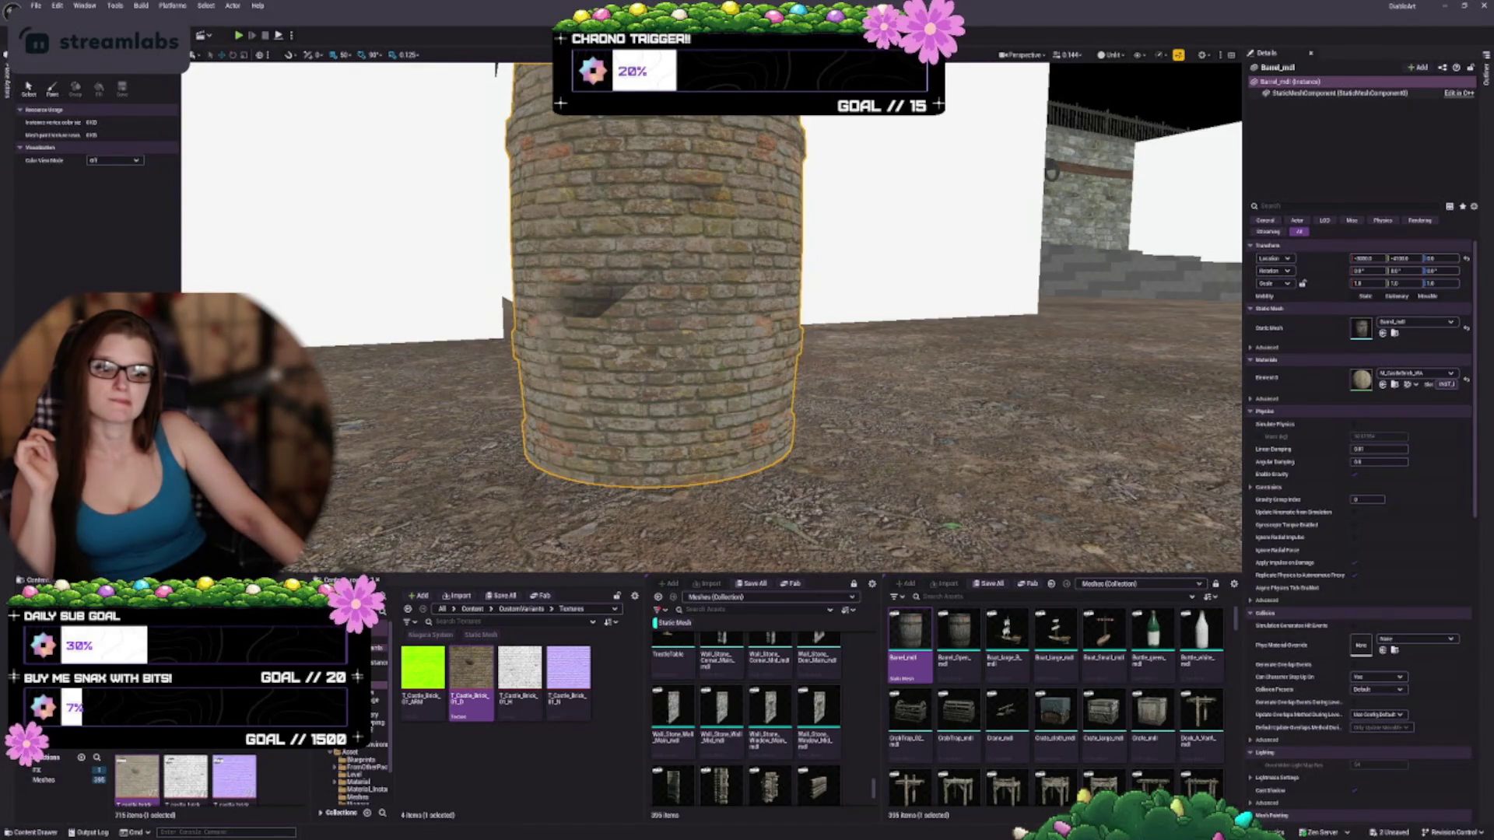
Fly the camera to the castle gate and select the SM_Gate2 portcullis mesh
{"action": "key", "text": "w"}
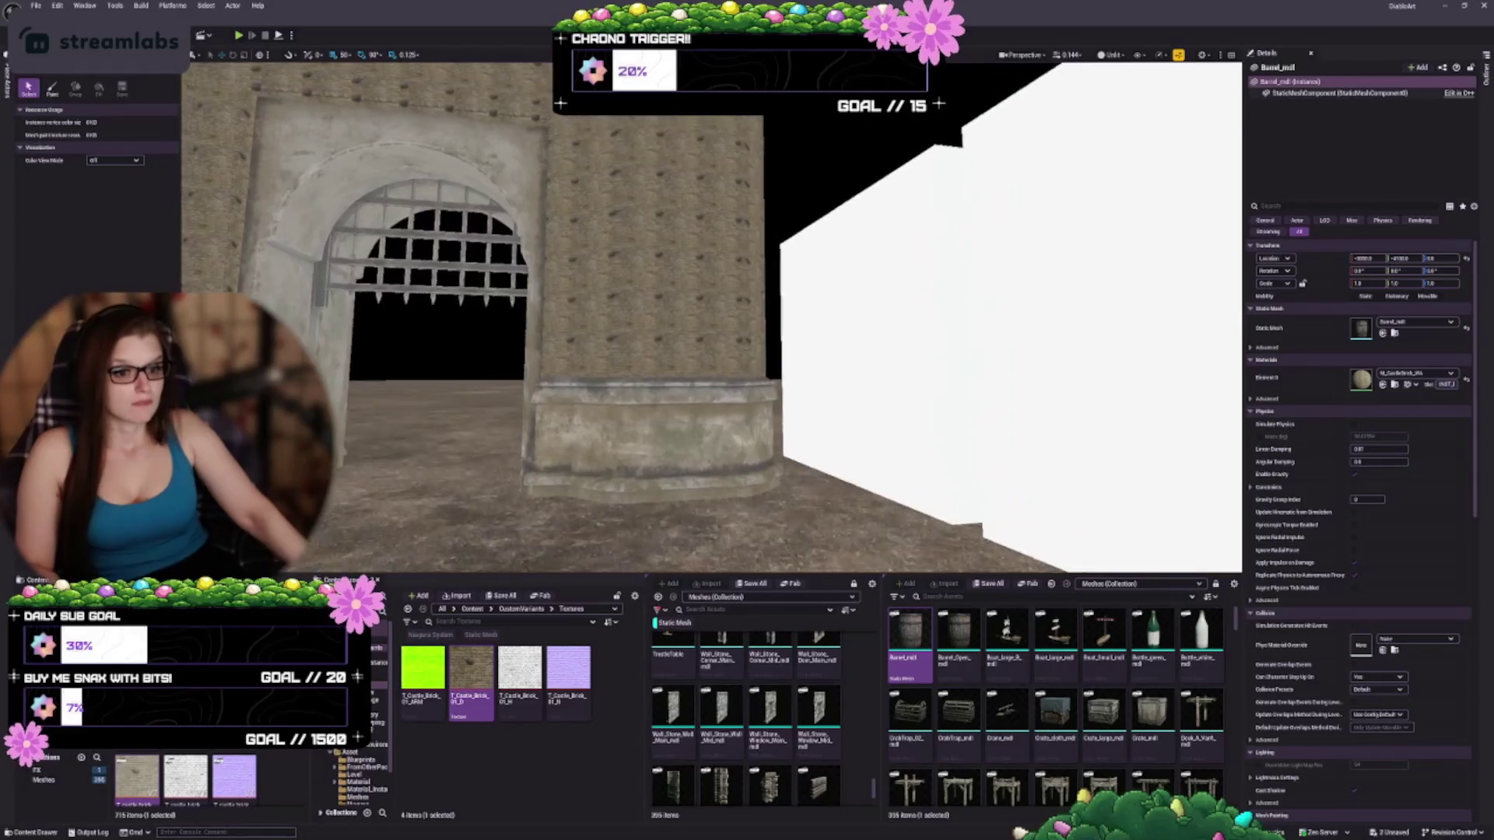
{"action": "key", "text": "s"}
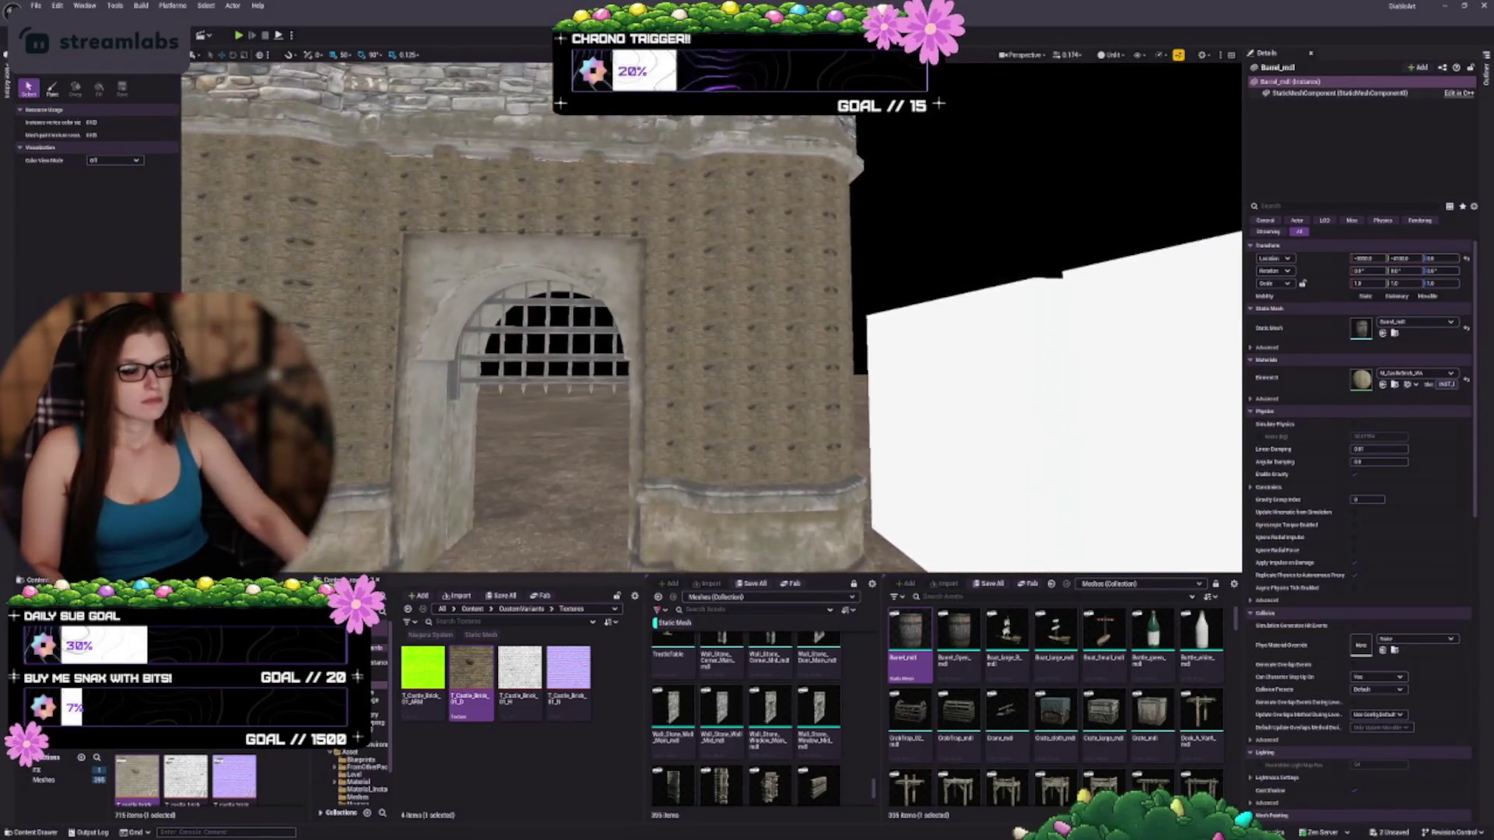
{"action": "key", "text": "w"}
{"action": "left_click", "coordinate": [828, 319]}
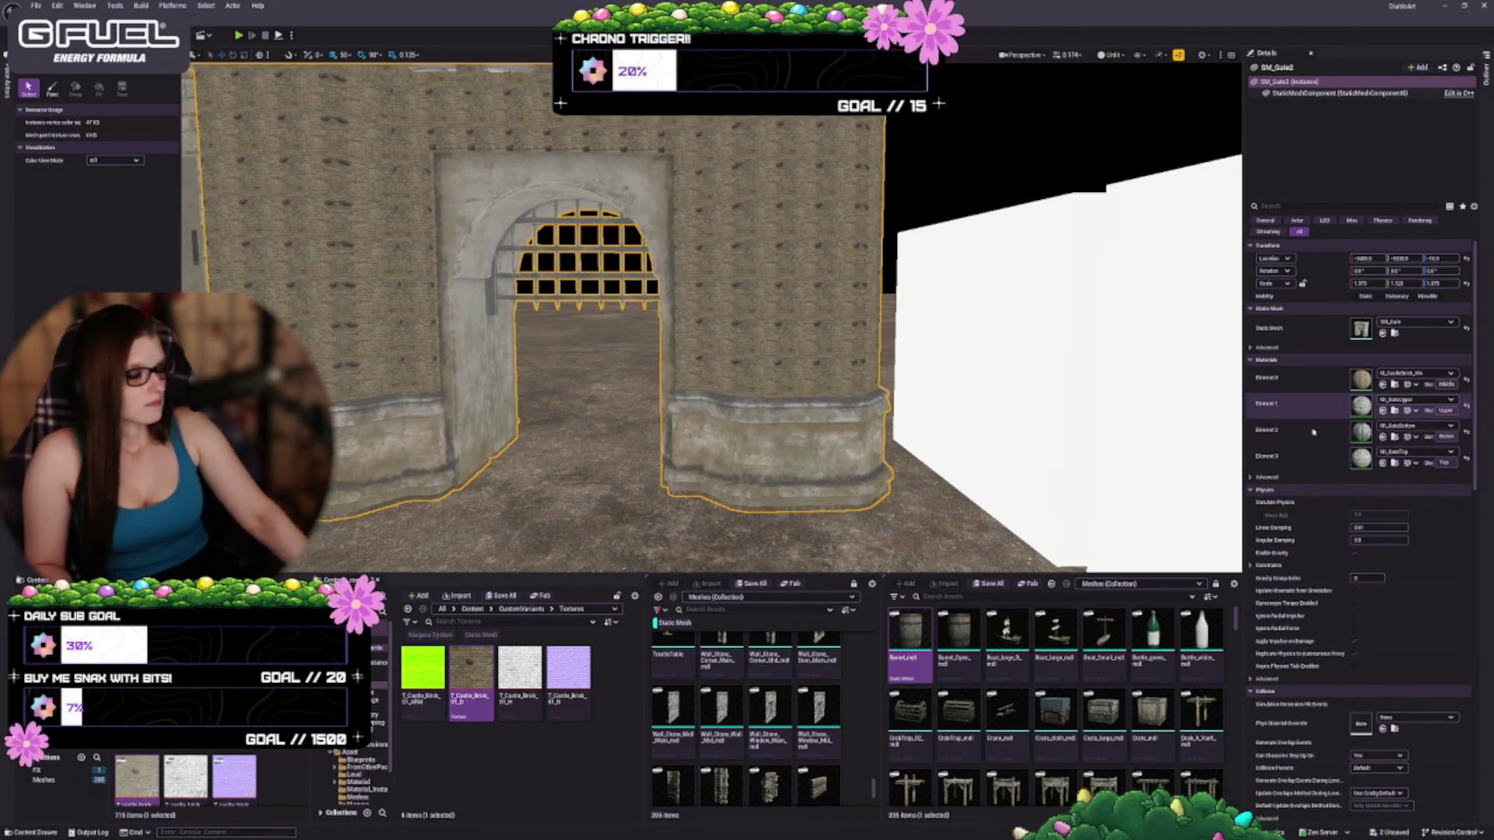
{"action": "scroll", "coordinate": [1308, 436], "scroll_direction": "down", "scroll_amount": 5}
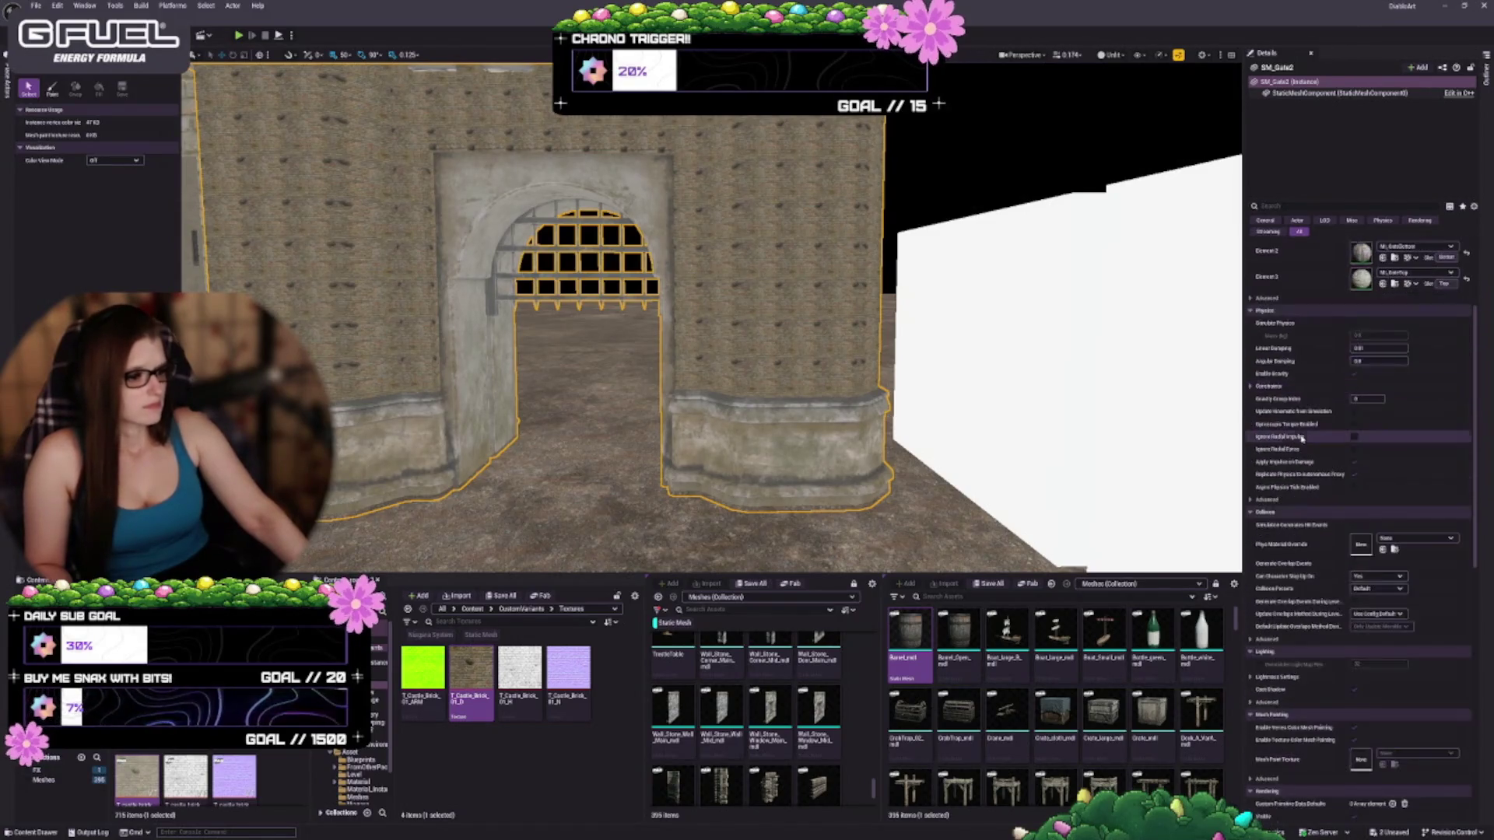
Enable vertex colour and texture colour mesh painting on SM_Gate2, expand advanced options, and save
{"action": "scroll", "coordinate": [1316, 452], "scroll_direction": "down", "scroll_amount": 3}
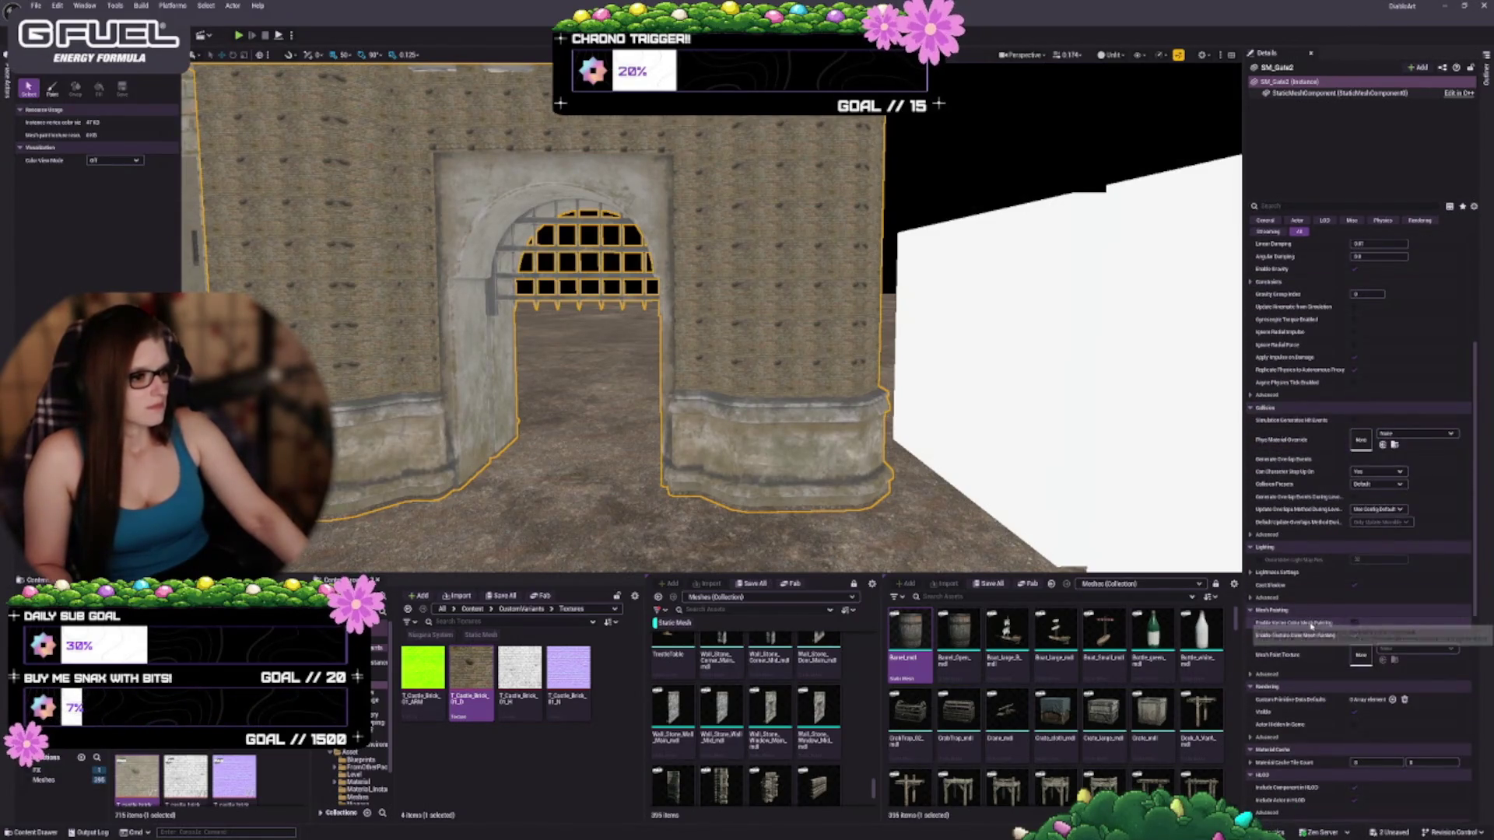
{"action": "left_click", "coordinate": [1355, 623]}
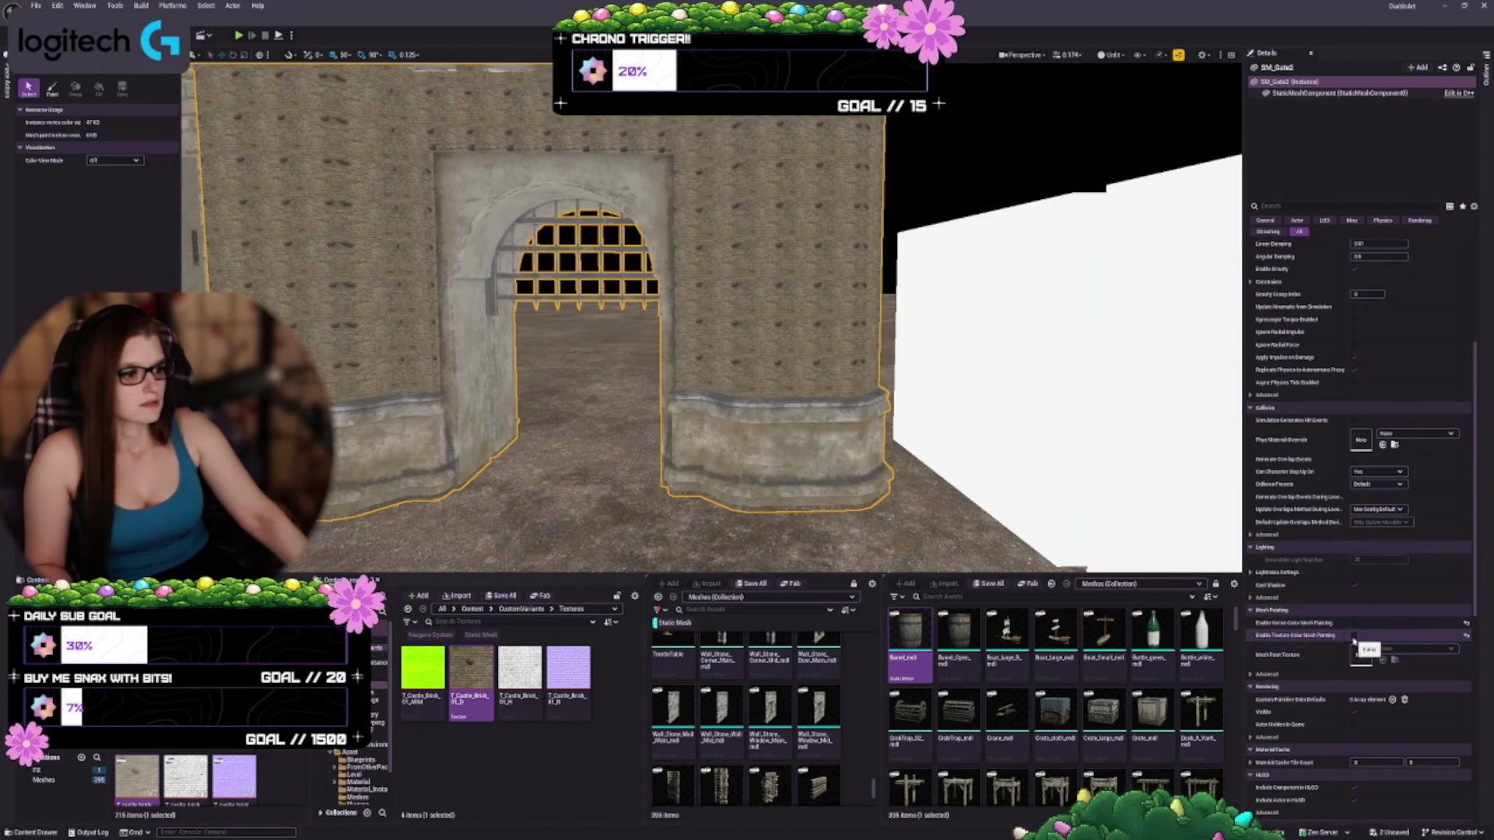
{"action": "left_click", "coordinate": [1355, 635]}
{"action": "left_click", "coordinate": [1300, 672]}
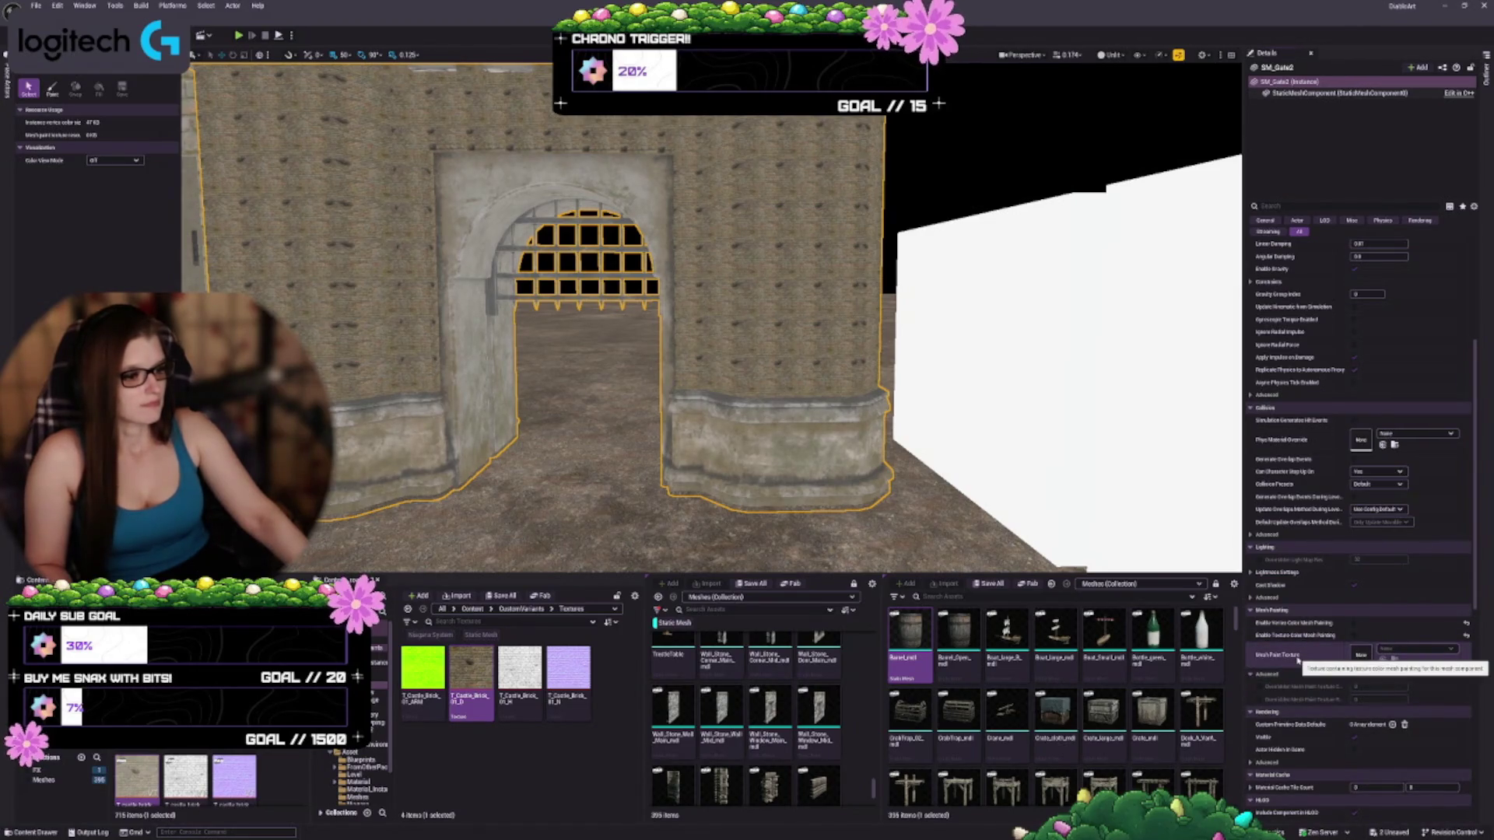
{"action": "key", "text": "ctrl+s"}
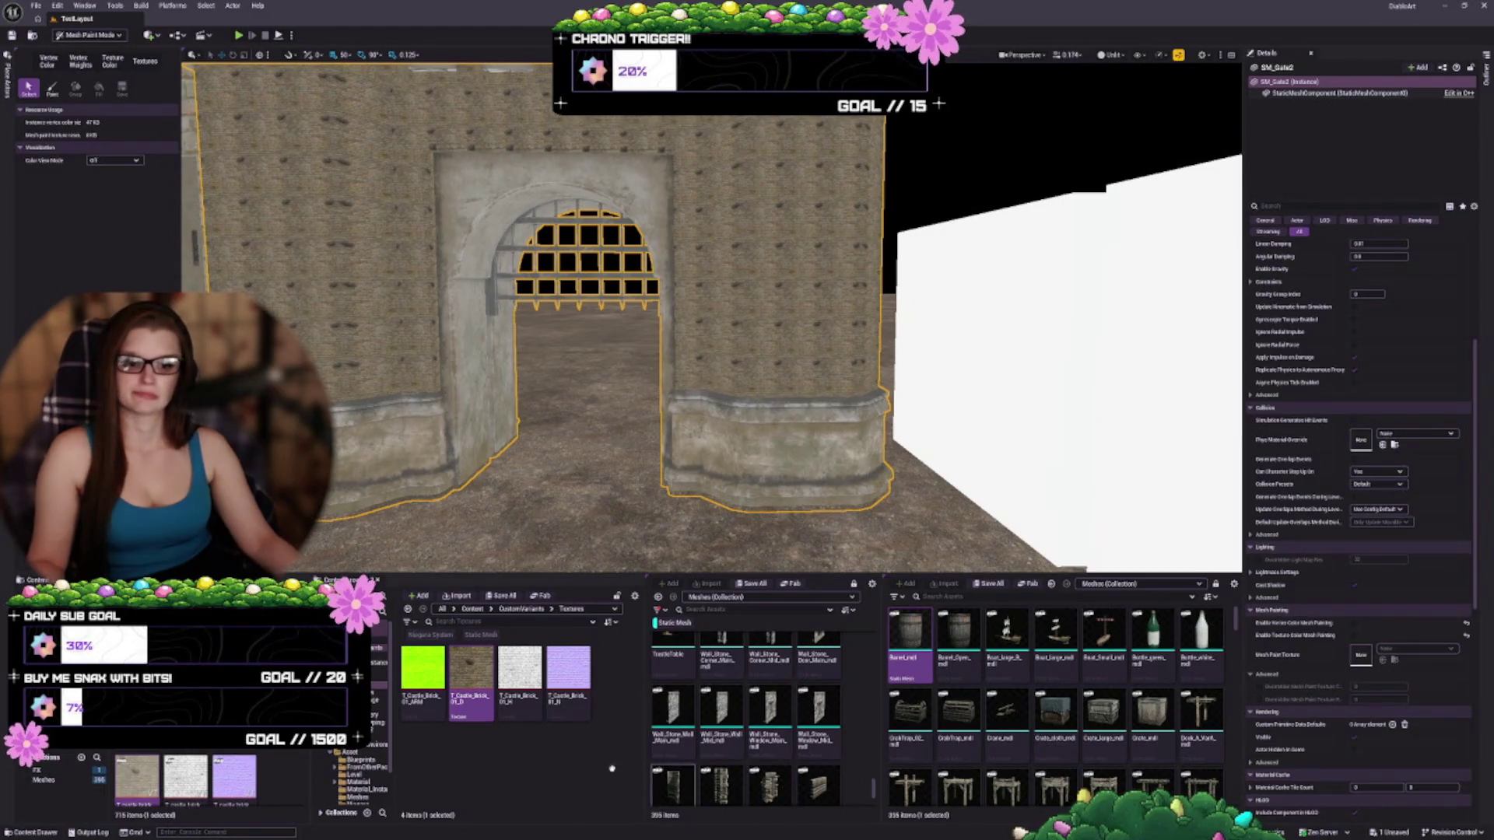
Select the T_Castle_Brick_01_N texture, then open Project Settings from the Edit menu
{"action": "mouse_move", "coordinate": [471, 701]}
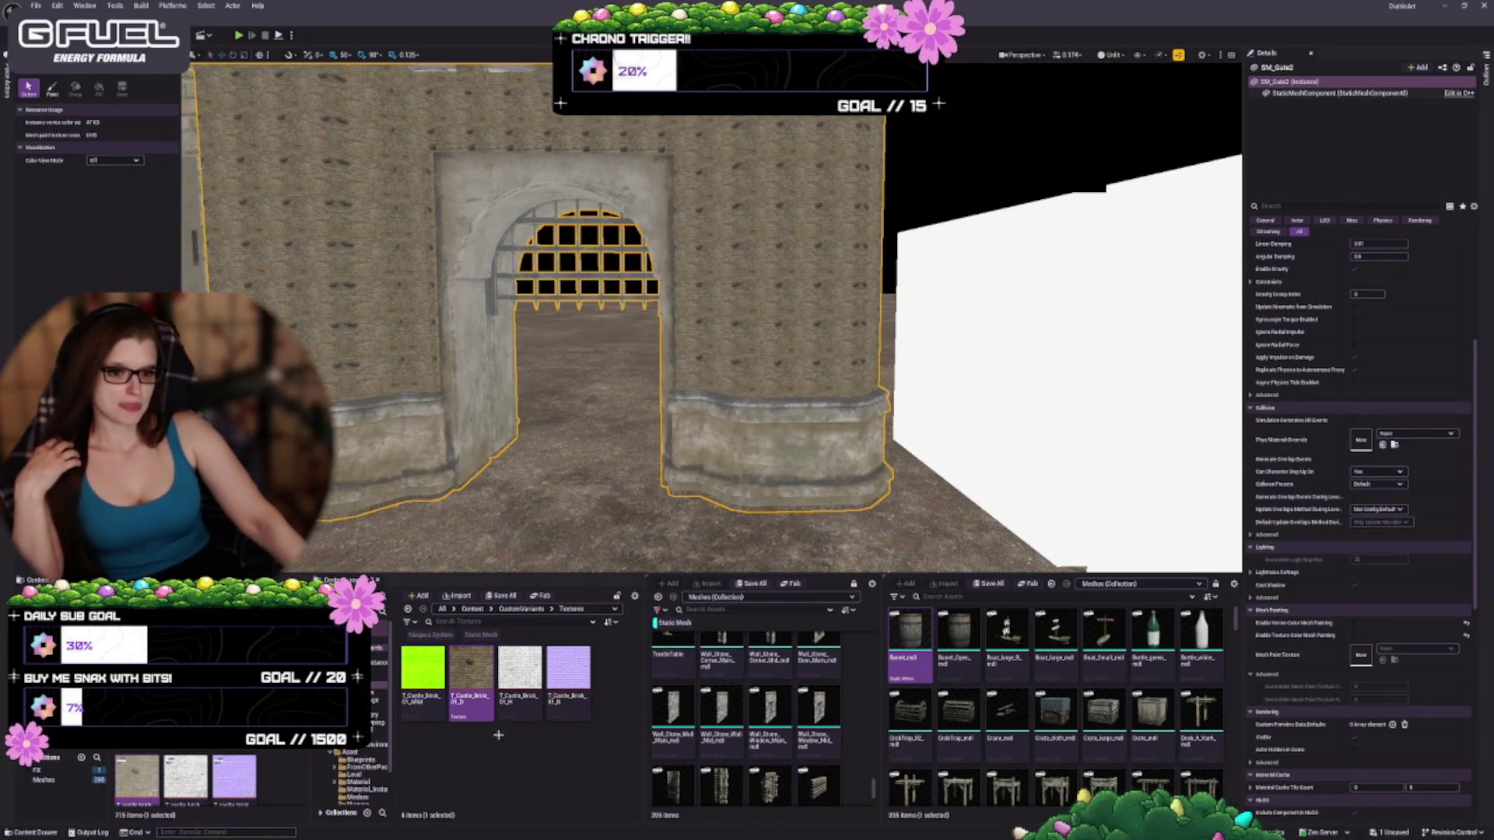
{"action": "left_click", "coordinate": [520, 667]}
{"action": "mouse_move", "coordinate": [480, 671]}
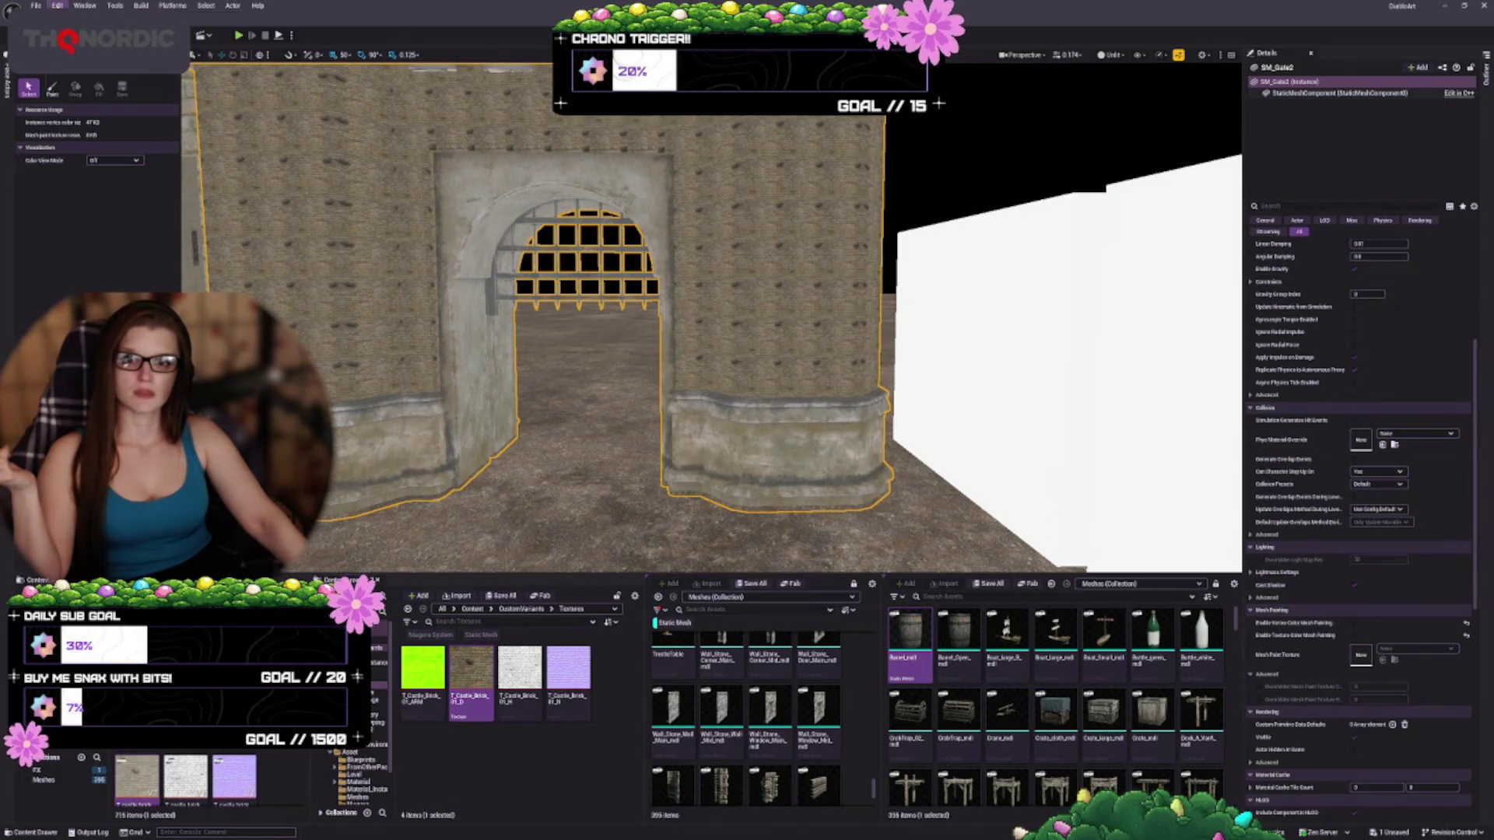
{"action": "left_click", "coordinate": [57, 6]}
{"action": "left_click", "coordinate": [520, 242]}
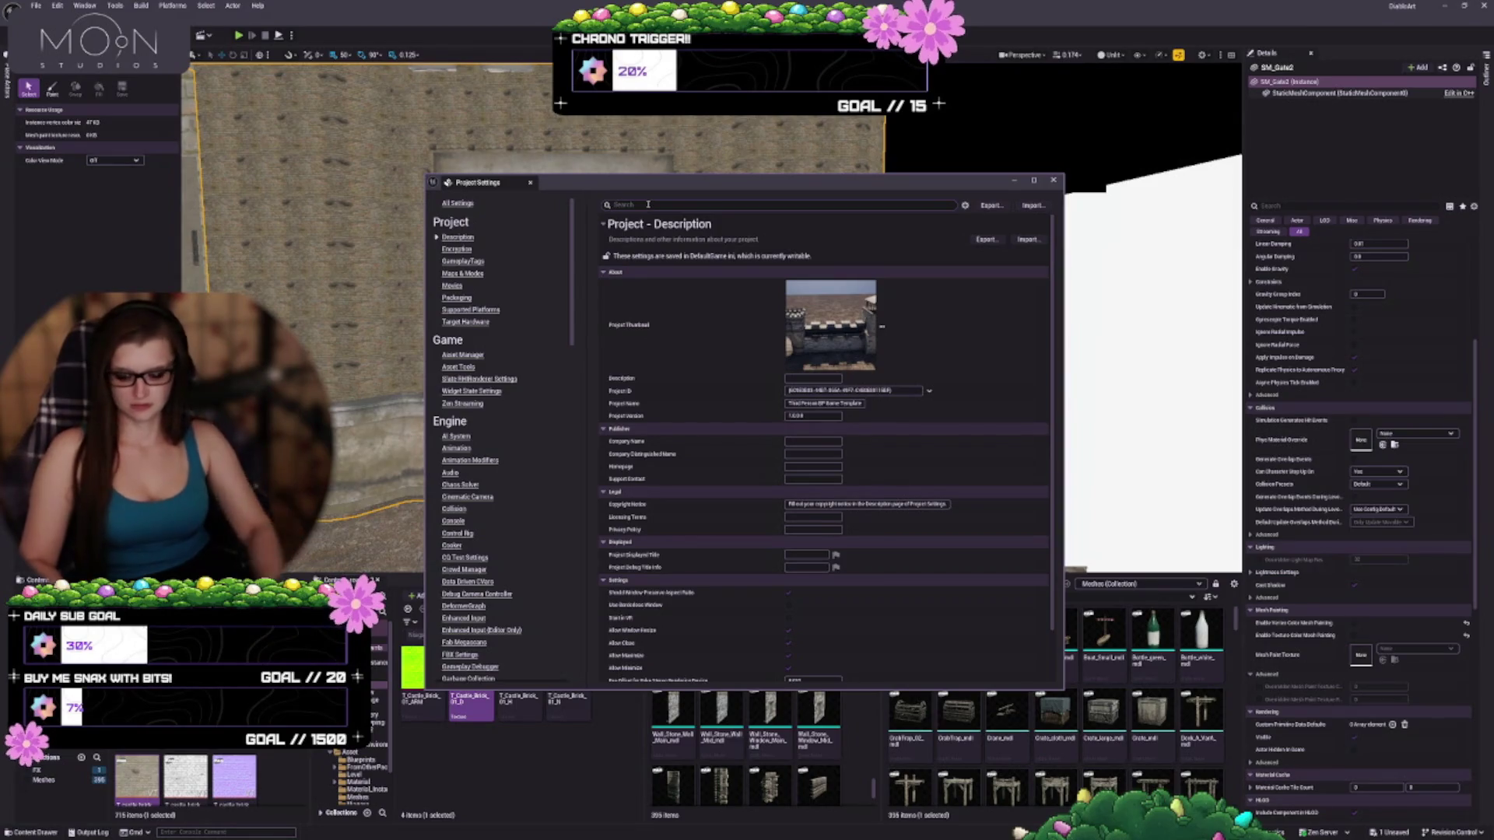
Filter Project Settings by 'virtual' and toggle Enable virtual texture mesh painting
{"action": "type", "text": "virtual"}
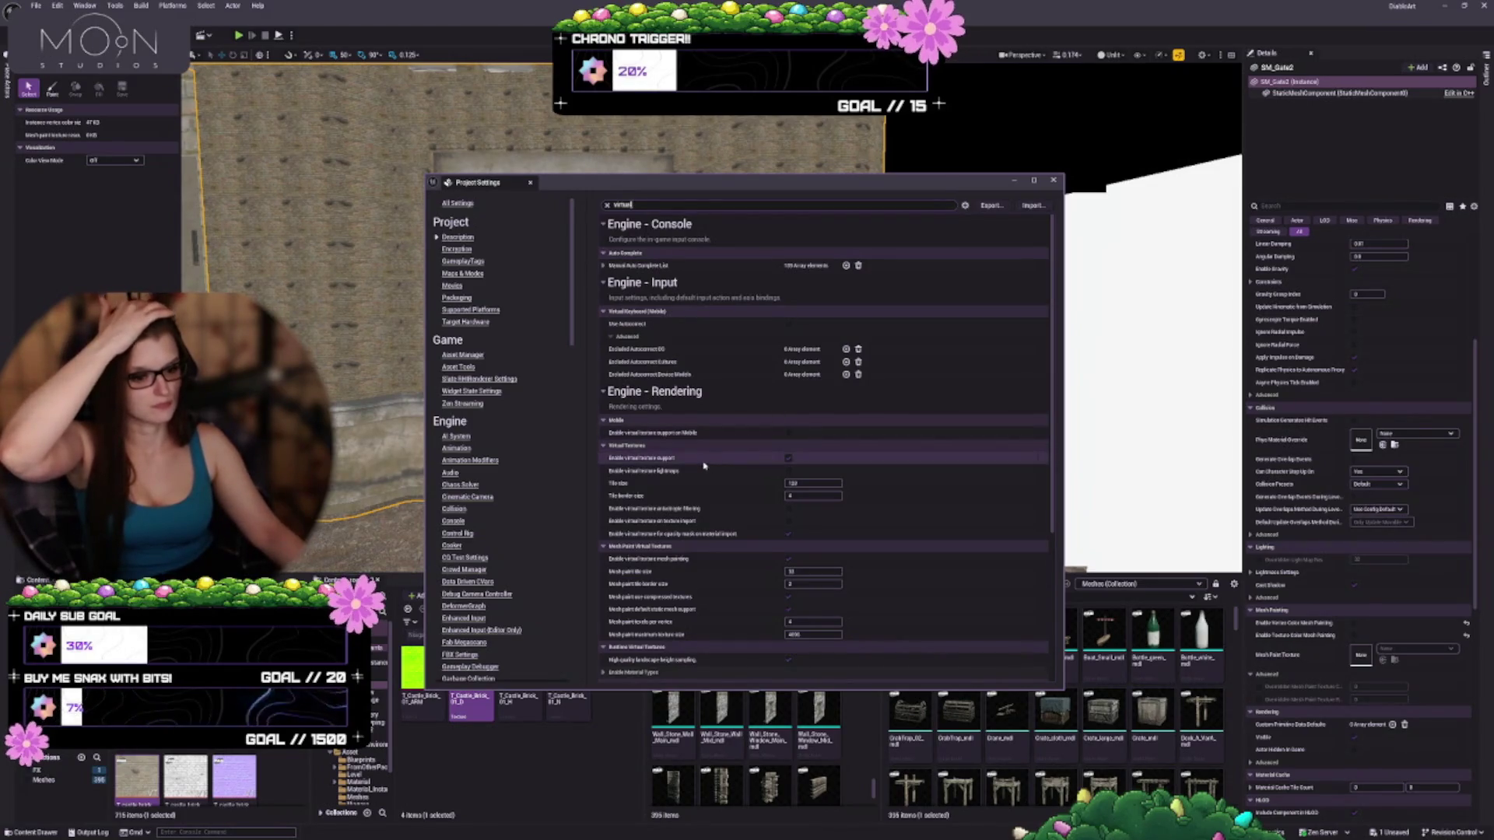
{"action": "mouse_move", "coordinate": [642, 462]}
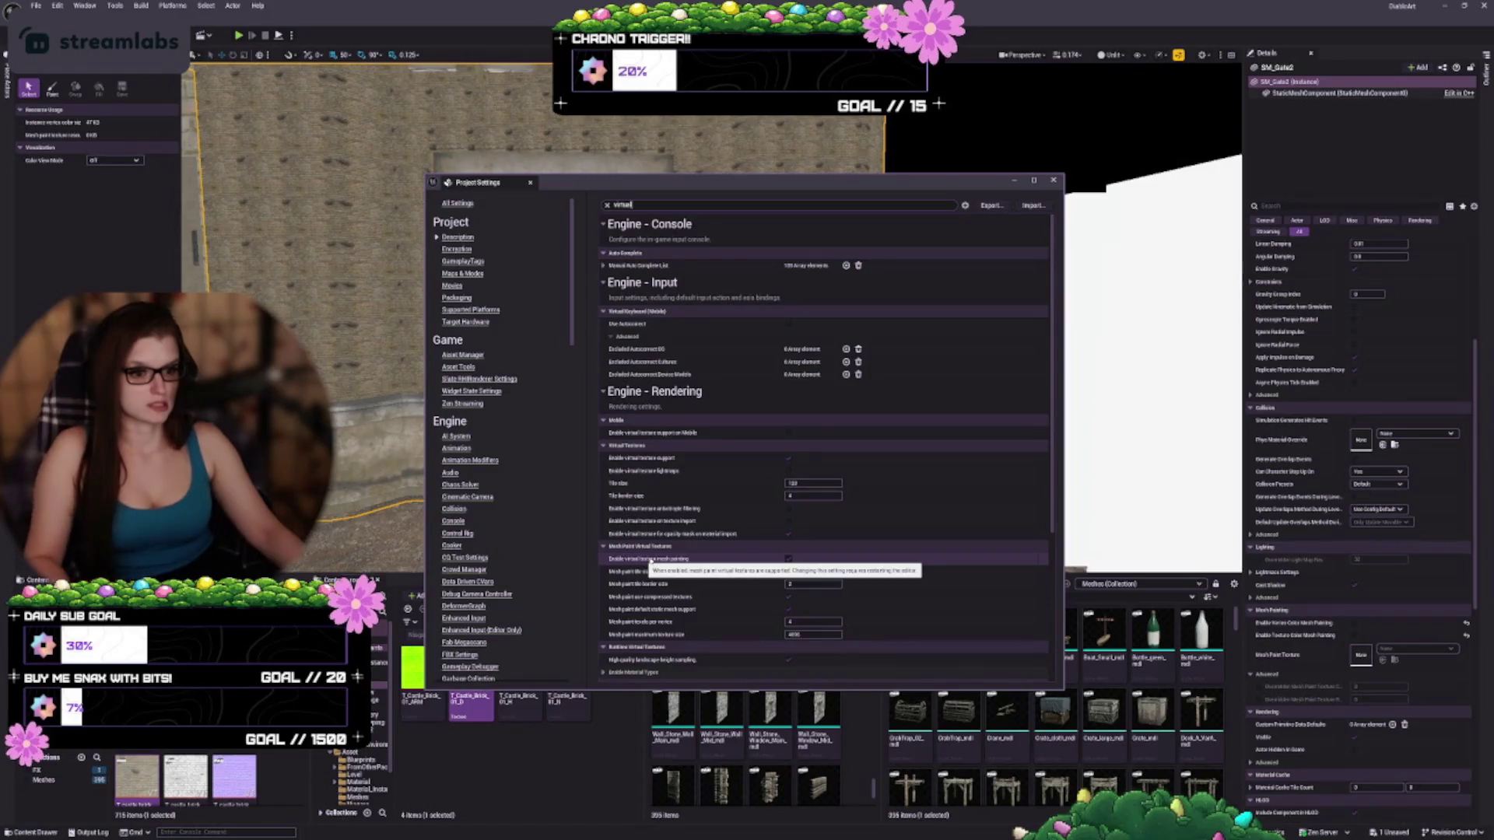
{"action": "left_click", "coordinate": [789, 561]}
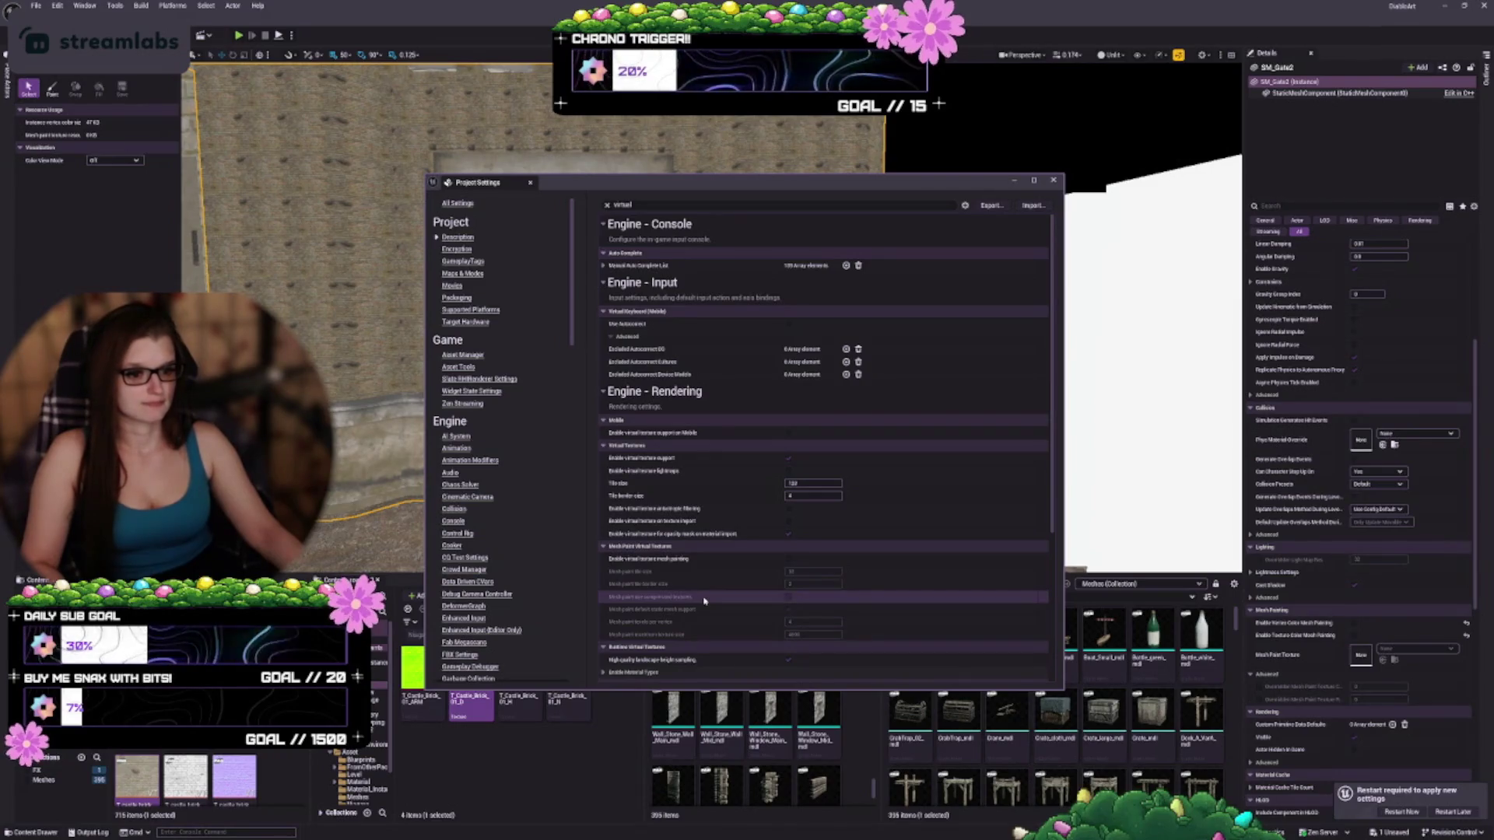
Expand the runtime virtual texture Enable Material Types list and review the filtered settings
{"action": "scroll", "coordinate": [704, 600], "scroll_direction": "down", "scroll_amount": 1}
{"action": "scroll", "coordinate": [704, 601], "scroll_direction": "down", "scroll_amount": 2}
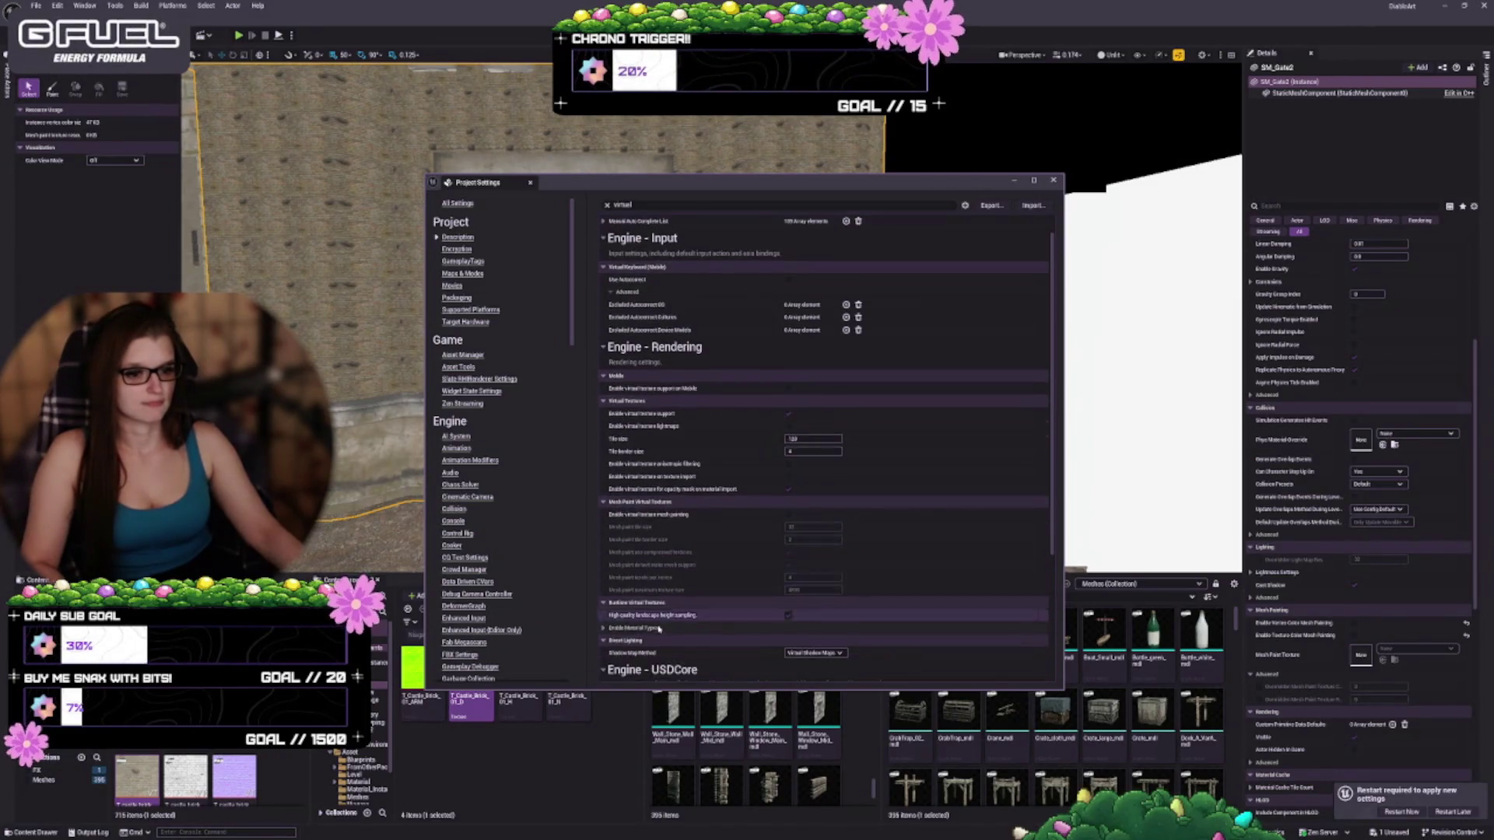
{"action": "left_click", "coordinate": [603, 628]}
{"action": "scroll", "coordinate": [685, 595], "scroll_direction": "down", "scroll_amount": 4}
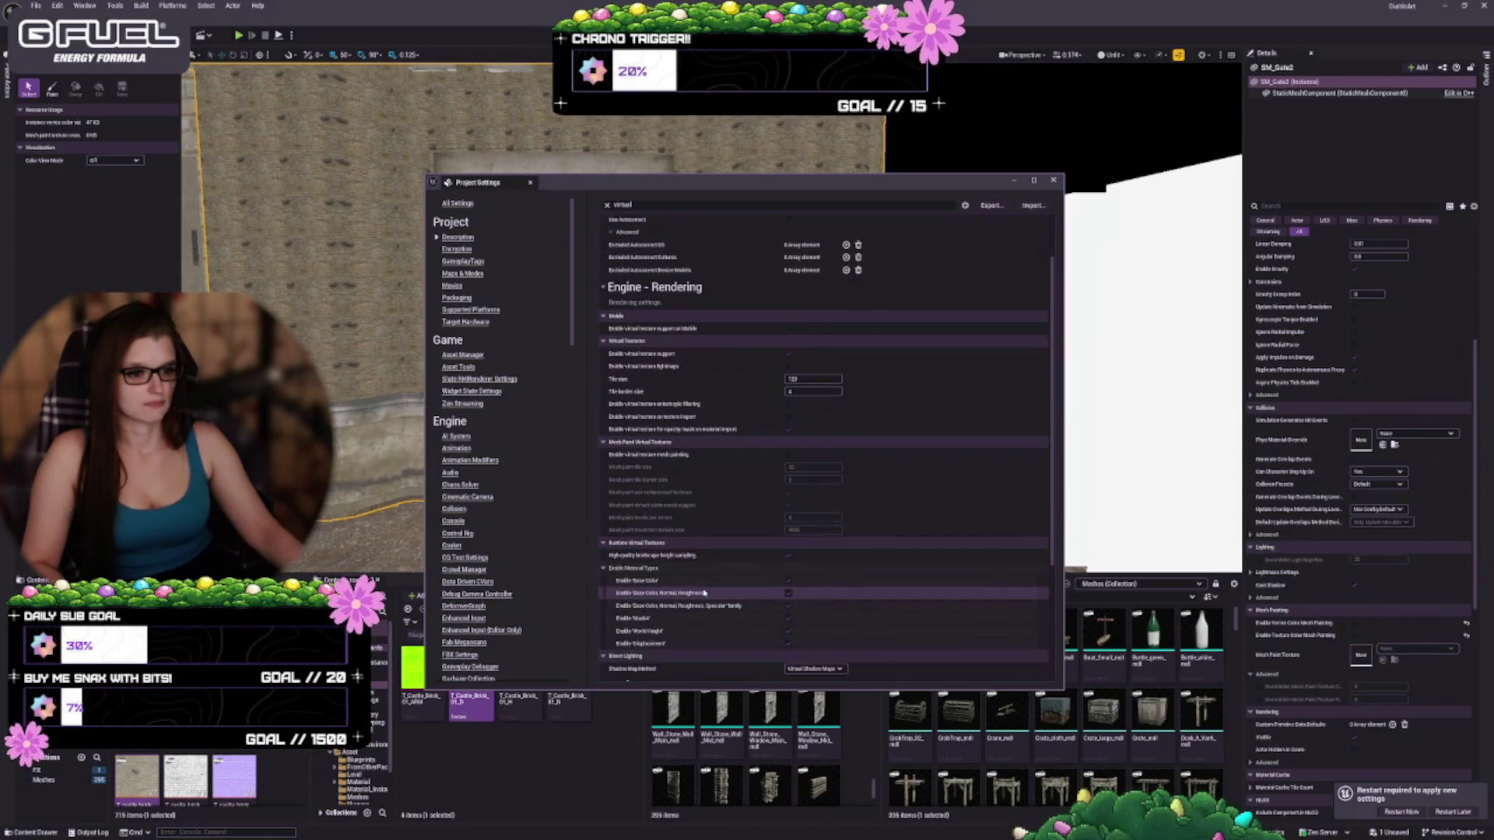
{"action": "scroll", "coordinate": [701, 614], "scroll_direction": "down", "scroll_amount": 4}
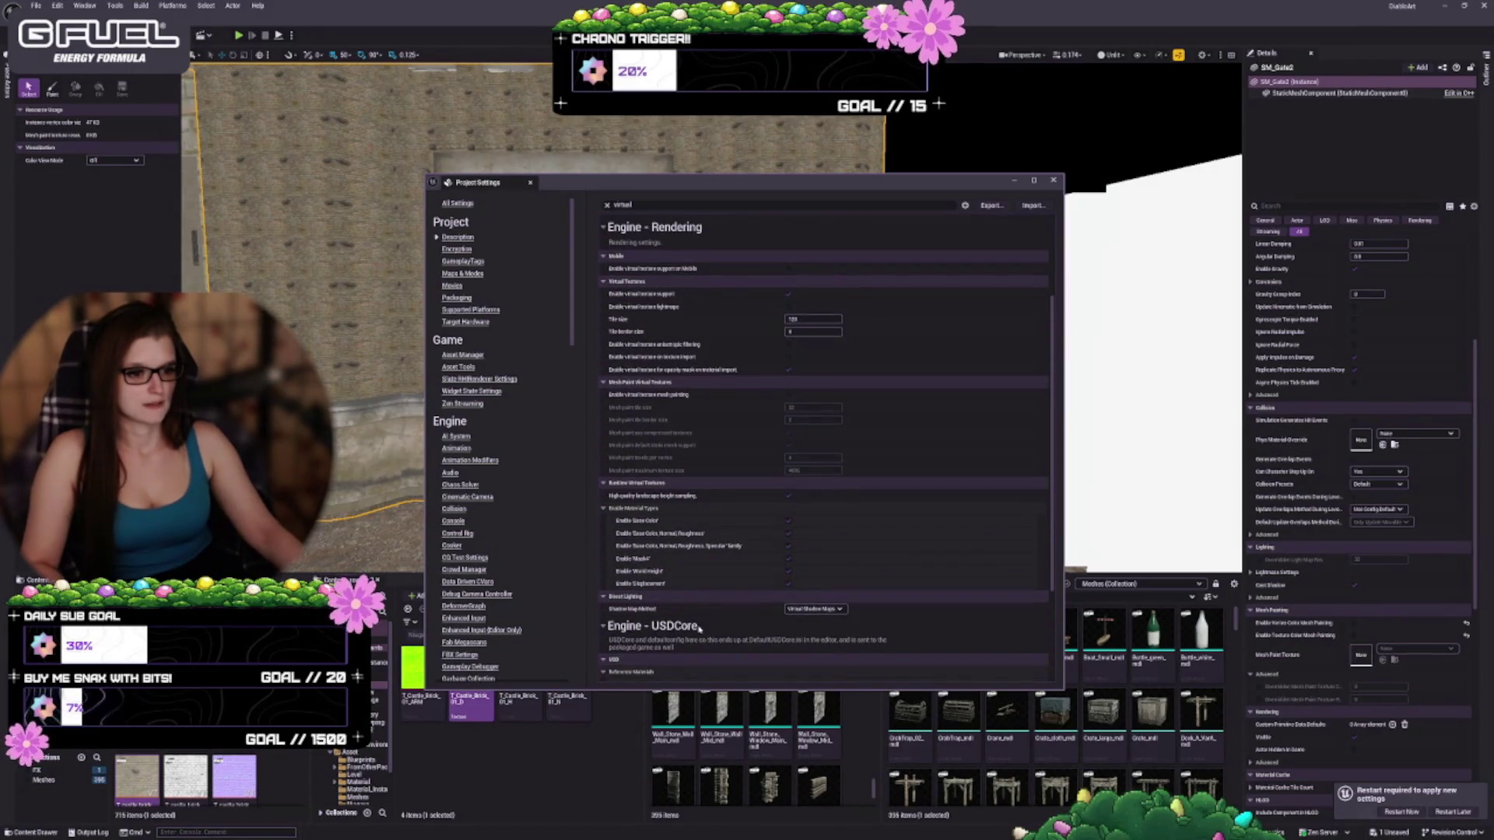
{"action": "scroll", "coordinate": [709, 630], "scroll_direction": "up", "scroll_amount": 5}
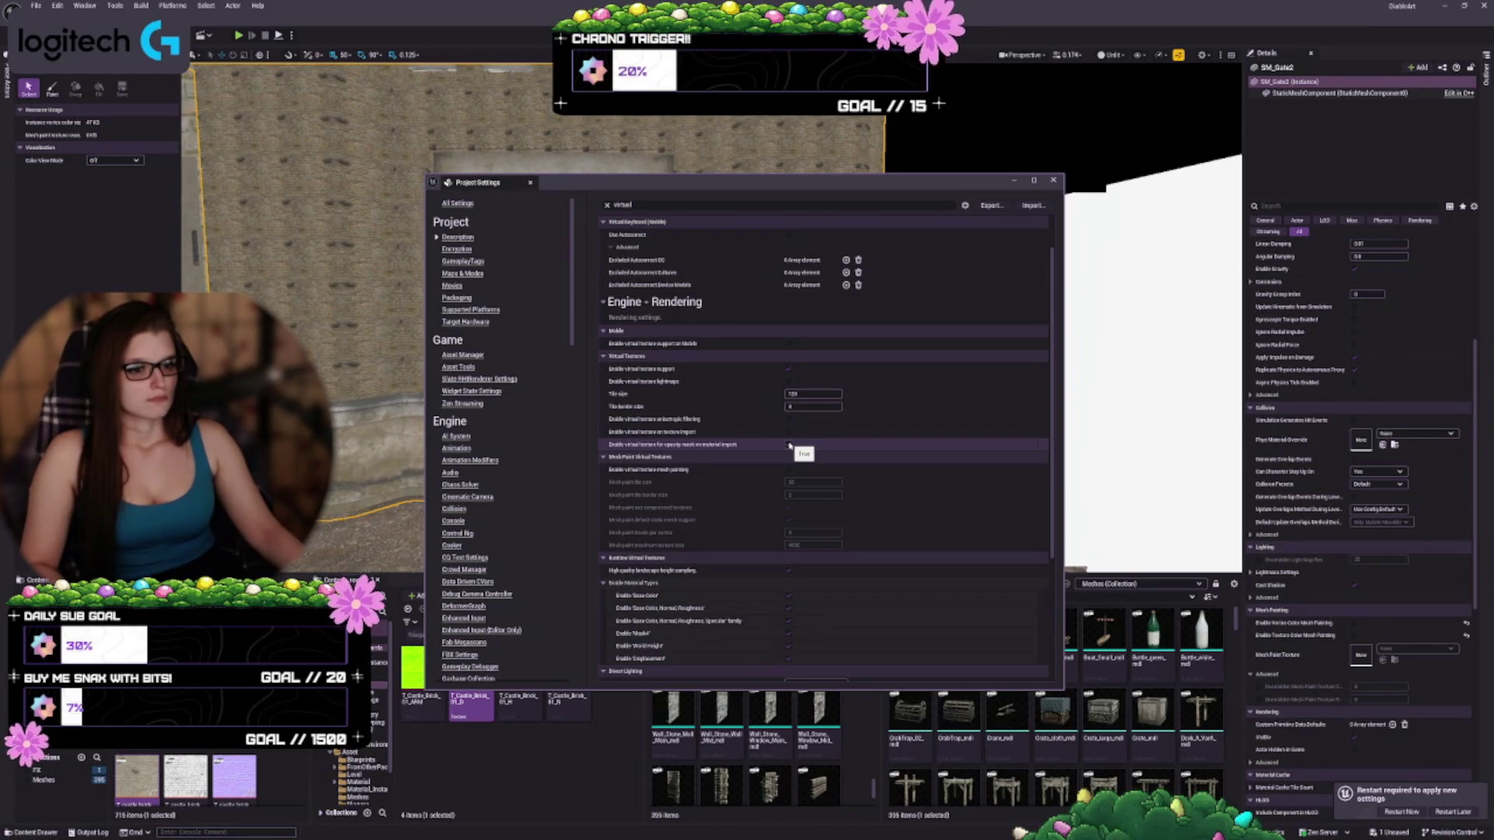
Toggle Enable virtual texture support and review its greyed-out dependent virtual texture options
{"action": "left_click", "coordinate": [789, 369]}
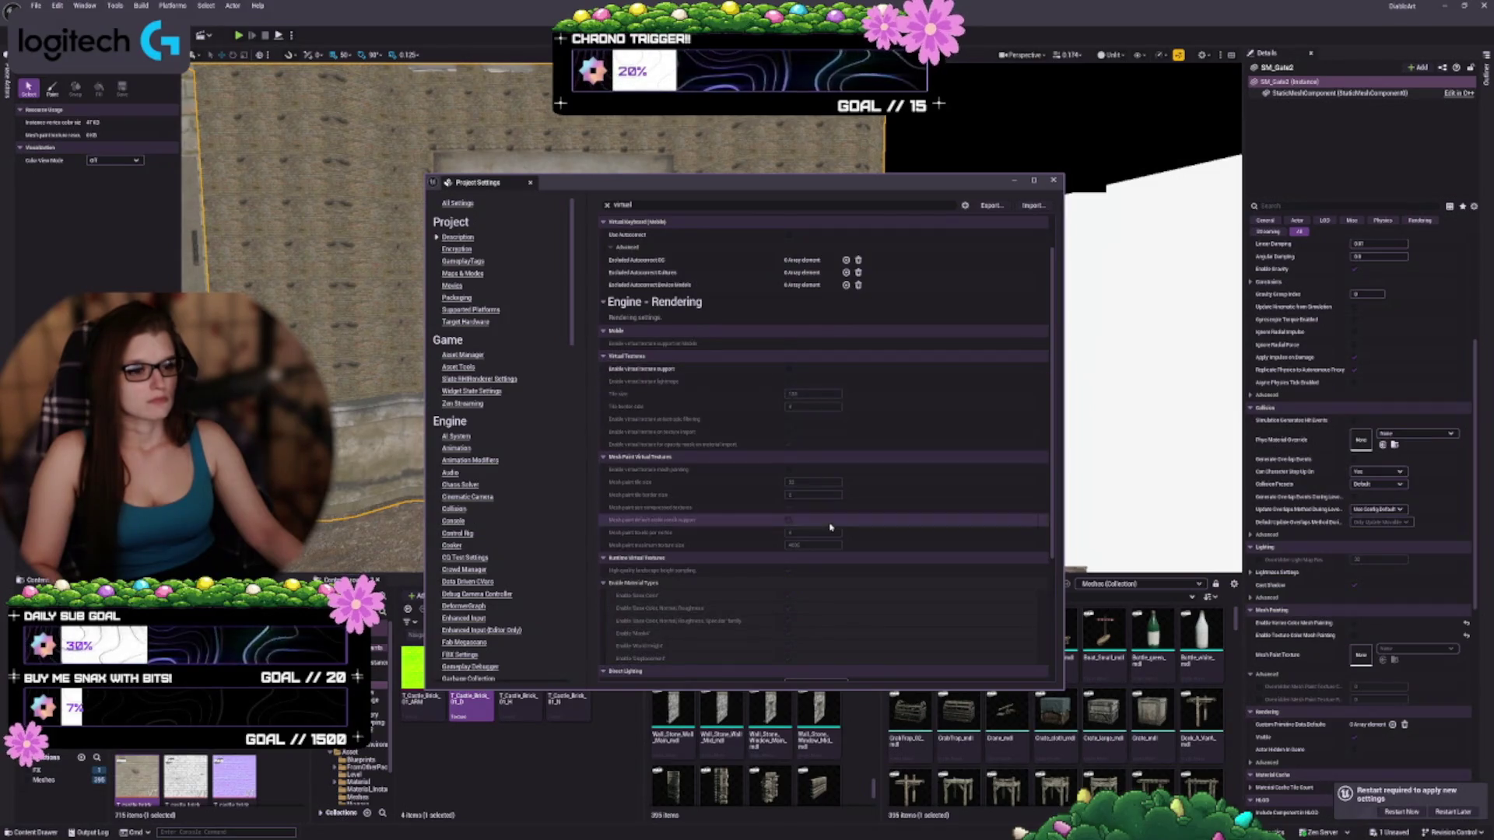
{"action": "scroll", "coordinate": [827, 549], "scroll_direction": "up", "scroll_amount": 2}
{"action": "scroll", "coordinate": [767, 510], "scroll_direction": "down", "scroll_amount": 8}
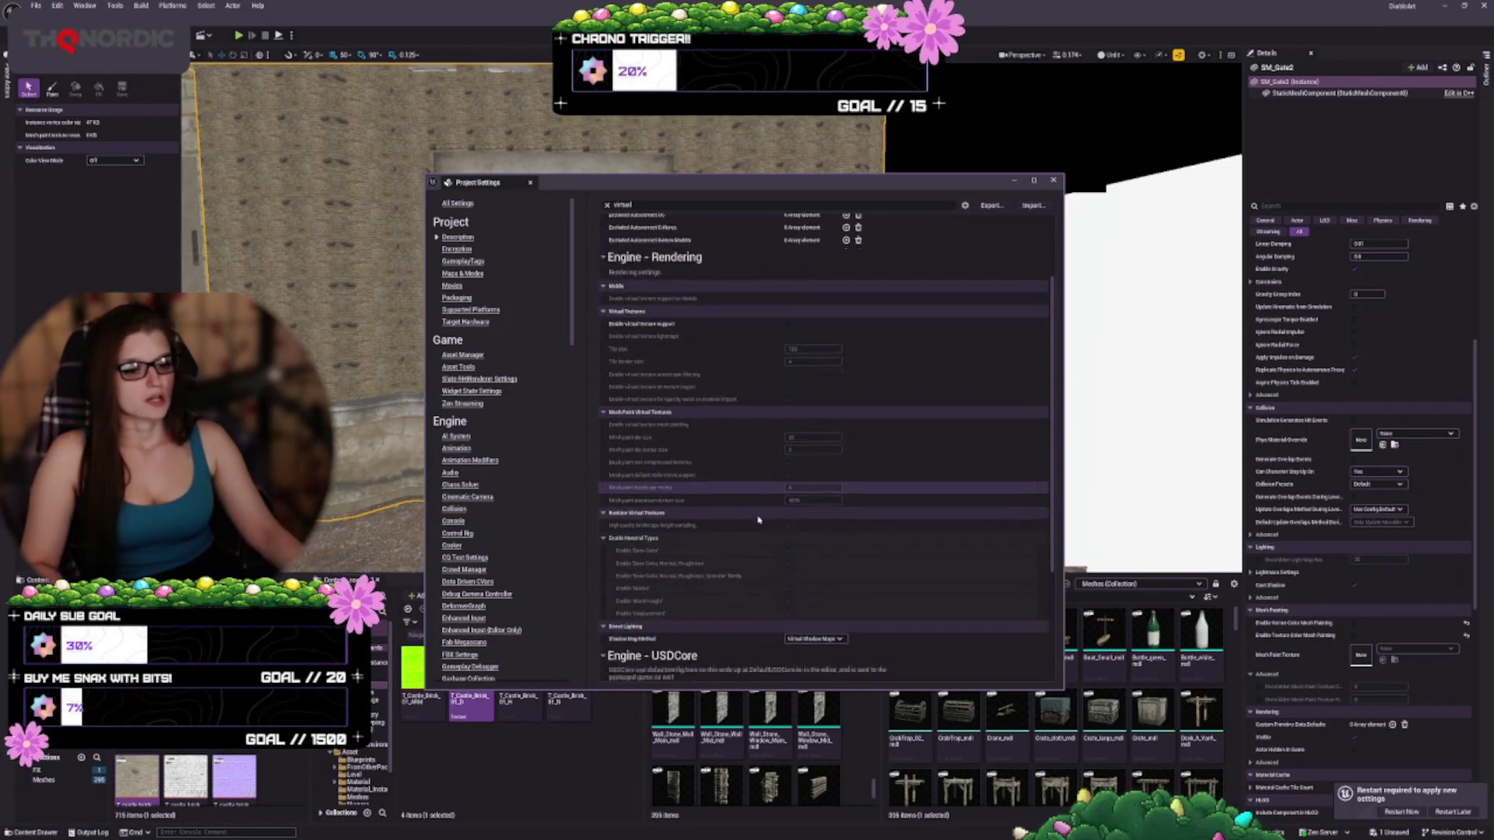
{"action": "scroll", "coordinate": [754, 515], "scroll_direction": "down", "scroll_amount": 1}
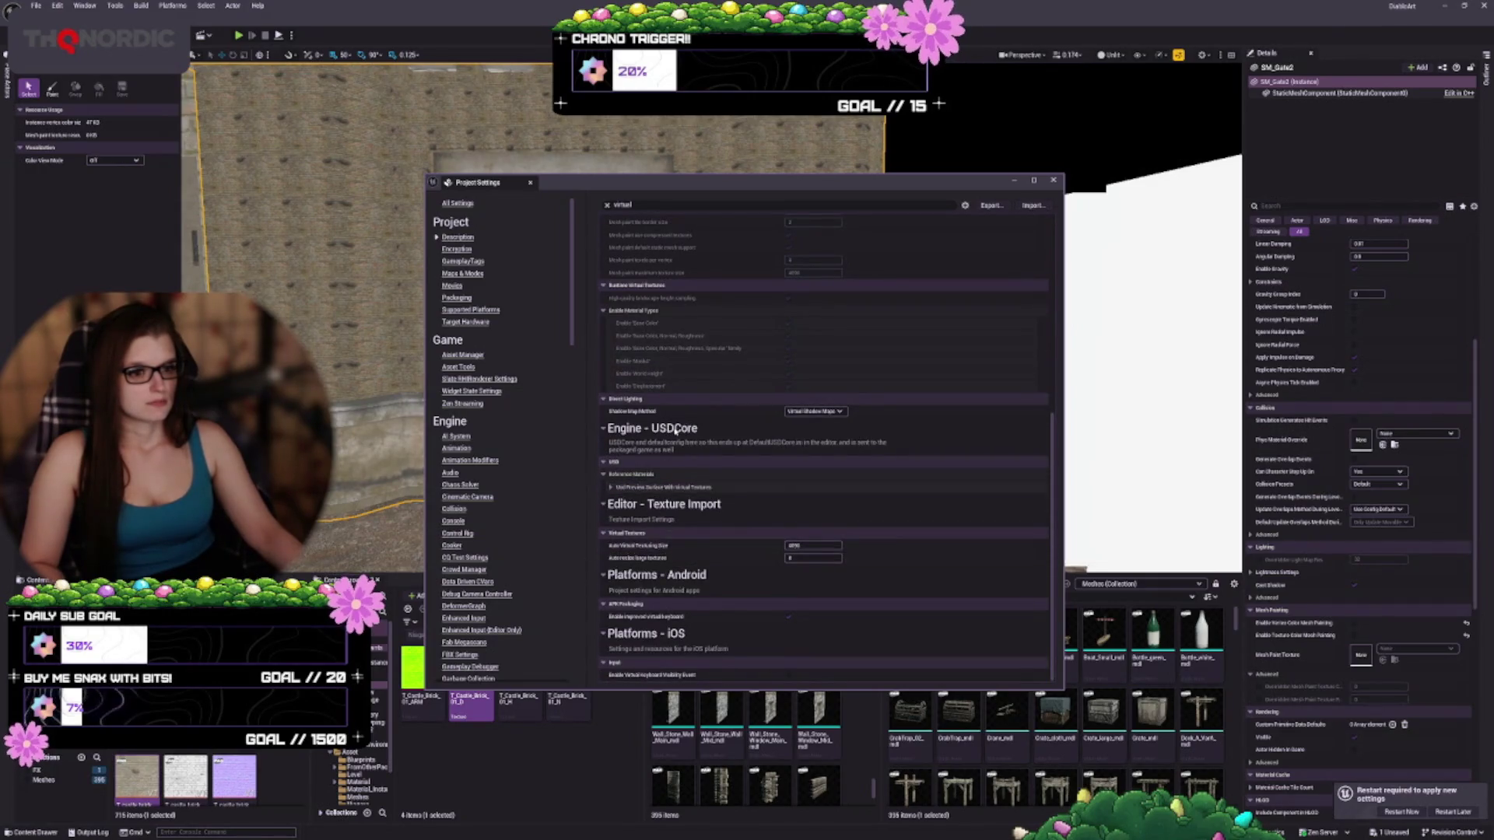
{"action": "scroll", "coordinate": [490, 412], "scroll_direction": "down", "scroll_amount": 10}
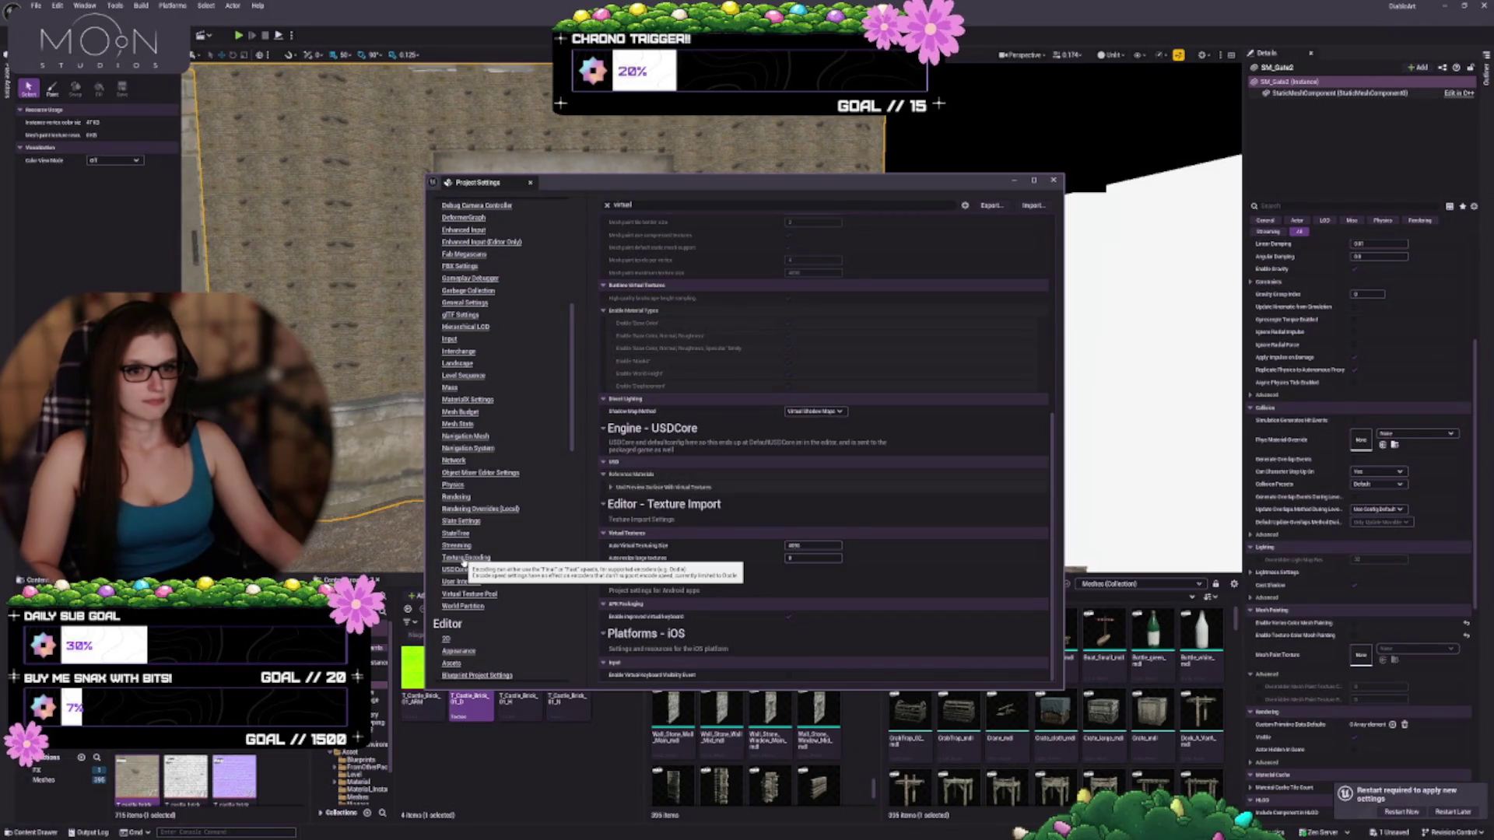
Look through the Texture Encoding project settings, then restart the editor to apply the new settings
{"action": "left_click", "coordinate": [465, 558]}
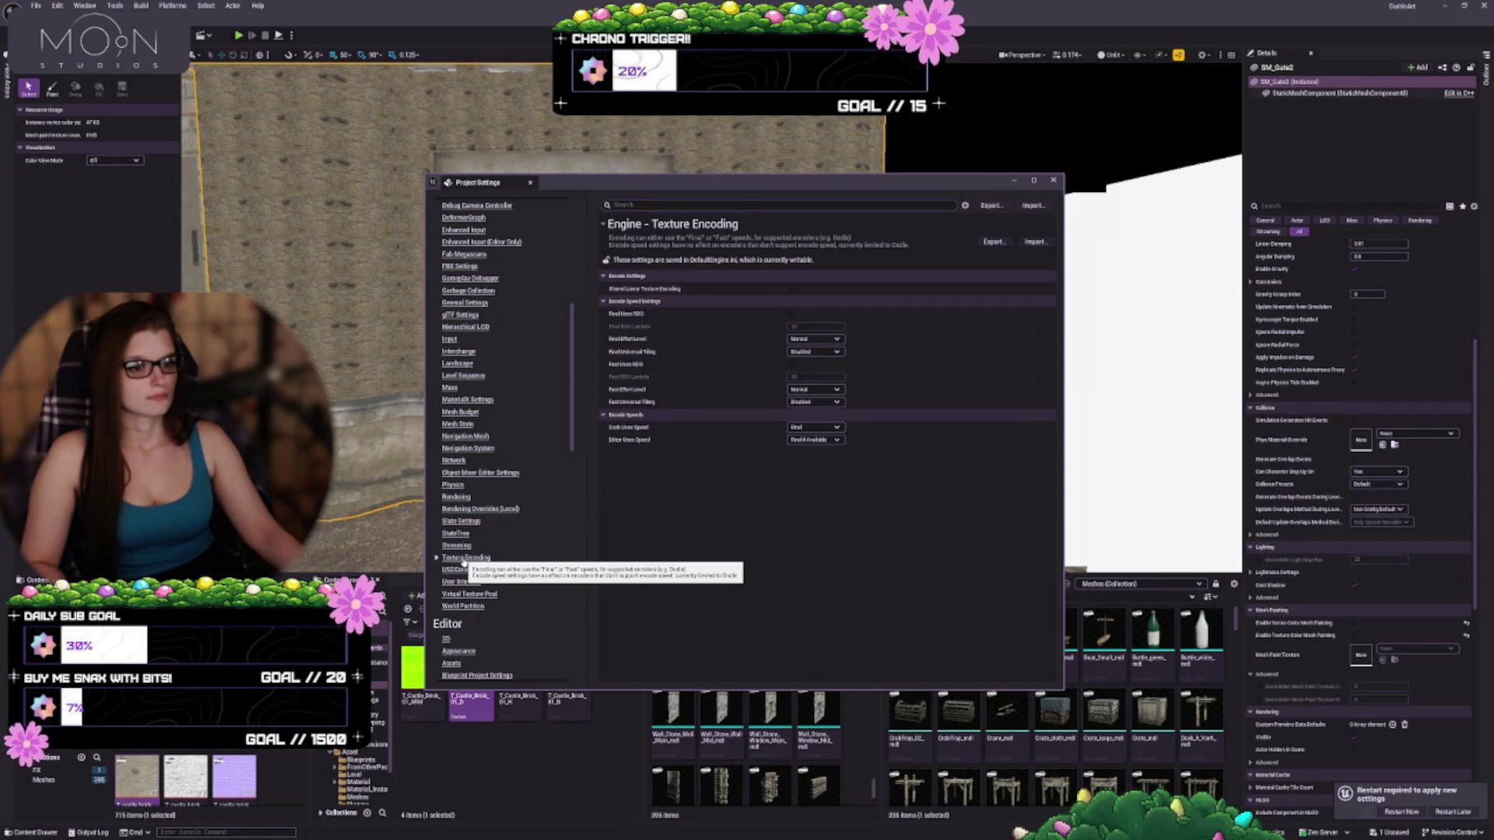
{"action": "scroll", "coordinate": [577, 564], "scroll_direction": "down", "scroll_amount": 2}
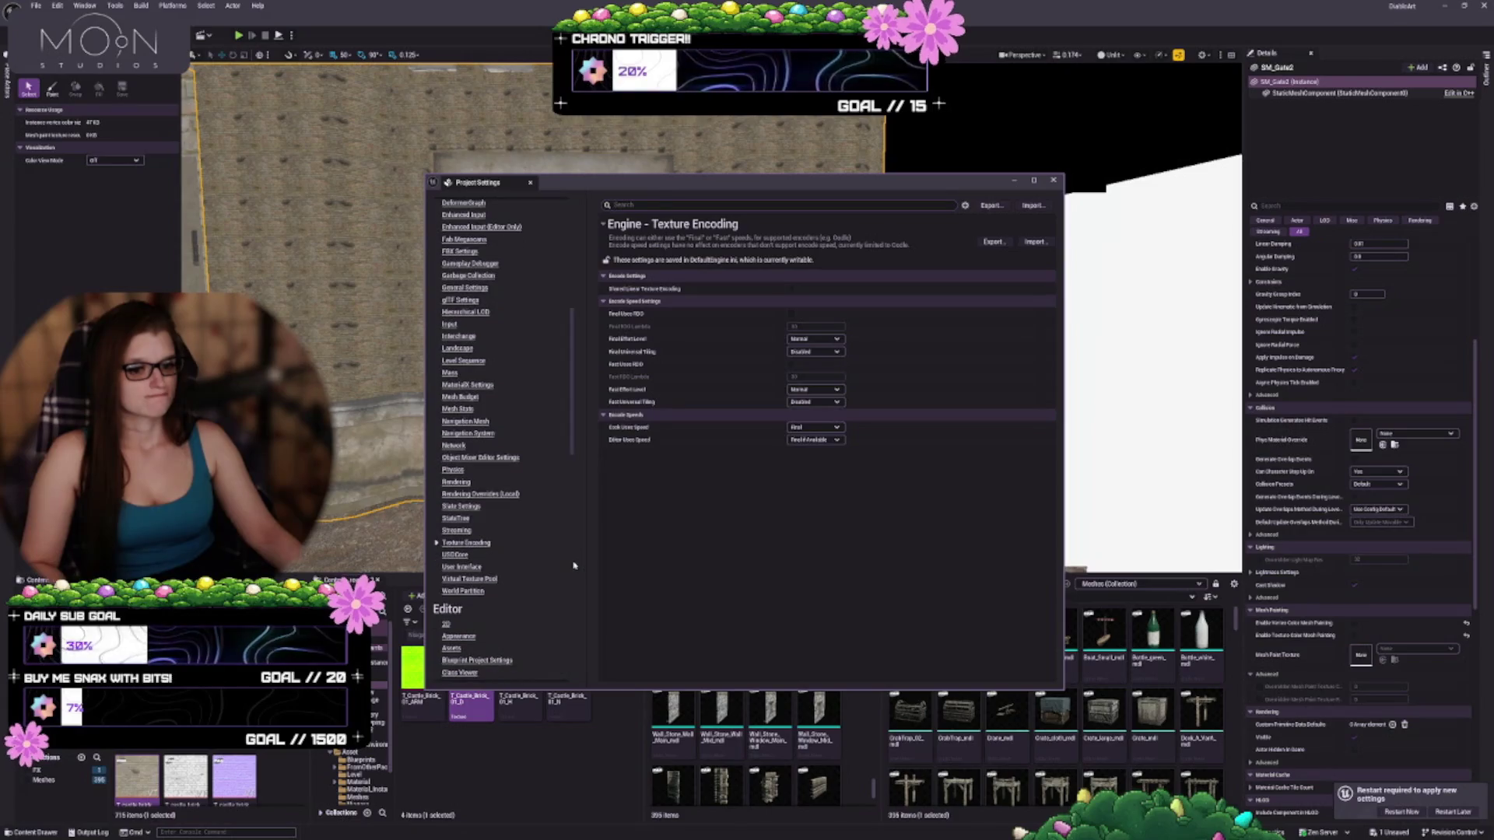
{"action": "scroll", "coordinate": [574, 502], "scroll_direction": "down", "scroll_amount": 2}
{"action": "scroll", "coordinate": [573, 502], "scroll_direction": "down", "scroll_amount": 4}
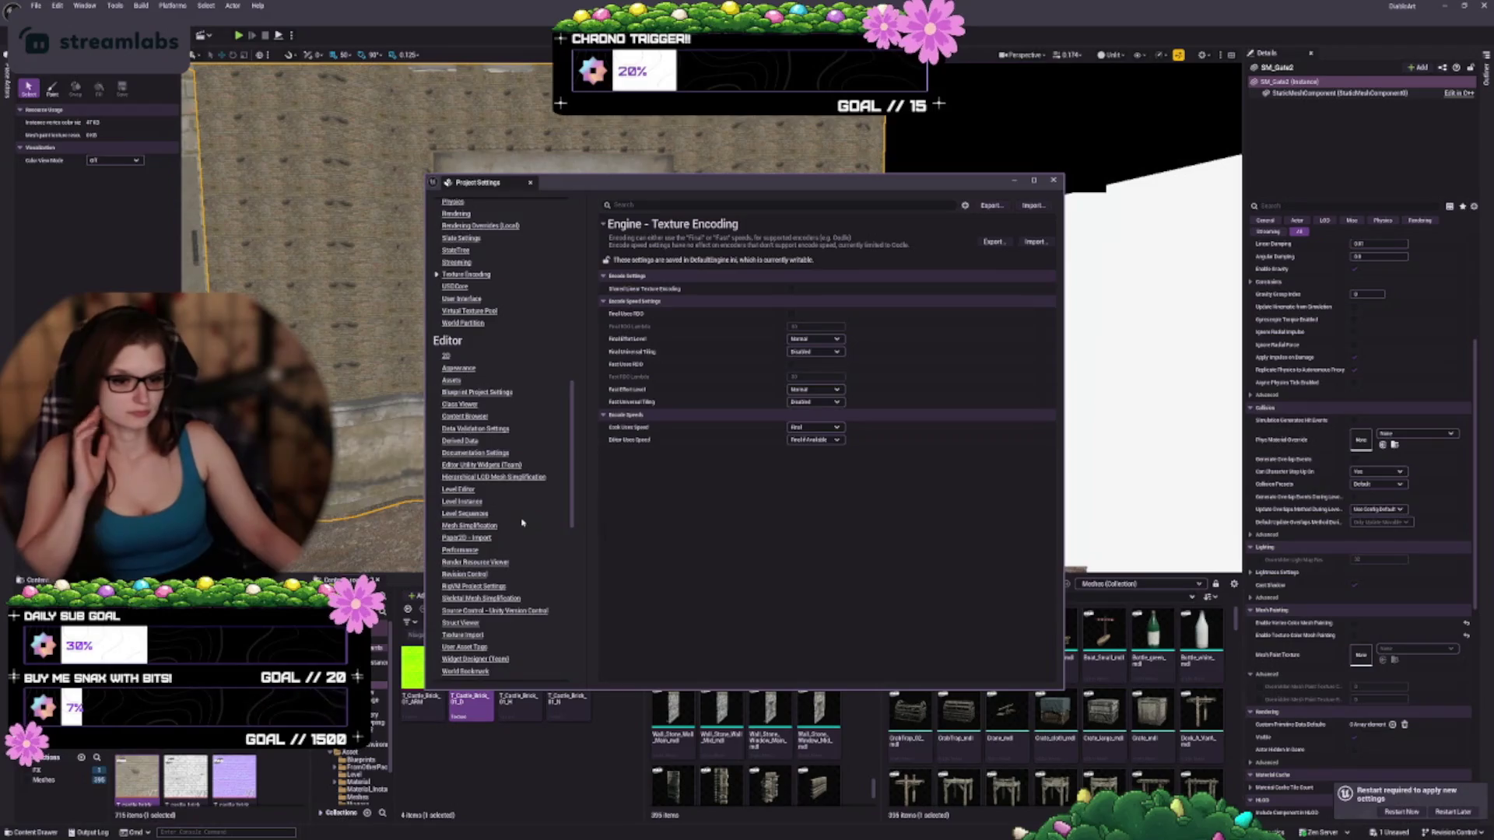
{"action": "scroll", "coordinate": [524, 521], "scroll_direction": "down", "scroll_amount": 1}
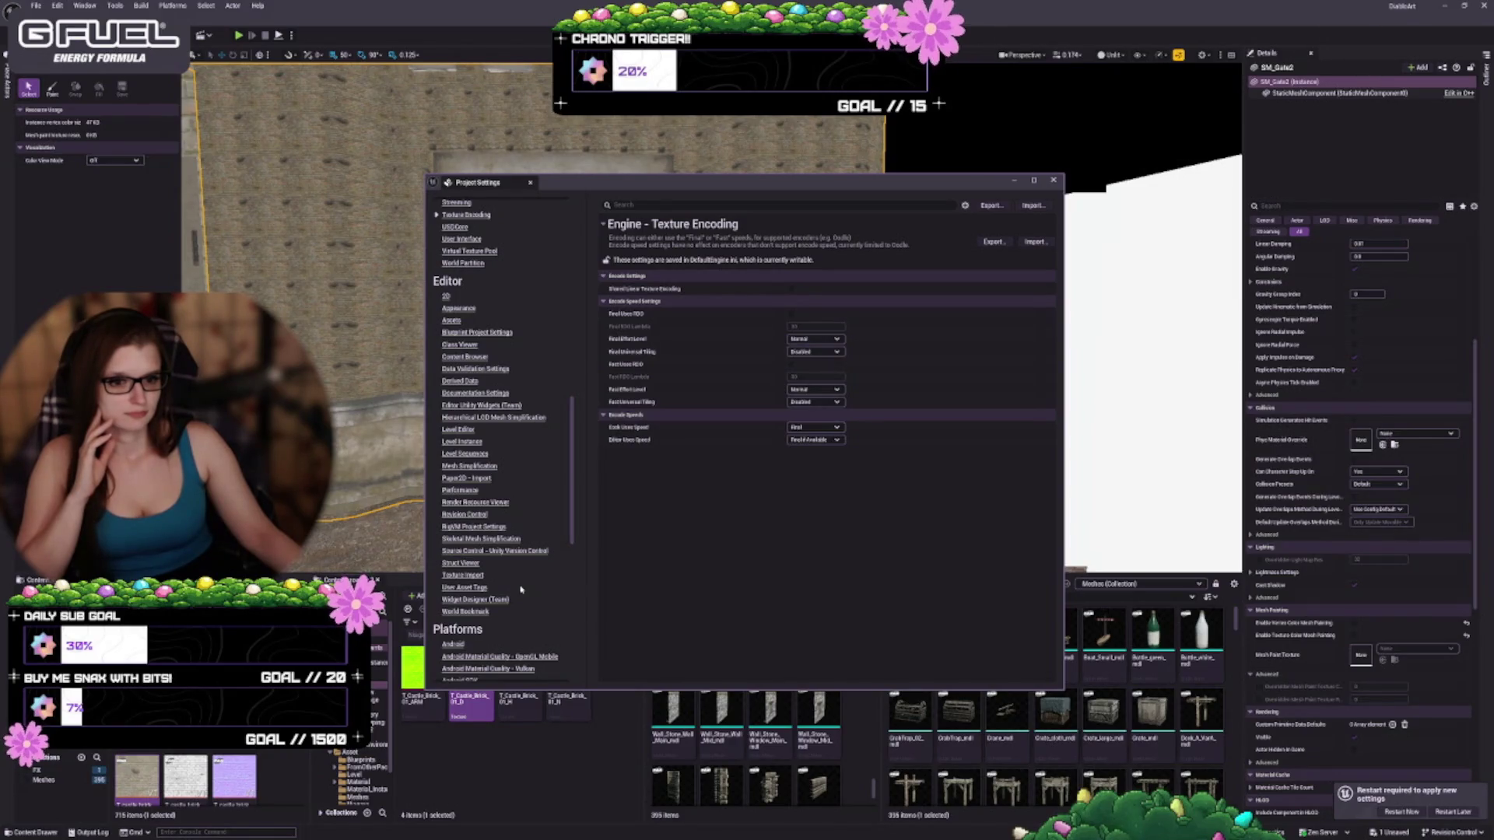
{"action": "scroll", "coordinate": [568, 545], "scroll_direction": "down", "scroll_amount": 3}
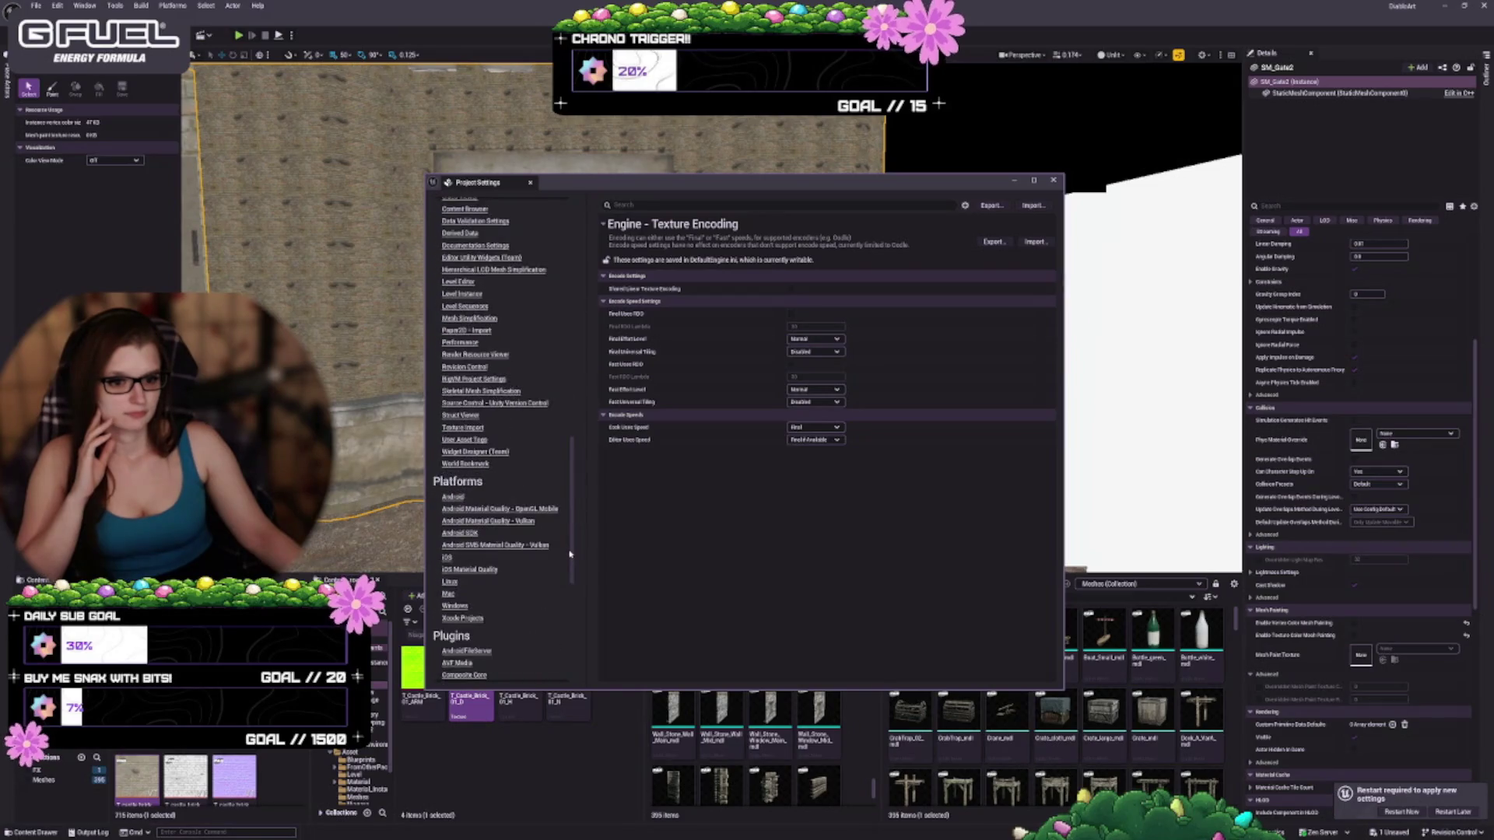
{"action": "scroll", "coordinate": [569, 573], "scroll_direction": "down", "scroll_amount": 4}
{"action": "scroll", "coordinate": [574, 614], "scroll_direction": "down", "scroll_amount": 1}
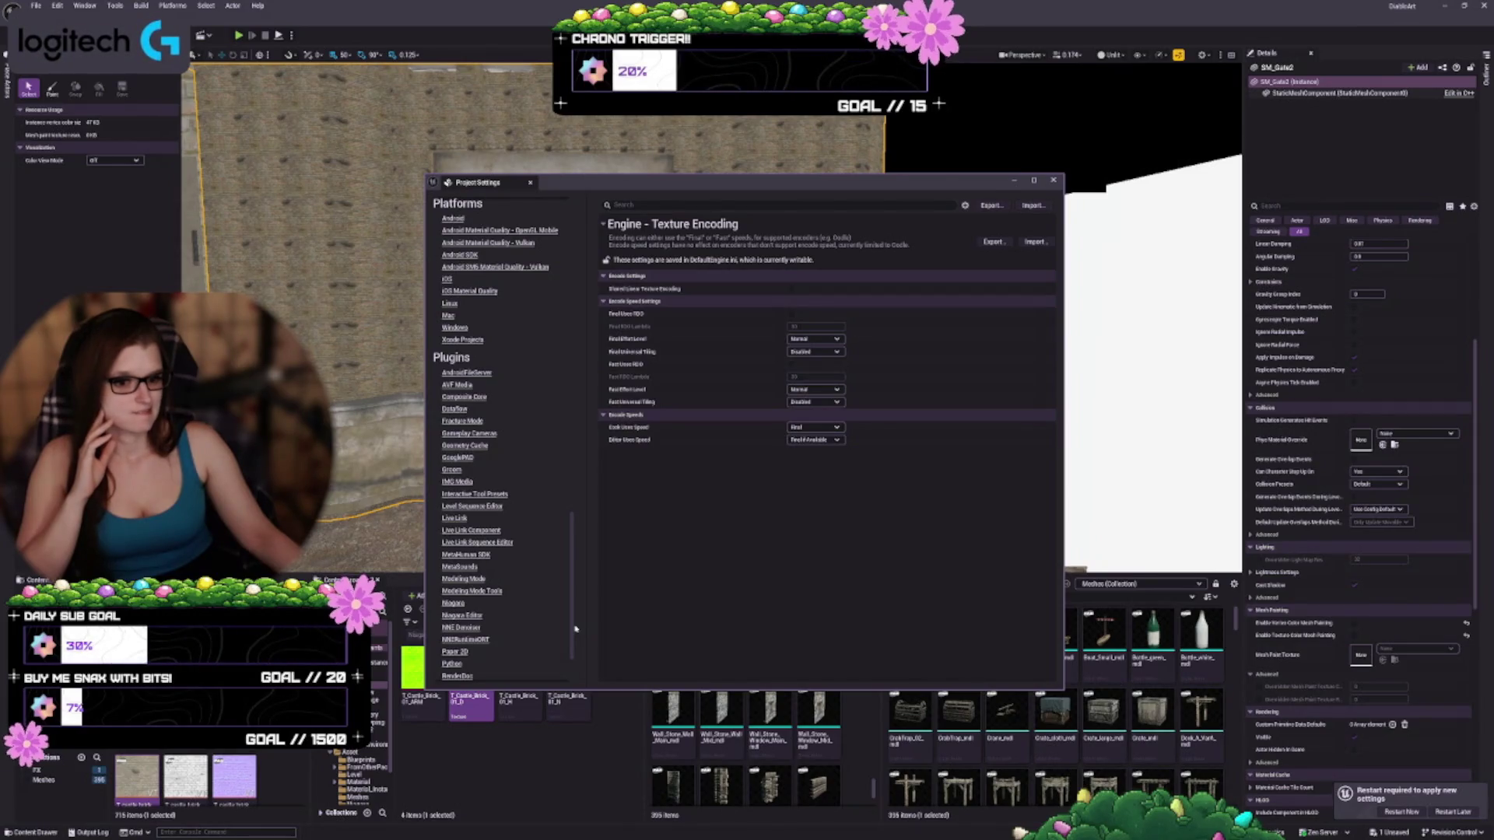
{"action": "scroll", "coordinate": [576, 629], "scroll_direction": "down", "scroll_amount": 1}
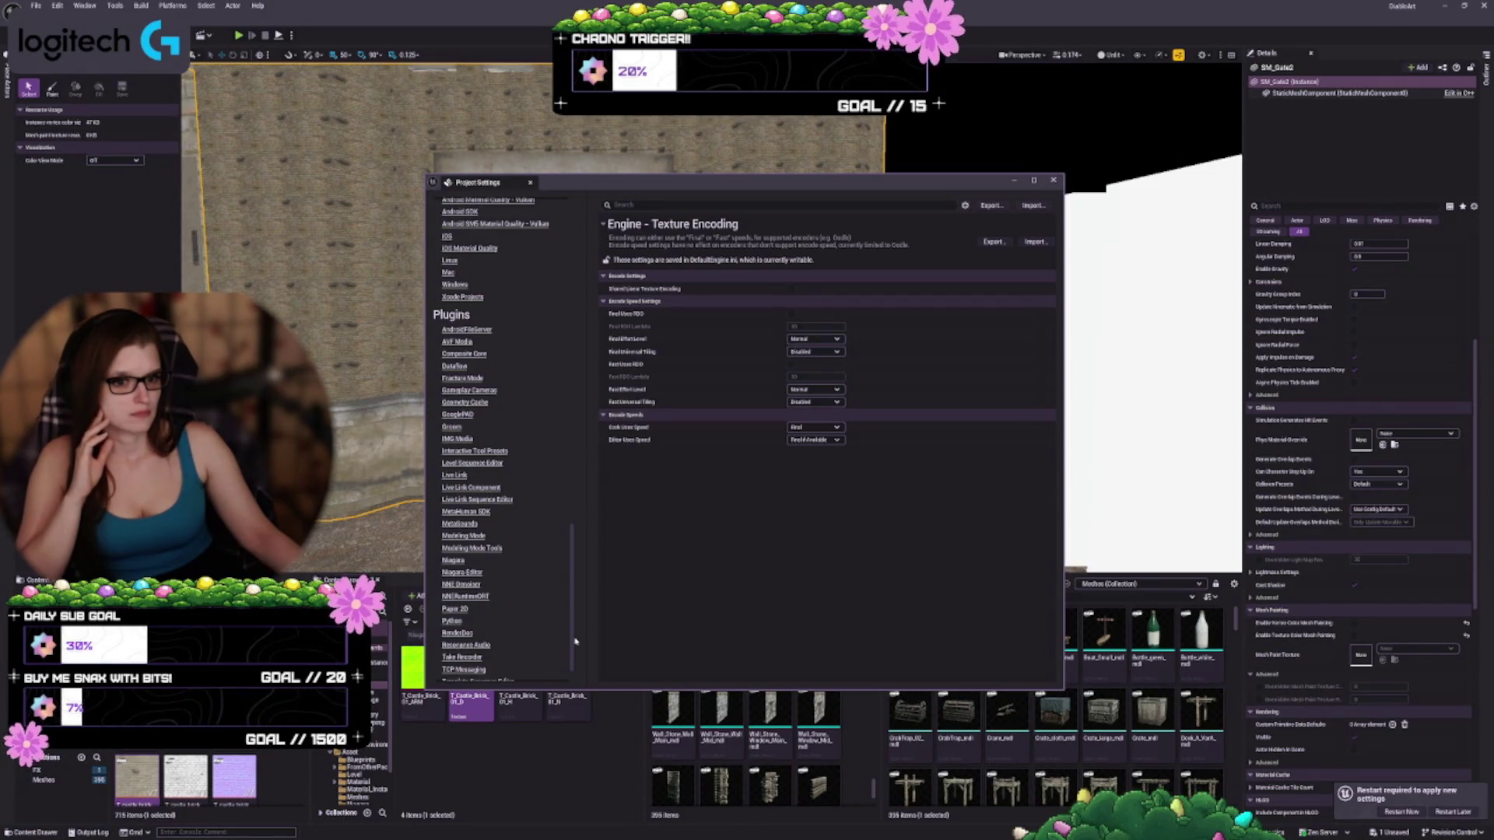
{"action": "left_click_drag", "start_coordinate": [576, 642], "coordinate": [572, 660]}
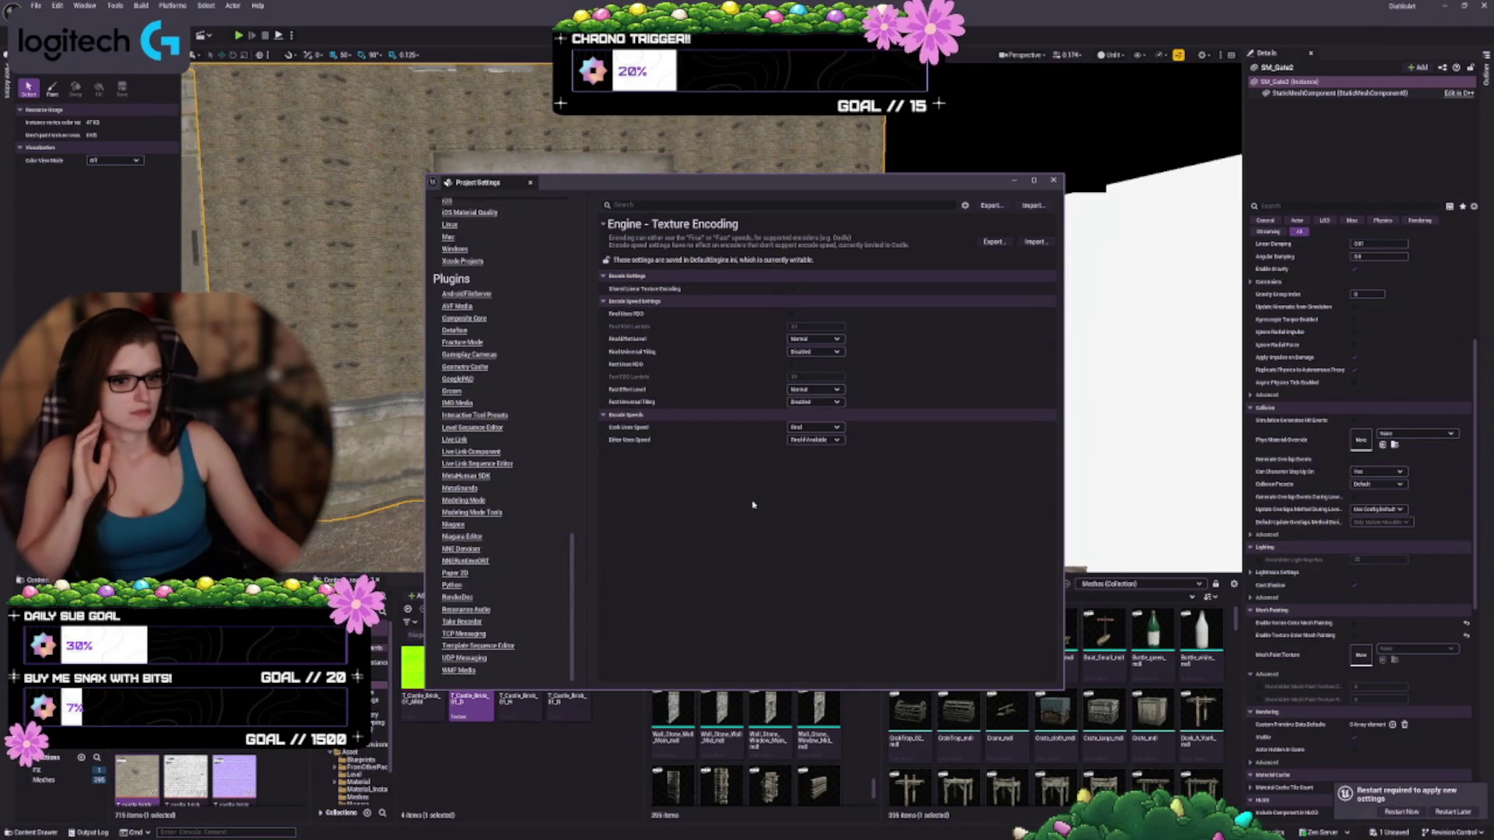
{"action": "left_click", "coordinate": [1403, 811]}
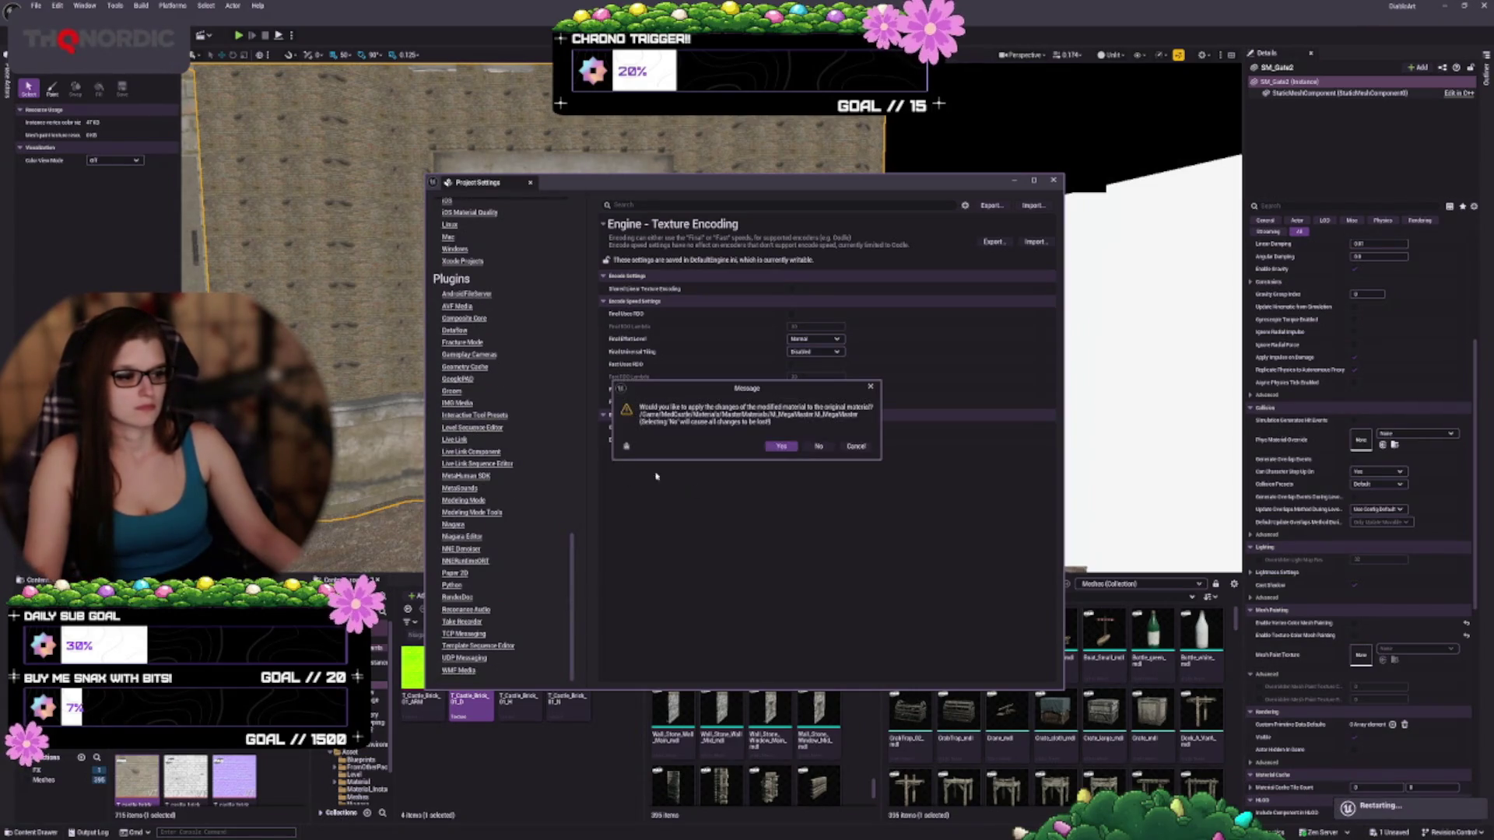
Accept applying changes to both modified materials and save the three modified assets
{"action": "left_click", "coordinate": [781, 447]}
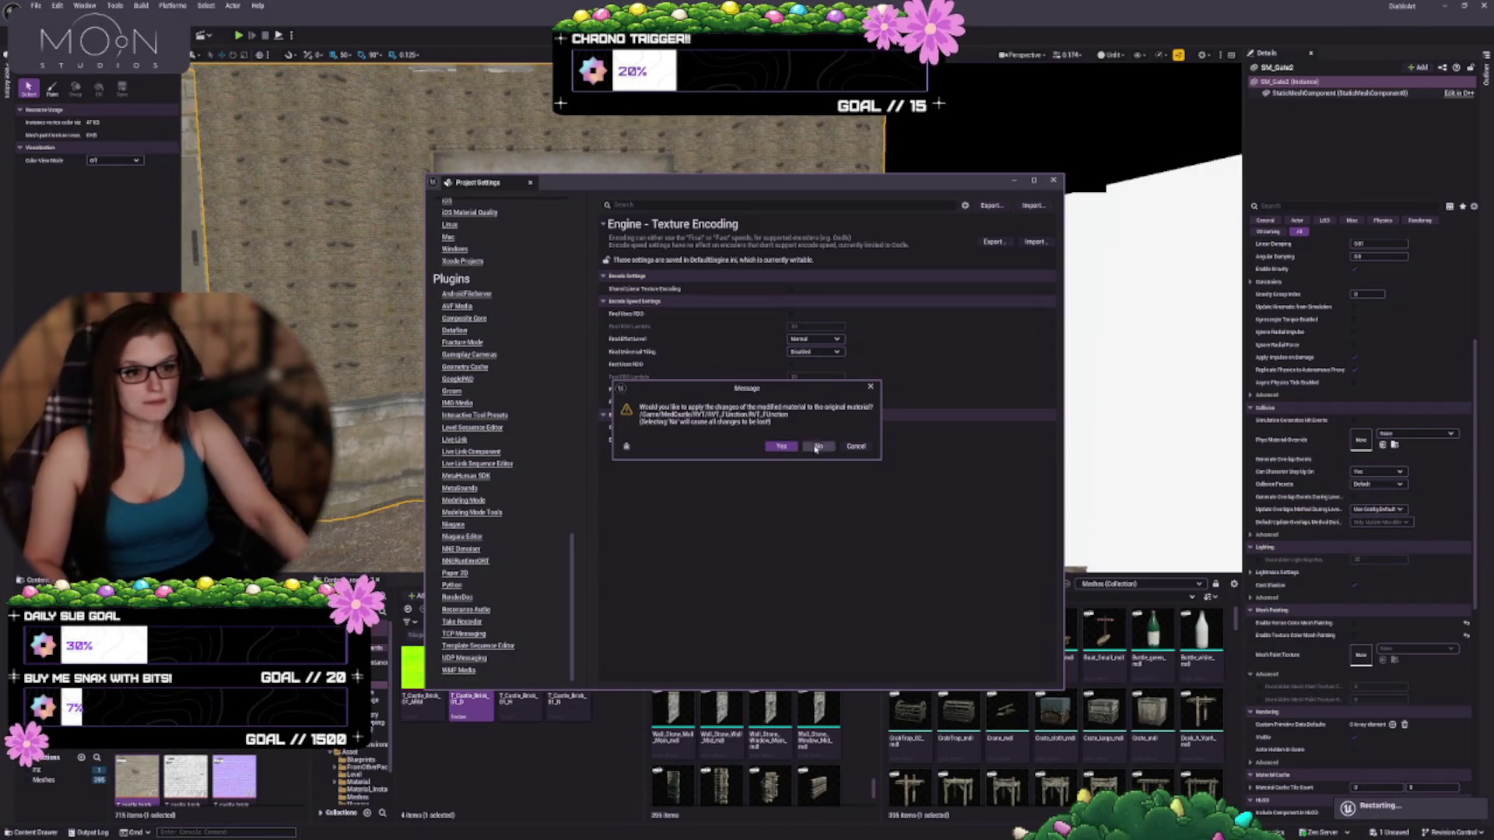
{"action": "left_click", "coordinate": [776, 446]}
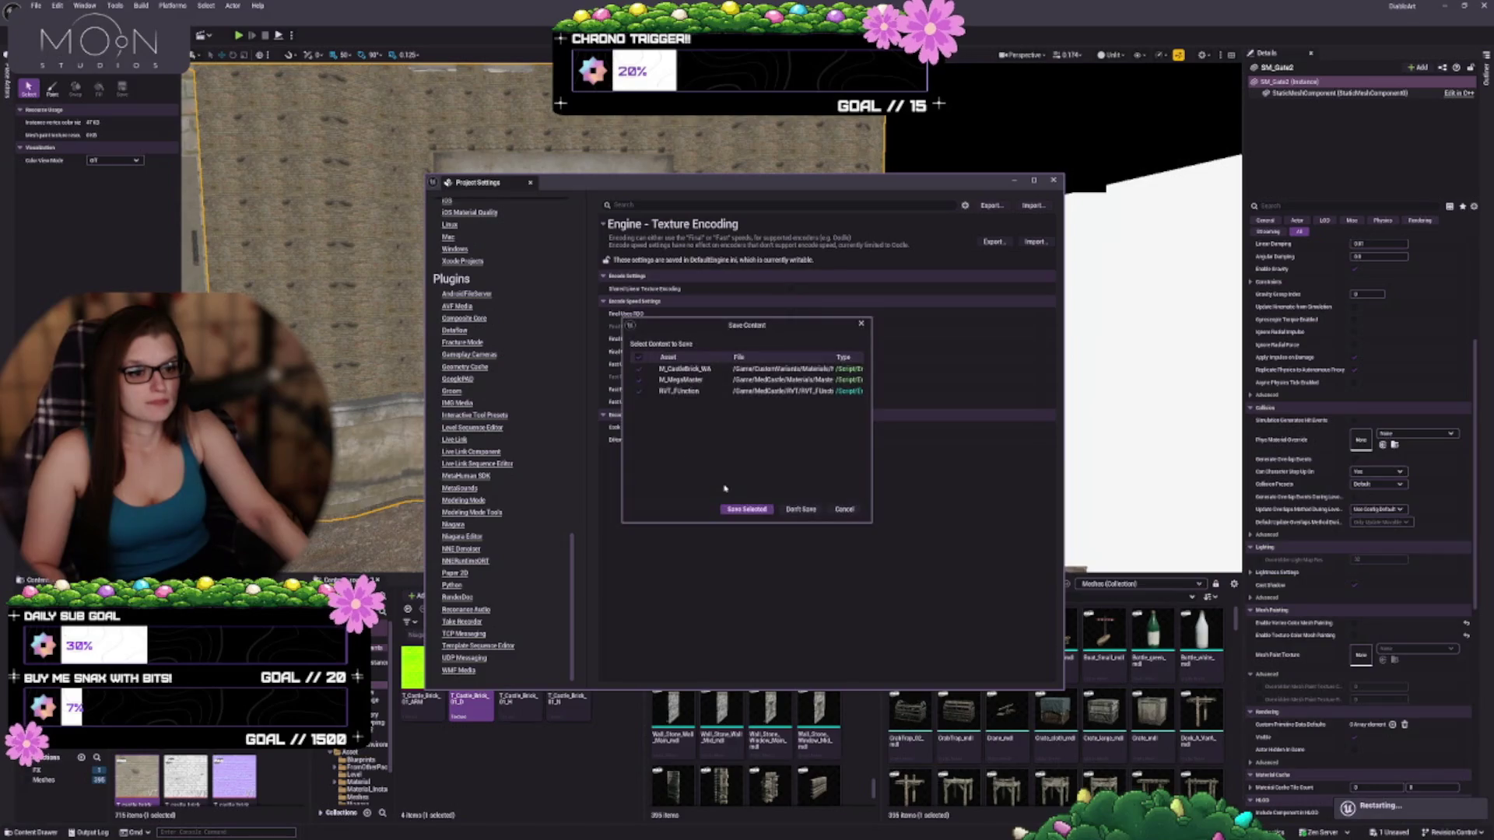
{"action": "left_click", "coordinate": [741, 509]}
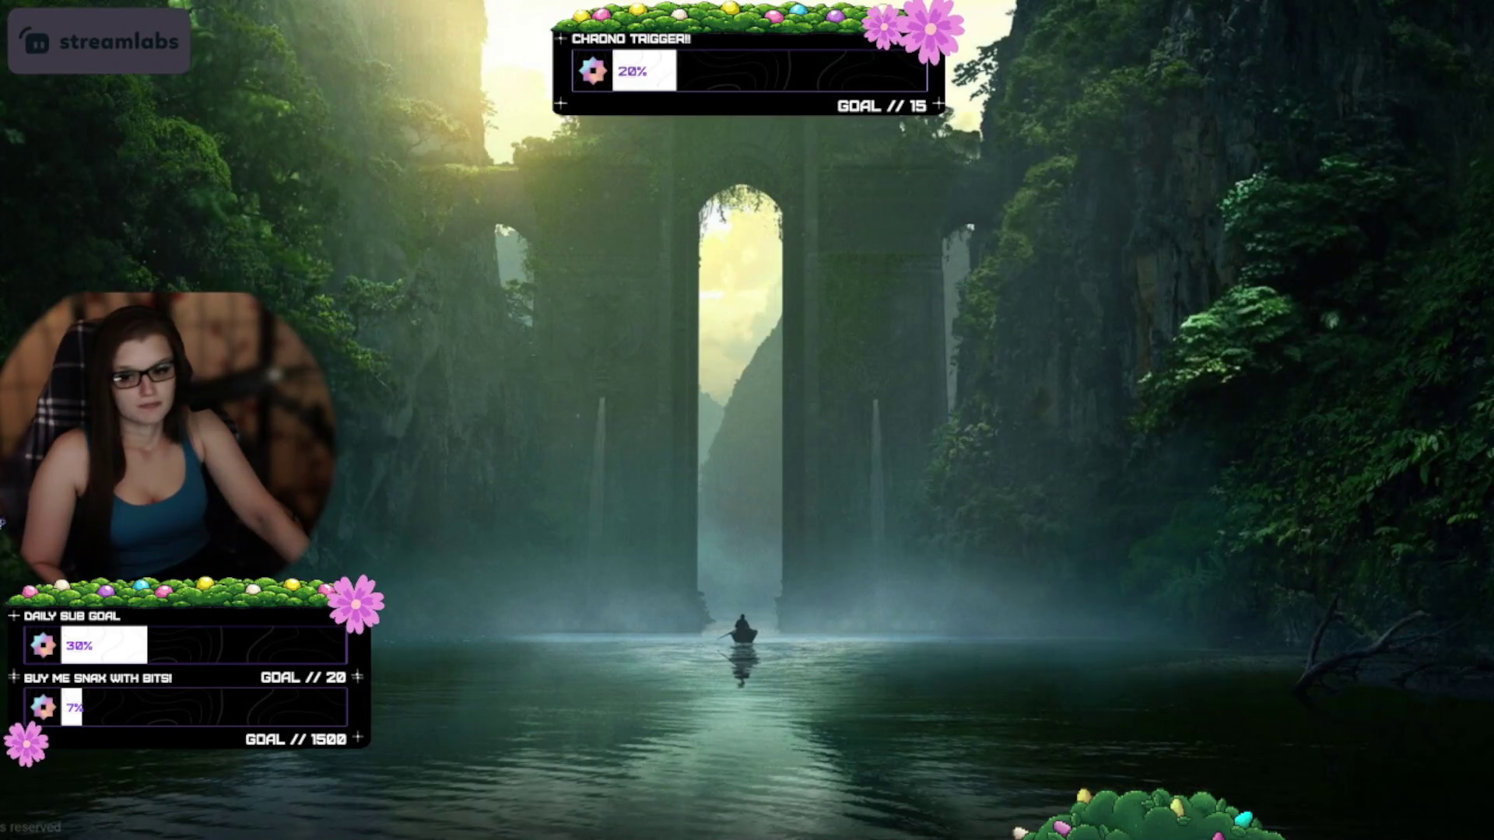
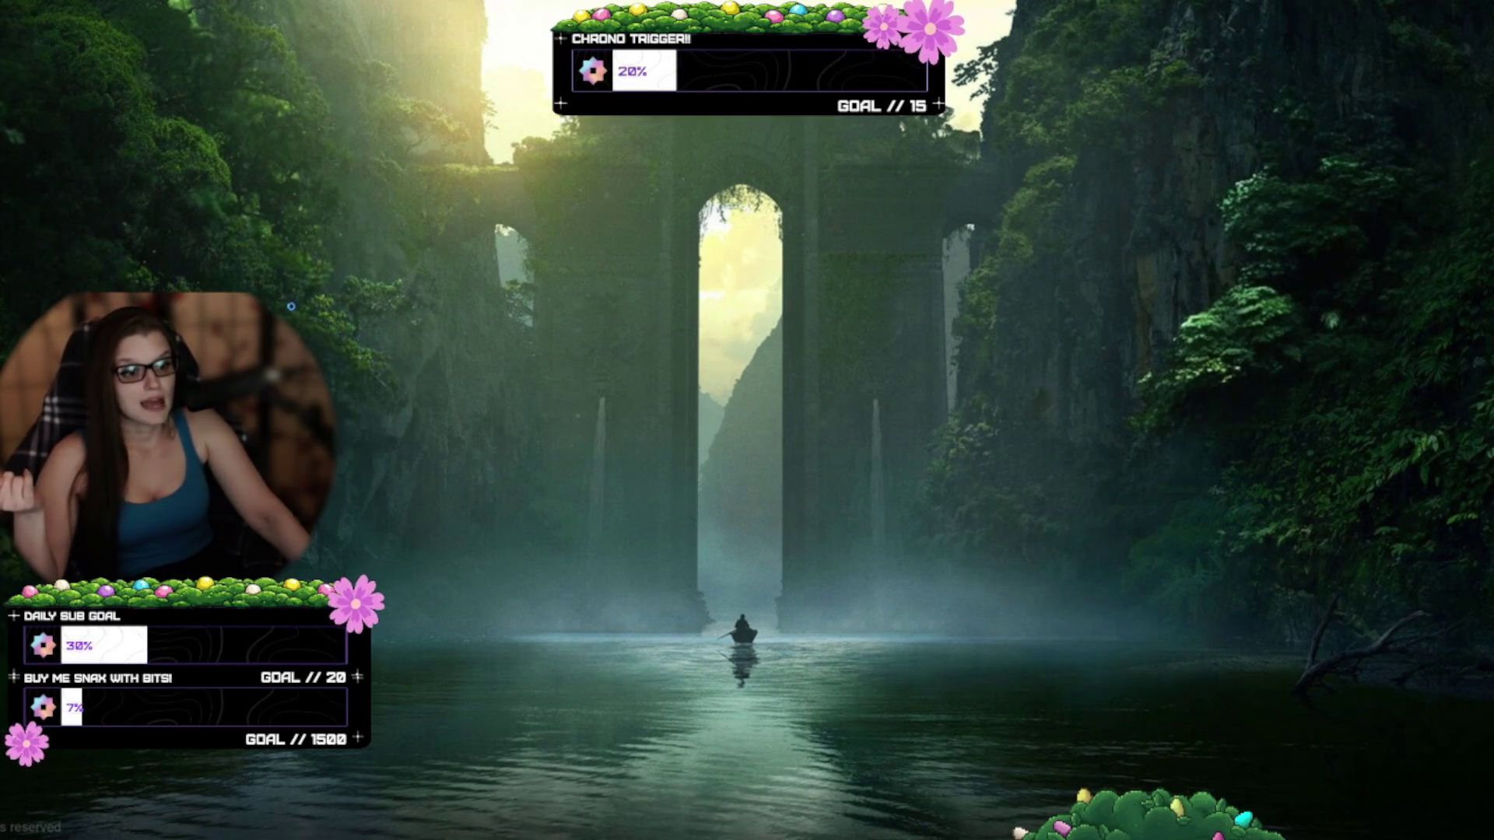
Open and dismiss the desktop context menu twice
{"action": "right_click", "coordinate": [474, 282]}
{"action": "left_click", "coordinate": [752, 582]}
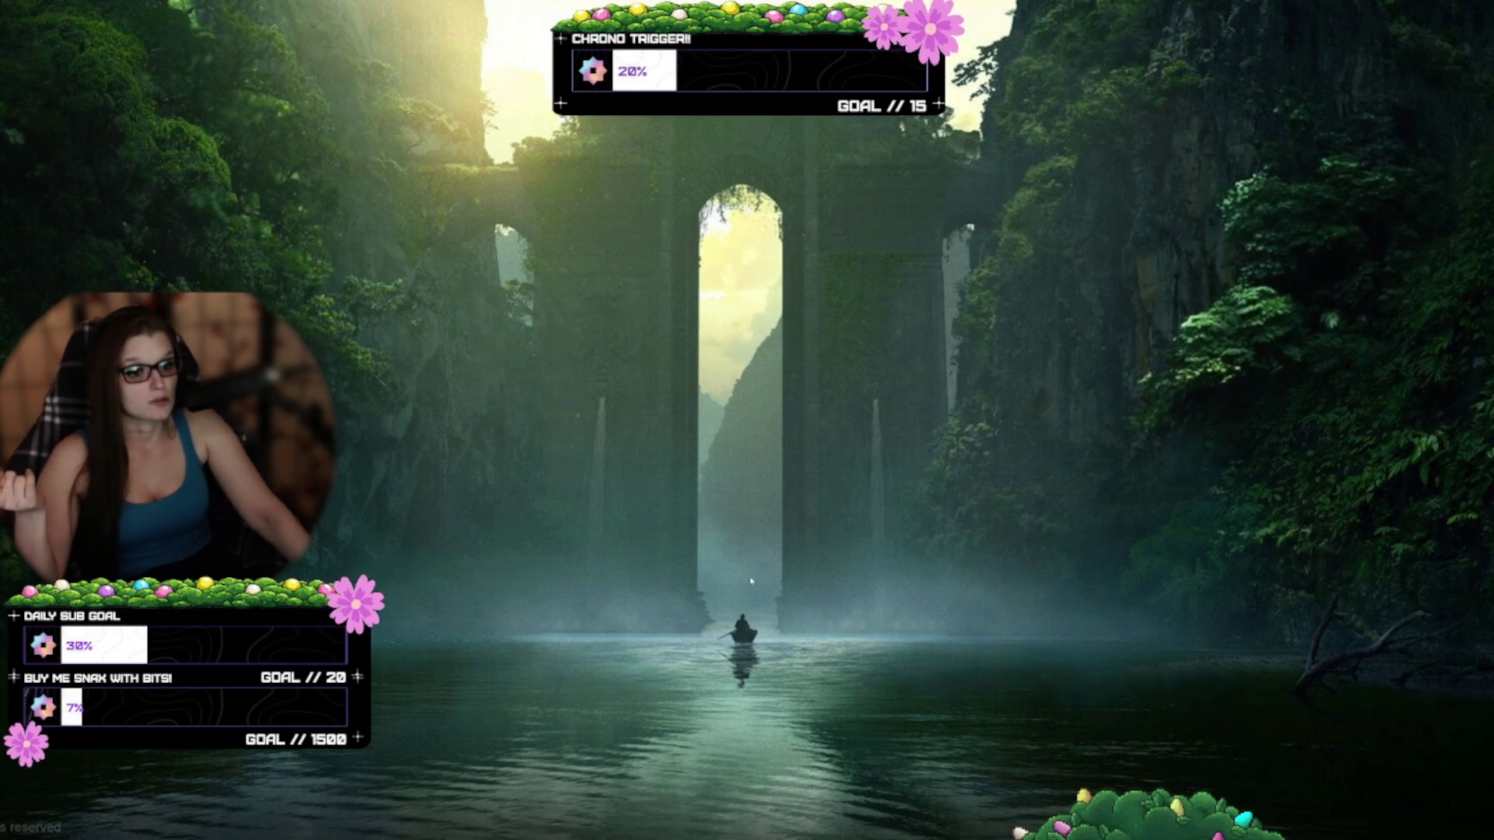
{"action": "right_click", "coordinate": [335, 312]}
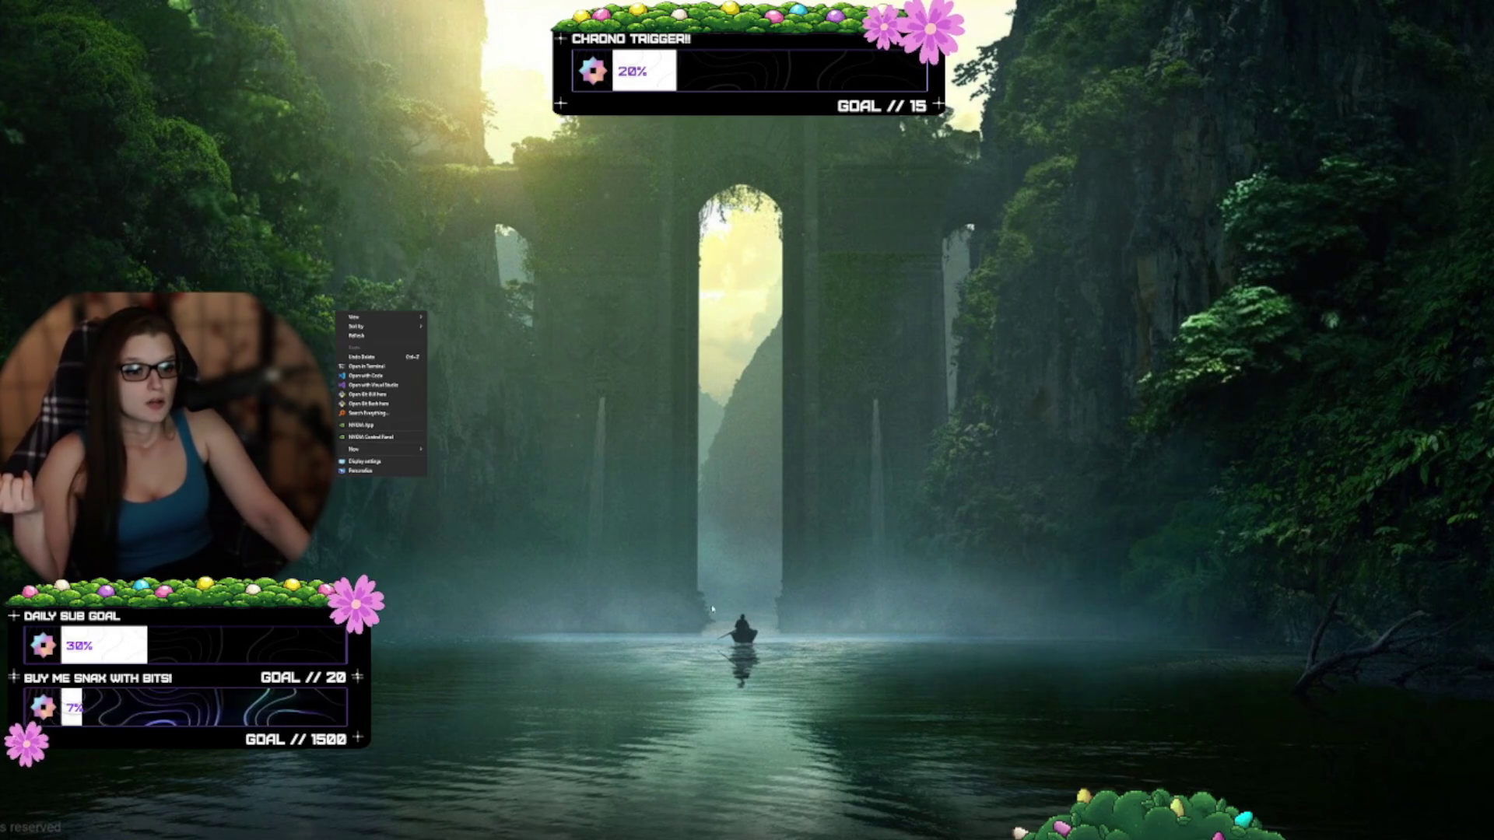
{"action": "left_click", "coordinate": [764, 376]}
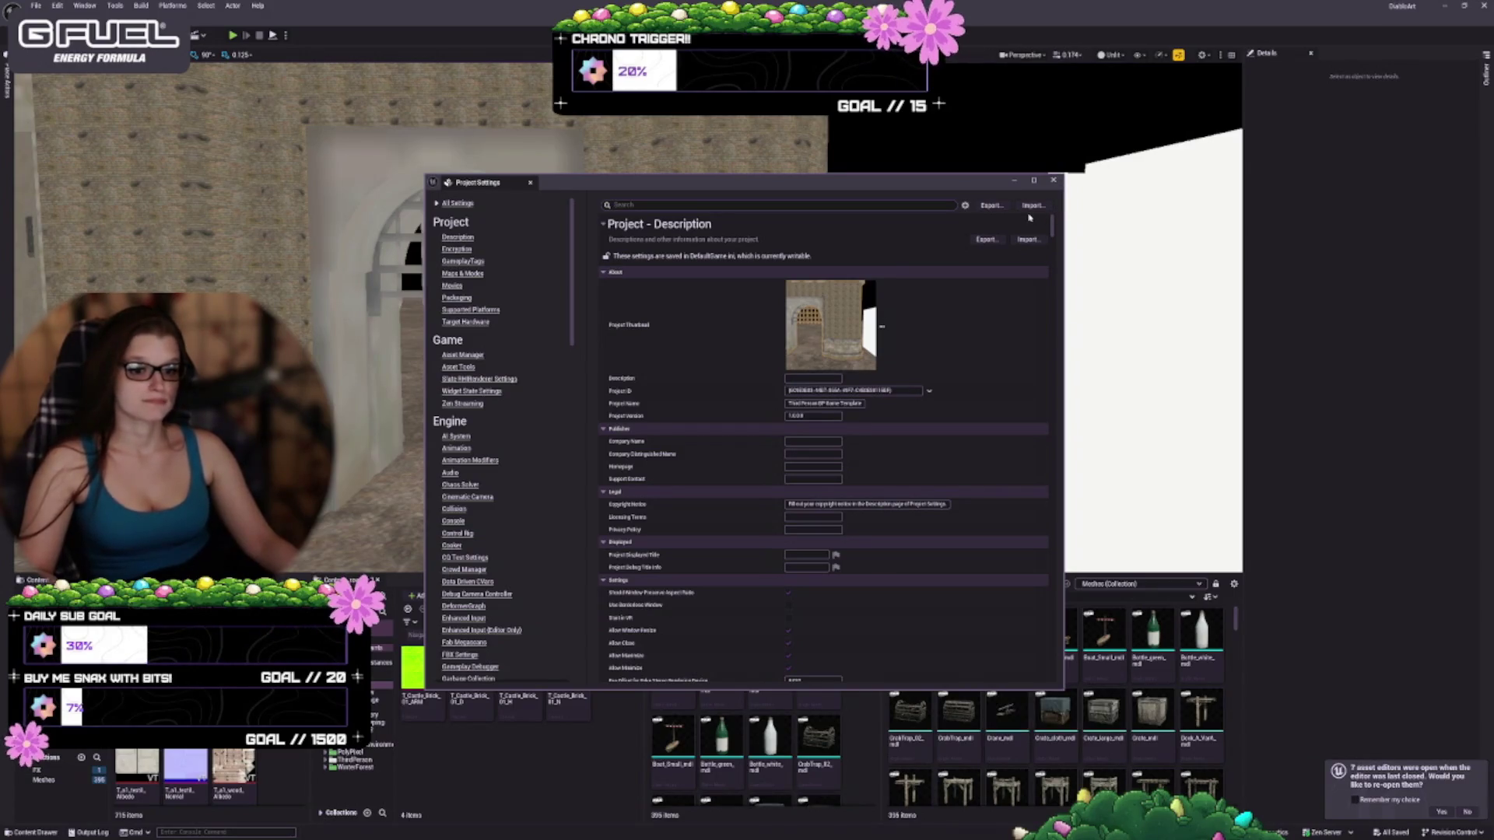
Close the Project Settings window
{"action": "left_click", "coordinate": [1056, 181]}
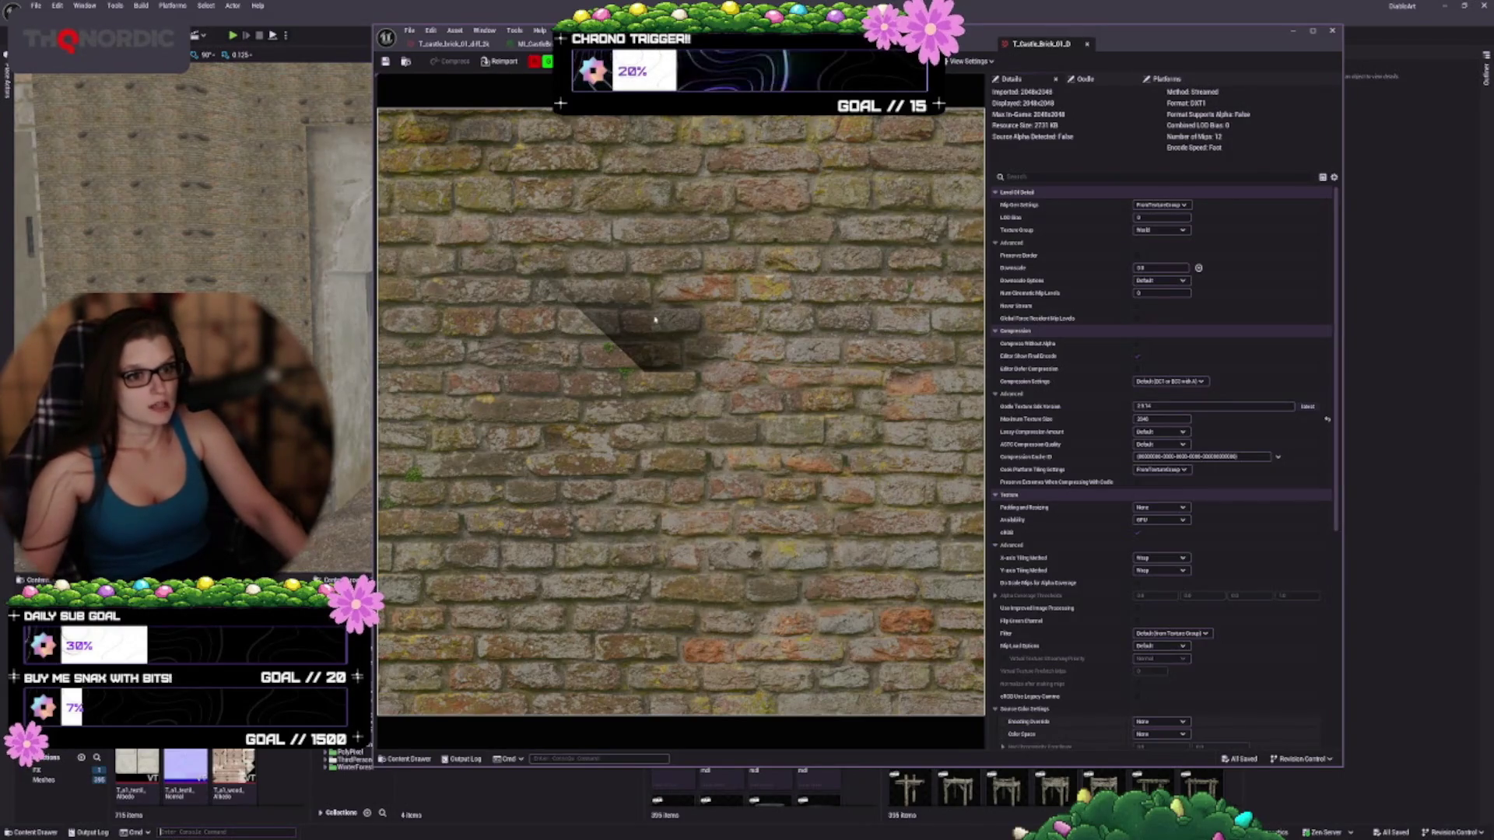
Toggle the R, G and B channels of the texture preview, ending in full colour
{"action": "scroll", "coordinate": [655, 319], "scroll_direction": "down", "scroll_amount": 2}
{"action": "scroll", "coordinate": [655, 319], "scroll_direction": "up", "scroll_amount": 1}
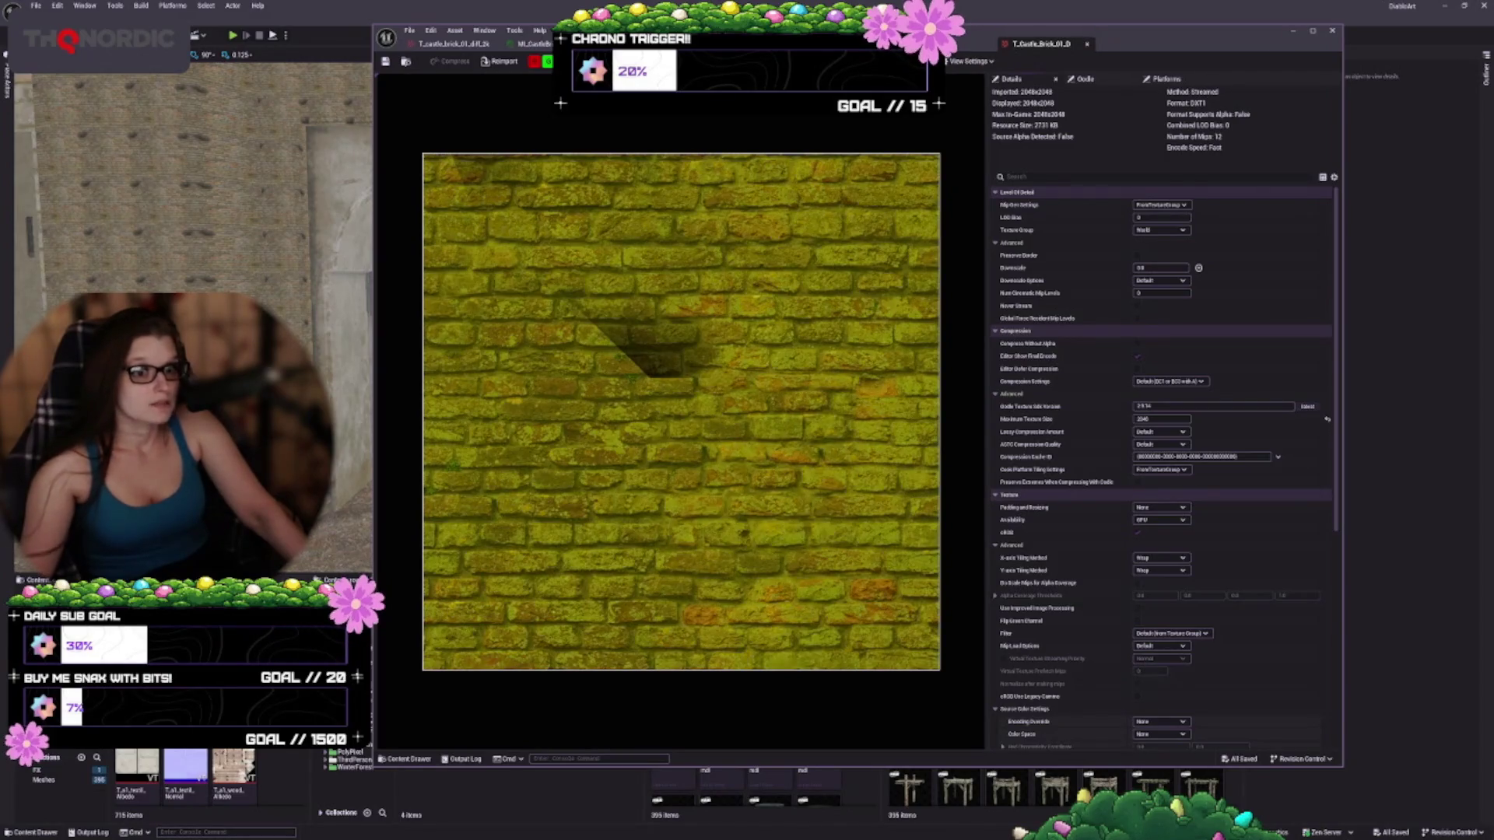
{"action": "left_click", "coordinate": [547, 60]}
{"action": "left_click", "coordinate": [547, 61]}
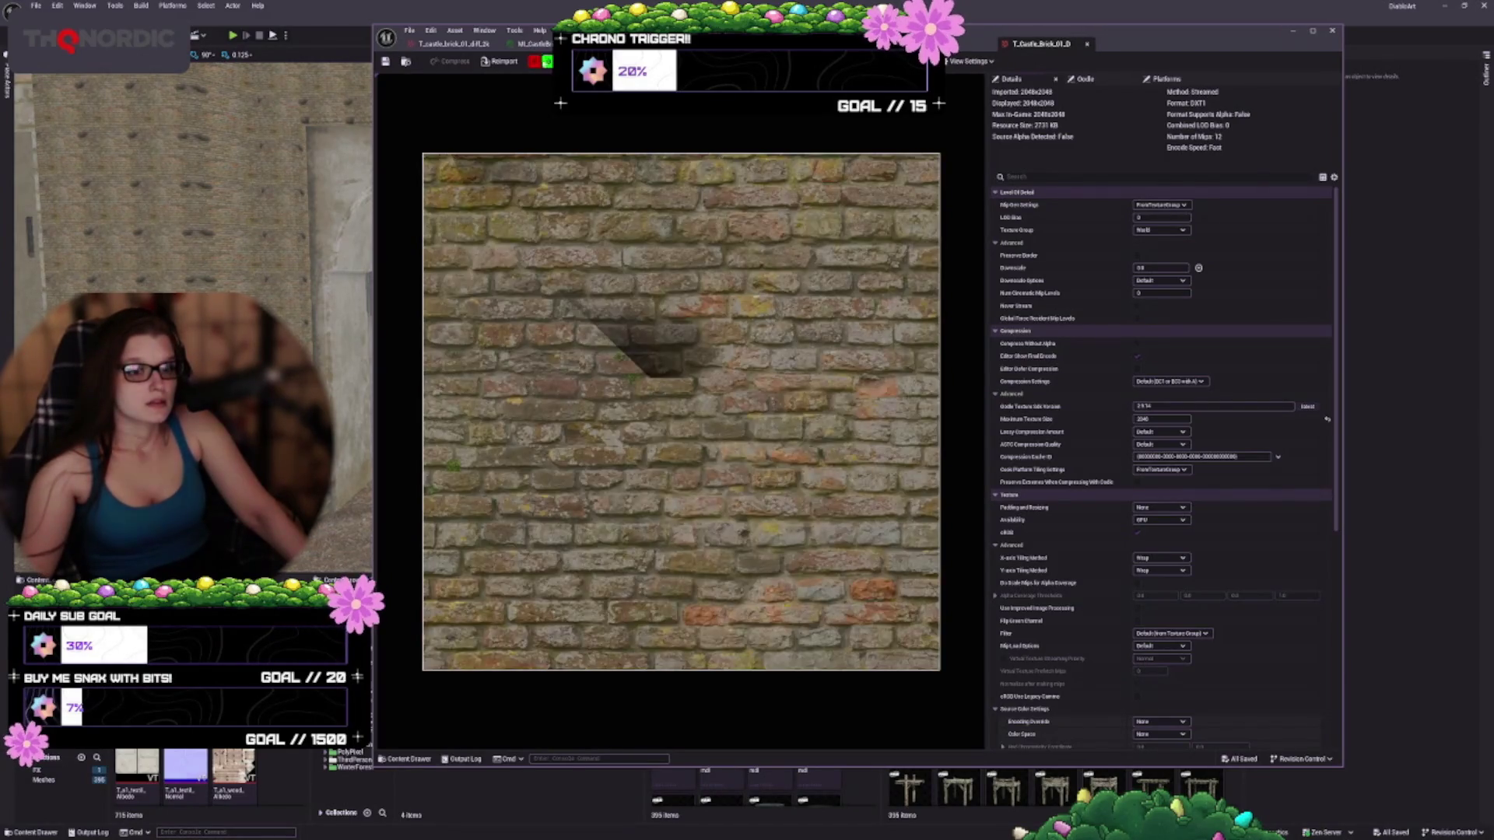
{"action": "left_click", "coordinate": [534, 61]}
{"action": "left_click", "coordinate": [560, 61]}
{"action": "left_click", "coordinate": [534, 60]}
{"action": "left_click", "coordinate": [561, 60]}
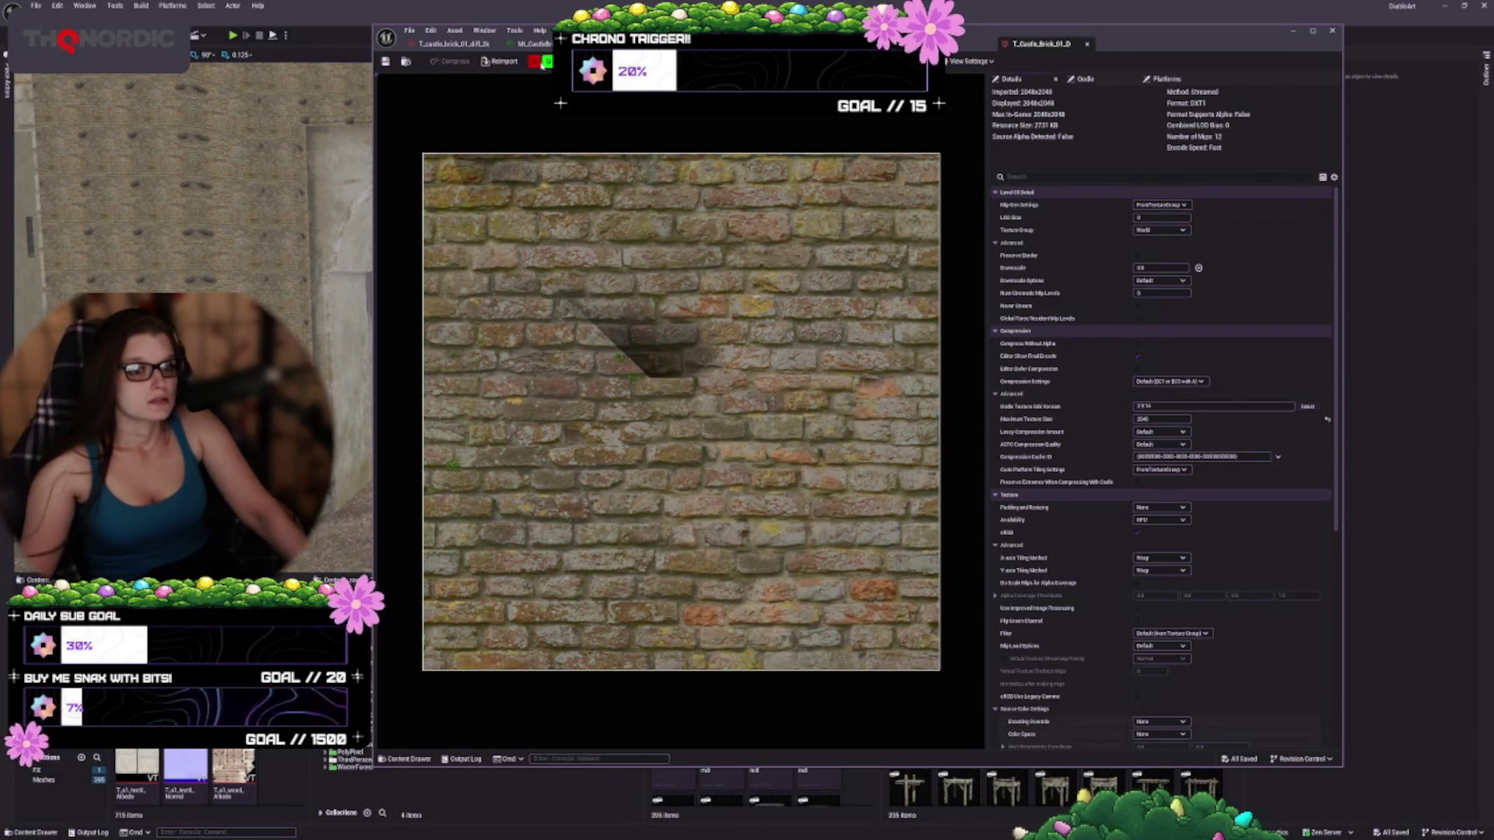
{"action": "left_click", "coordinate": [534, 61]}
{"action": "left_click", "coordinate": [547, 60]}
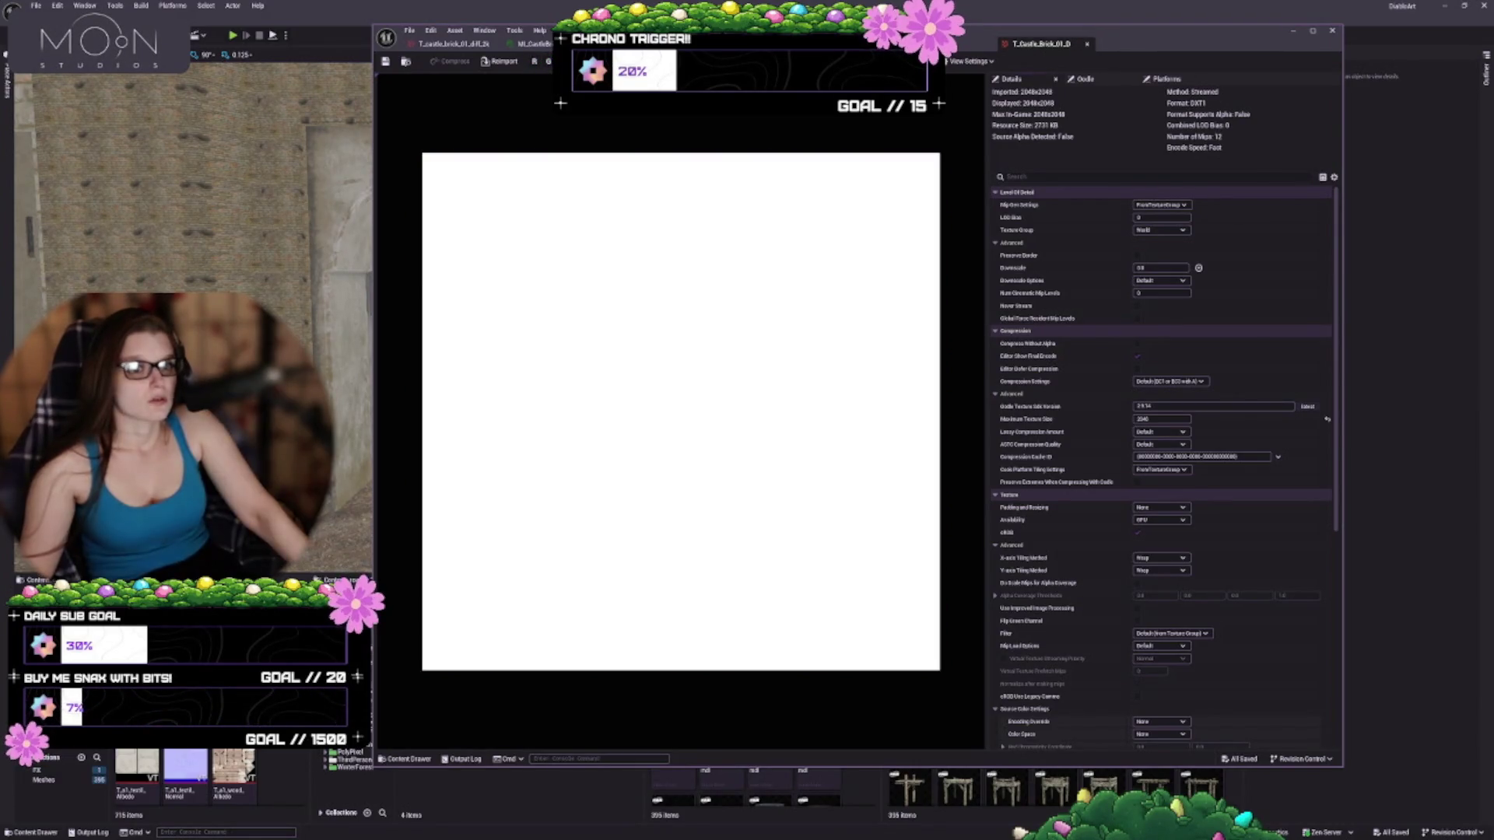
{"action": "left_click", "coordinate": [547, 61]}
{"action": "left_click", "coordinate": [534, 61]}
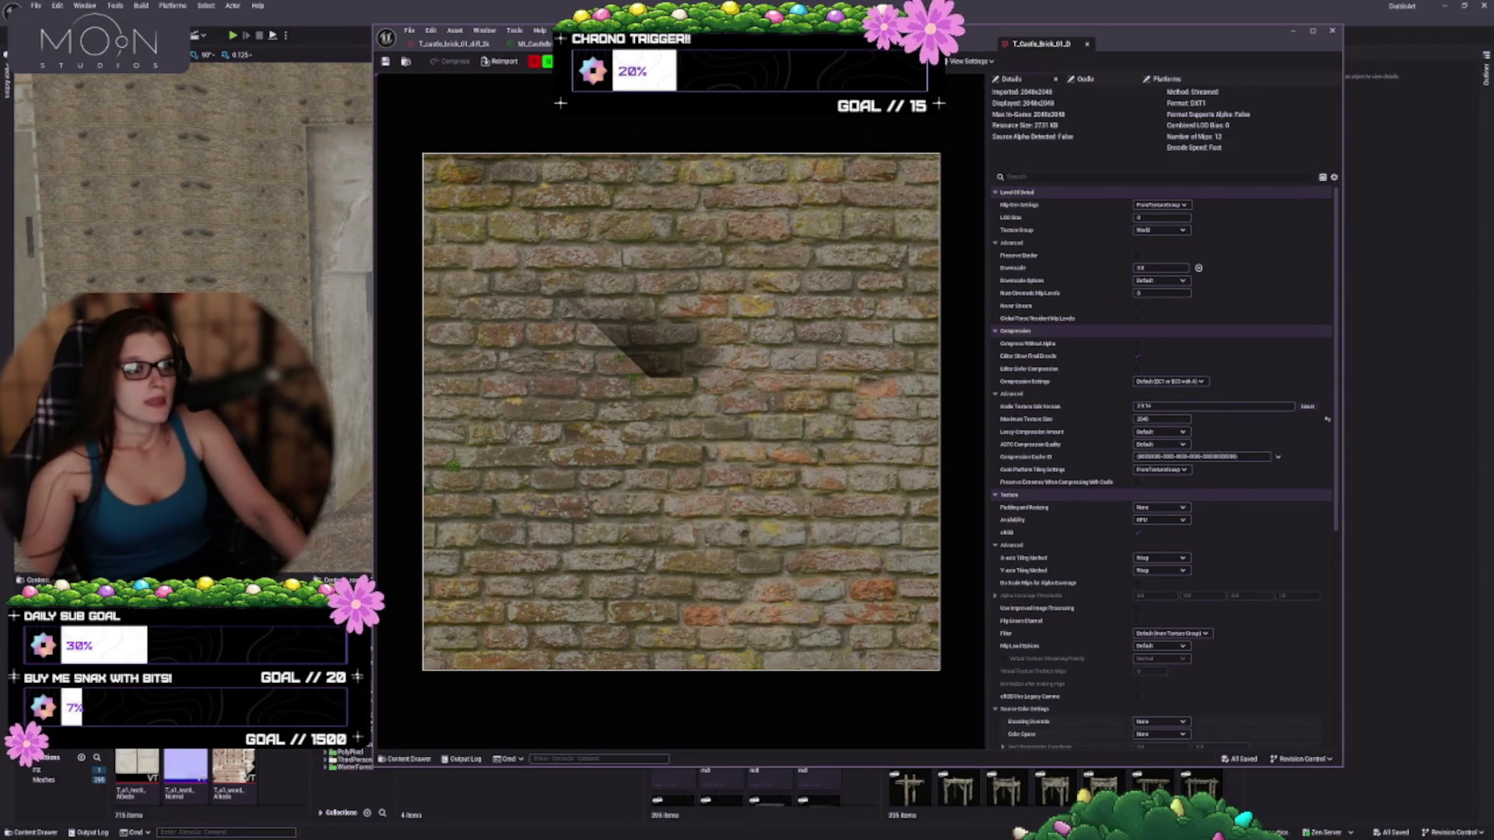
Check the preview's View Settings Background options, then close the menu
{"action": "left_click", "coordinate": [957, 62]}
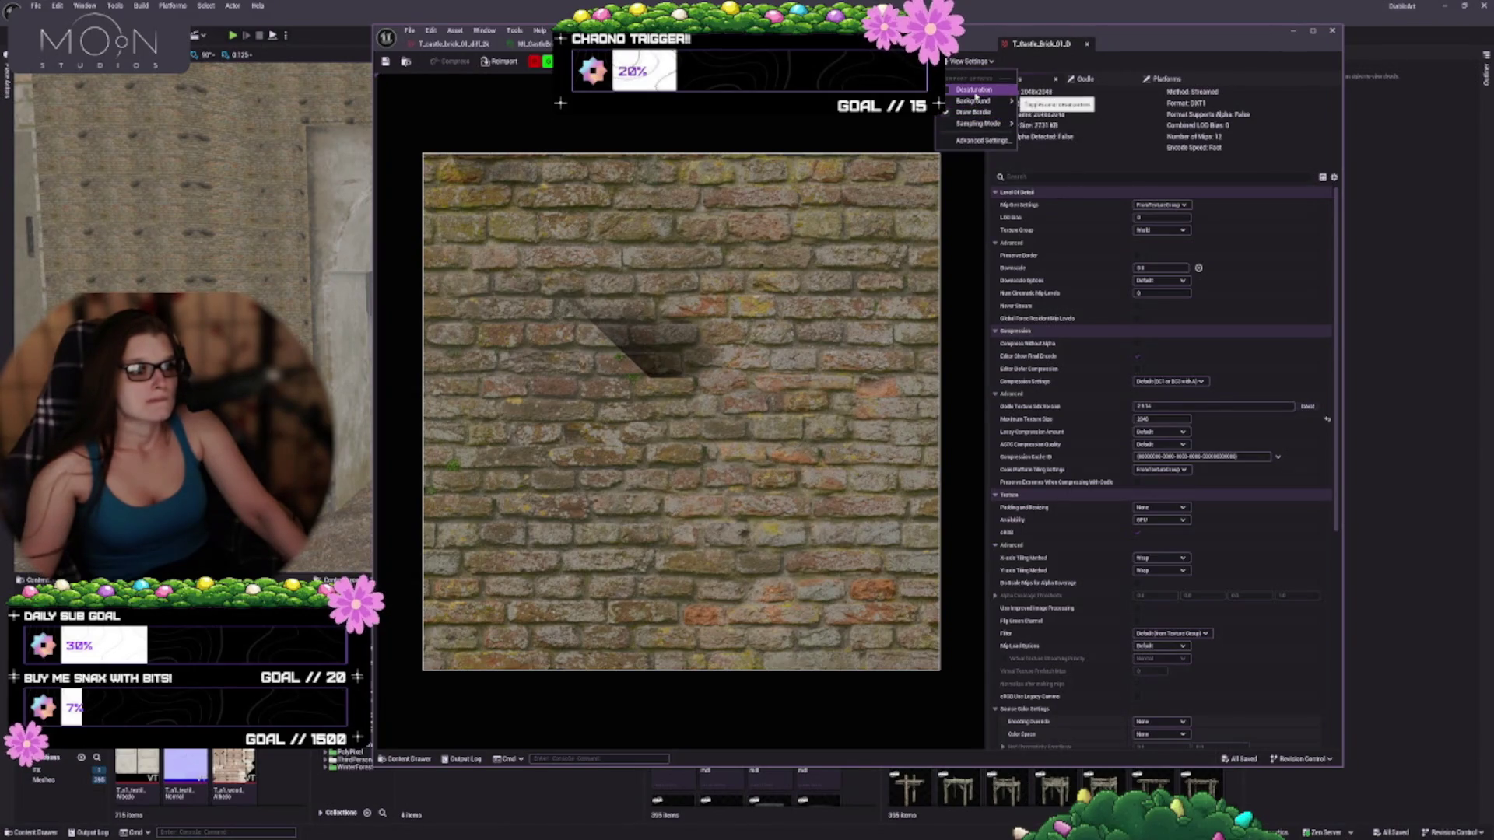
{"action": "mouse_move", "coordinate": [974, 101]}
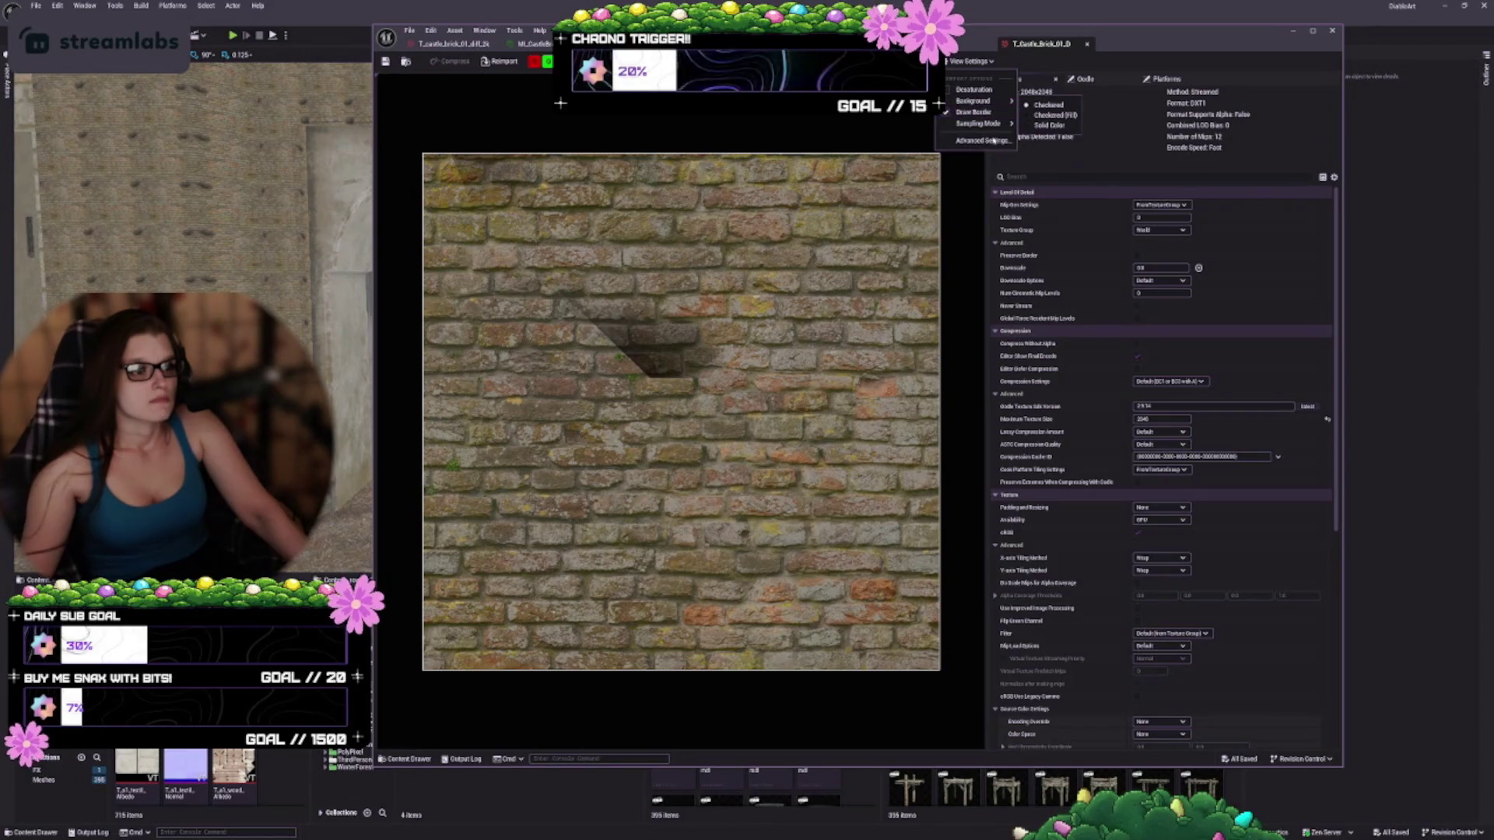
{"action": "key", "text": "Escape"}
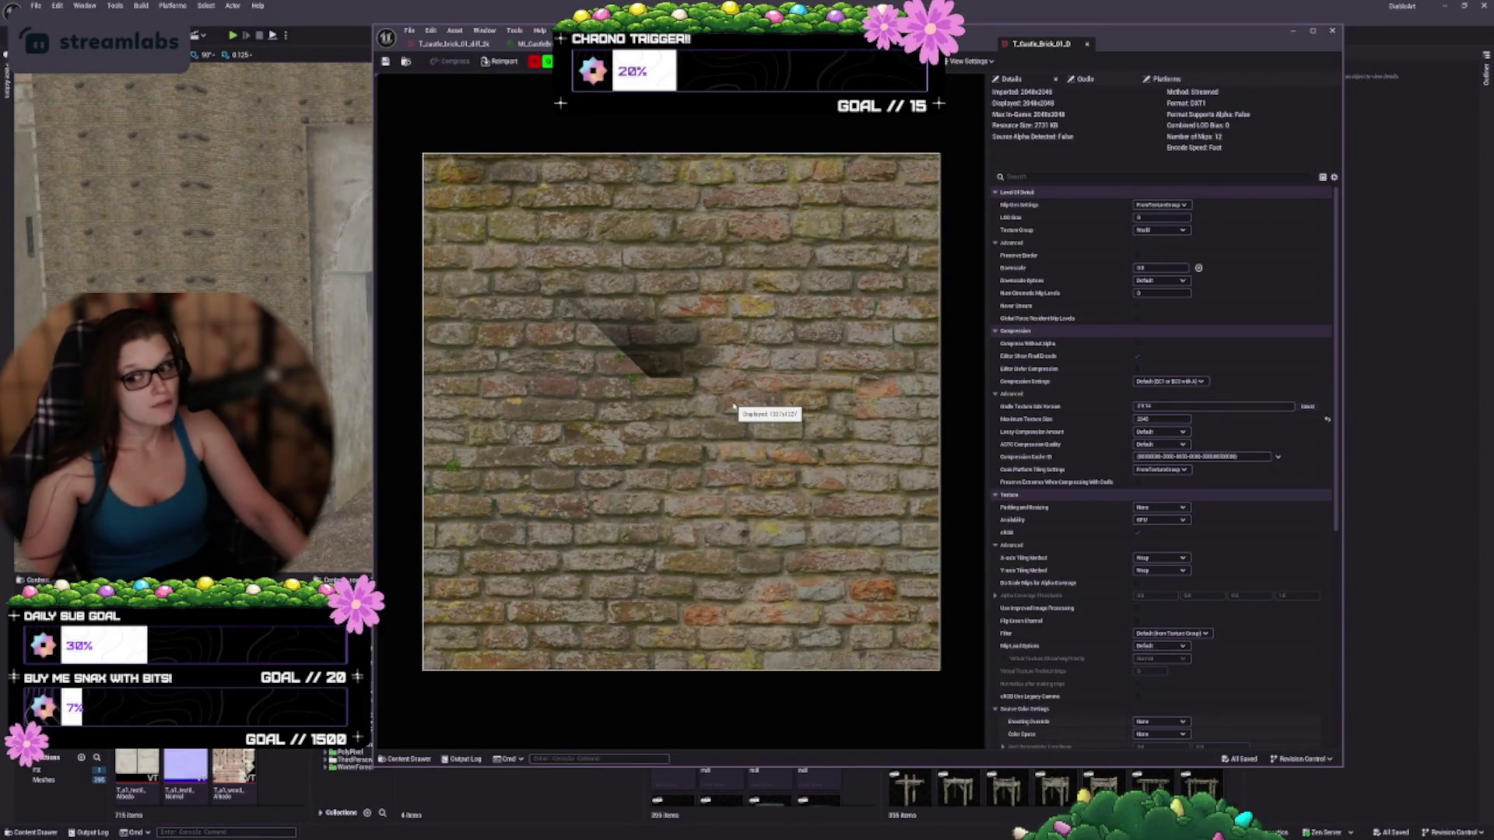
Scroll the Details panel down to Adjustments, then bring up the material function graph
{"action": "scroll", "coordinate": [734, 405], "scroll_direction": "down", "scroll_amount": 1}
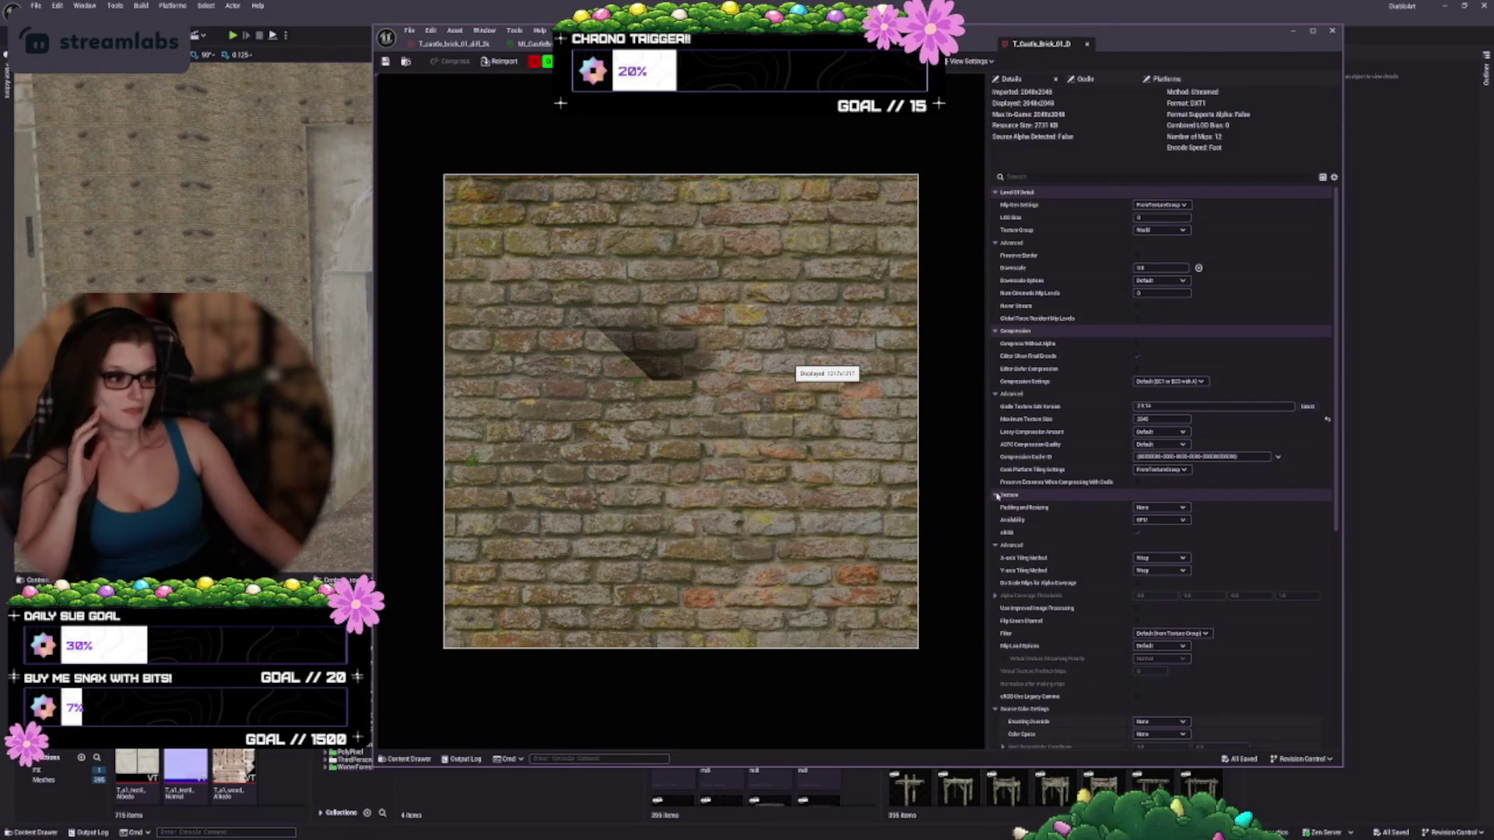
{"action": "scroll", "coordinate": [1092, 483], "scroll_direction": "down", "scroll_amount": 3}
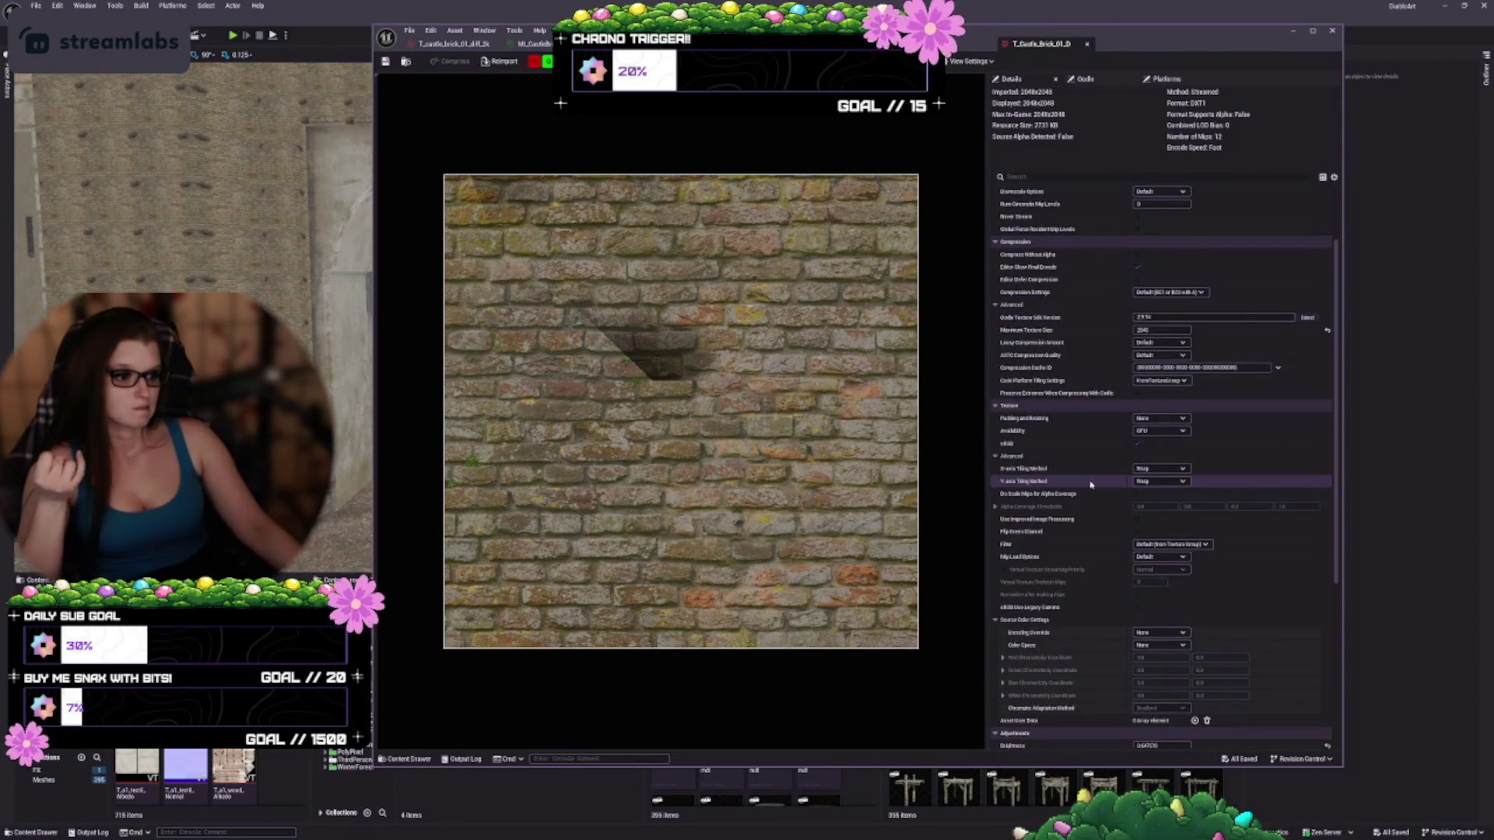
{"action": "scroll", "coordinate": [1091, 483], "scroll_direction": "down", "scroll_amount": 3}
{"action": "scroll", "coordinate": [1052, 567], "scroll_direction": "down", "scroll_amount": 7}
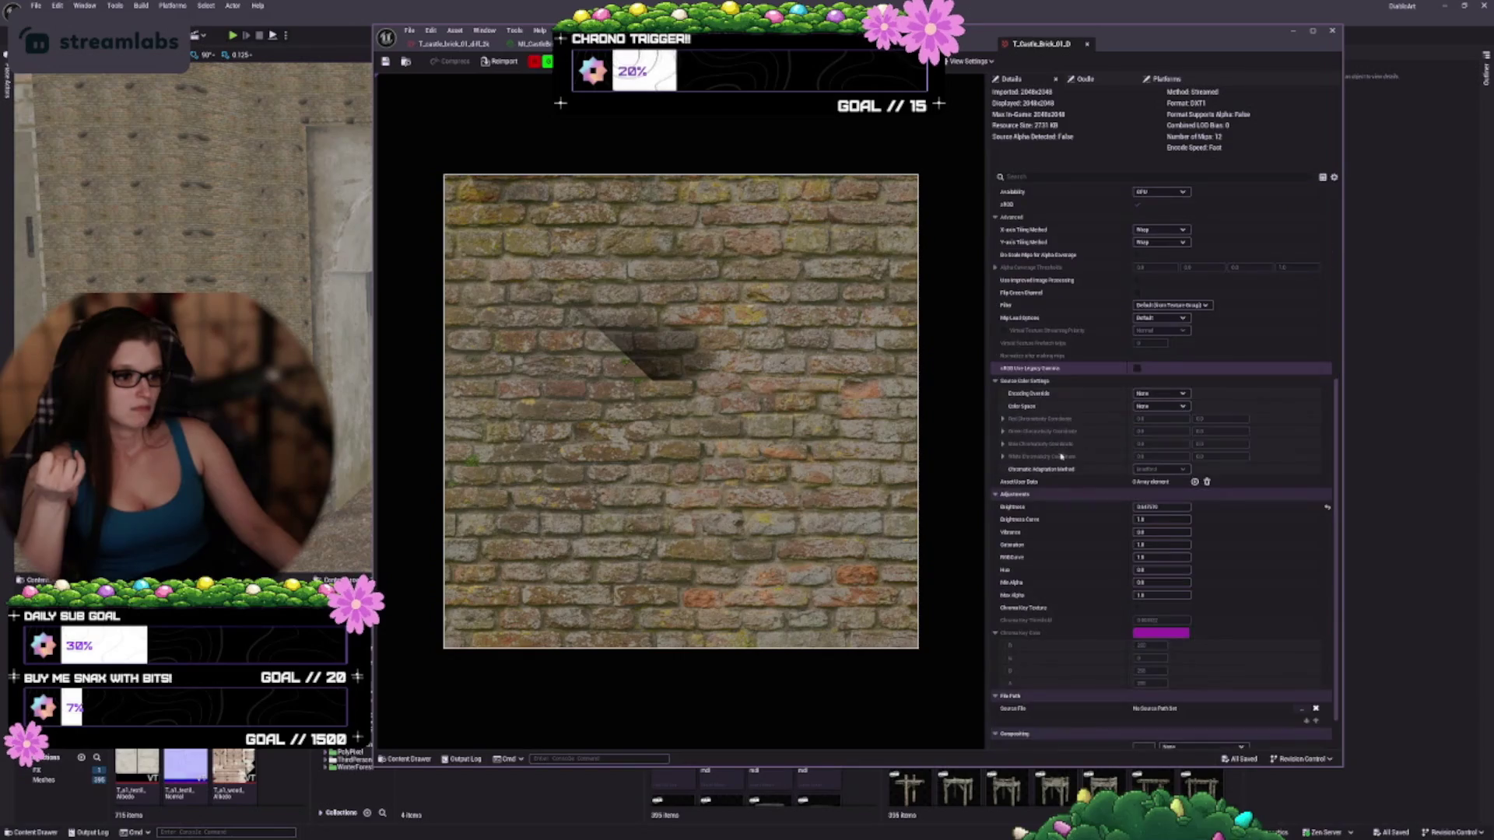
{"action": "left_click", "coordinate": [953, 43]}
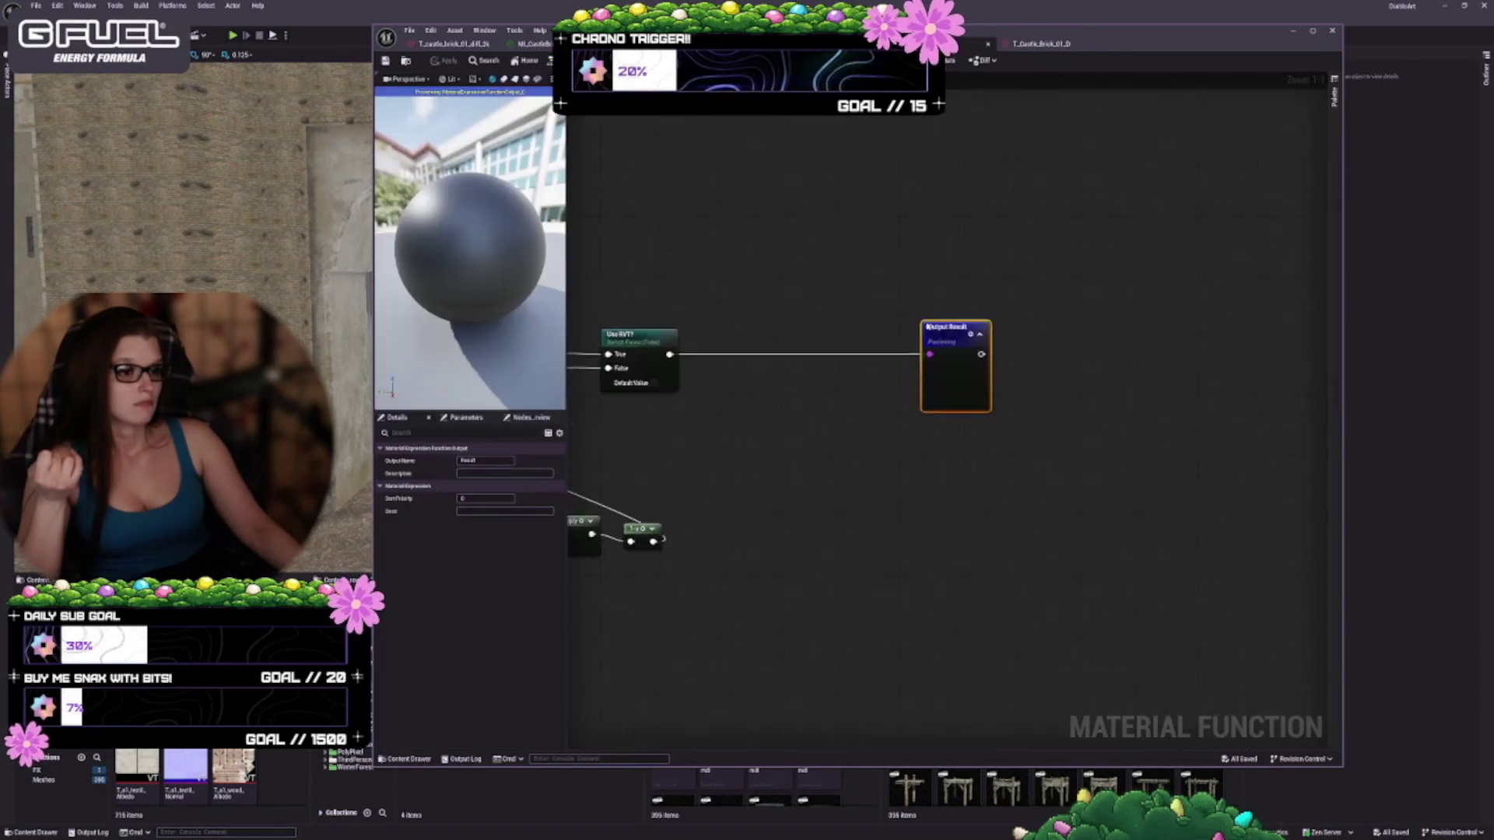
Reframe the material graph and narrow the editor so the viewport shows the castle walls
{"action": "scroll", "coordinate": [792, 445], "scroll_direction": "down", "scroll_amount": 2}
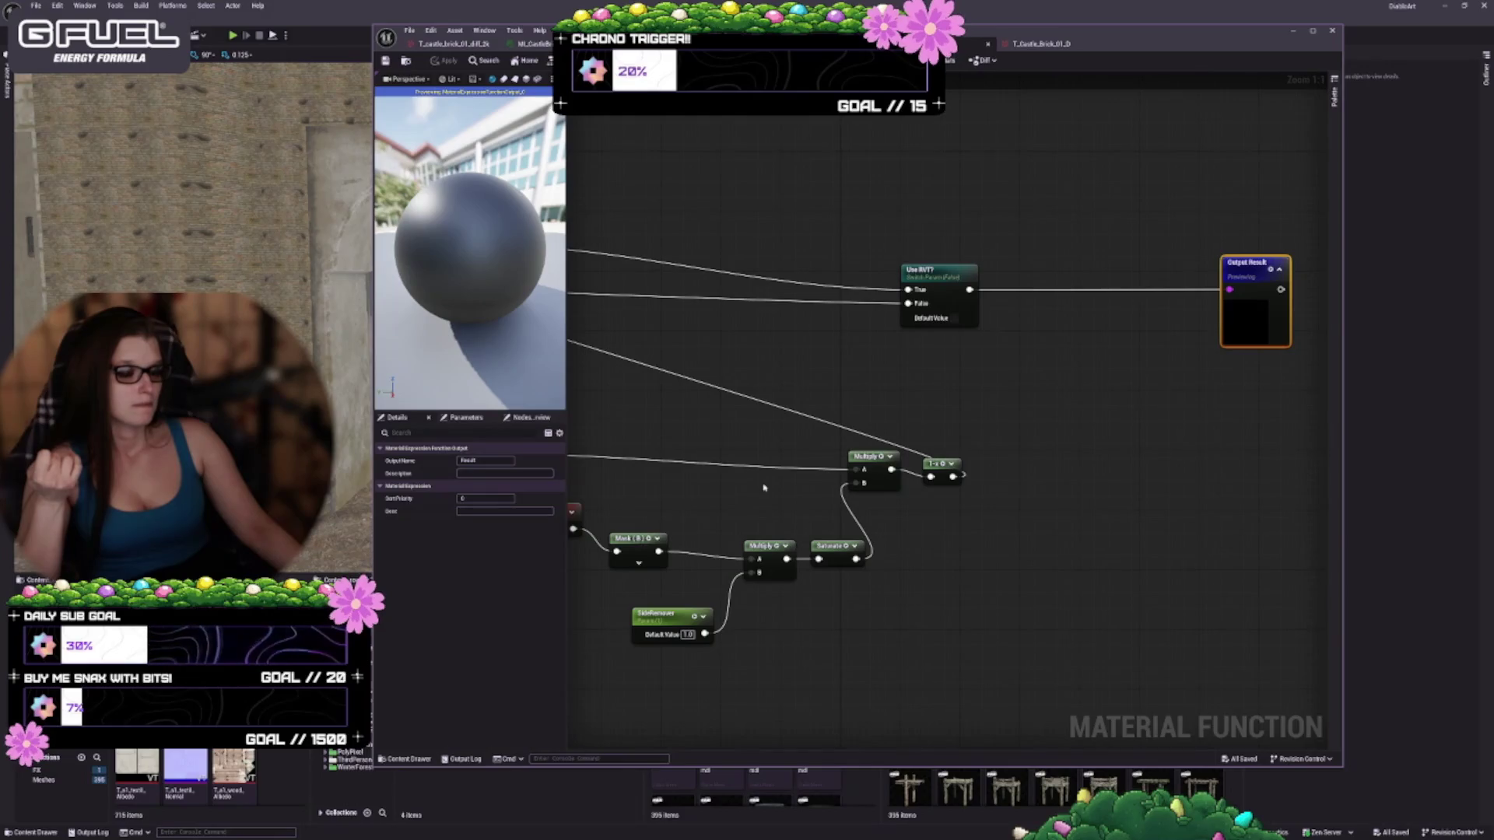
{"action": "scroll", "coordinate": [819, 412], "scroll_direction": "down", "scroll_amount": 2}
{"action": "scroll", "coordinate": [818, 411], "scroll_direction": "up", "scroll_amount": 2}
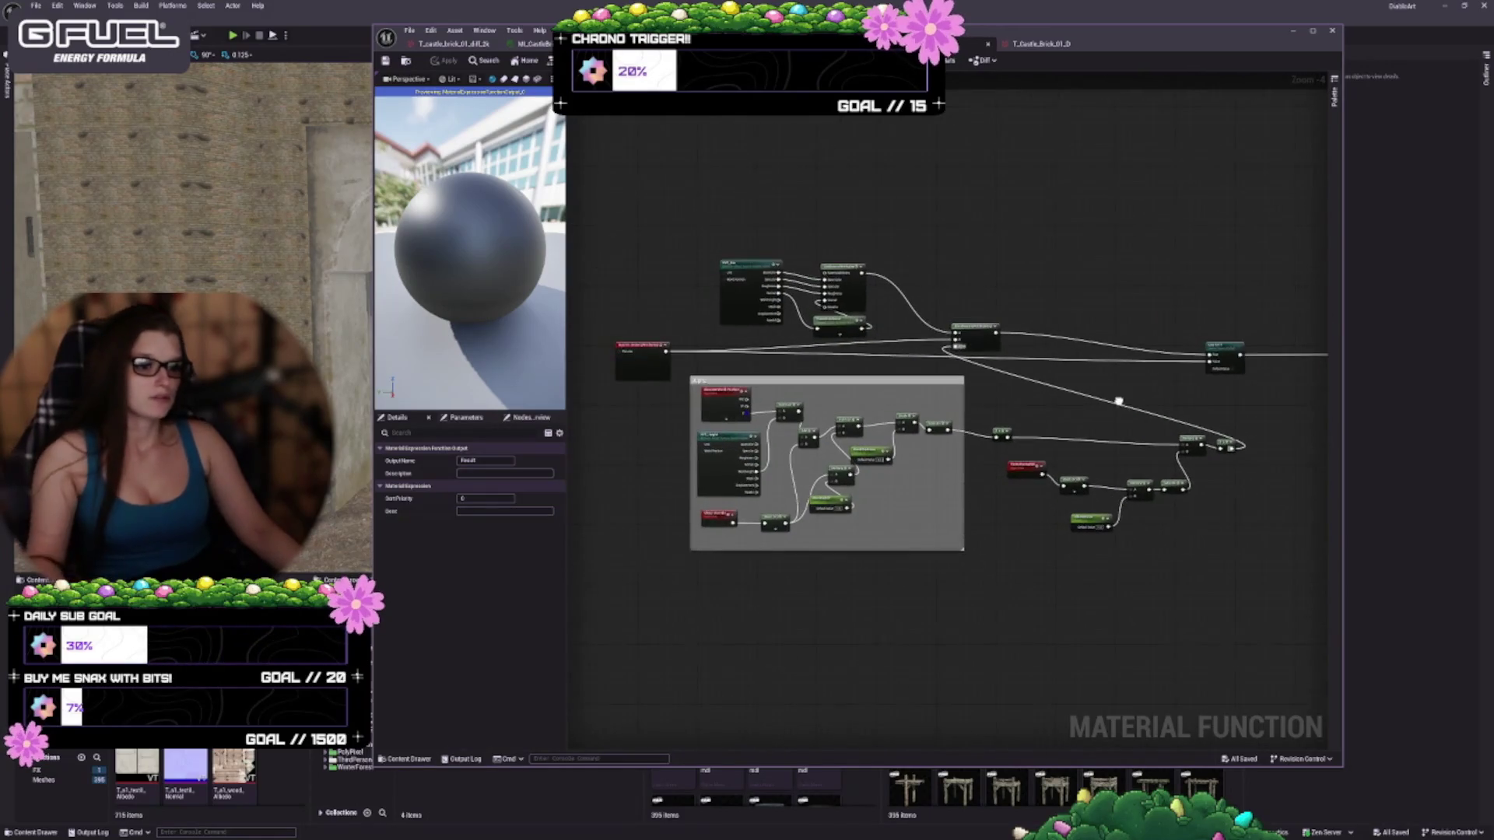
{"action": "left_click_drag", "start_coordinate": [724, 328], "coordinate": [882, 316]}
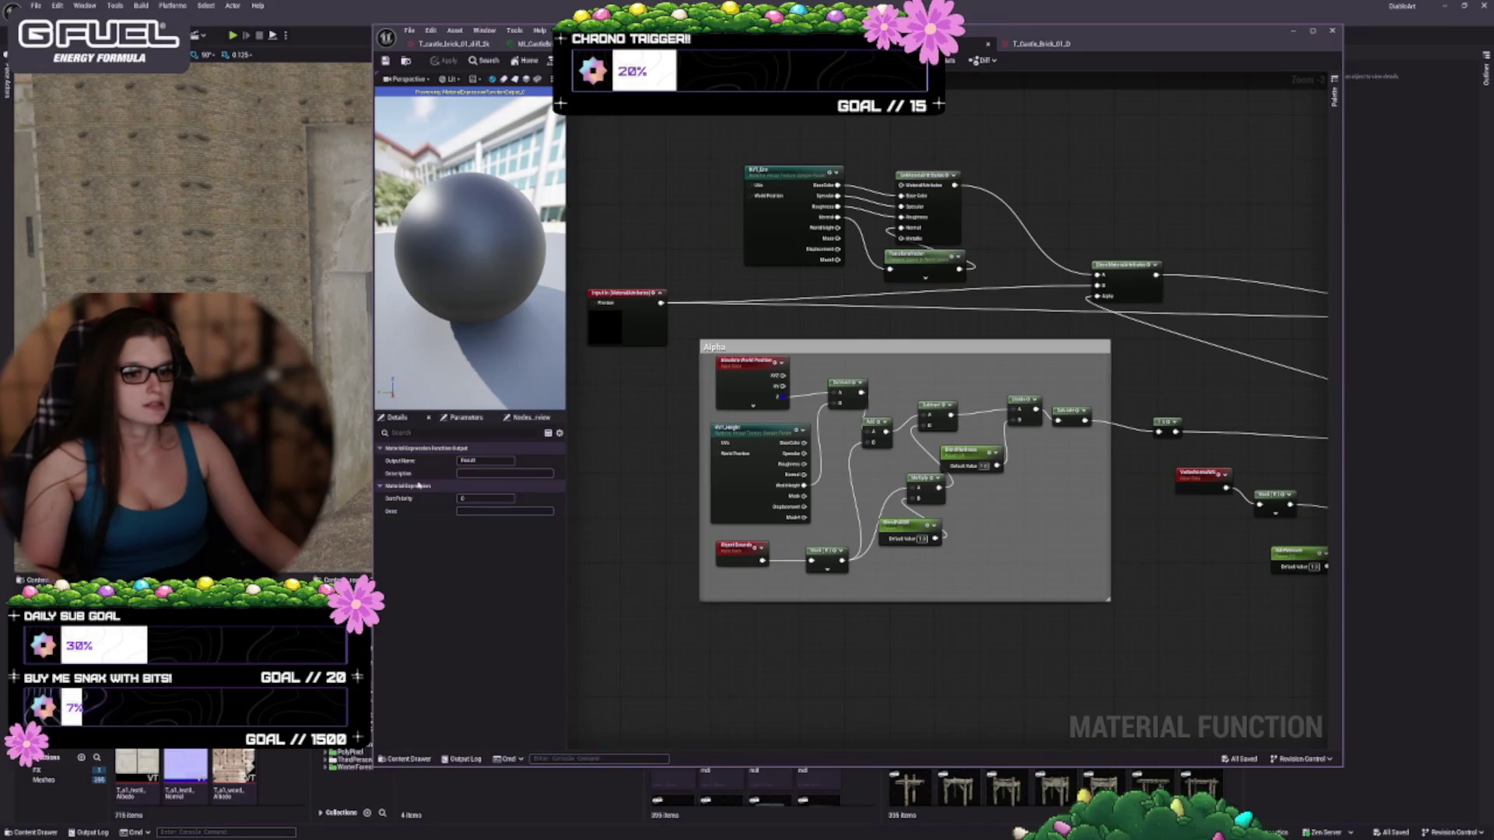
{"action": "left_click_drag", "start_coordinate": [372, 436], "coordinate": [782, 436]}
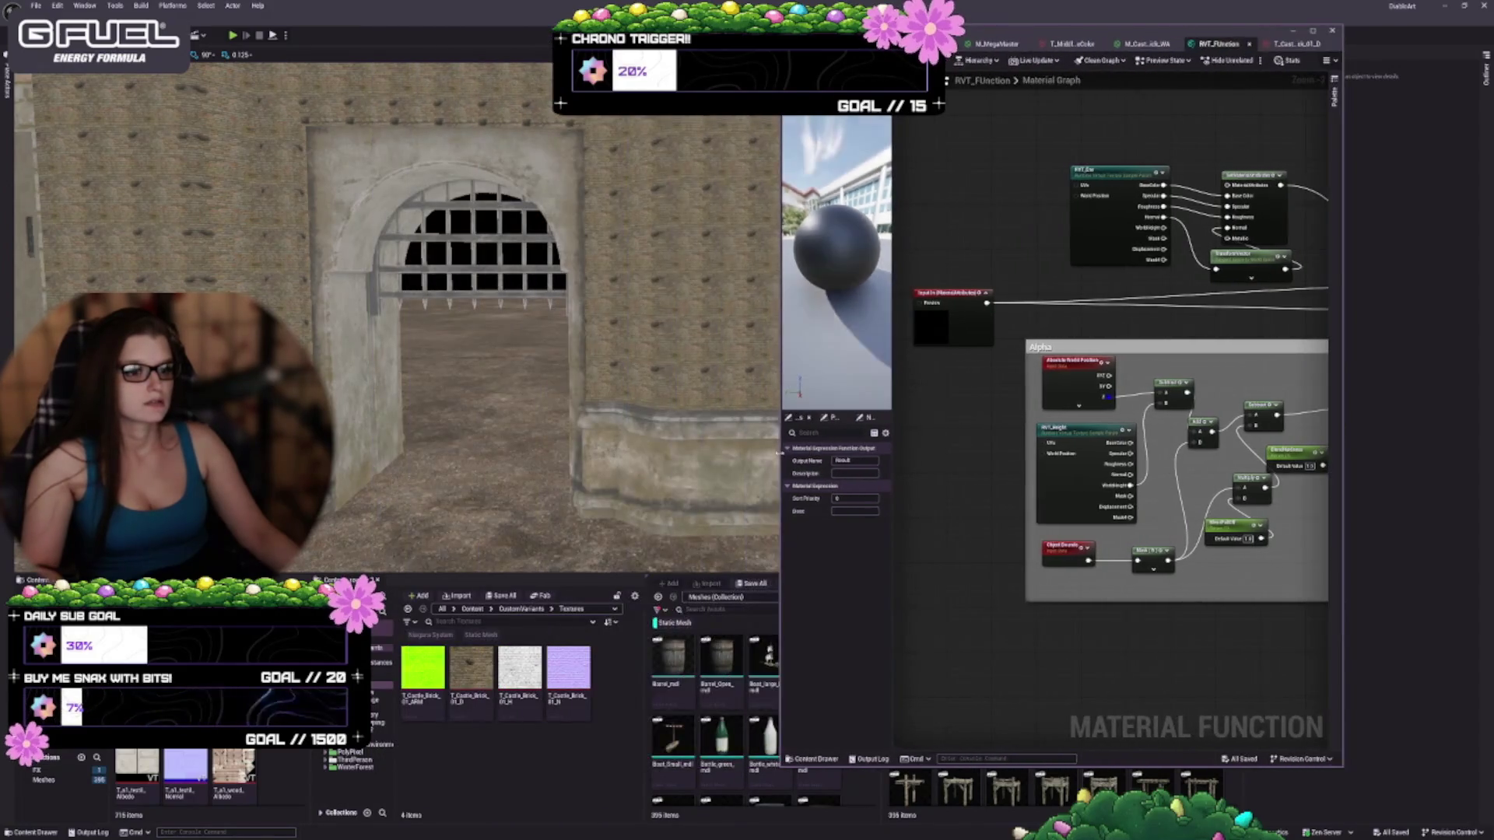
{"action": "left_click_drag", "start_coordinate": [505, 375], "coordinate": [576, 467]}
{"action": "left_click_drag", "start_coordinate": [1080, 34], "coordinate": [1075, 207]}
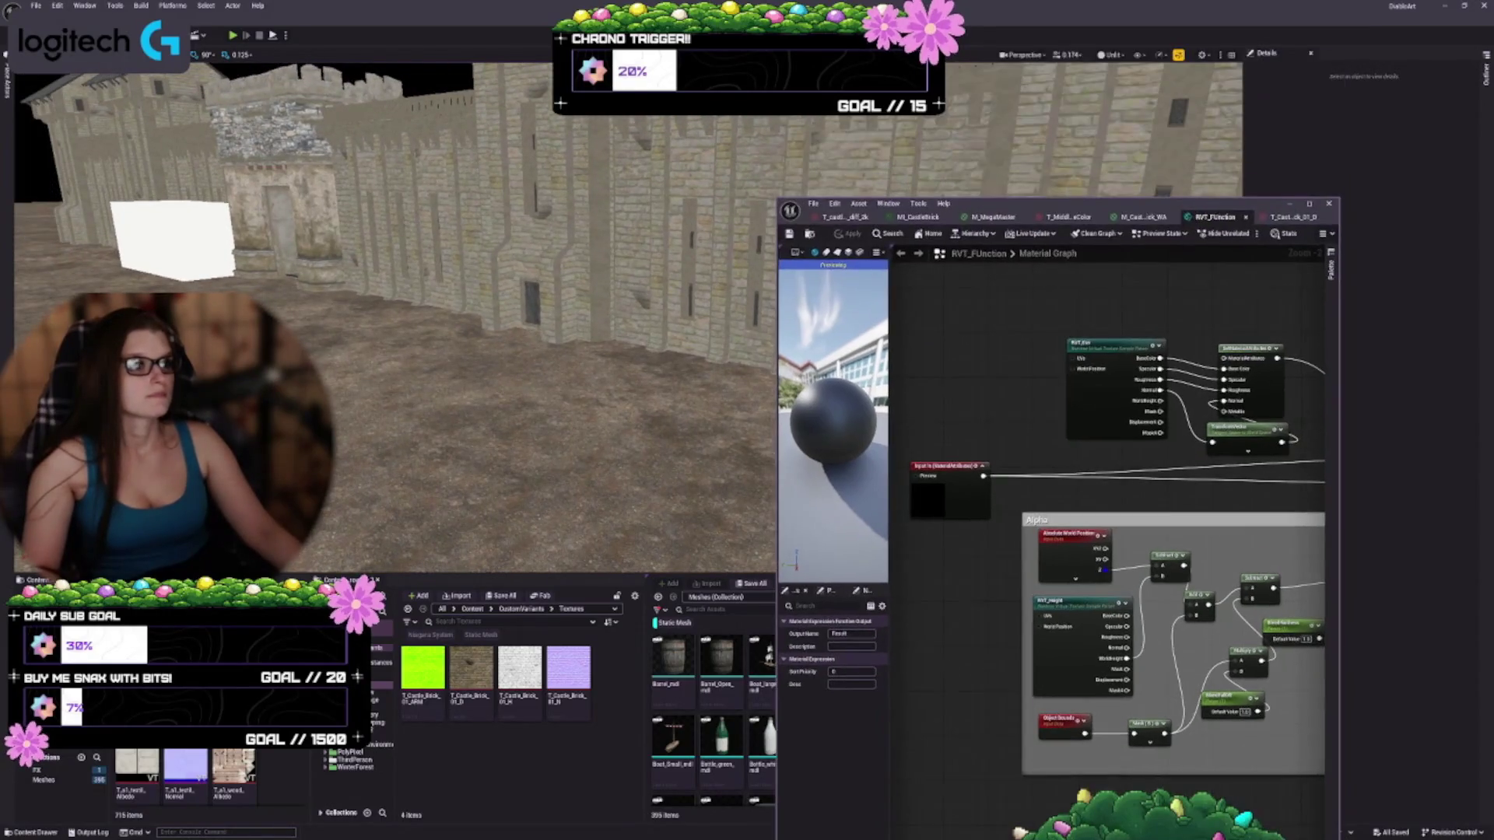
Switch the level viewport to Lit shading and move the material editor aside
{"action": "left_click", "coordinate": [1115, 57]}
{"action": "left_click", "coordinate": [1128, 91]}
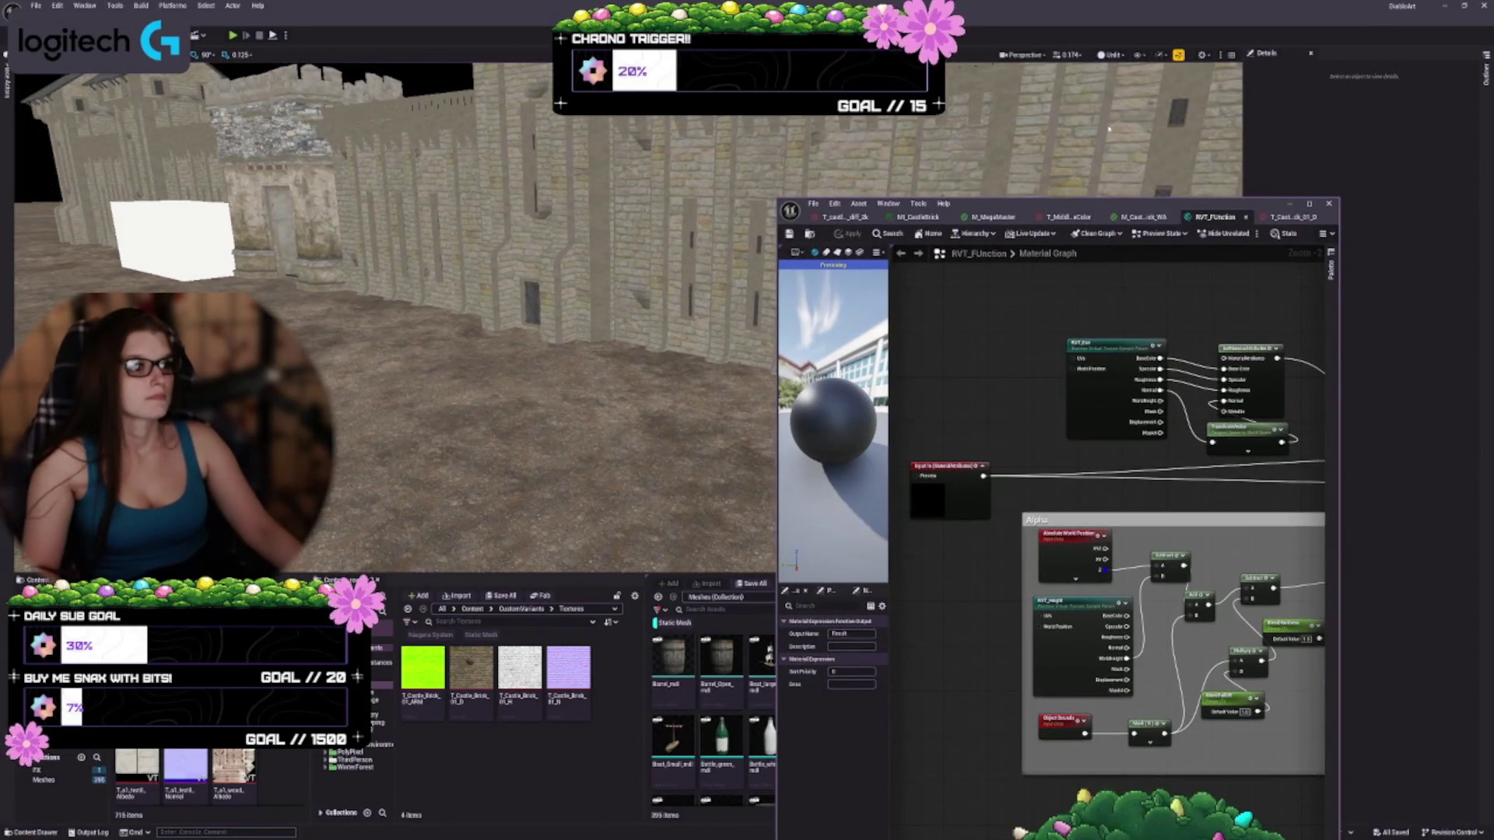
{"action": "mouse_move", "coordinate": [1078, 204]}
{"action": "left_mouse_down"}
{"action": "mouse_move", "coordinate": [1138, 33]}
{"action": "mouse_move", "coordinate": [1150, 53]}
{"action": "left_mouse_up"}
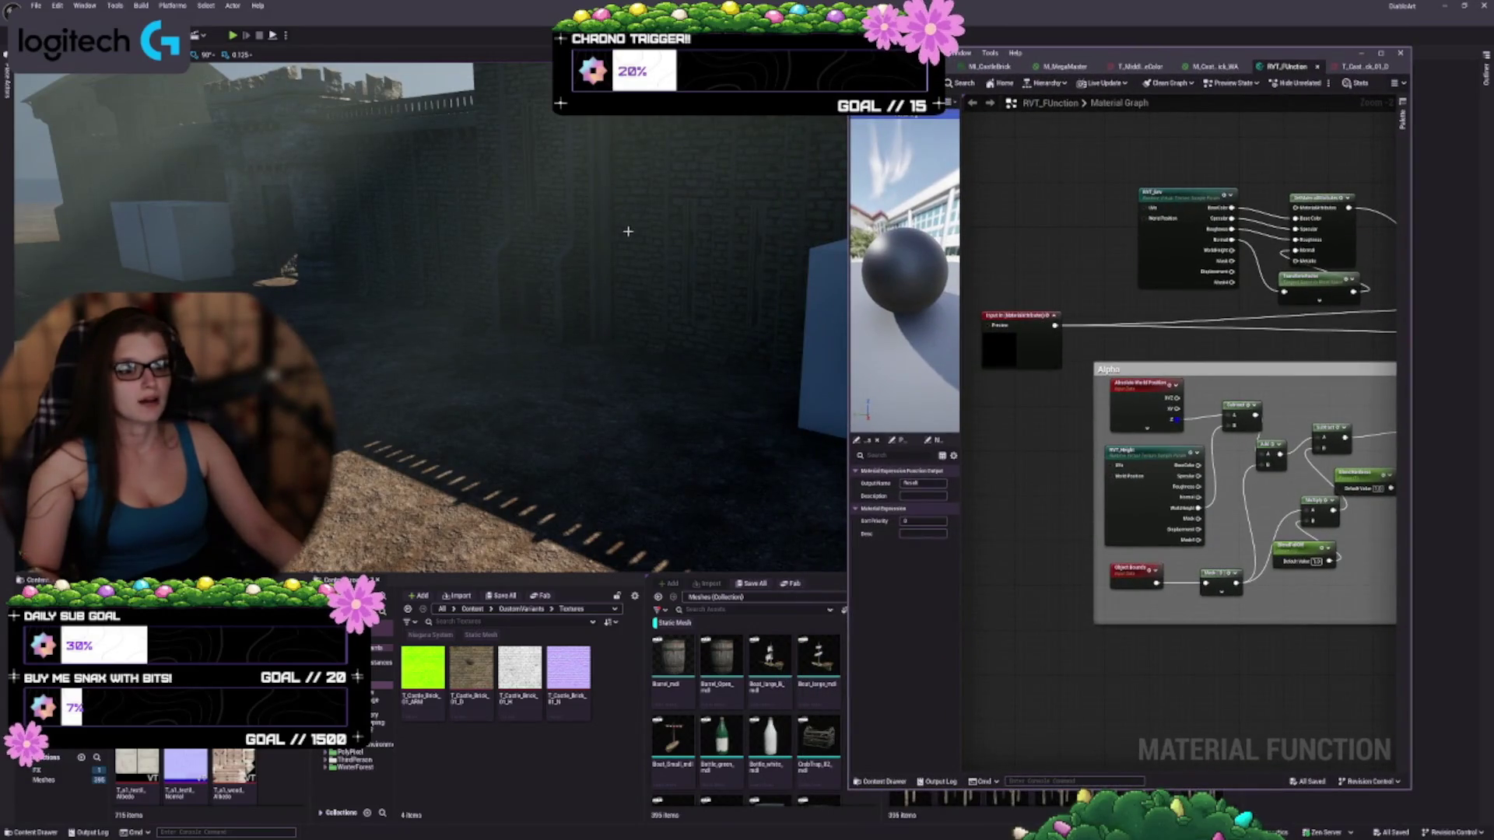
Fly the camera over the castle wall stonework, then widen the material editor and preview area
{"action": "mouse_move", "coordinate": [628, 231]}
{"action": "left_mouse_down"}
{"action": "mouse_move", "coordinate": [684, 346]}
{"action": "mouse_move", "coordinate": [607, 342]}
{"action": "mouse_move", "coordinate": [669, 280]}
{"action": "mouse_move", "coordinate": [736, 537]}
{"action": "left_mouse_up"}
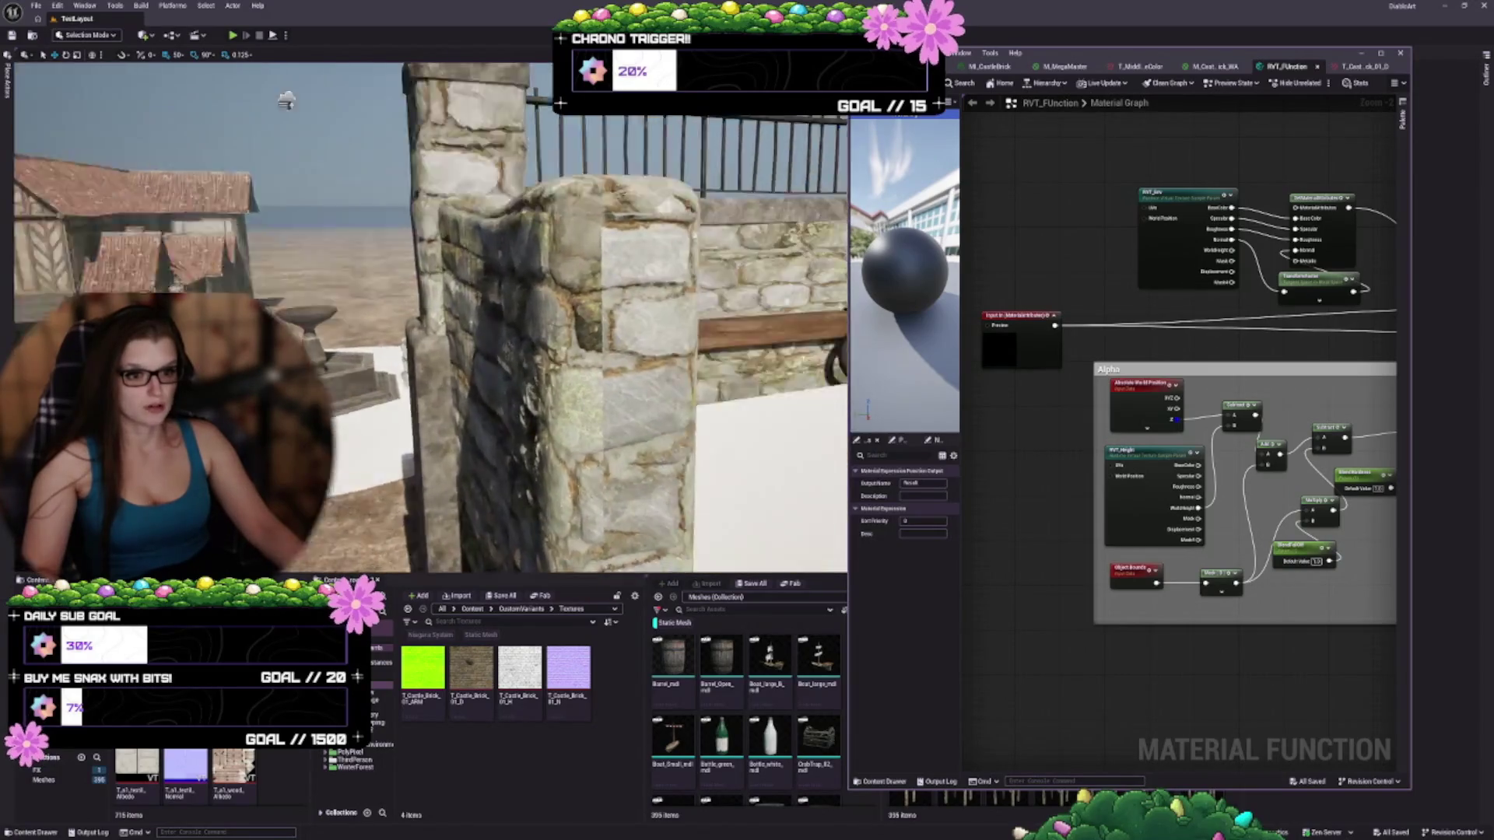
{"action": "mouse_move", "coordinate": [287, 100]}
{"action": "left_mouse_down"}
{"action": "mouse_move", "coordinate": [264, 85]}
{"action": "mouse_move", "coordinate": [249, 167]}
{"action": "mouse_move", "coordinate": [249, 124]}
{"action": "mouse_move", "coordinate": [210, 140]}
{"action": "left_mouse_up"}
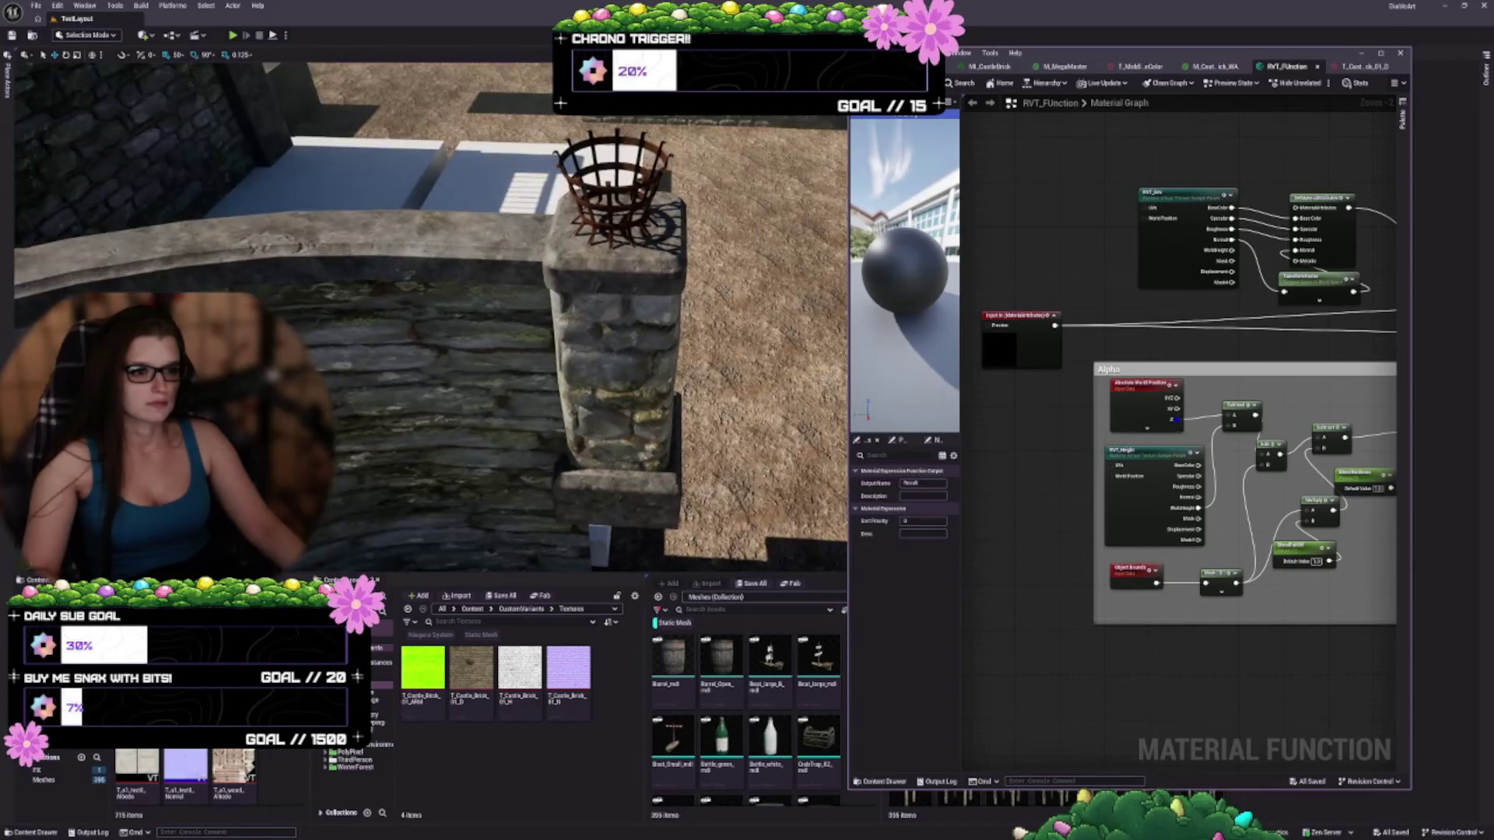
{"action": "left_click_drag", "start_coordinate": [211, 141], "coordinate": [187, 137]}
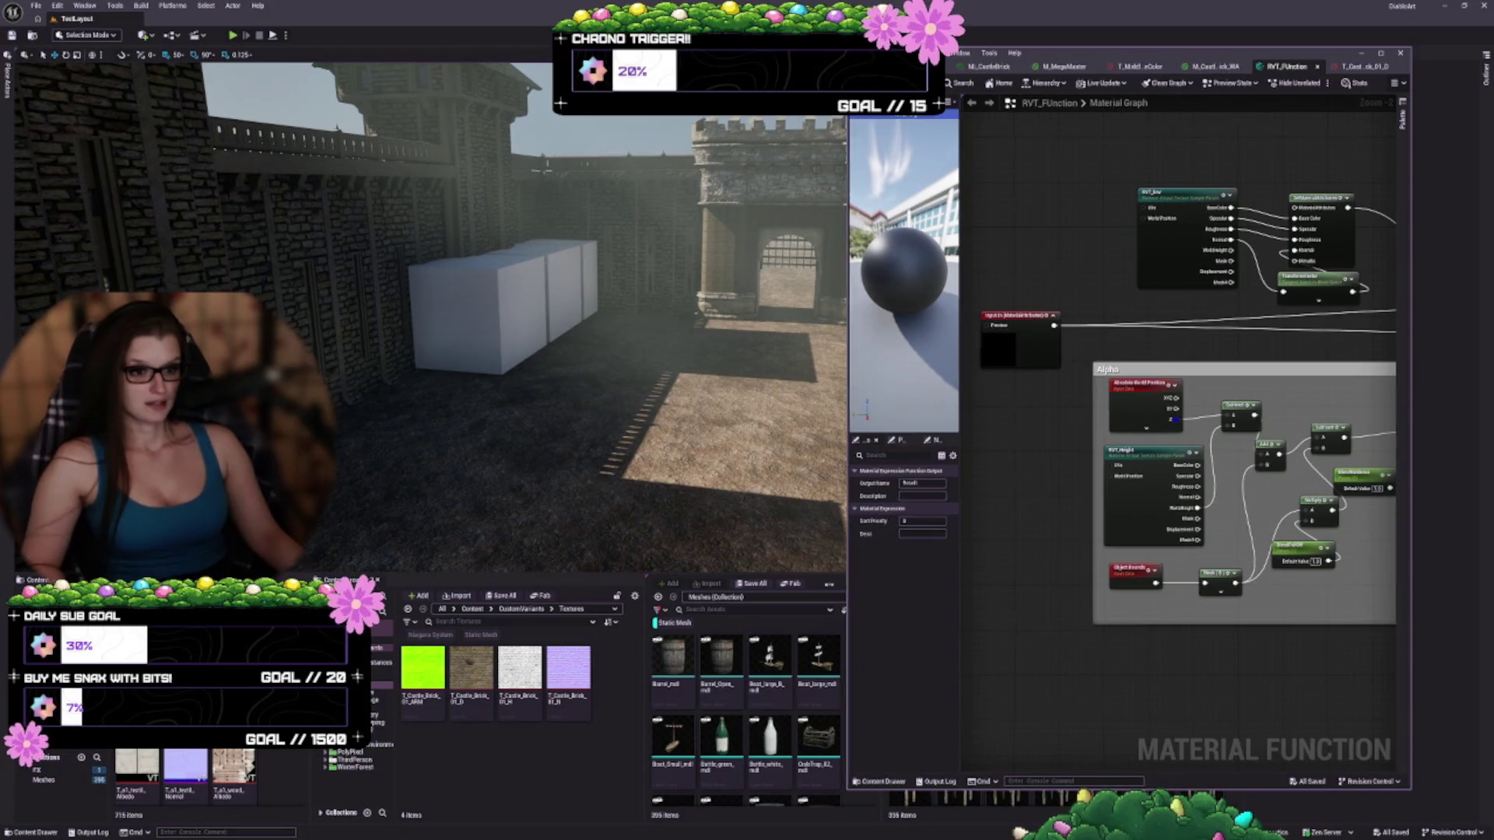
{"action": "left_click_drag", "start_coordinate": [849, 584], "coordinate": [615, 584]}
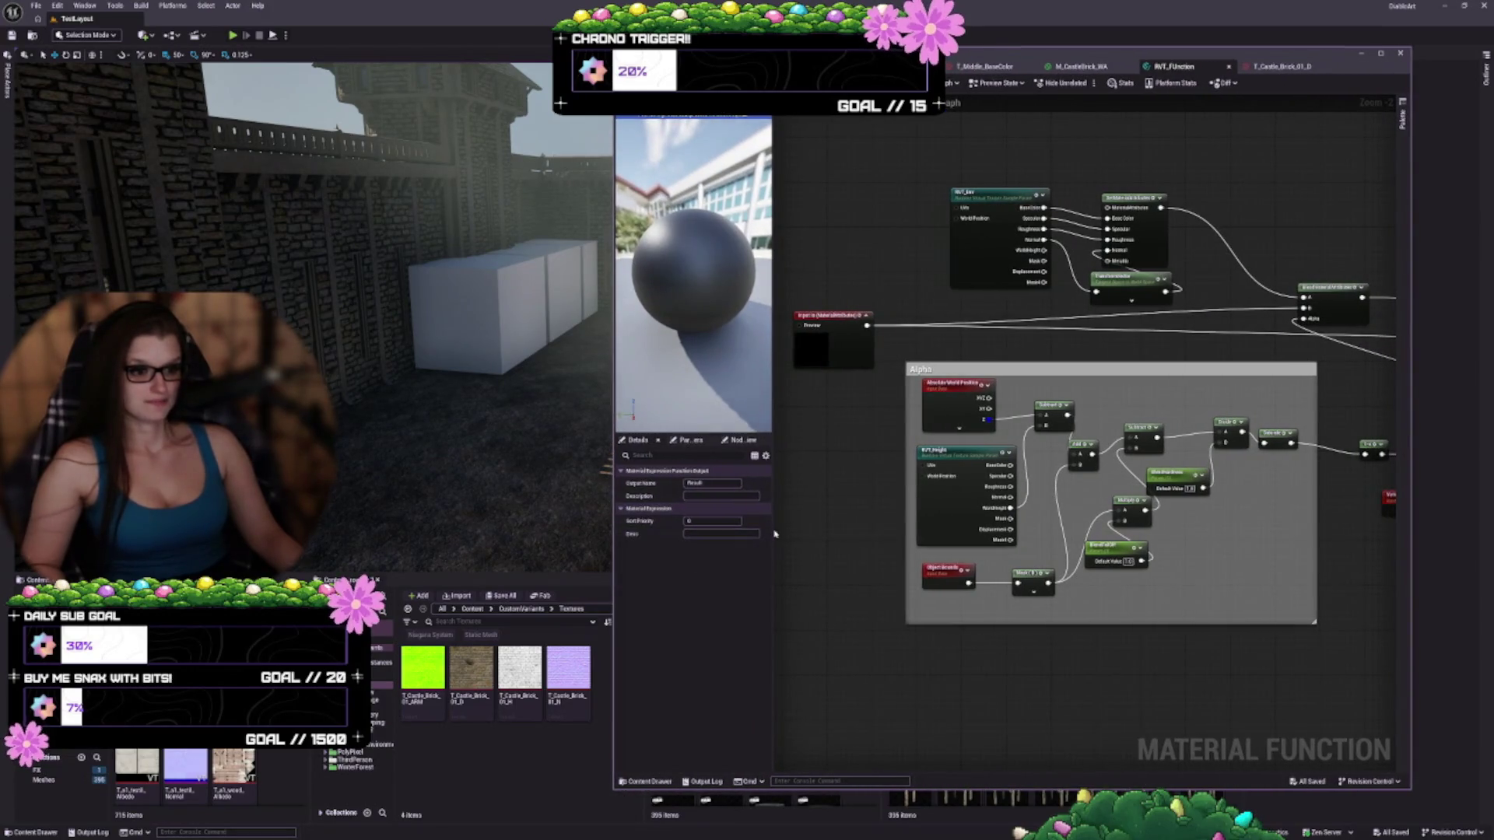
{"action": "left_click_drag", "start_coordinate": [773, 530], "coordinate": [822, 530]}
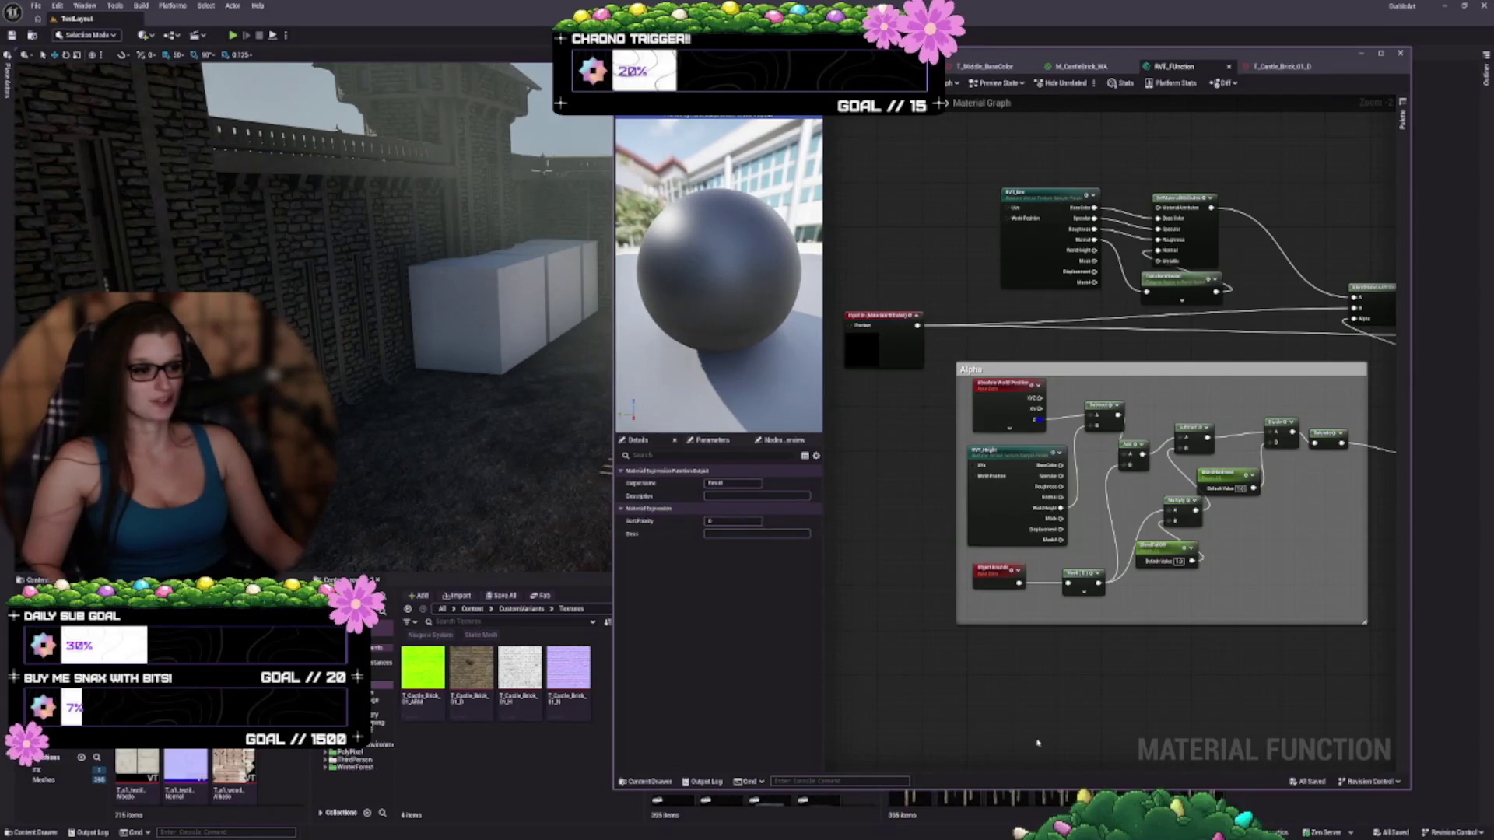
Pan the RVT_Function graph and switch to the M_CastleBrick_WA material
{"action": "left_click_drag", "start_coordinate": [918, 533], "coordinate": [930, 595]}
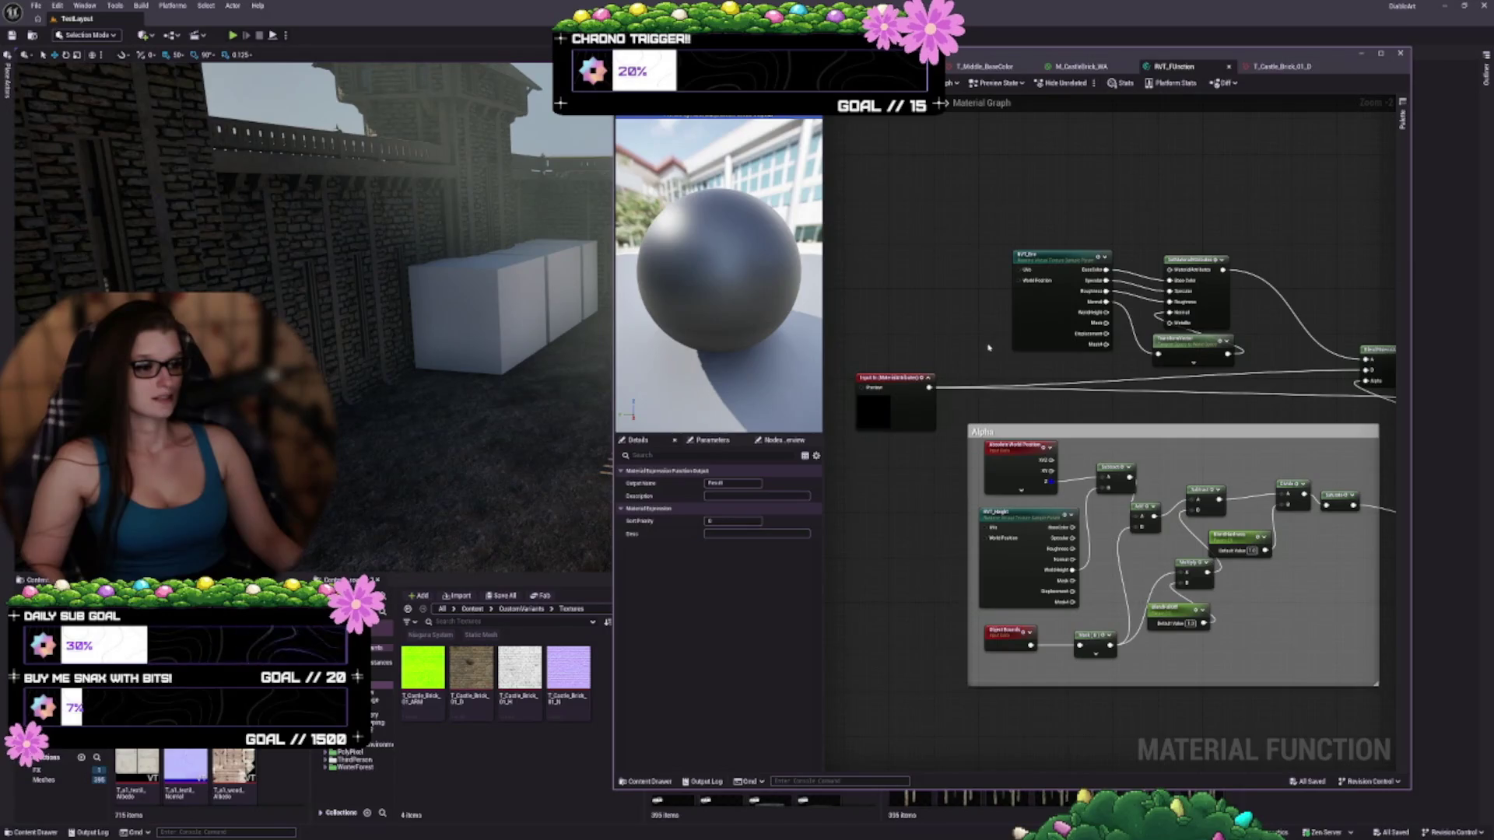
{"action": "left_click", "coordinate": [1086, 67]}
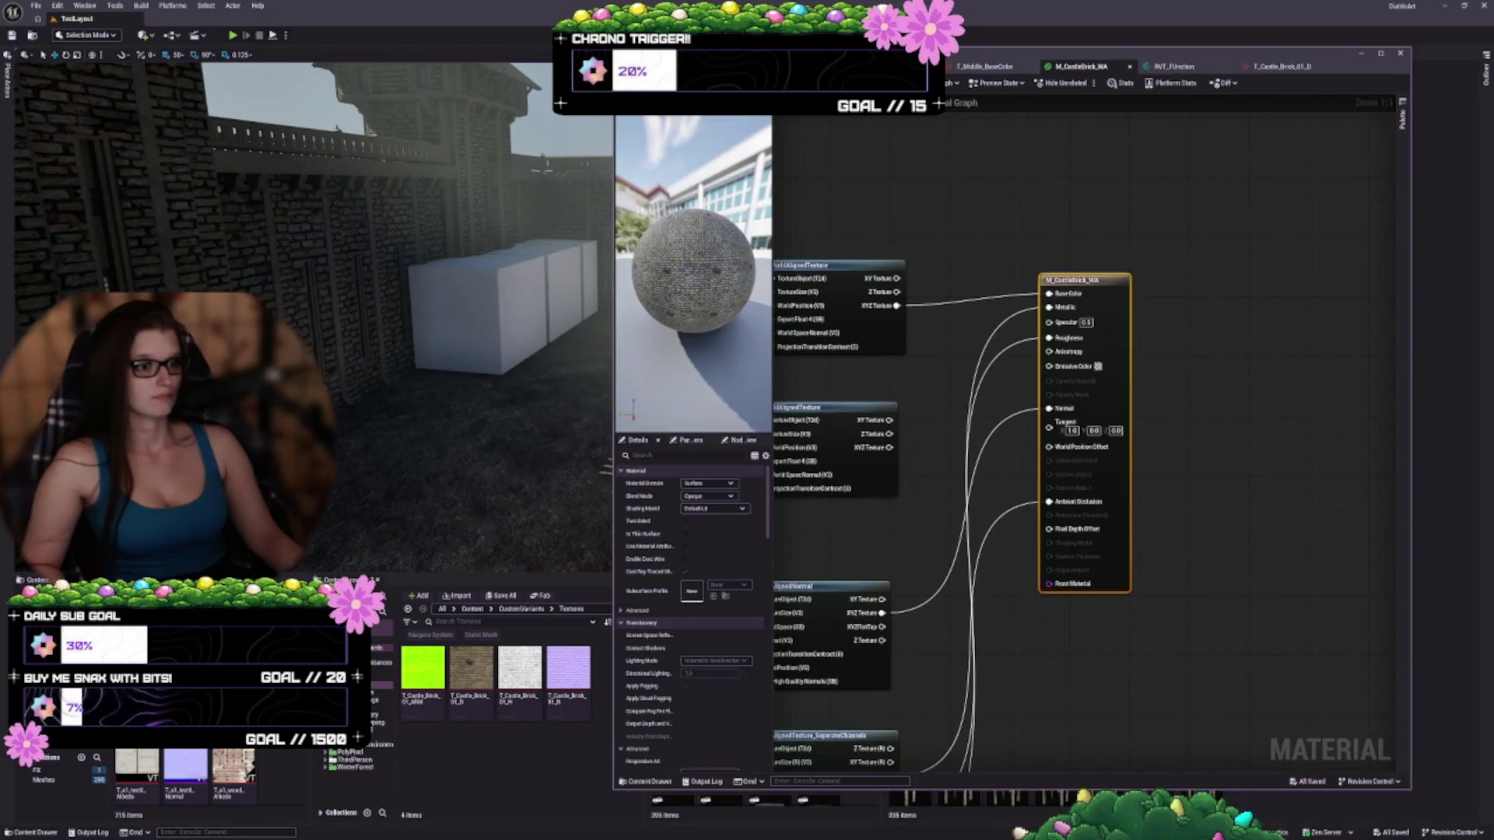
In the master material, reposition the MF_RVT and RVT_Function nodes, then open RVT_Function
{"action": "left_click", "coordinate": [903, 66]}
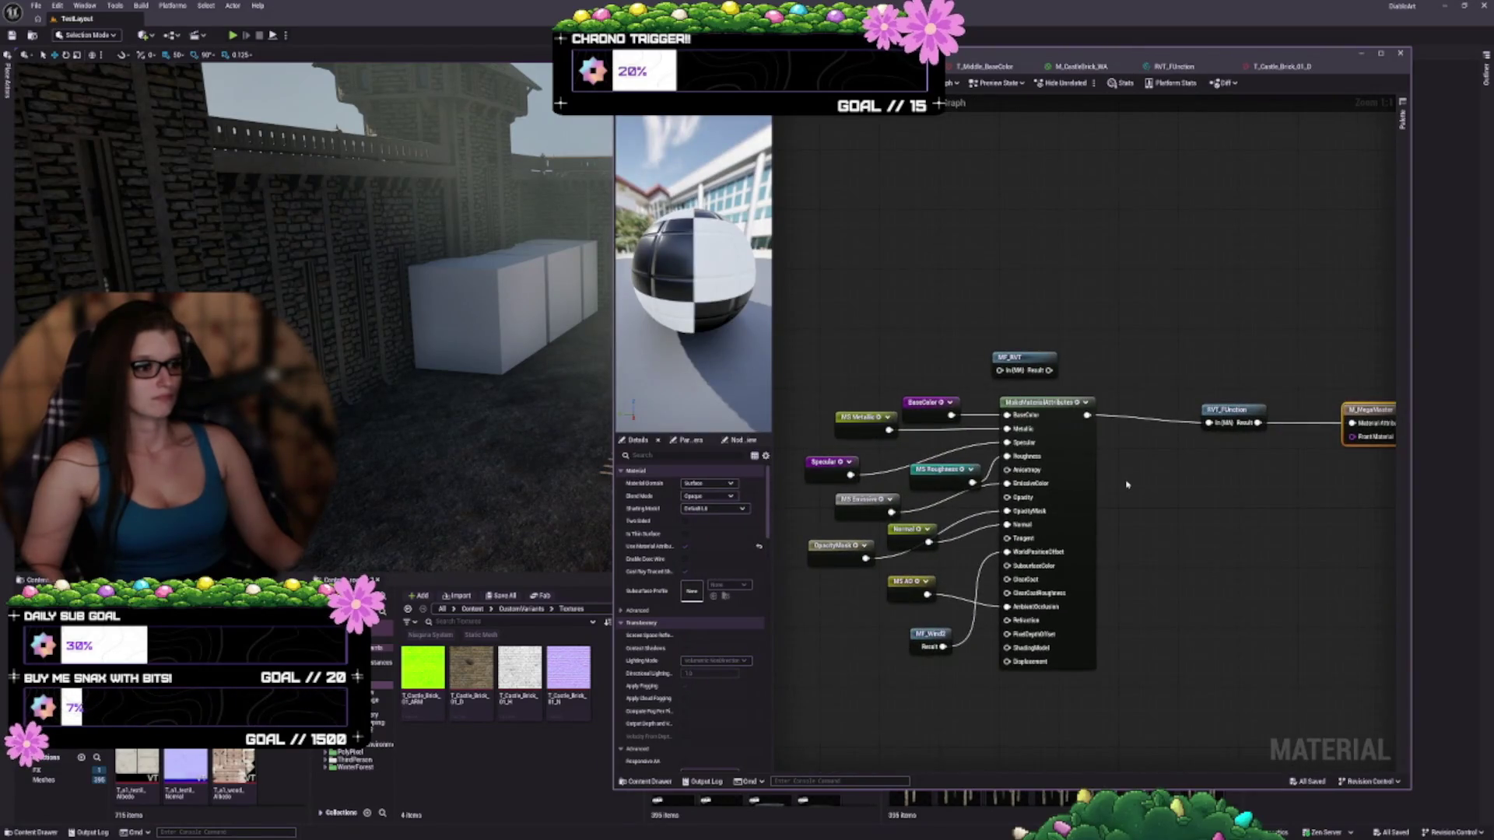
{"action": "left_click_drag", "start_coordinate": [1020, 360], "coordinate": [1055, 326]}
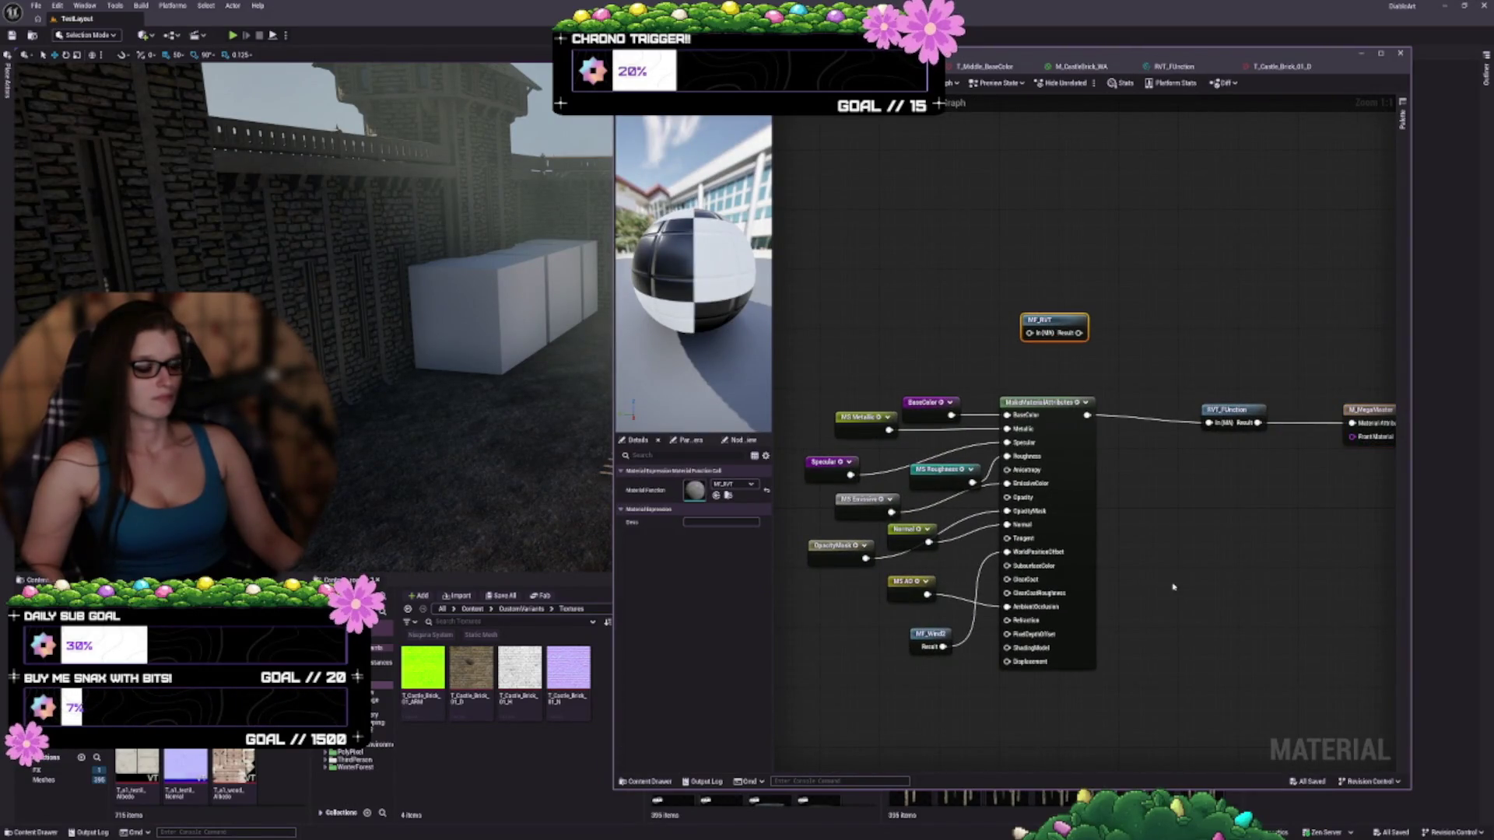
{"action": "mouse_move", "coordinate": [1174, 586]}
{"action": "left_mouse_down"}
{"action": "mouse_move", "coordinate": [1225, 504]}
{"action": "mouse_move", "coordinate": [1188, 467]}
{"action": "left_mouse_up"}
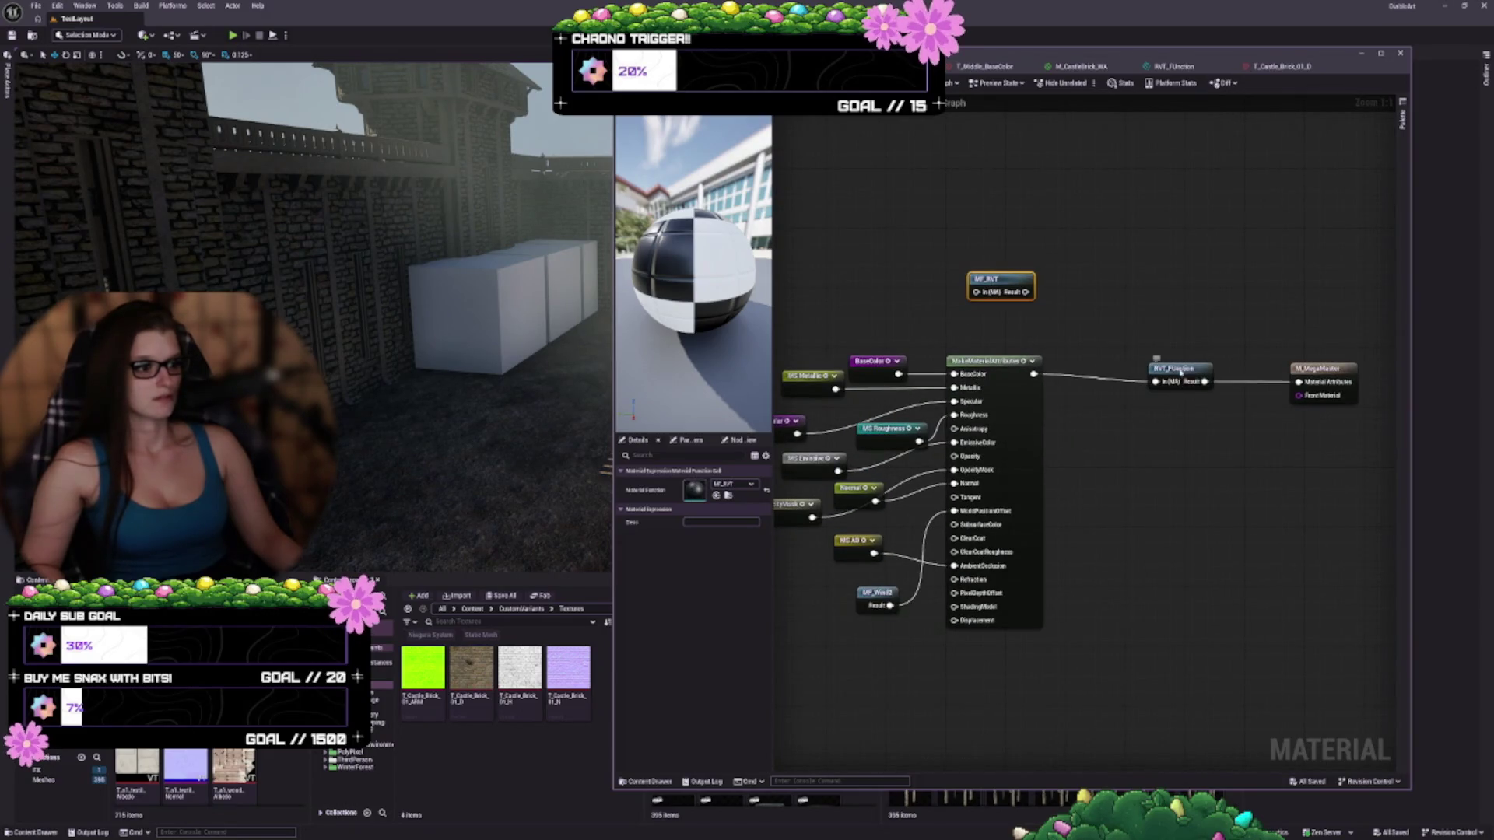
{"action": "left_click_drag", "start_coordinate": [1180, 372], "coordinate": [1148, 288]}
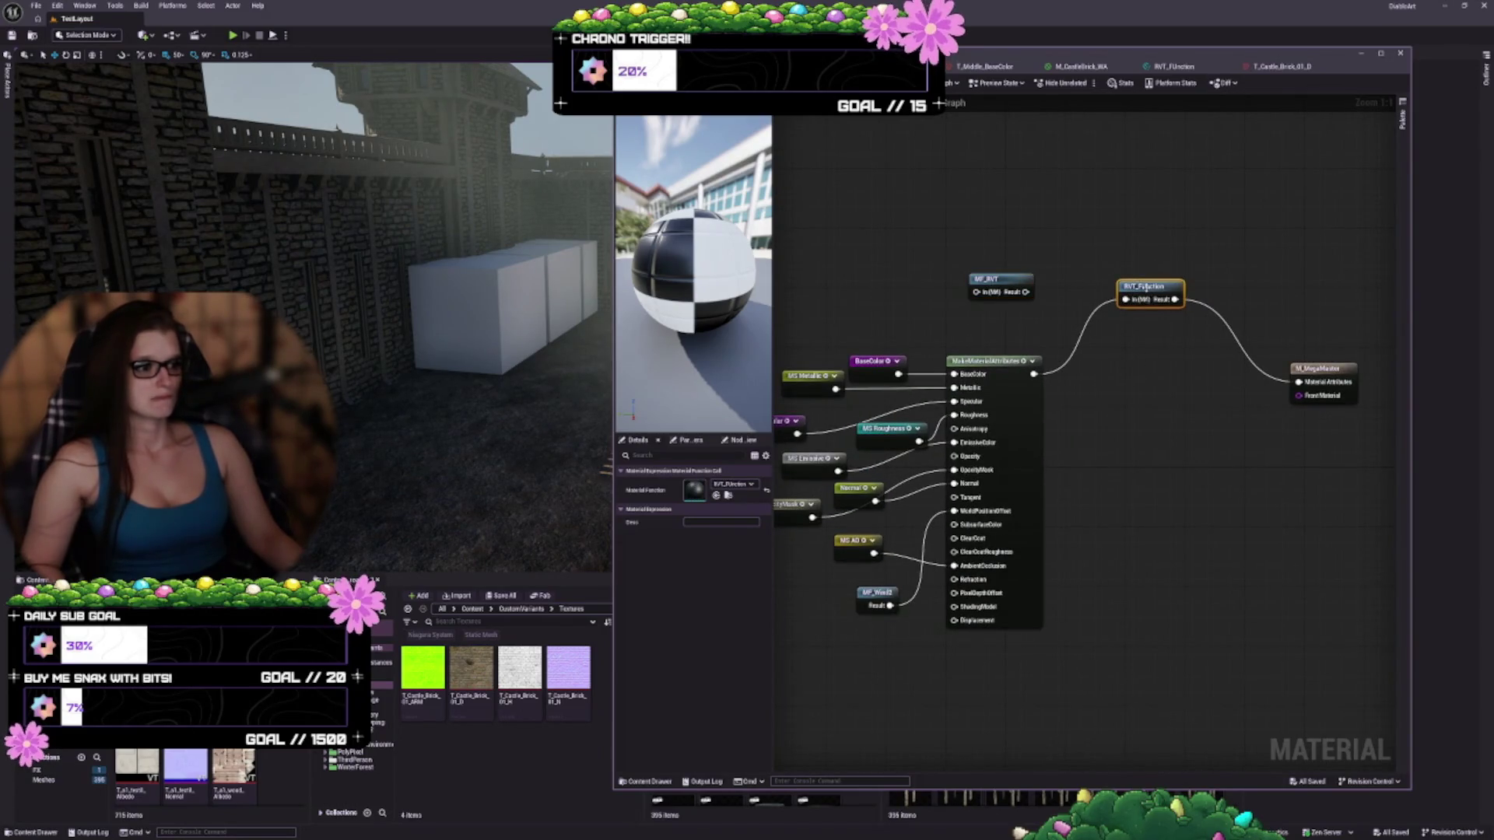
{"action": "double_click", "coordinate": [1150, 292]}
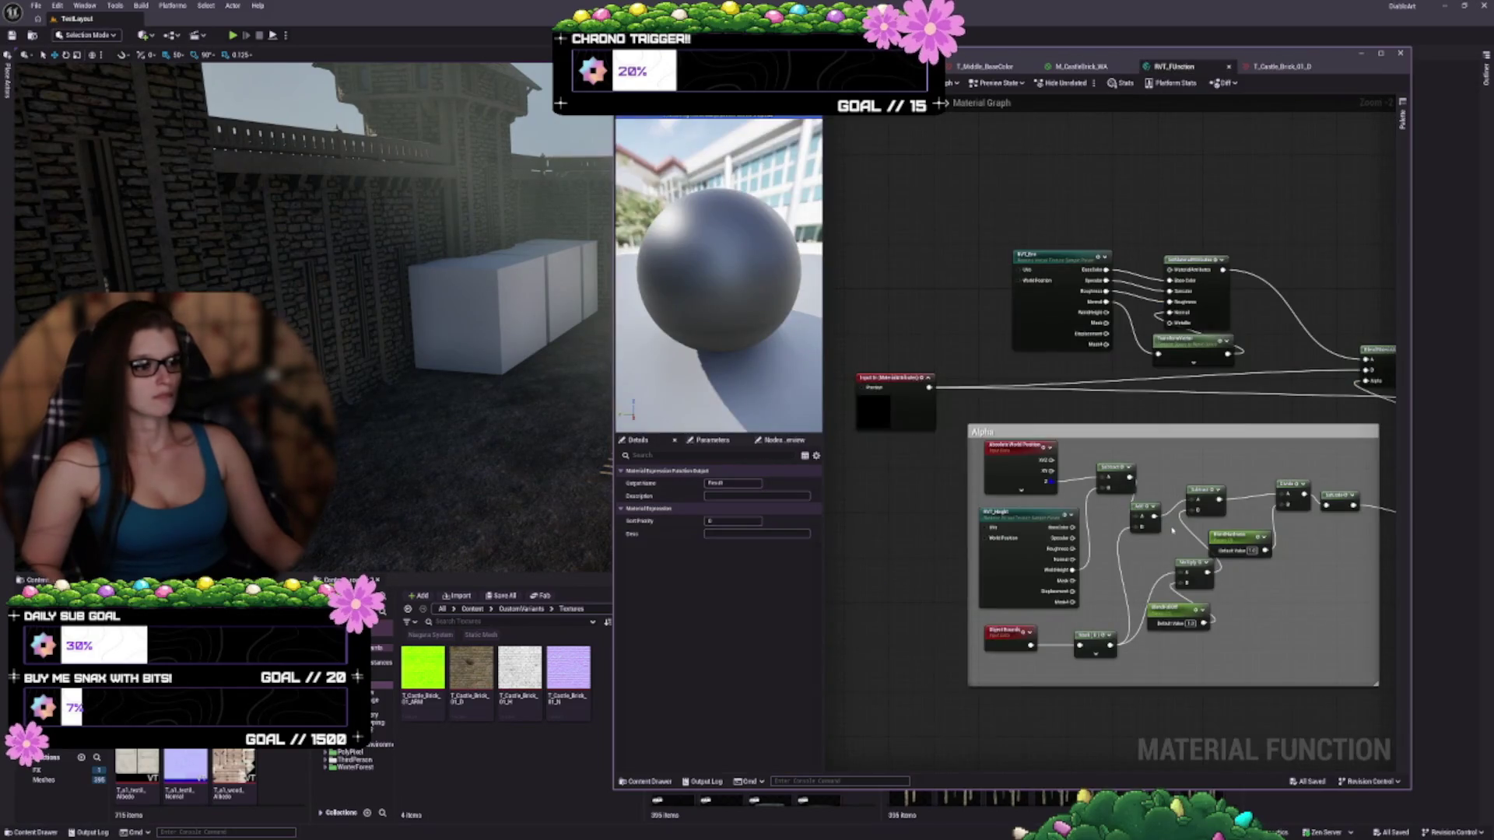
Move the RVT_Env, TransformVector and SetMaterialAttributes nodes into a compact layout above Alpha
{"action": "scroll", "coordinate": [972, 428], "scroll_direction": "up", "scroll_amount": 1}
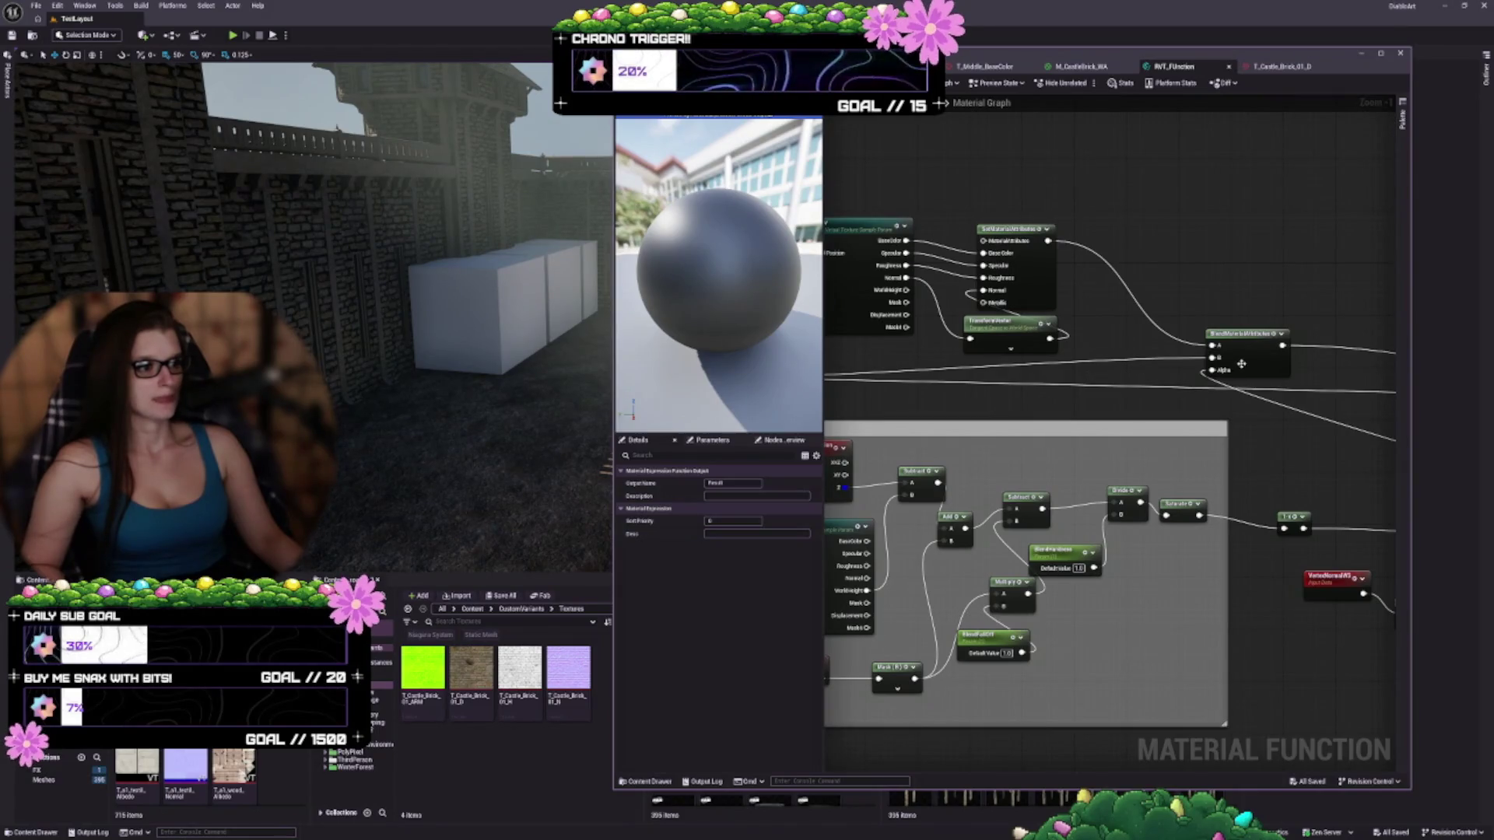
{"action": "scroll", "coordinate": [1241, 365], "scroll_direction": "up", "scroll_amount": 1}
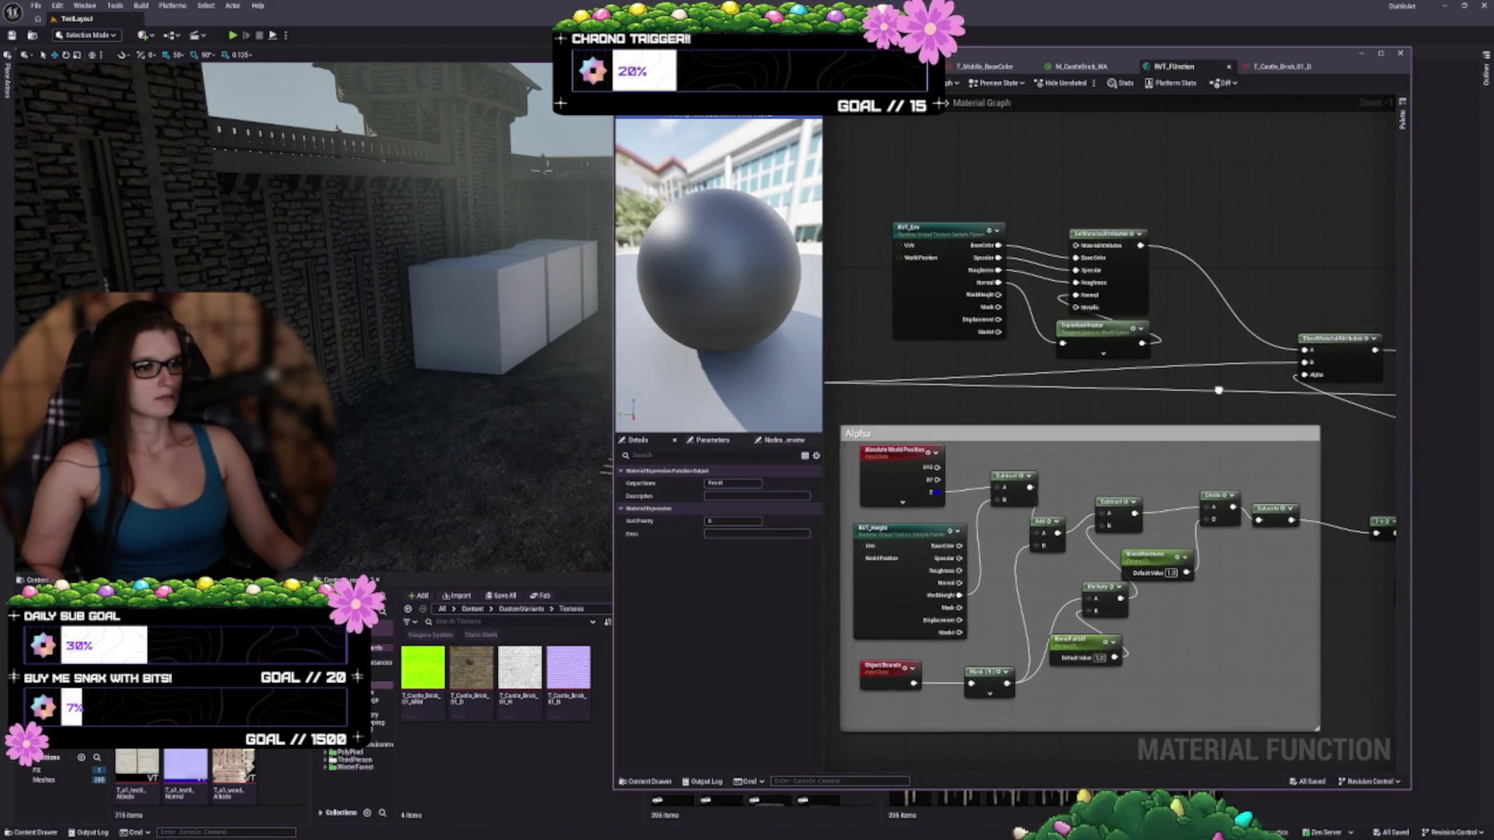
{"action": "scroll", "coordinate": [1195, 407], "scroll_direction": "down", "scroll_amount": 1}
{"action": "left_click_drag", "start_coordinate": [970, 339], "coordinate": [905, 307]}
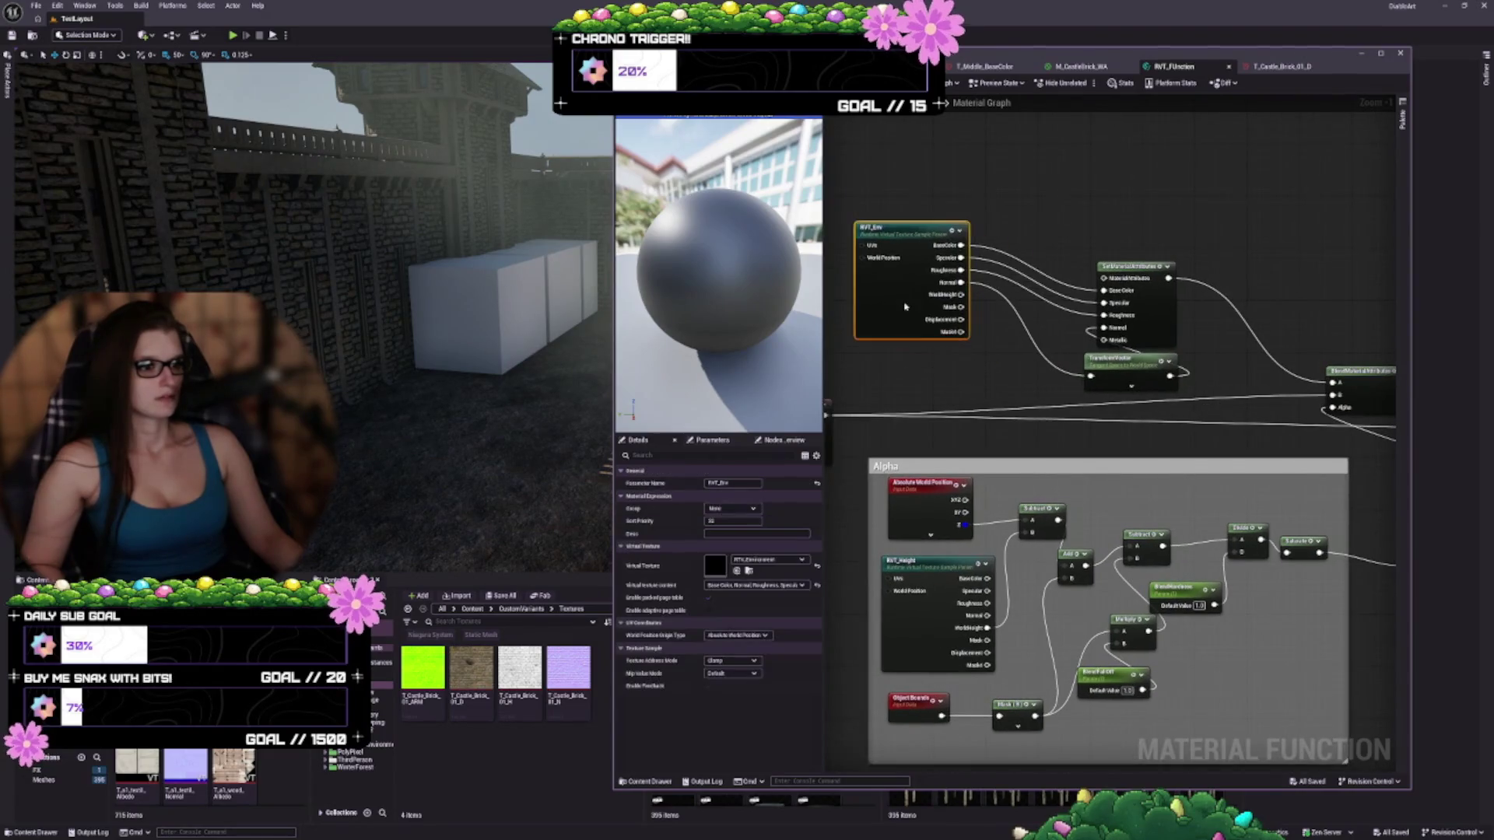
{"action": "left_click_drag", "start_coordinate": [1139, 369], "coordinate": [1063, 306]}
{"action": "left_click_drag", "start_coordinate": [1131, 266], "coordinate": [1142, 253]}
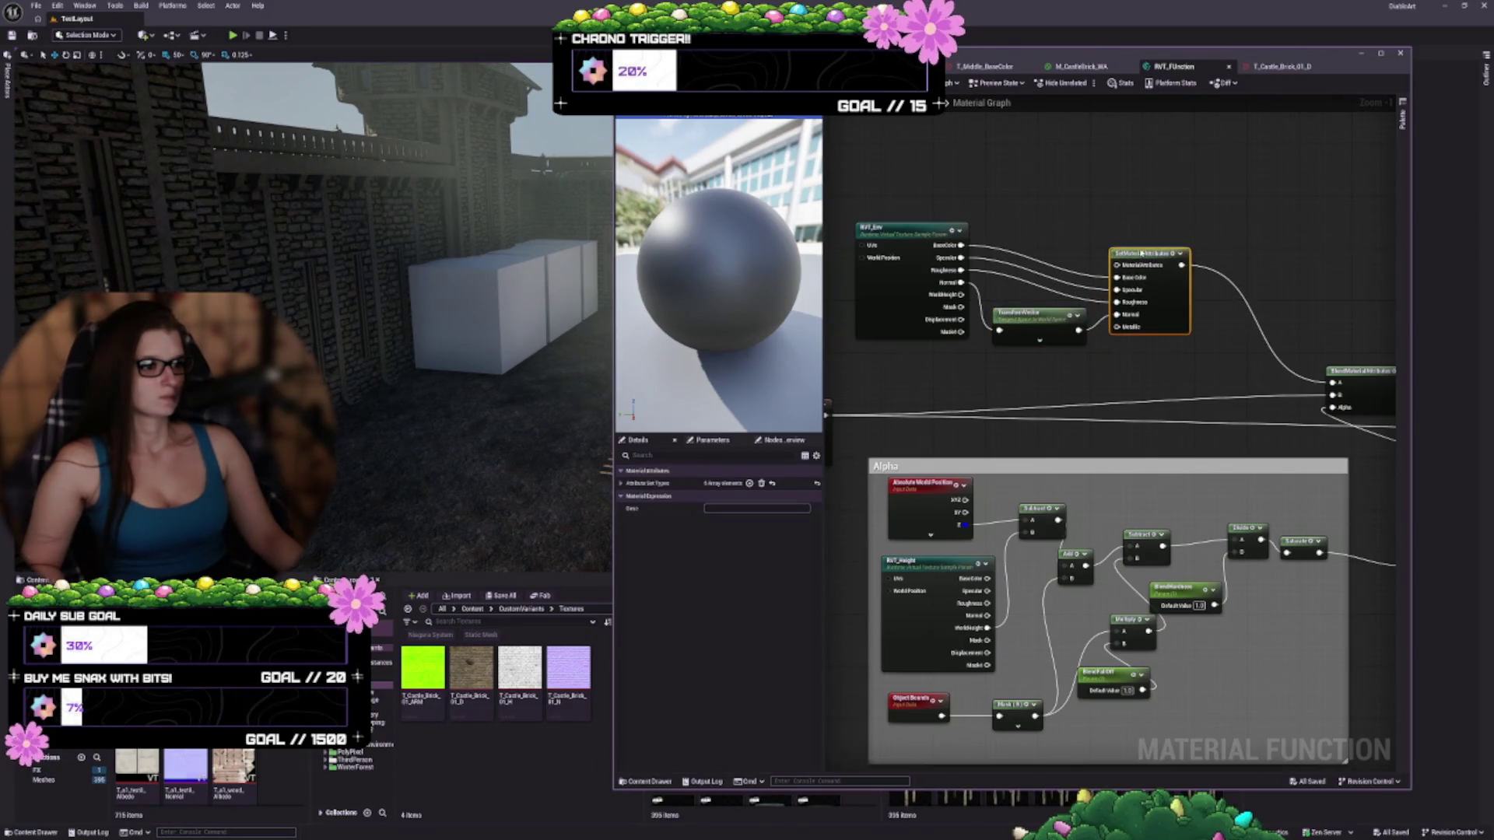
Pan across to the graph's output and close the RVT_Function editor
{"action": "mouse_move", "coordinate": [1237, 382]}
{"action": "left_mouse_down"}
{"action": "mouse_move", "coordinate": [1227, 320]}
{"action": "mouse_move", "coordinate": [1167, 288]}
{"action": "mouse_move", "coordinate": [1234, 268]}
{"action": "left_mouse_up"}
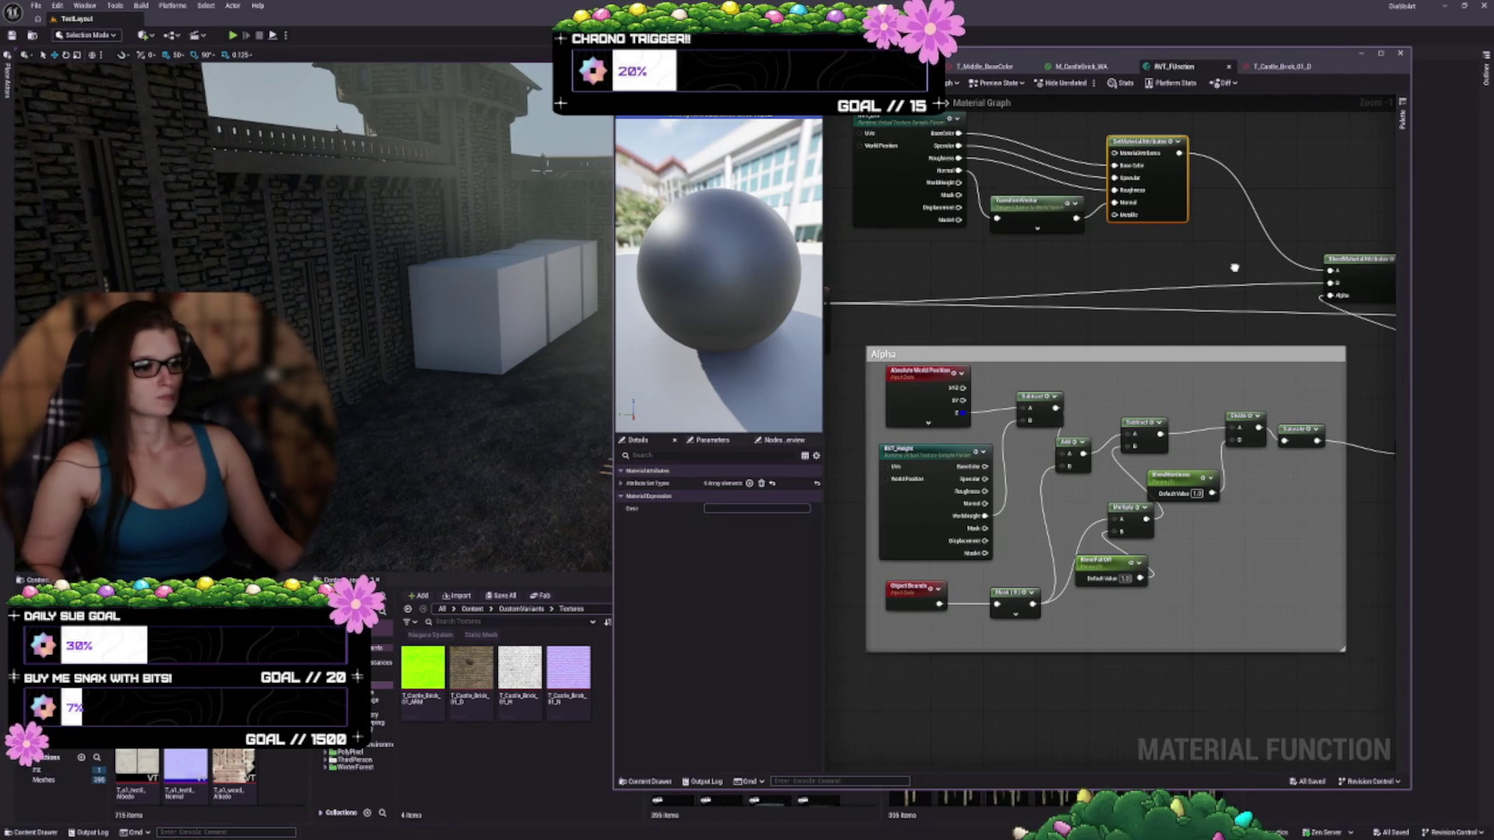
{"action": "mouse_move", "coordinate": [1234, 267]}
{"action": "left_mouse_down"}
{"action": "mouse_move", "coordinate": [1141, 280]}
{"action": "mouse_move", "coordinate": [1157, 403]}
{"action": "left_mouse_up"}
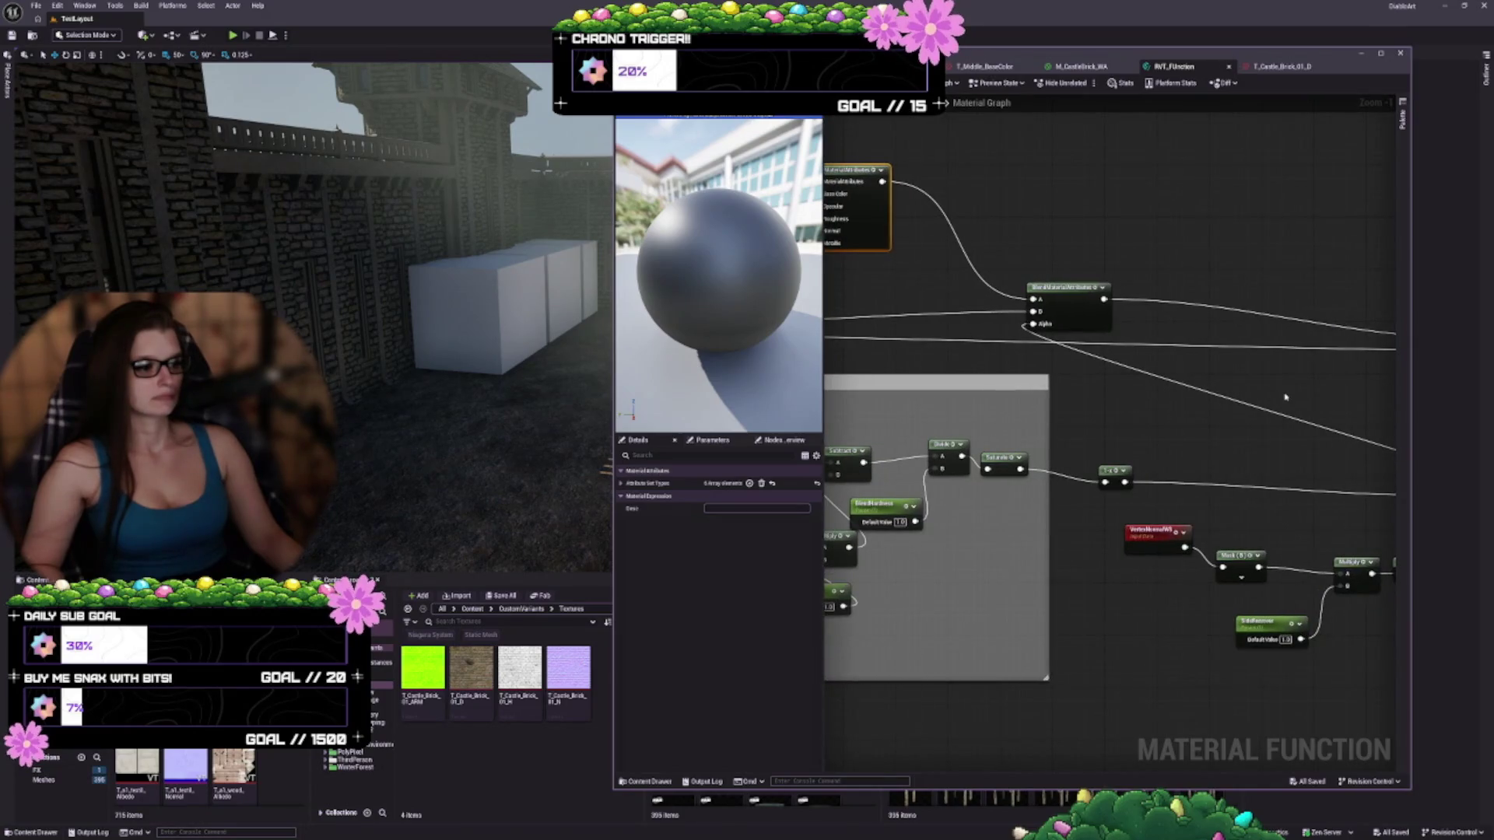
{"action": "mouse_move", "coordinate": [1285, 397]}
{"action": "left_mouse_down"}
{"action": "mouse_move", "coordinate": [1030, 343]}
{"action": "mouse_move", "coordinate": [1074, 366]}
{"action": "mouse_move", "coordinate": [1383, 351]}
{"action": "mouse_move", "coordinate": [1393, 335]}
{"action": "mouse_move", "coordinate": [1405, 366]}
{"action": "mouse_move", "coordinate": [1312, 387]}
{"action": "mouse_move", "coordinate": [1127, 390]}
{"action": "left_mouse_up"}
{"action": "left_click", "coordinate": [1228, 68]}
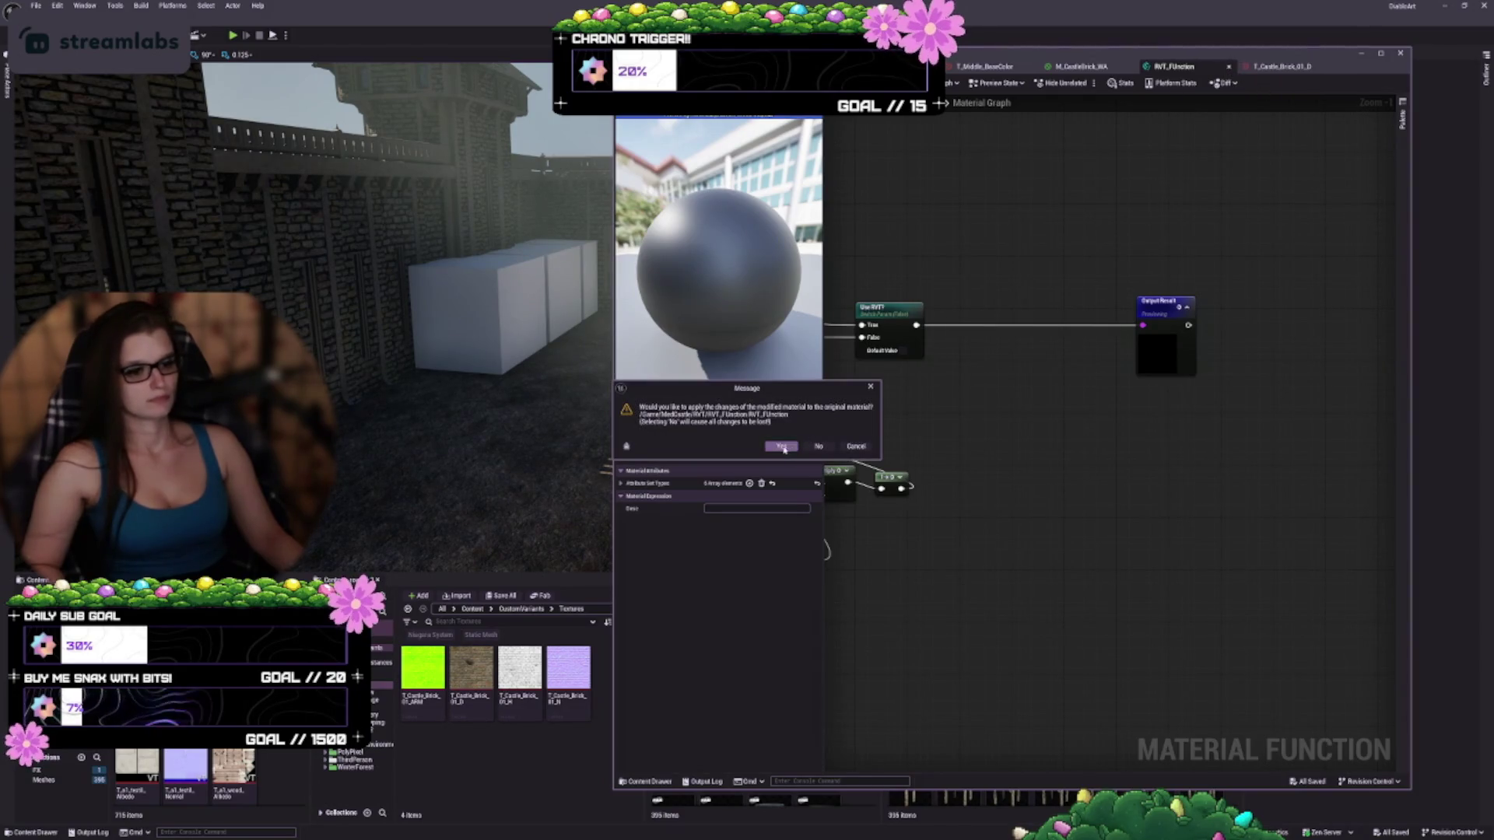
Apply the changes to the original material function and return to the M_MegaMaster graph
{"action": "left_click", "coordinate": [817, 445]}
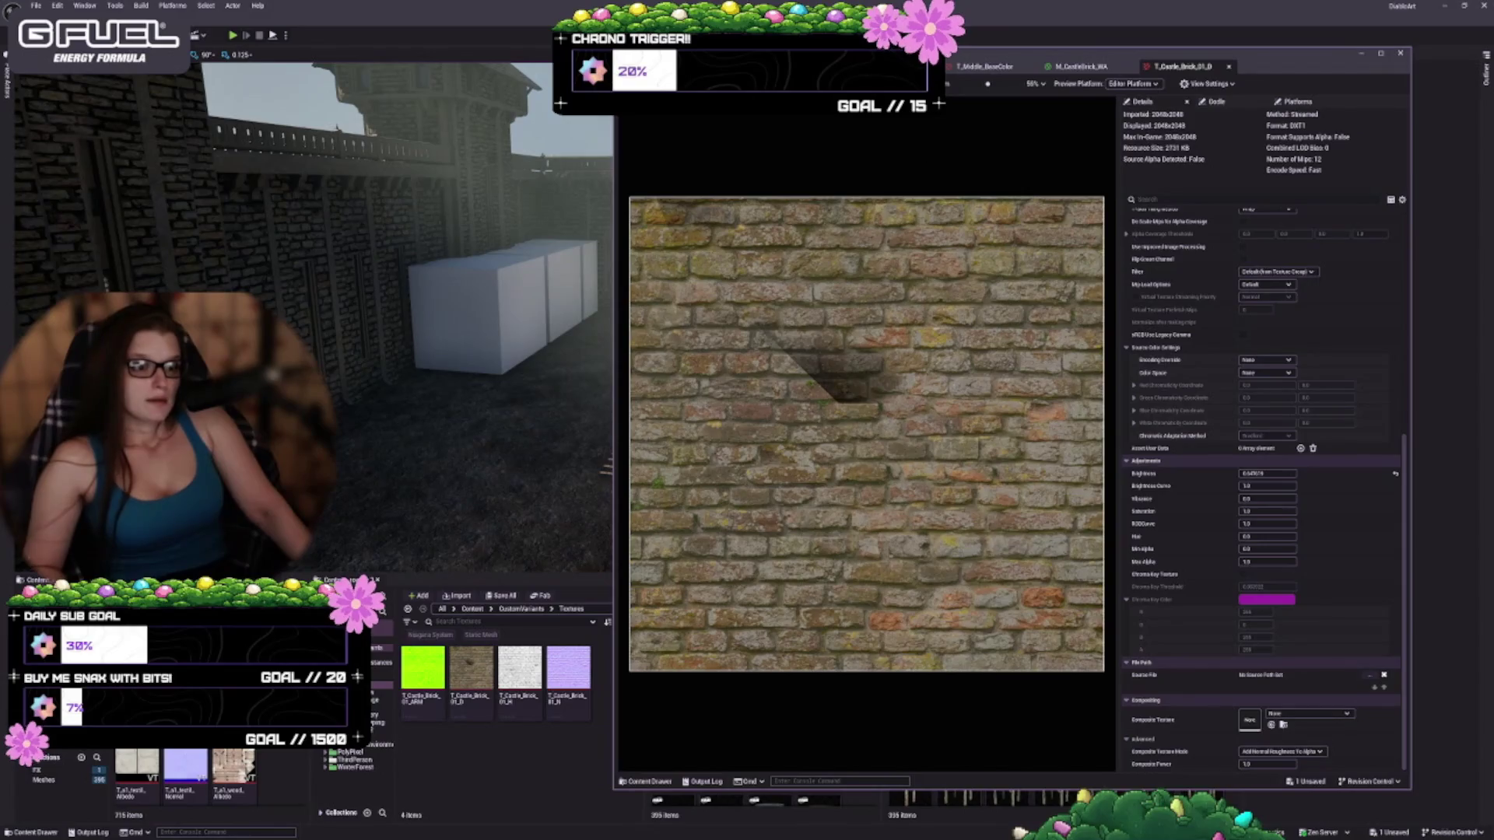
{"action": "left_click", "coordinate": [872, 66]}
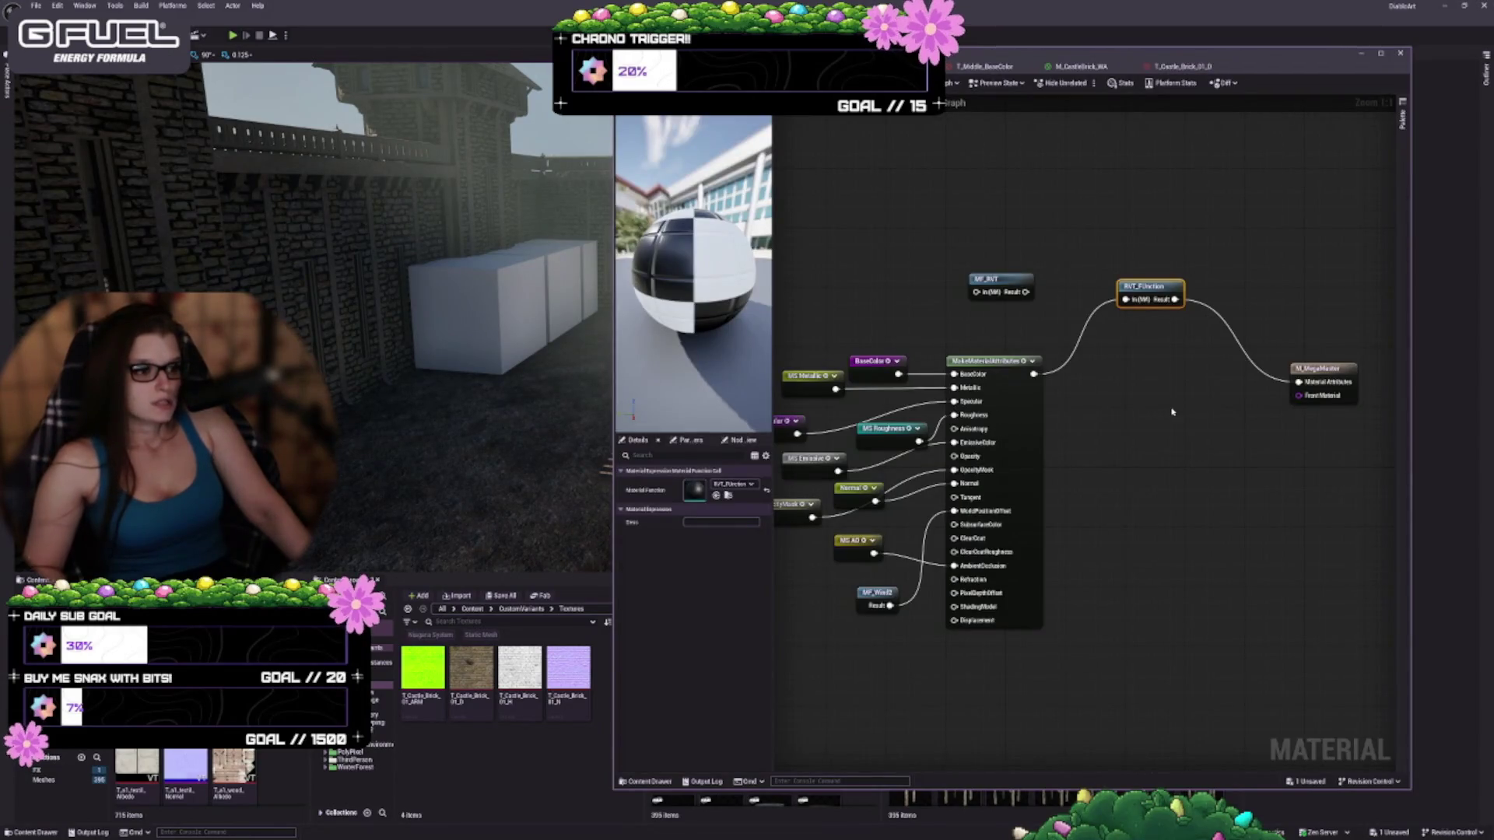
Wire MakeMaterialAttributes straight into M_MegaMaster's Material Attributes and save with Ctrl+S
{"action": "left_click_drag", "start_coordinate": [1172, 412], "coordinate": [1039, 353]}
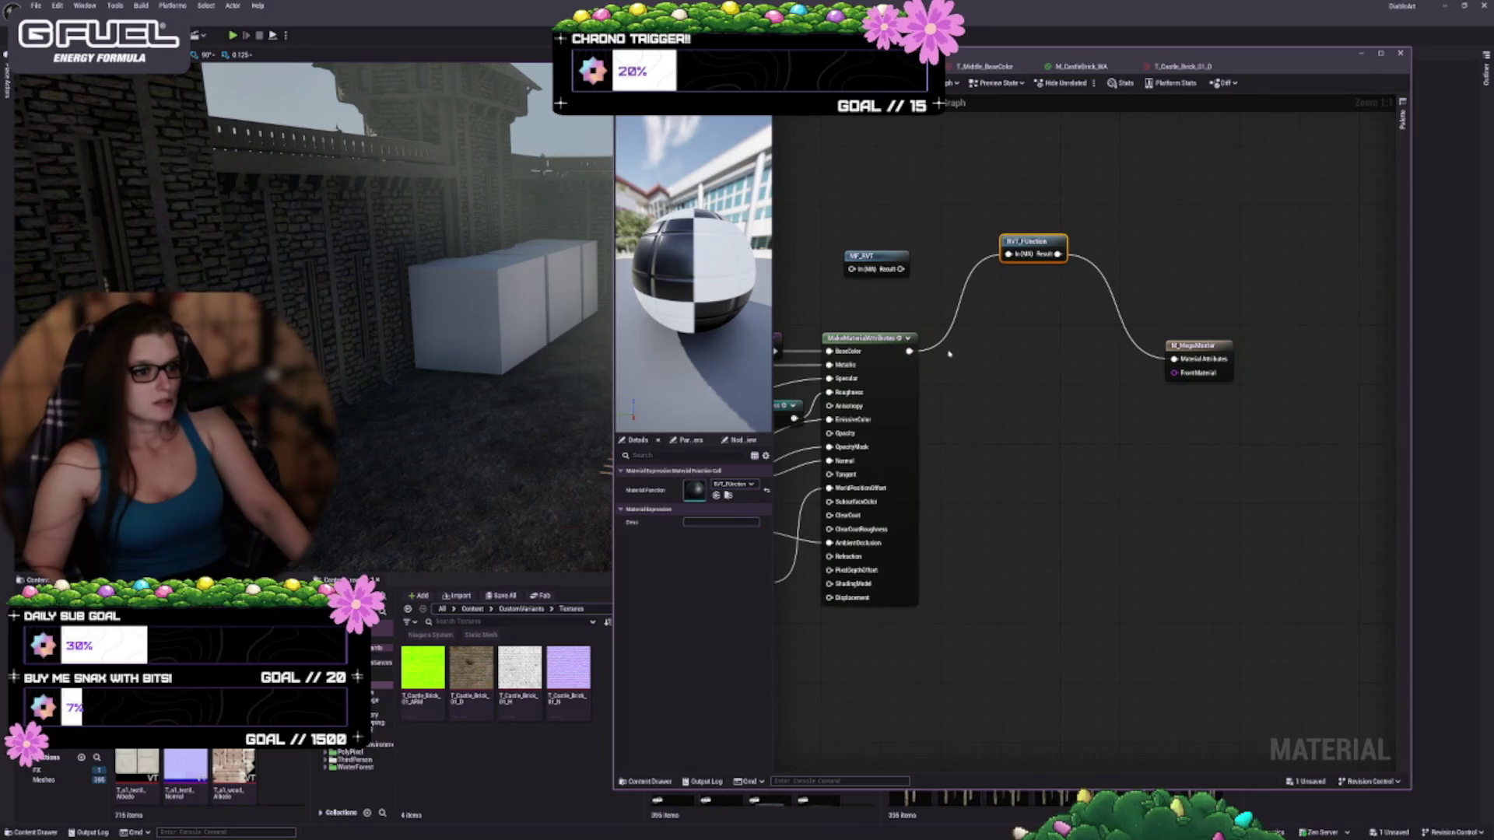
{"action": "left_click_drag", "start_coordinate": [909, 351], "coordinate": [1180, 360]}
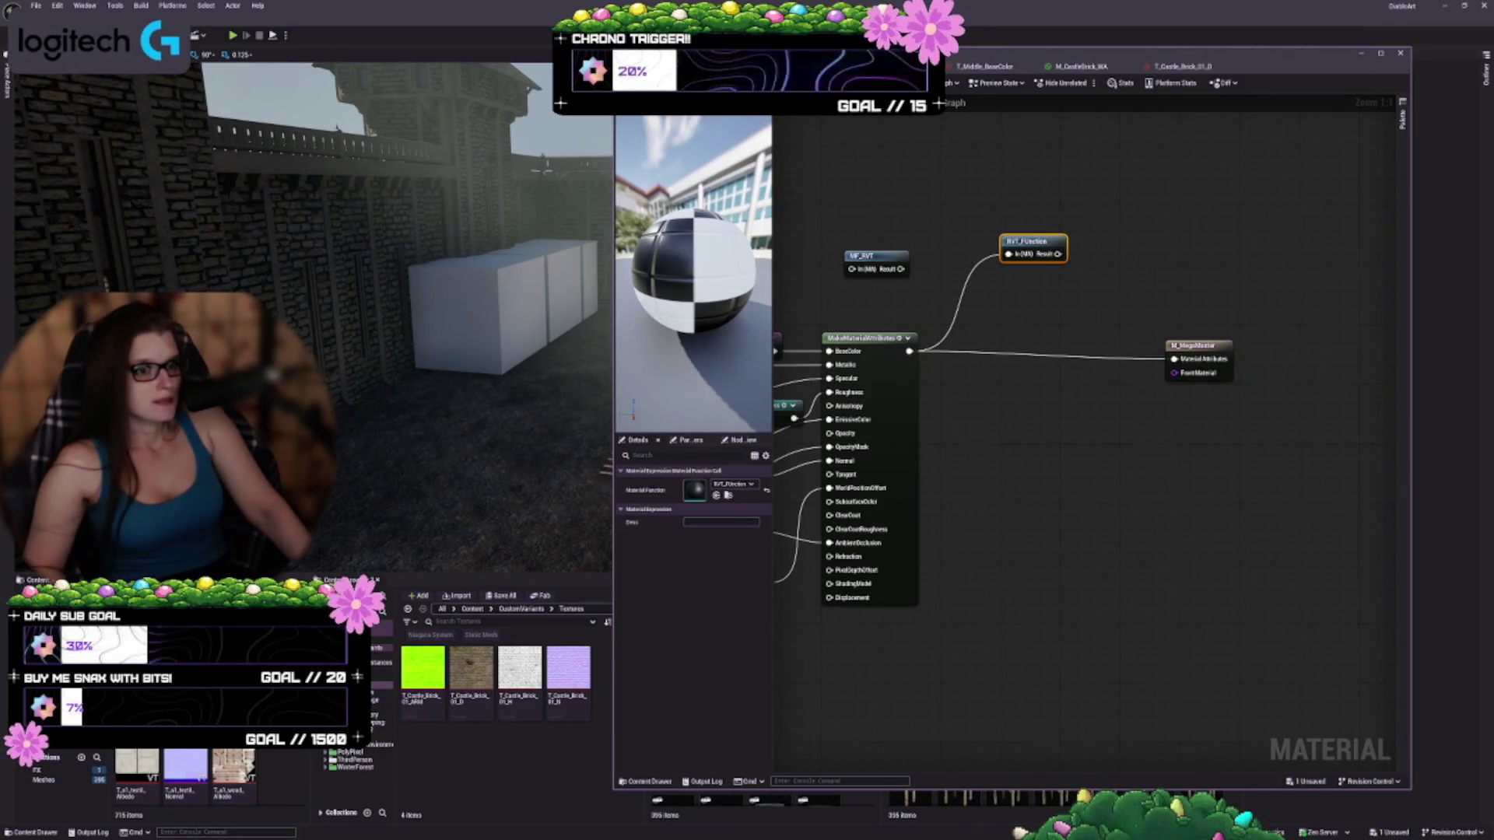
{"action": "key", "text": "ctrl+s"}
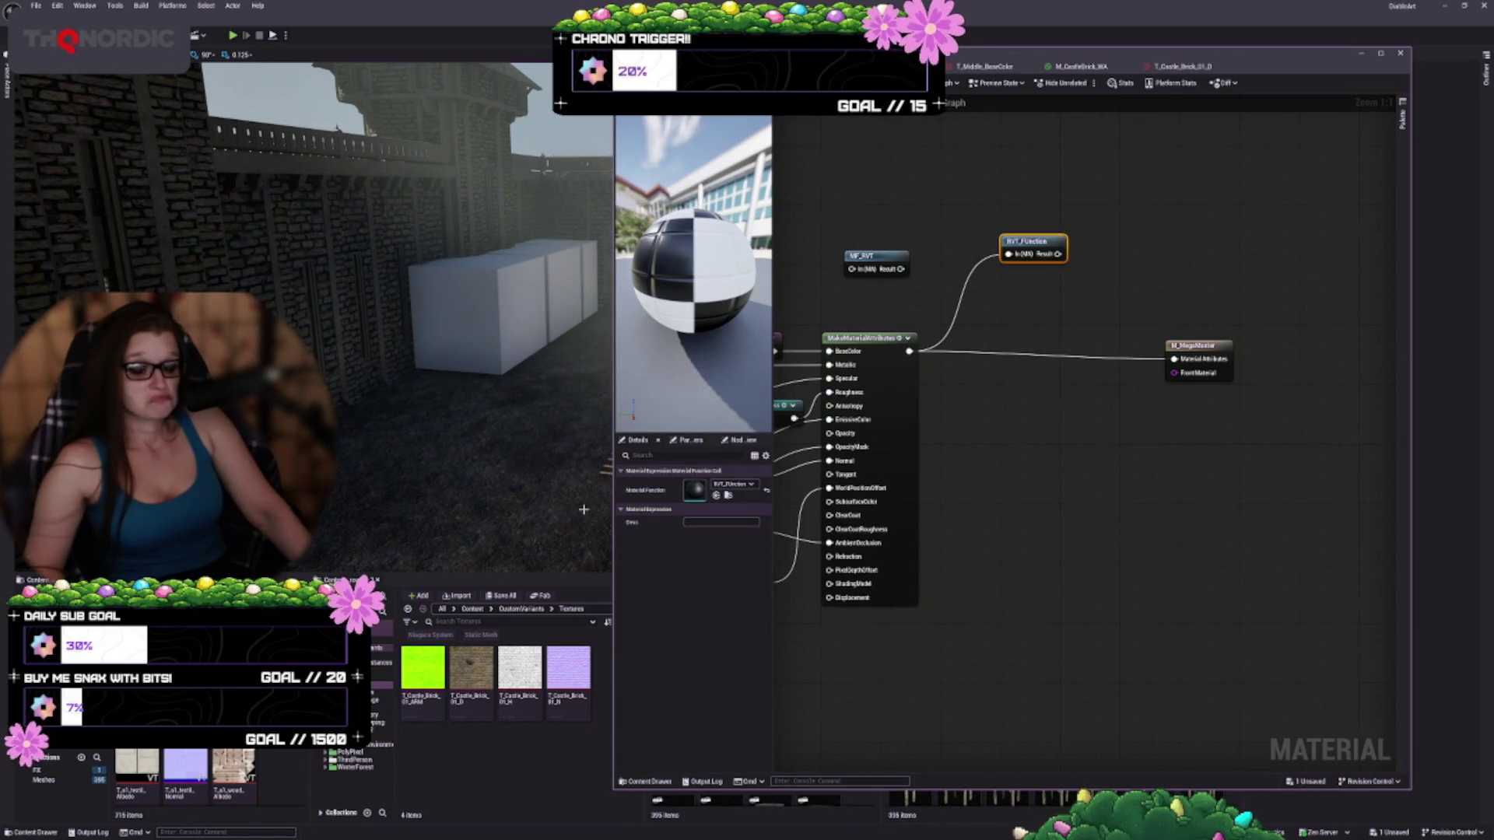
{"action": "left_click_drag", "start_coordinate": [611, 467], "coordinate": [720, 466]}
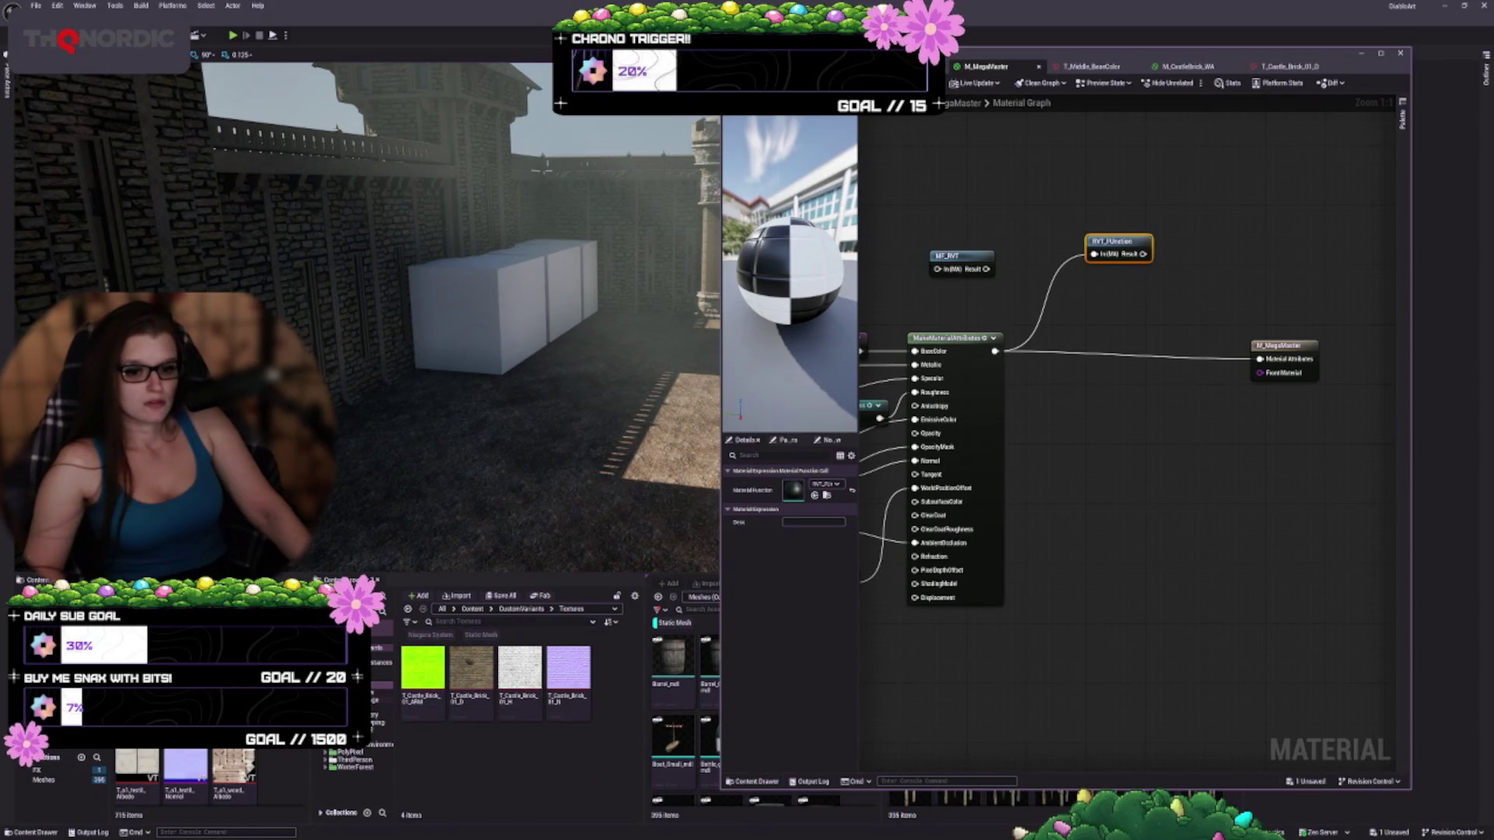
Widen Content Browser 3 with its textures next to the narrowed material editor
{"action": "left_click_drag", "start_coordinate": [311, 778], "coordinate": [428, 778]}
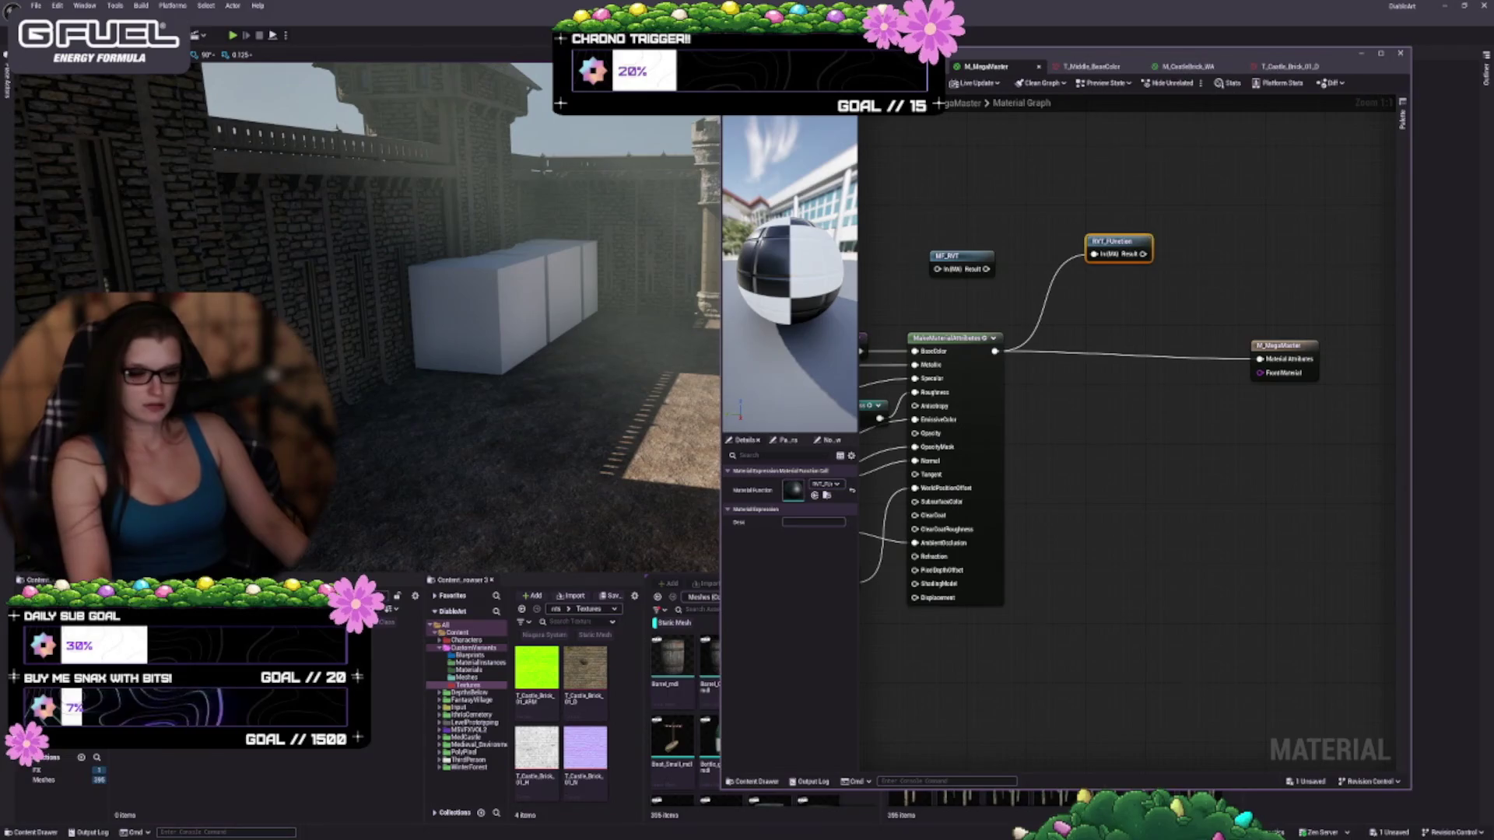
Make the content browser panels taller and scroll down through the texture grid
{"action": "left_click_drag", "start_coordinate": [347, 575], "coordinate": [347, 378]}
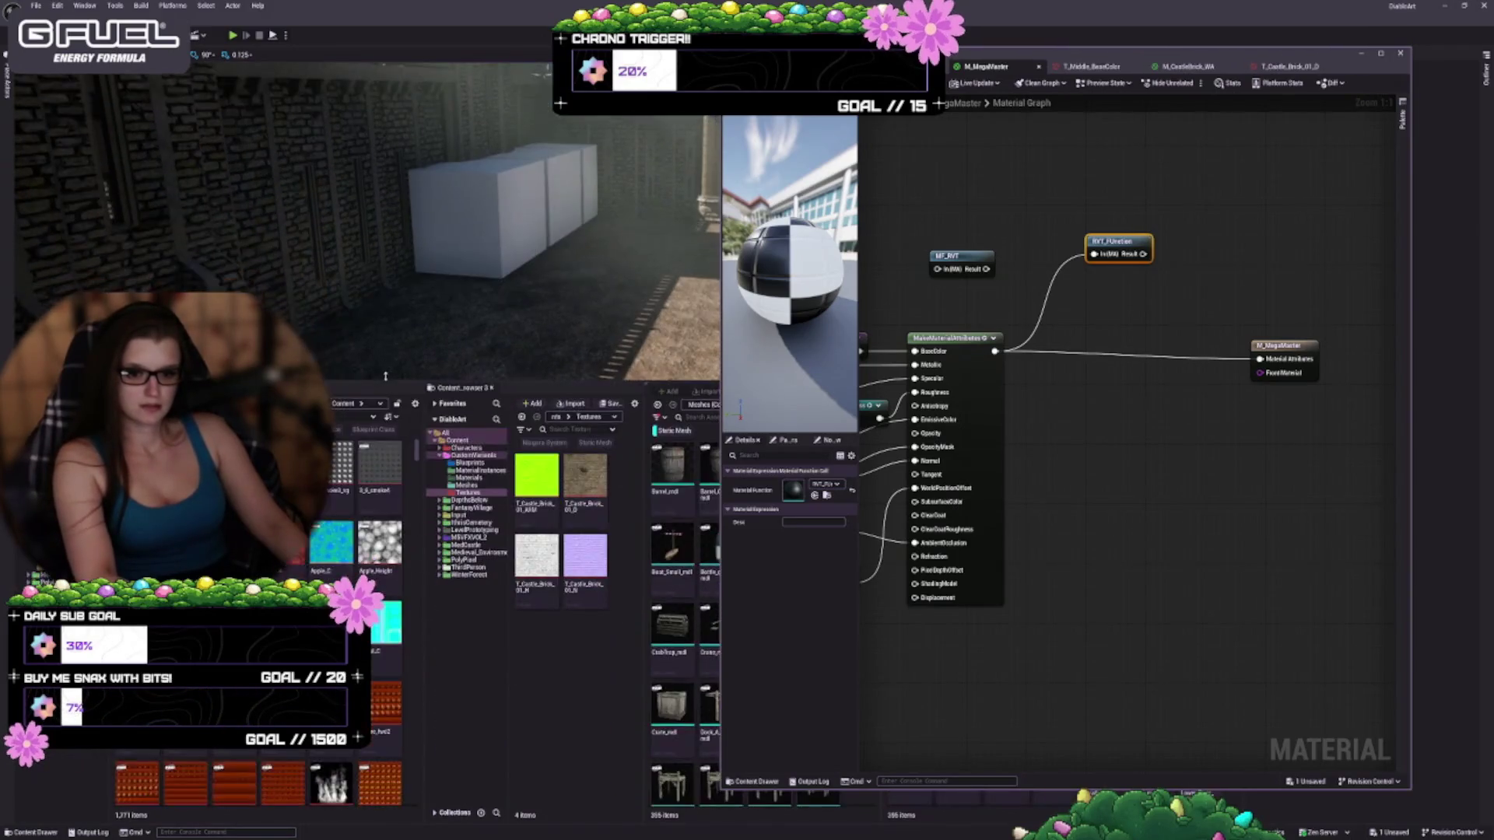
{"action": "scroll", "coordinate": [374, 622], "scroll_direction": "down", "scroll_amount": 5}
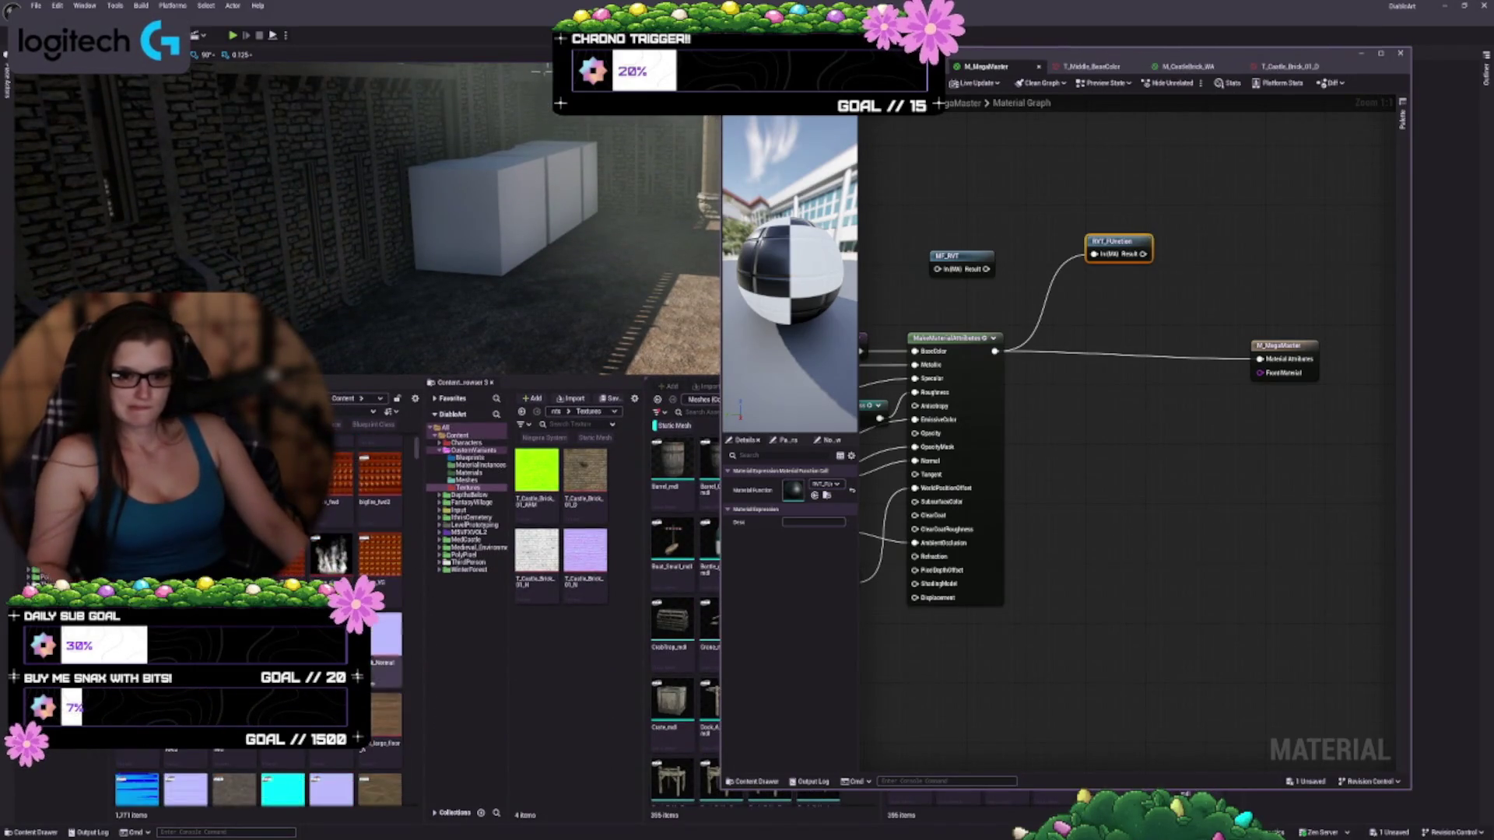
{"action": "scroll", "coordinate": [373, 622], "scroll_direction": "down", "scroll_amount": 5}
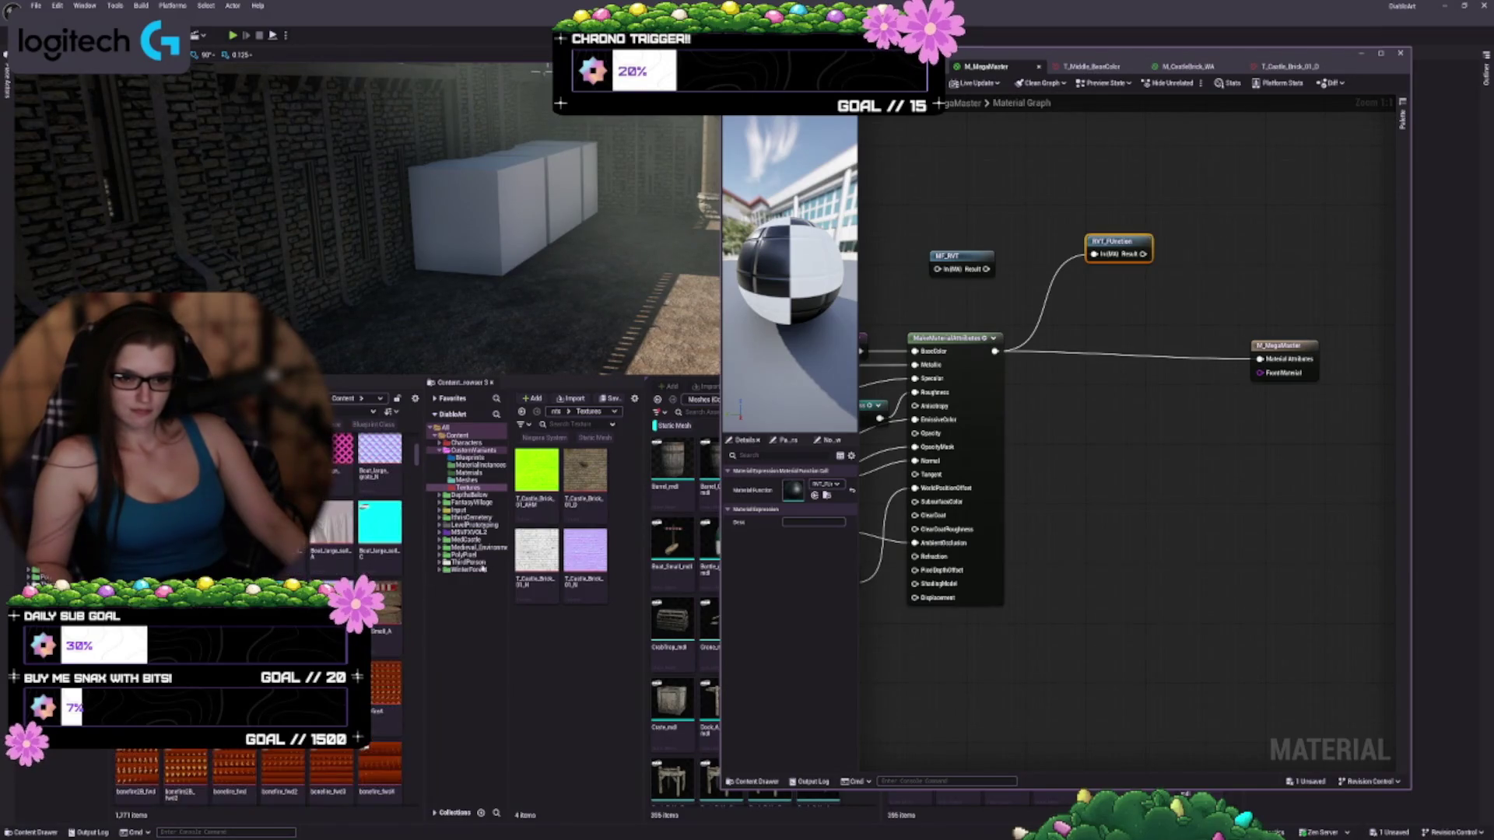
{"action": "left_click_drag", "start_coordinate": [418, 462], "coordinate": [421, 472]}
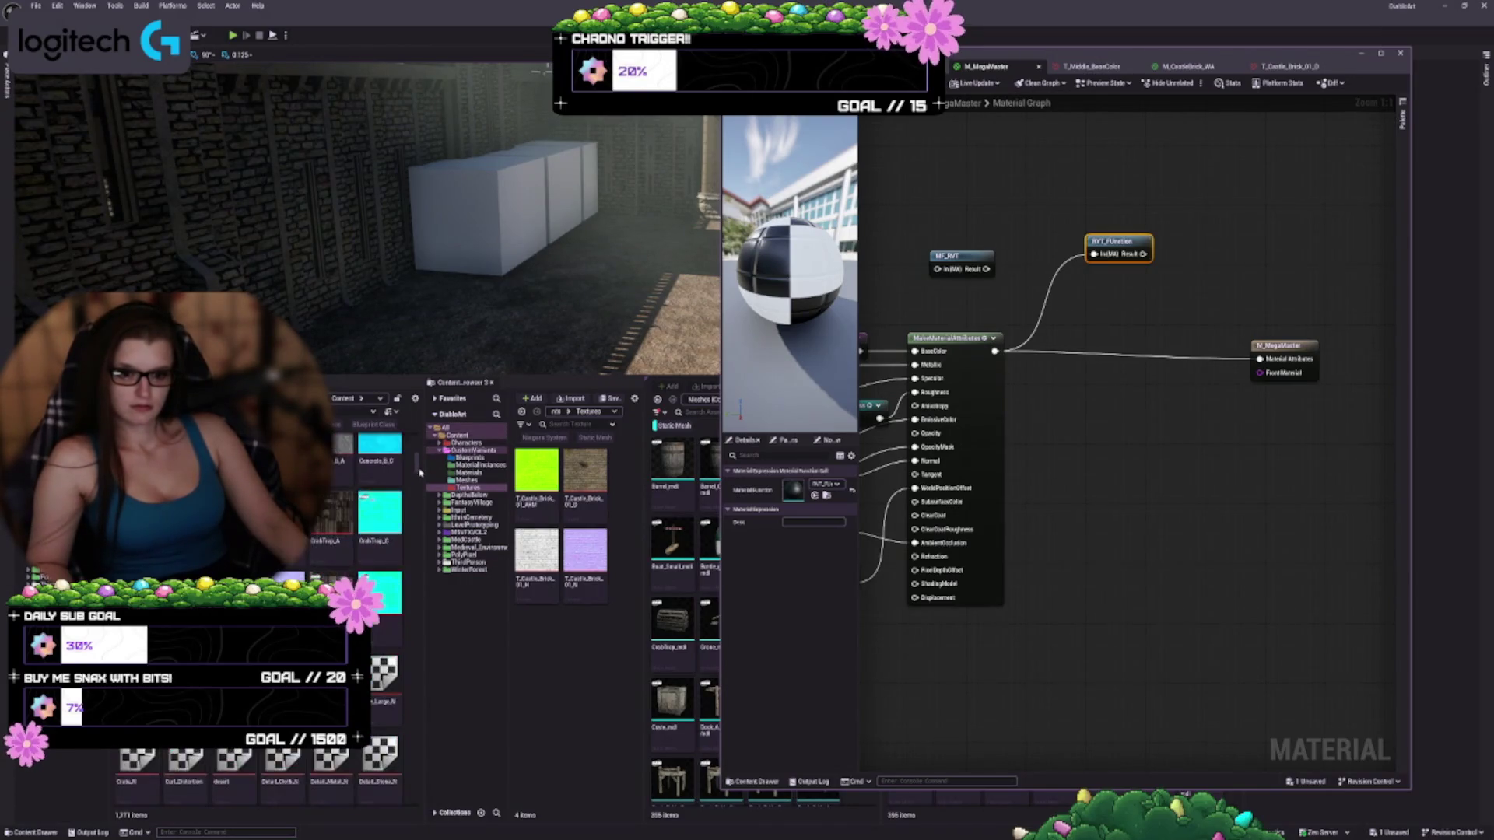
{"action": "scroll", "coordinate": [420, 473], "scroll_direction": "down", "scroll_amount": 5}
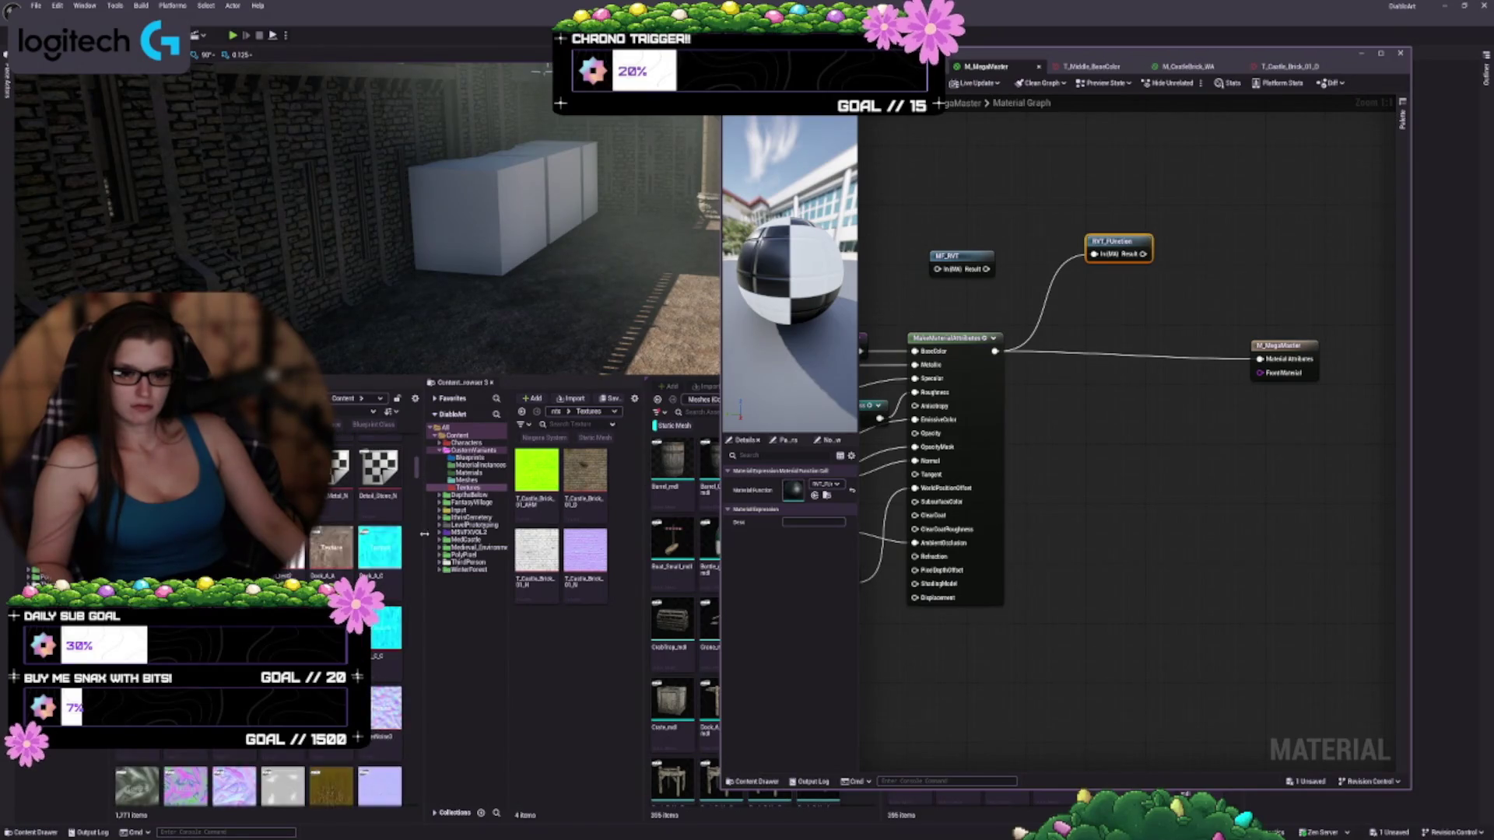
{"action": "left_click_drag", "start_coordinate": [418, 478], "coordinate": [418, 485]}
{"action": "scroll", "coordinate": [417, 485], "scroll_direction": "down", "scroll_amount": 2}
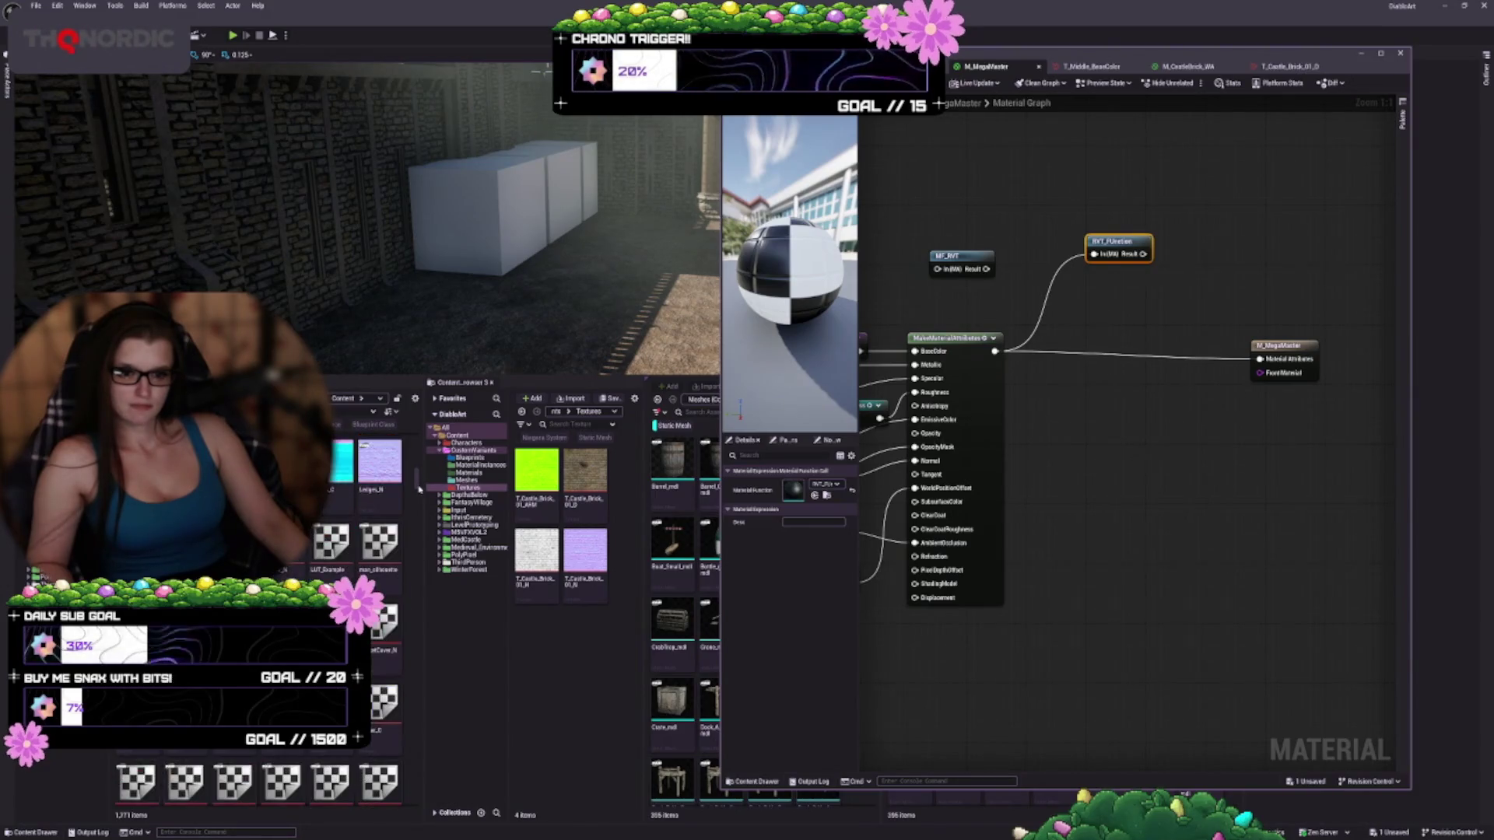
{"action": "scroll", "coordinate": [418, 485], "scroll_direction": "down", "scroll_amount": 2}
{"action": "left_click_drag", "start_coordinate": [418, 486], "coordinate": [417, 515]}
{"action": "scroll", "coordinate": [361, 562], "scroll_direction": "down", "scroll_amount": 2}
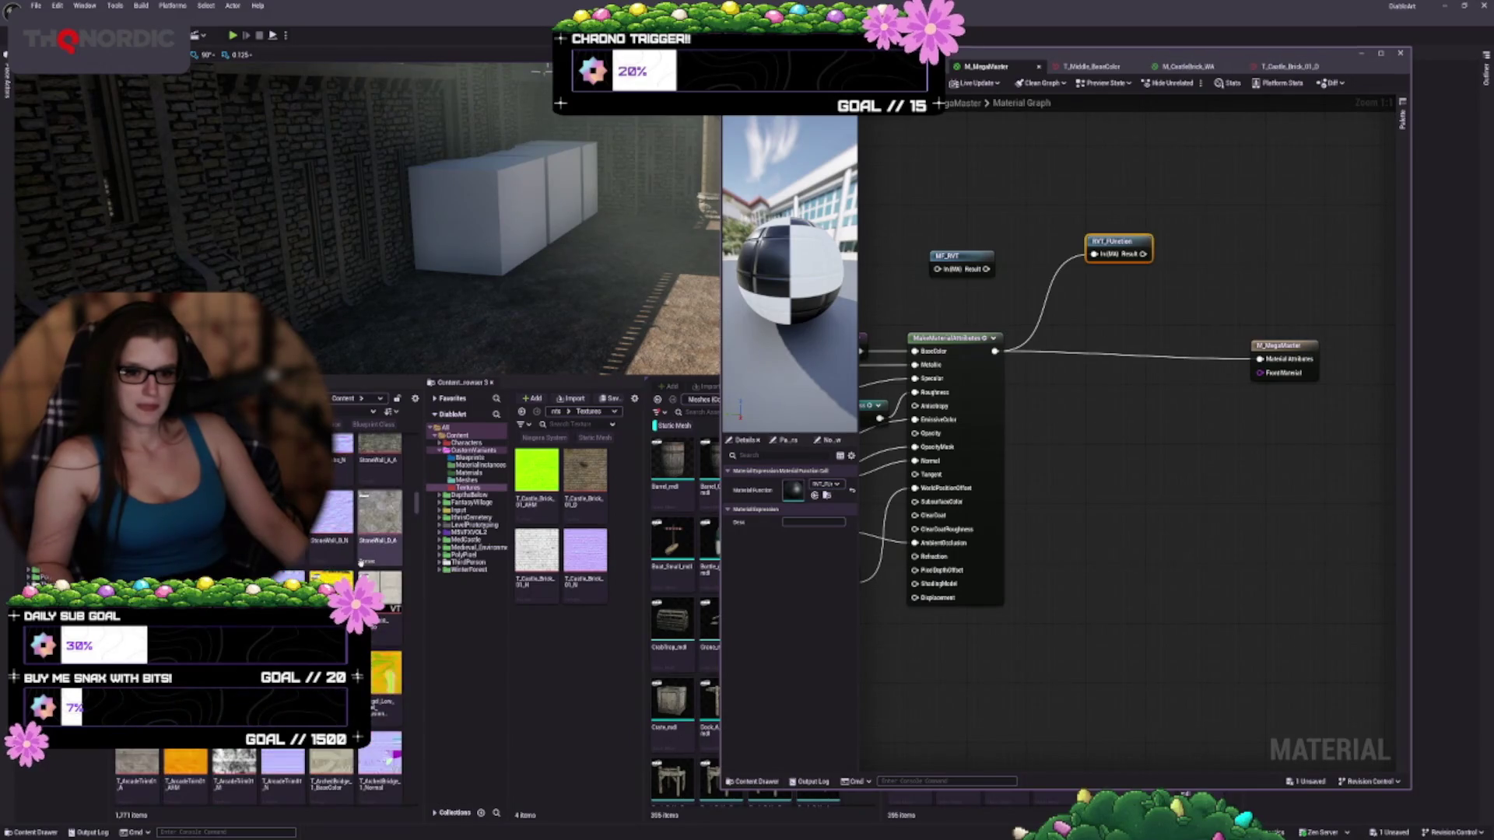
{"action": "scroll", "coordinate": [361, 562], "scroll_direction": "down", "scroll_amount": 2}
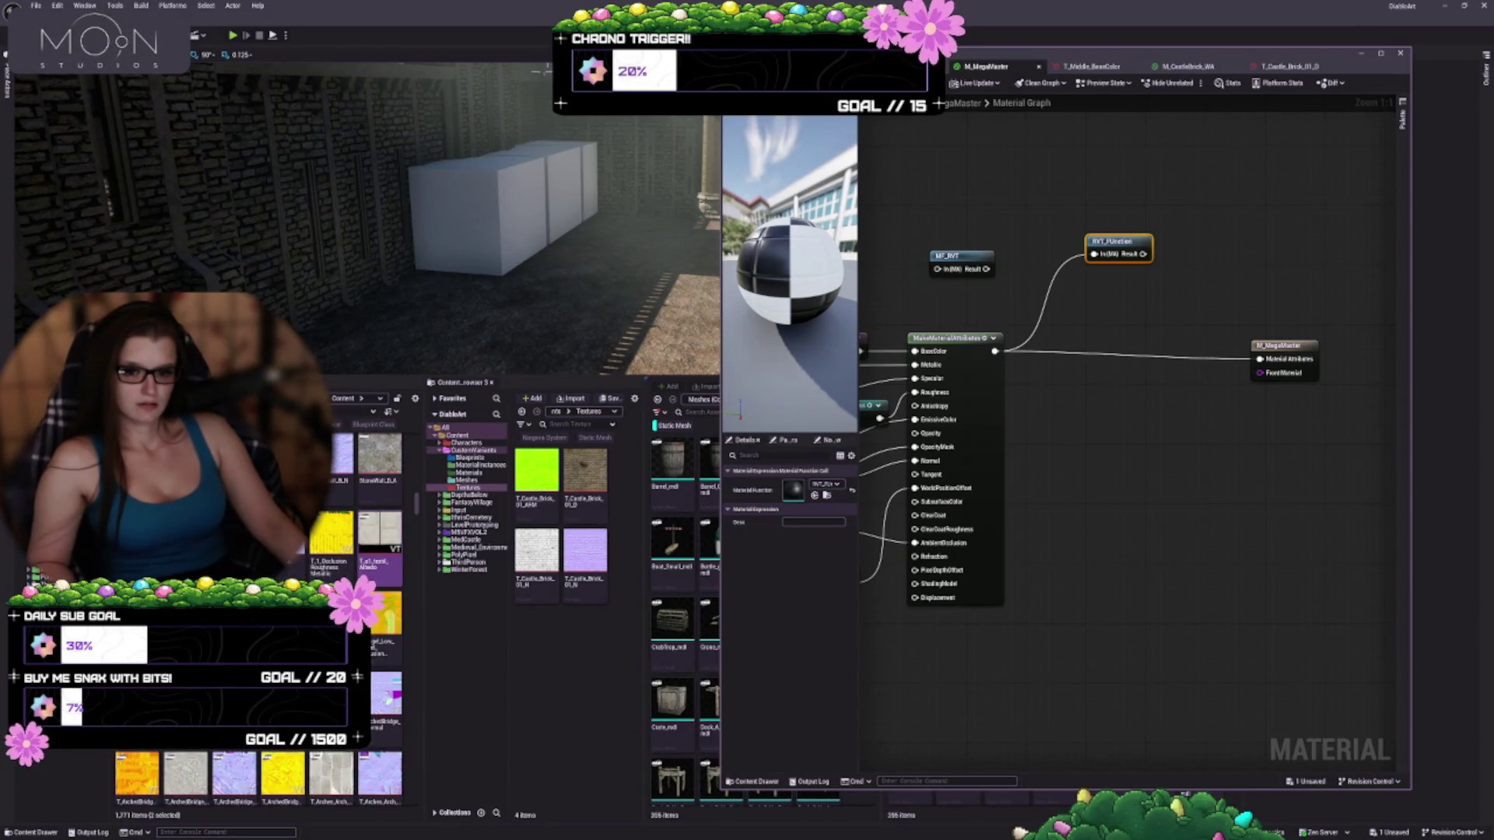
{"action": "scroll", "coordinate": [360, 561], "scroll_direction": "down", "scroll_amount": 4}
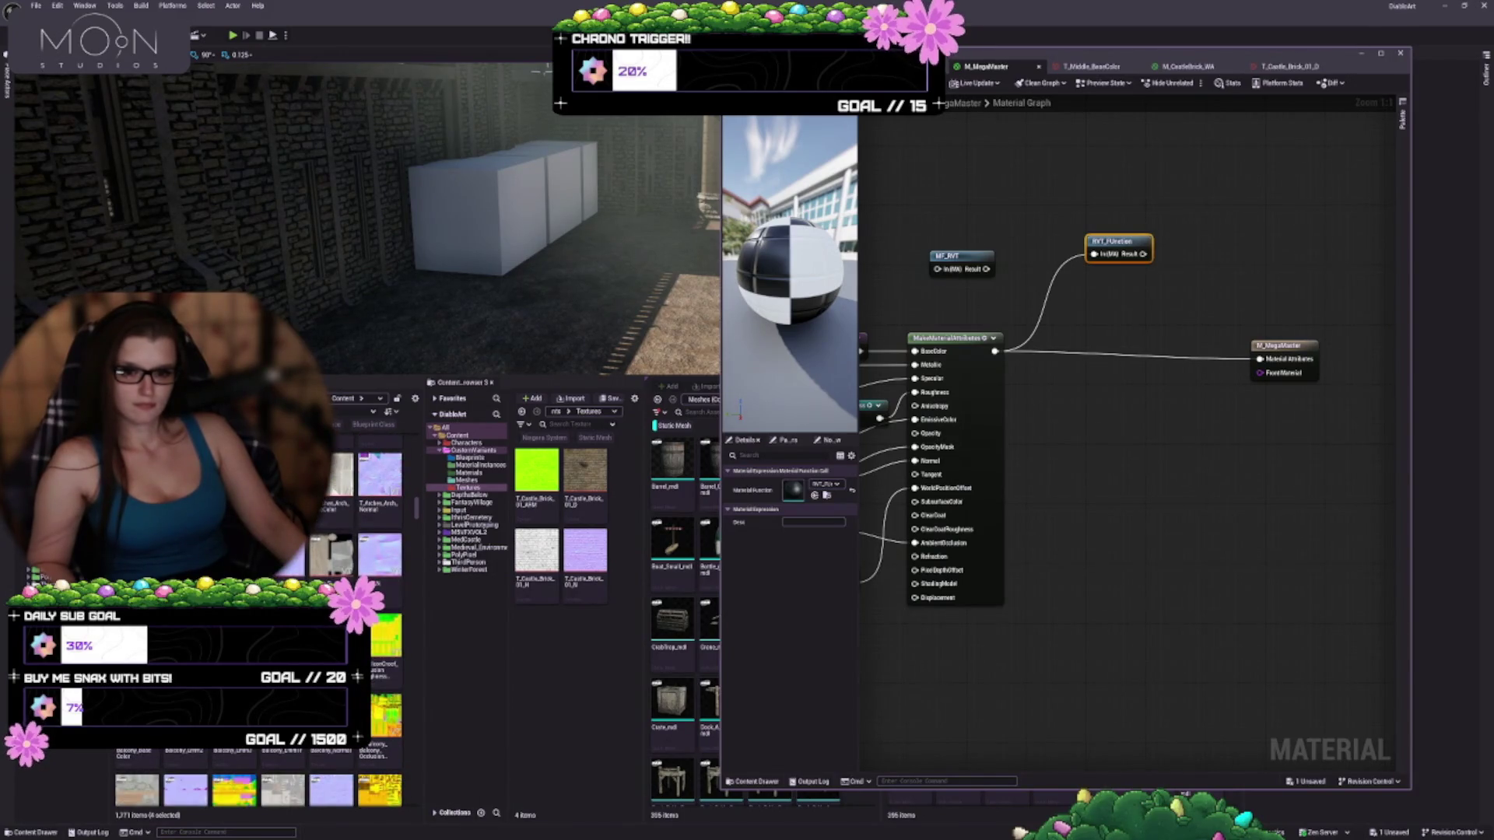
{"action": "scroll", "coordinate": [360, 562], "scroll_direction": "up", "scroll_amount": 2}
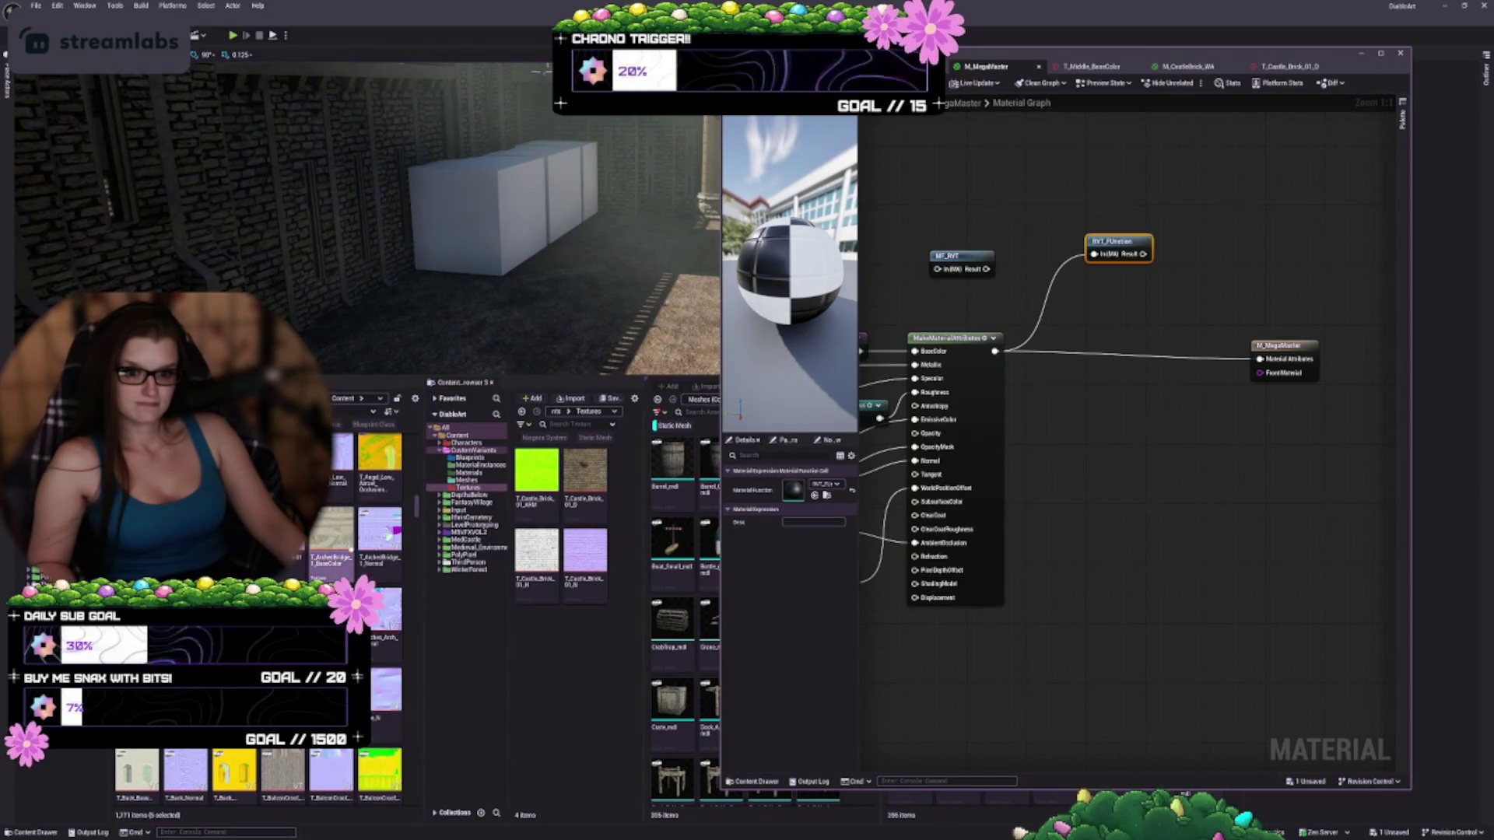
Select T_ArchedBridge_1_Normal and add the following rows of textures to the selection
{"action": "left_click", "coordinate": [380, 545]}
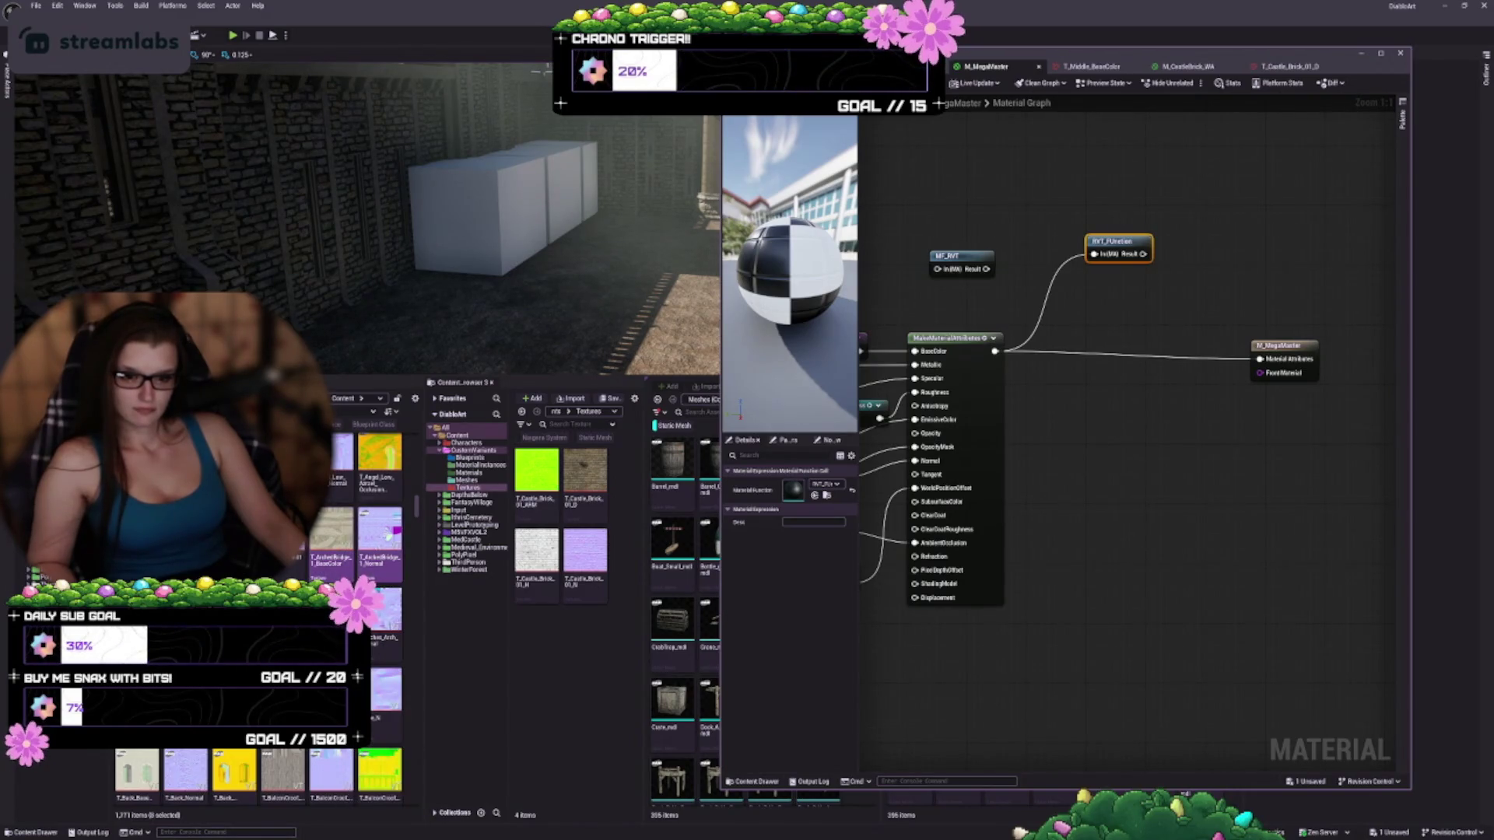
{"action": "left_click", "coordinate": [385, 634], "text": "shift"}
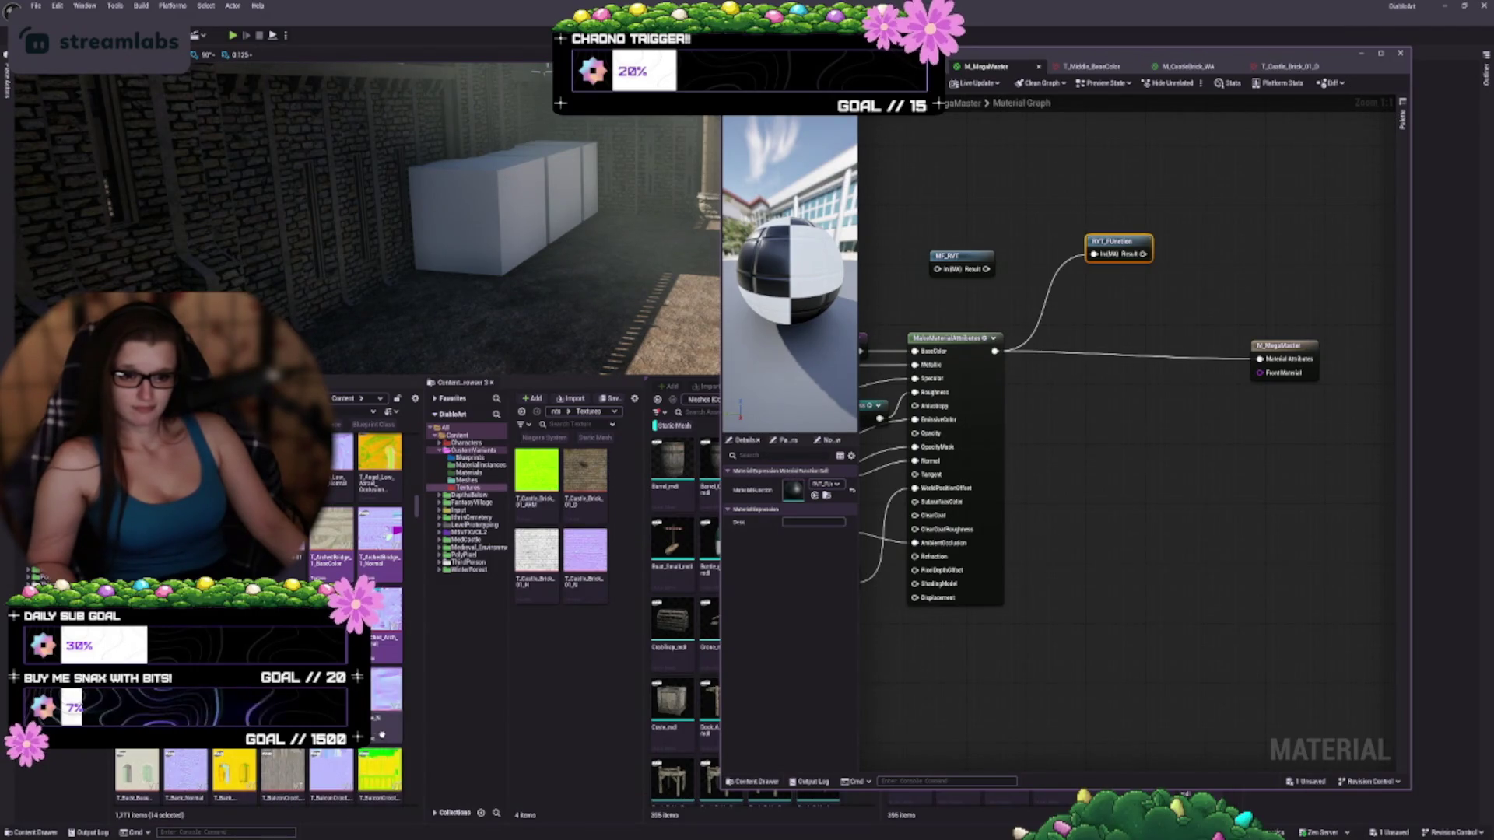
{"action": "left_click", "coordinate": [137, 770], "text": "shift"}
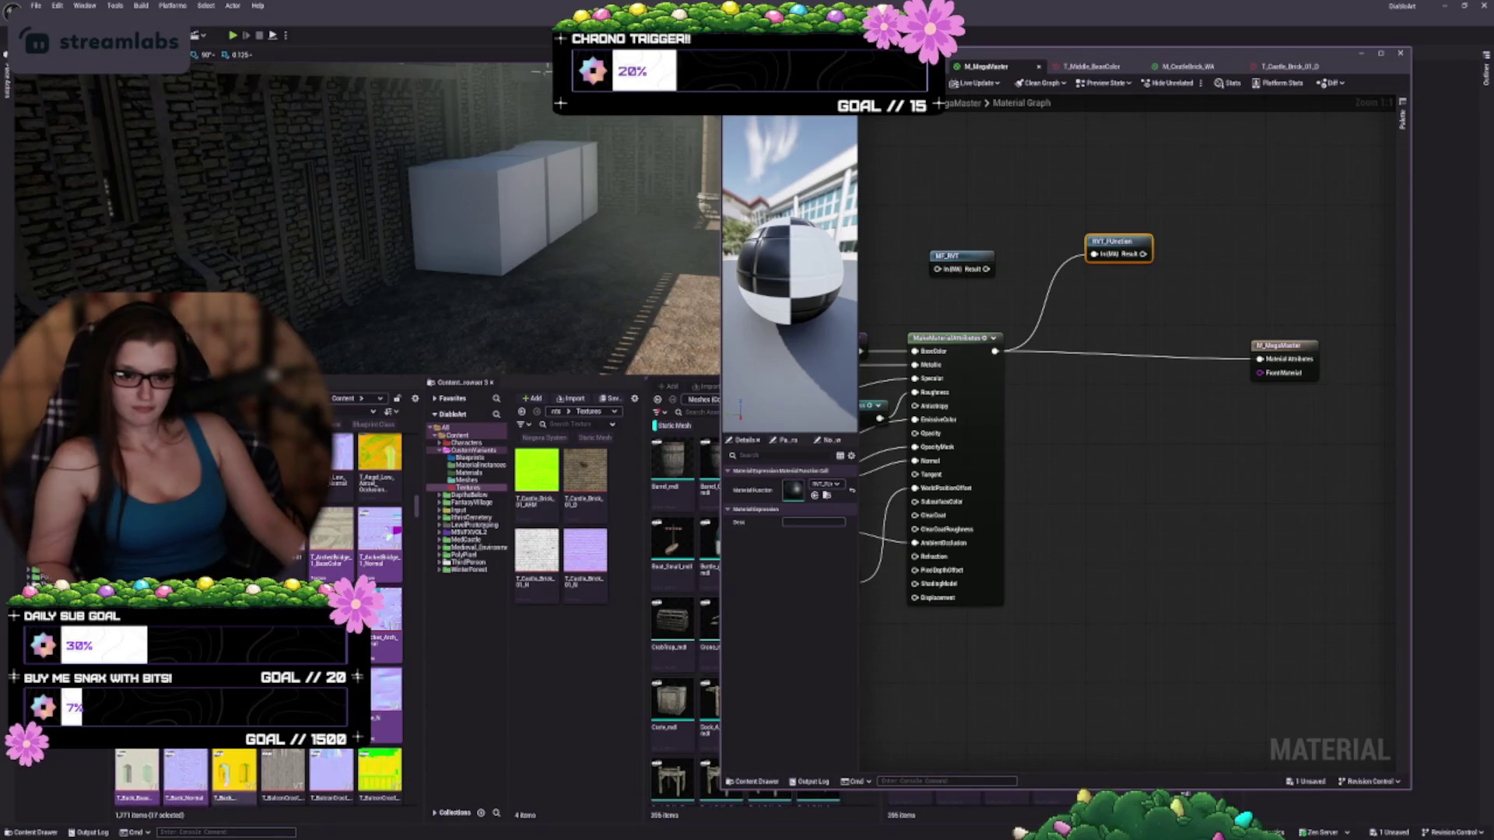
{"action": "left_click", "coordinate": [358, 775], "text": "shift"}
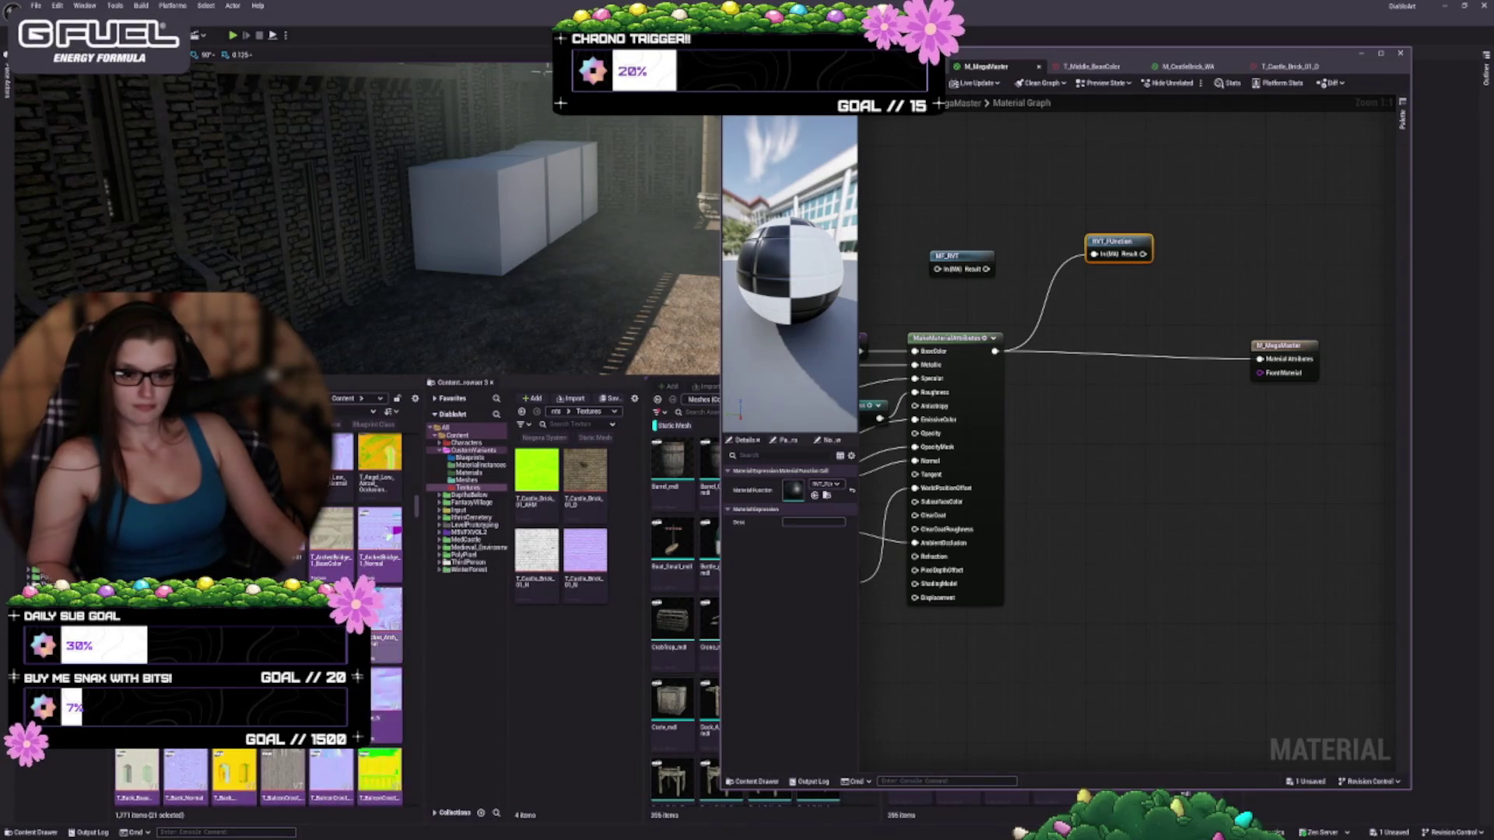
{"action": "scroll", "coordinate": [358, 775], "scroll_direction": "down", "scroll_amount": 3}
{"action": "left_click", "coordinate": [380, 774], "text": "shift"}
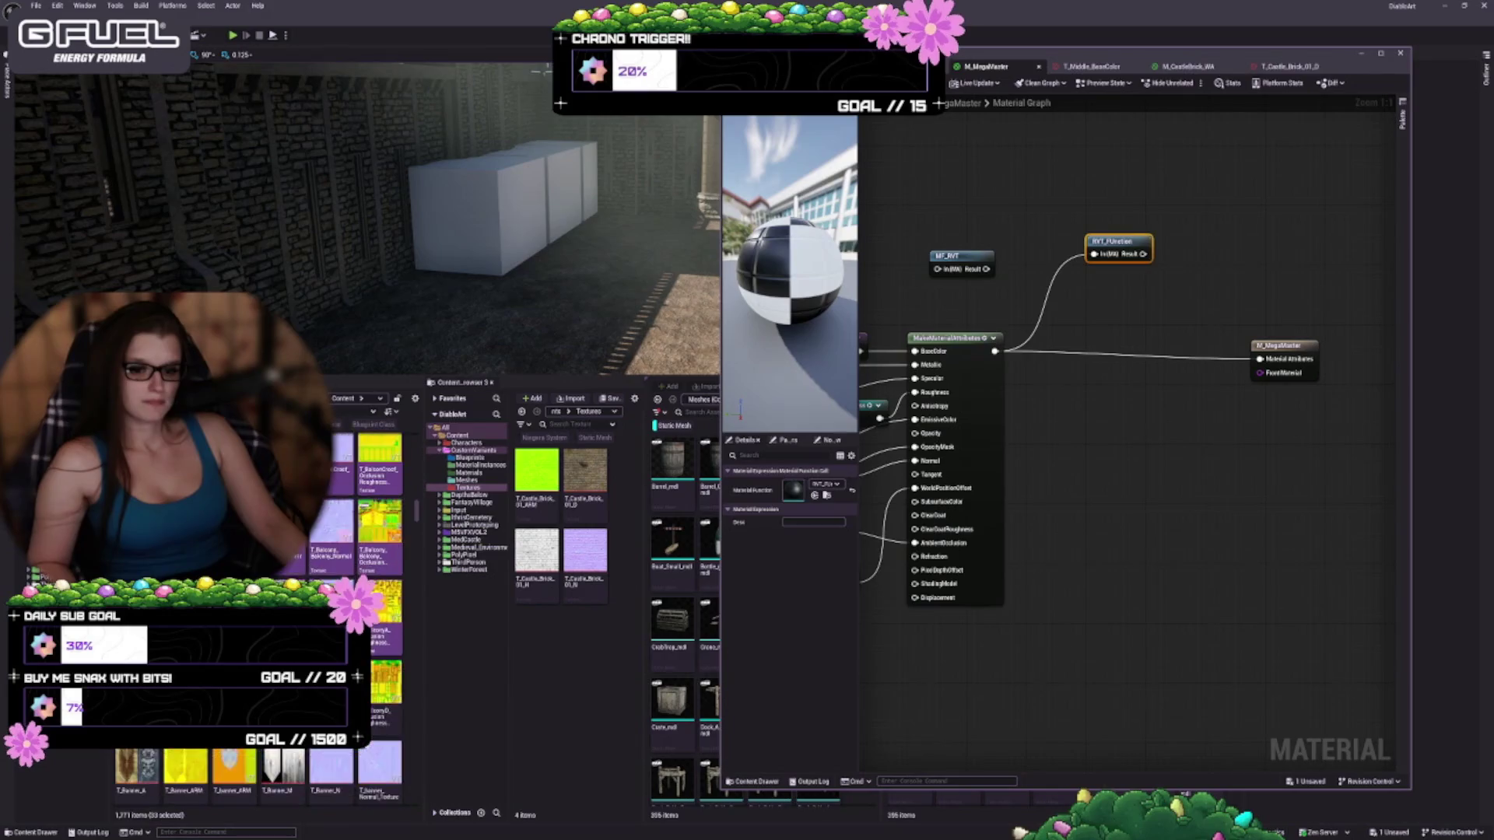
{"action": "scroll", "coordinate": [358, 700], "scroll_direction": "down", "scroll_amount": 2}
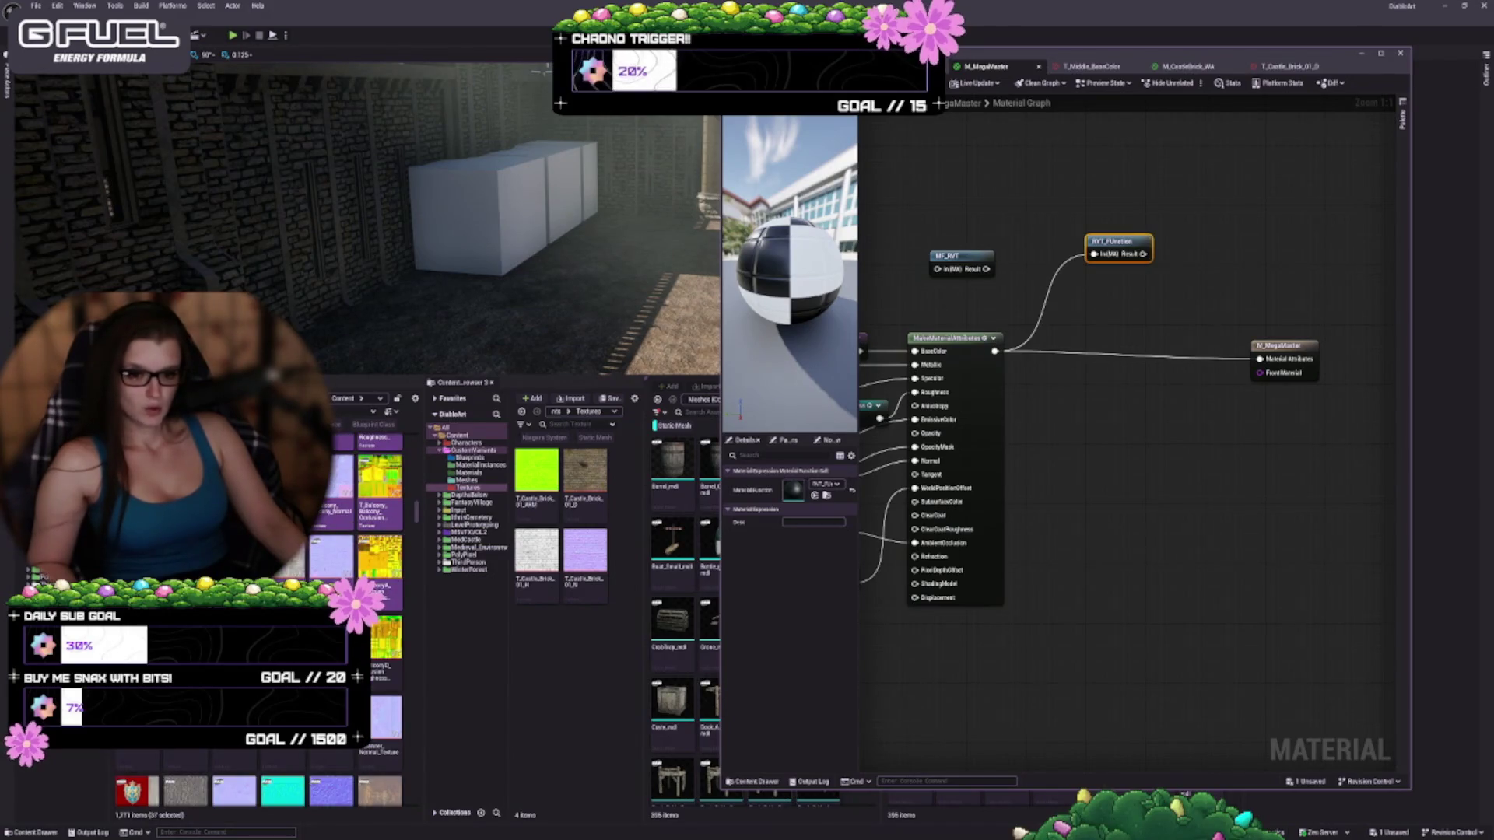
{"action": "left_click", "coordinate": [332, 767], "text": "shift"}
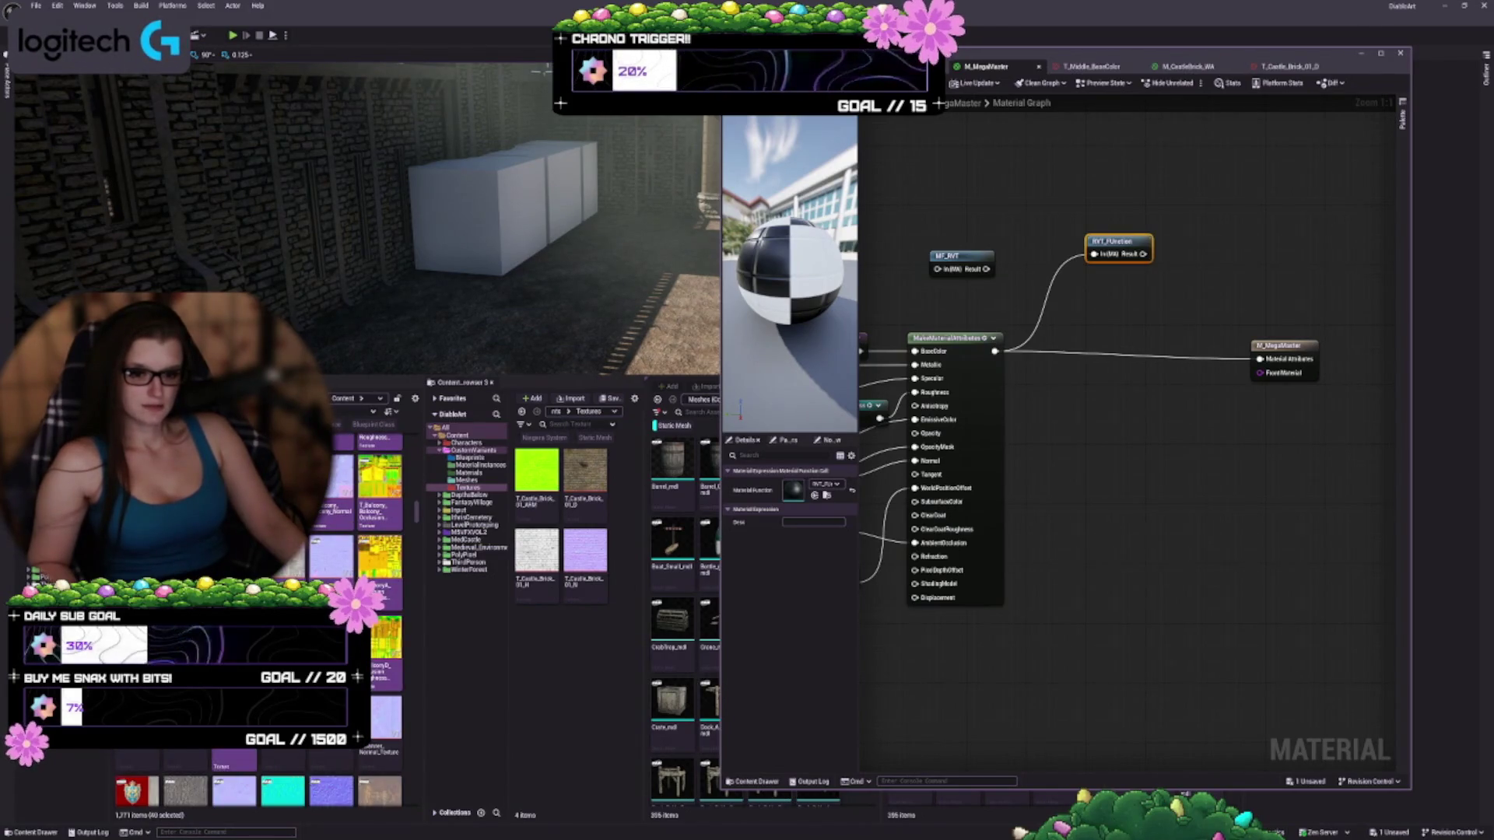
{"action": "left_click", "coordinate": [282, 758], "text": "shift"}
{"action": "scroll", "coordinate": [311, 770], "scroll_direction": "down", "scroll_amount": 2}
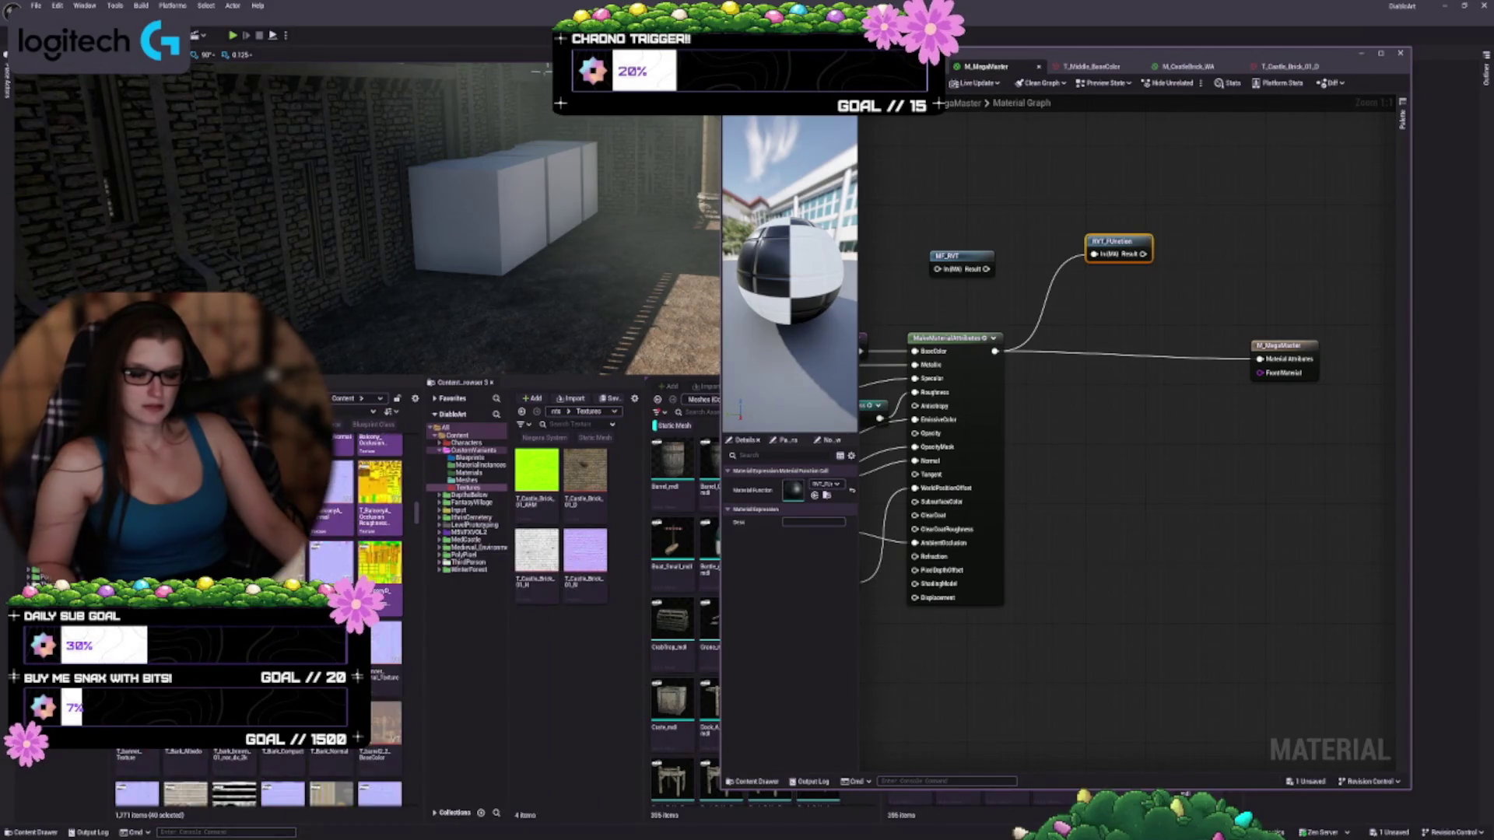
Add the T_Banner, T_Bark_brown and T_Banner_BaseColor textures and the next bottom-row textures to the selection
{"action": "left_click", "coordinate": [137, 762], "text": "ctrl"}
{"action": "left_click", "coordinate": [234, 761], "text": "ctrl"}
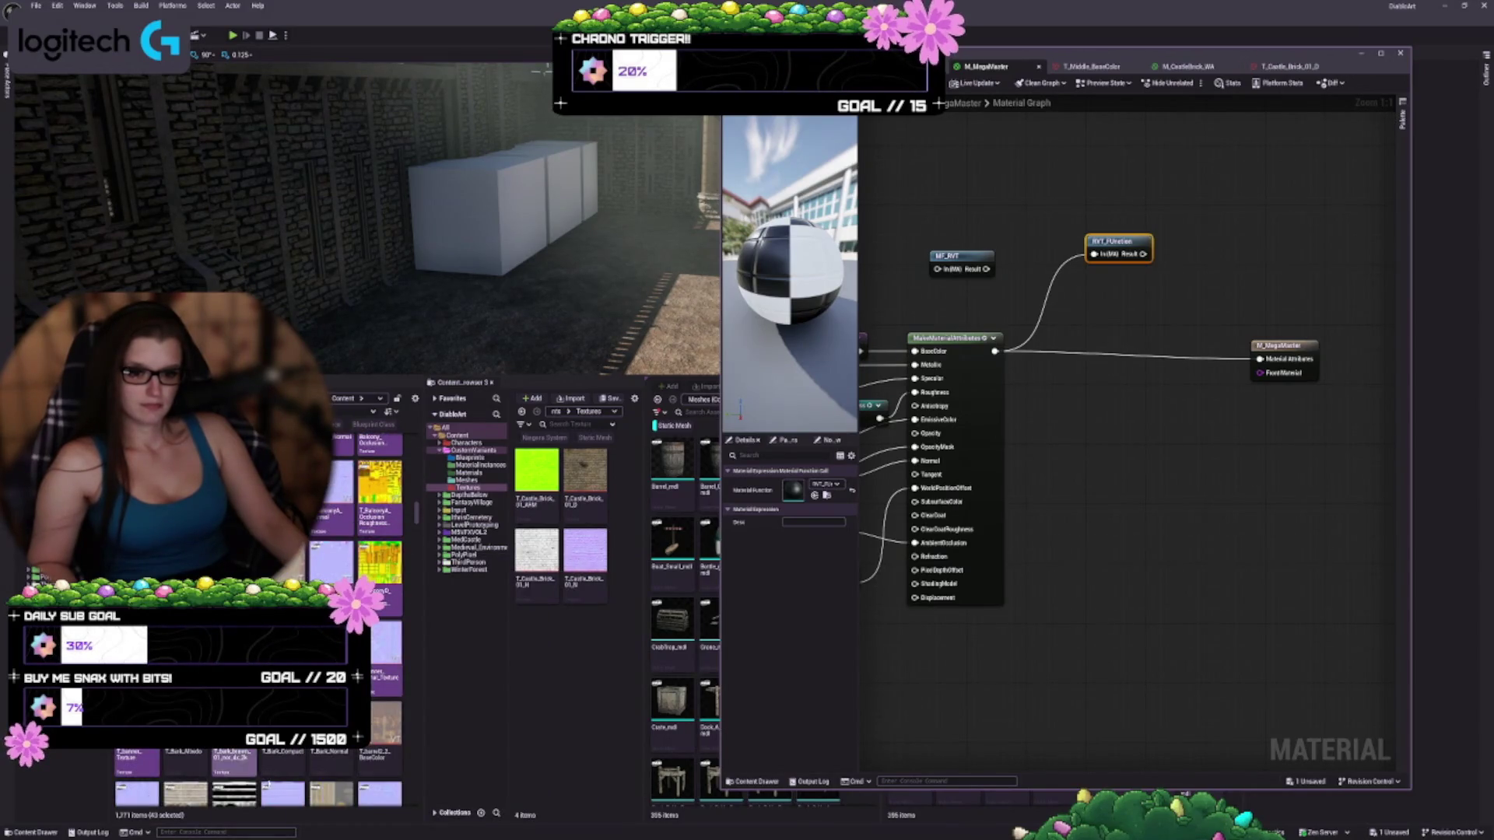
{"action": "left_click", "coordinate": [380, 757], "text": "ctrl"}
{"action": "scroll", "coordinate": [382, 753], "scroll_direction": "down", "scroll_amount": 2}
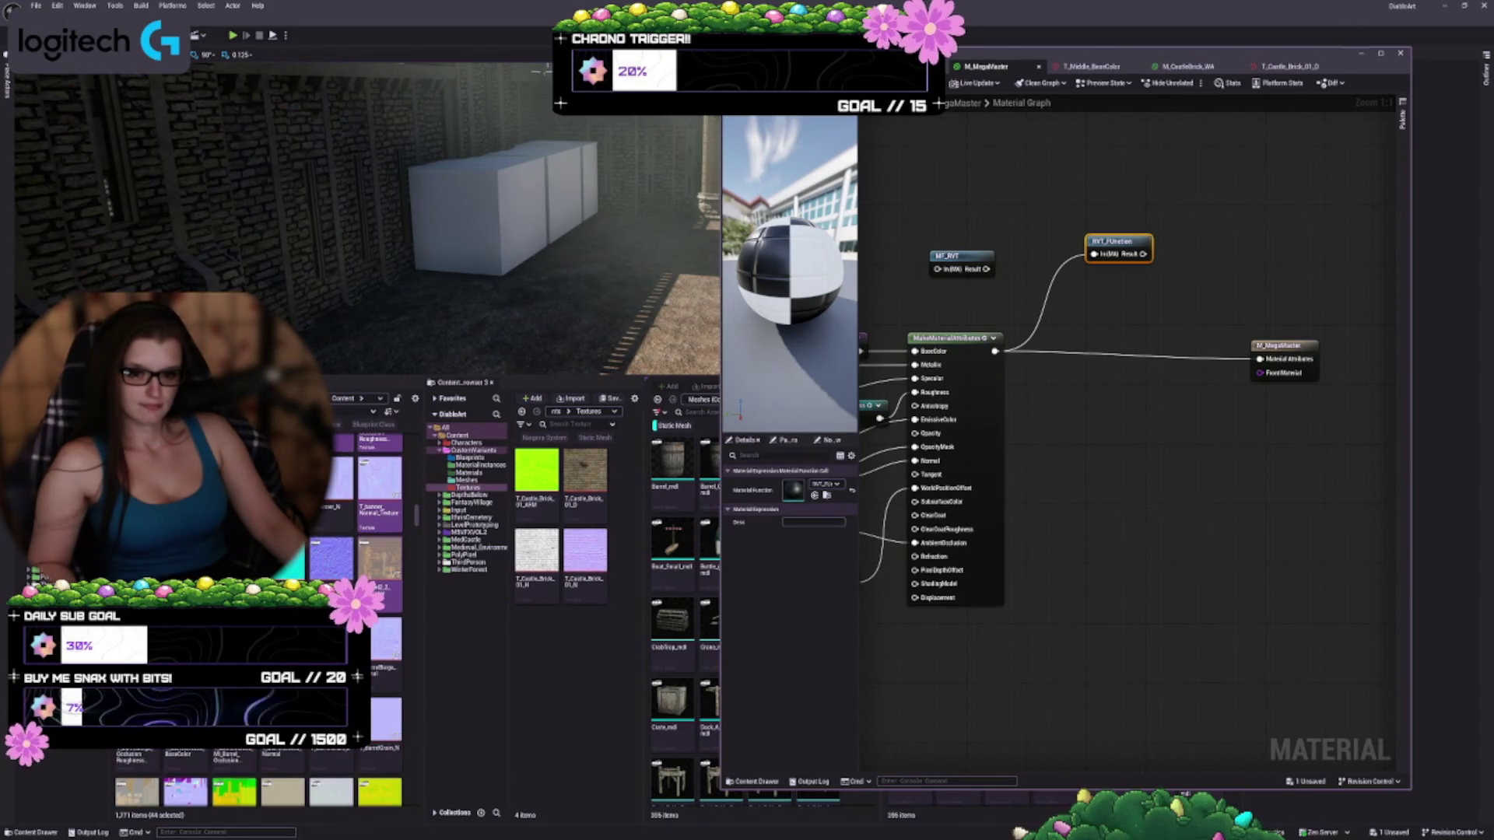
{"action": "left_click", "coordinate": [386, 680], "text": "ctrl"}
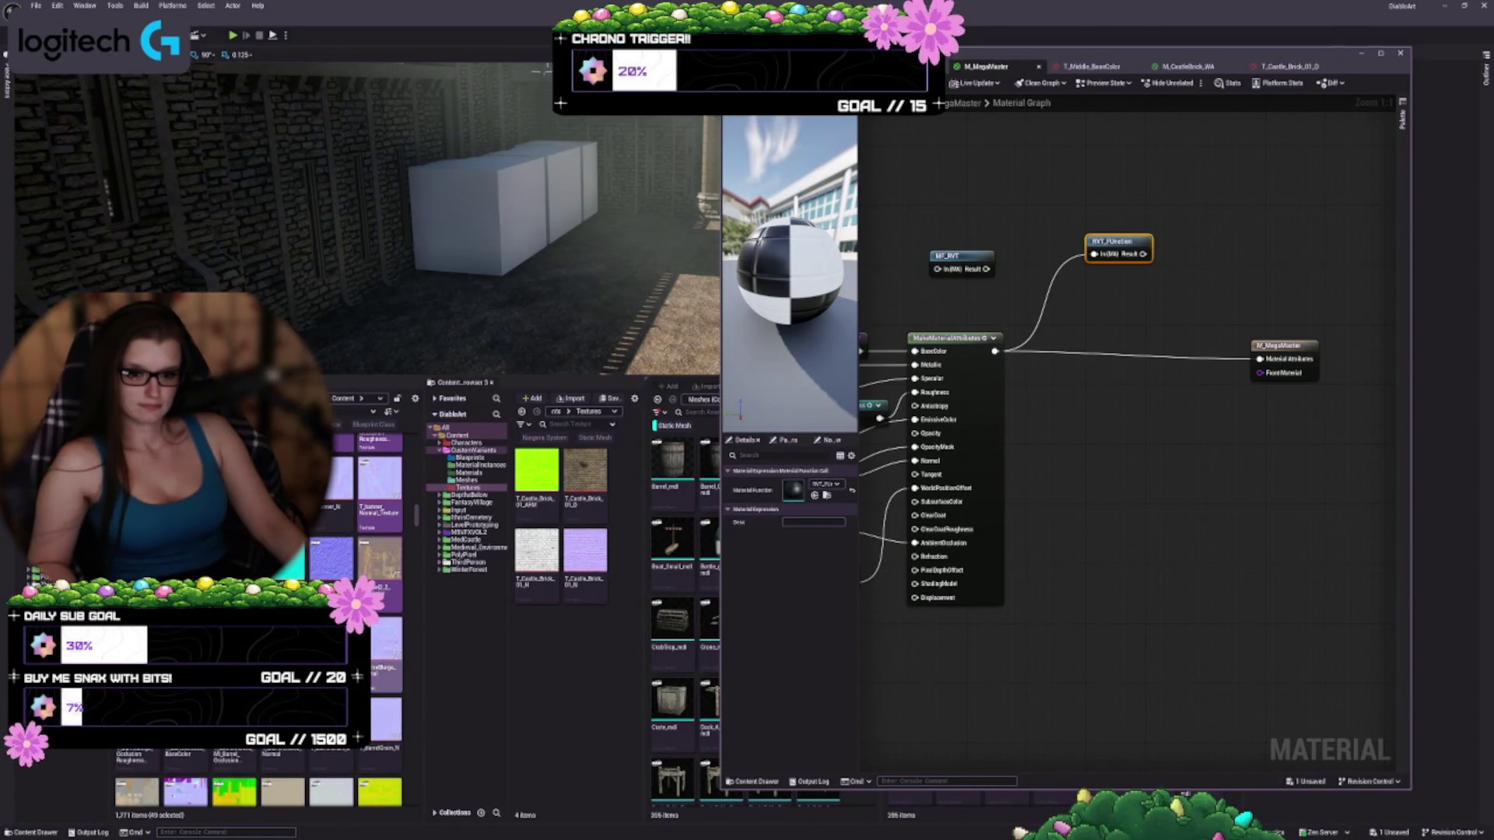
{"action": "left_click", "coordinate": [138, 761], "text": "ctrl"}
{"action": "left_click", "coordinate": [187, 761], "text": "ctrl"}
{"action": "left_click", "coordinate": [233, 761], "text": "ctrl"}
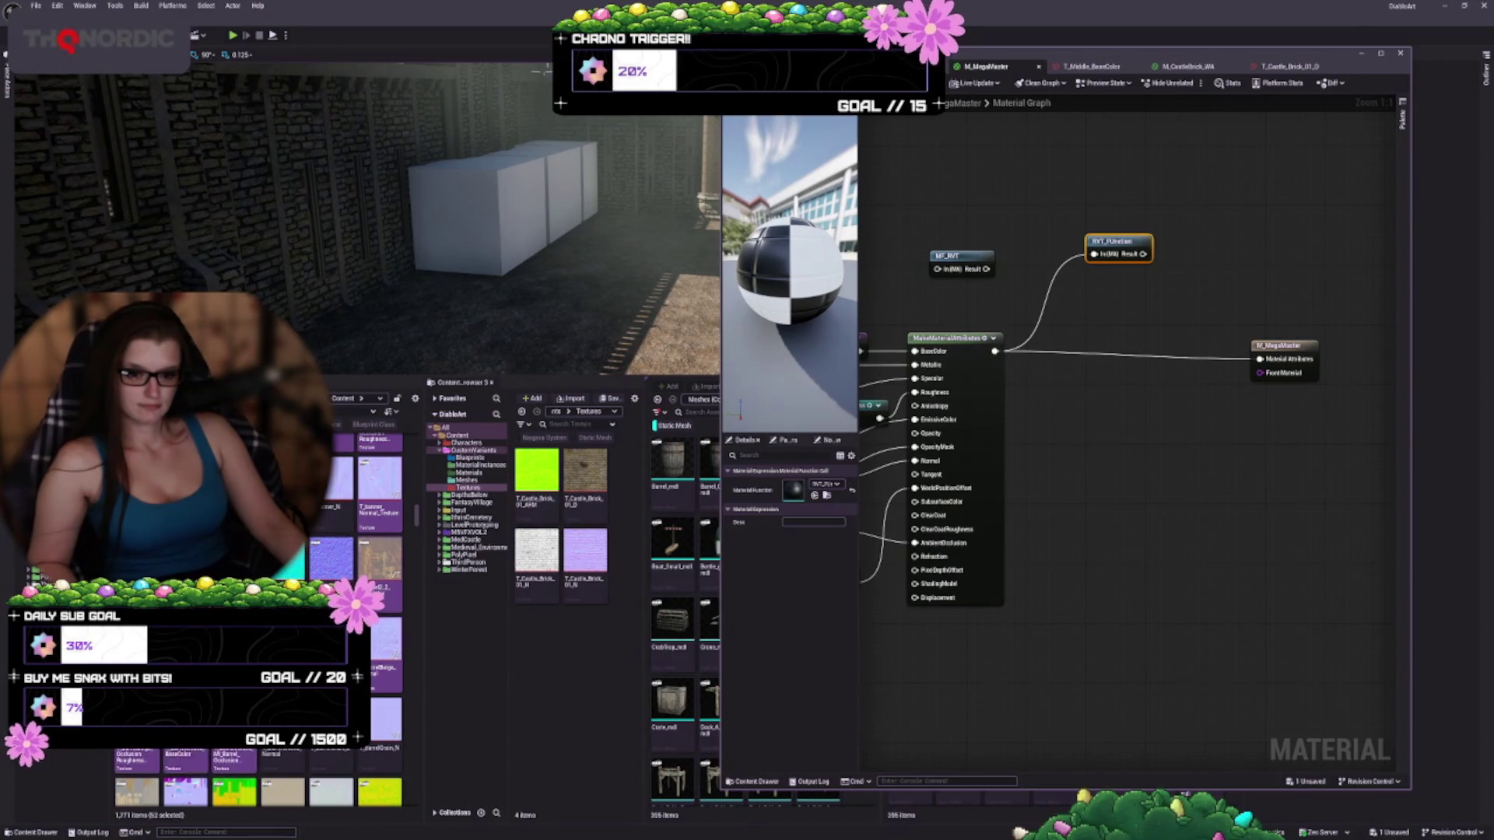
{"action": "left_click", "coordinate": [282, 761], "text": "ctrl"}
{"action": "left_click", "coordinate": [331, 761], "text": "ctrl"}
{"action": "scroll", "coordinate": [356, 623], "scroll_direction": "down", "scroll_amount": 5}
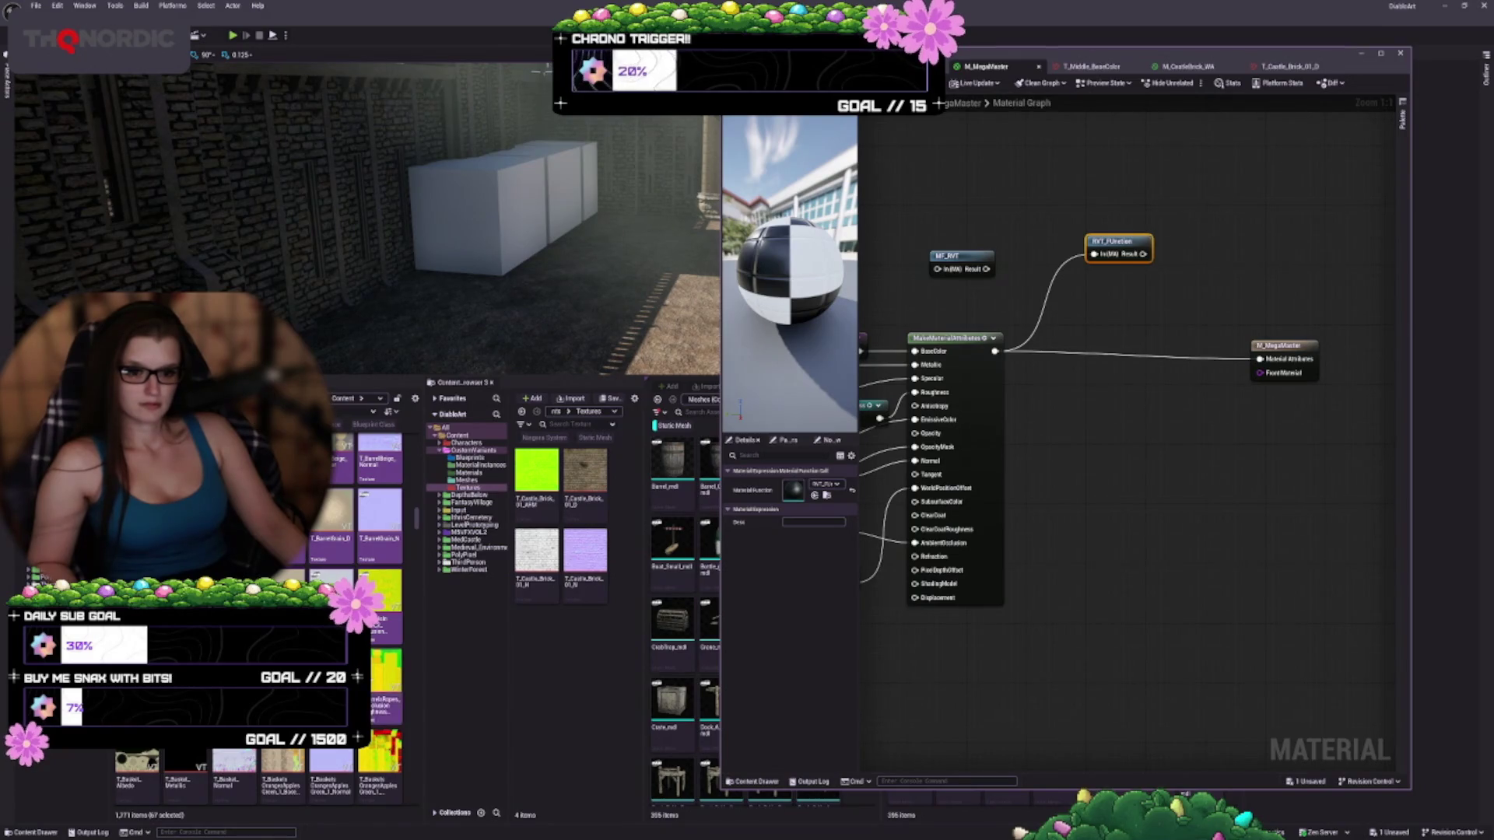
Add T_Basket, then extend the selection through T_BasketWood, T_Bench and T_Bottom to T_Boulder2_BaseColor
{"action": "left_click", "coordinate": [284, 761], "text": "shift"}
{"action": "scroll", "coordinate": [284, 761], "scroll_direction": "down", "scroll_amount": 2}
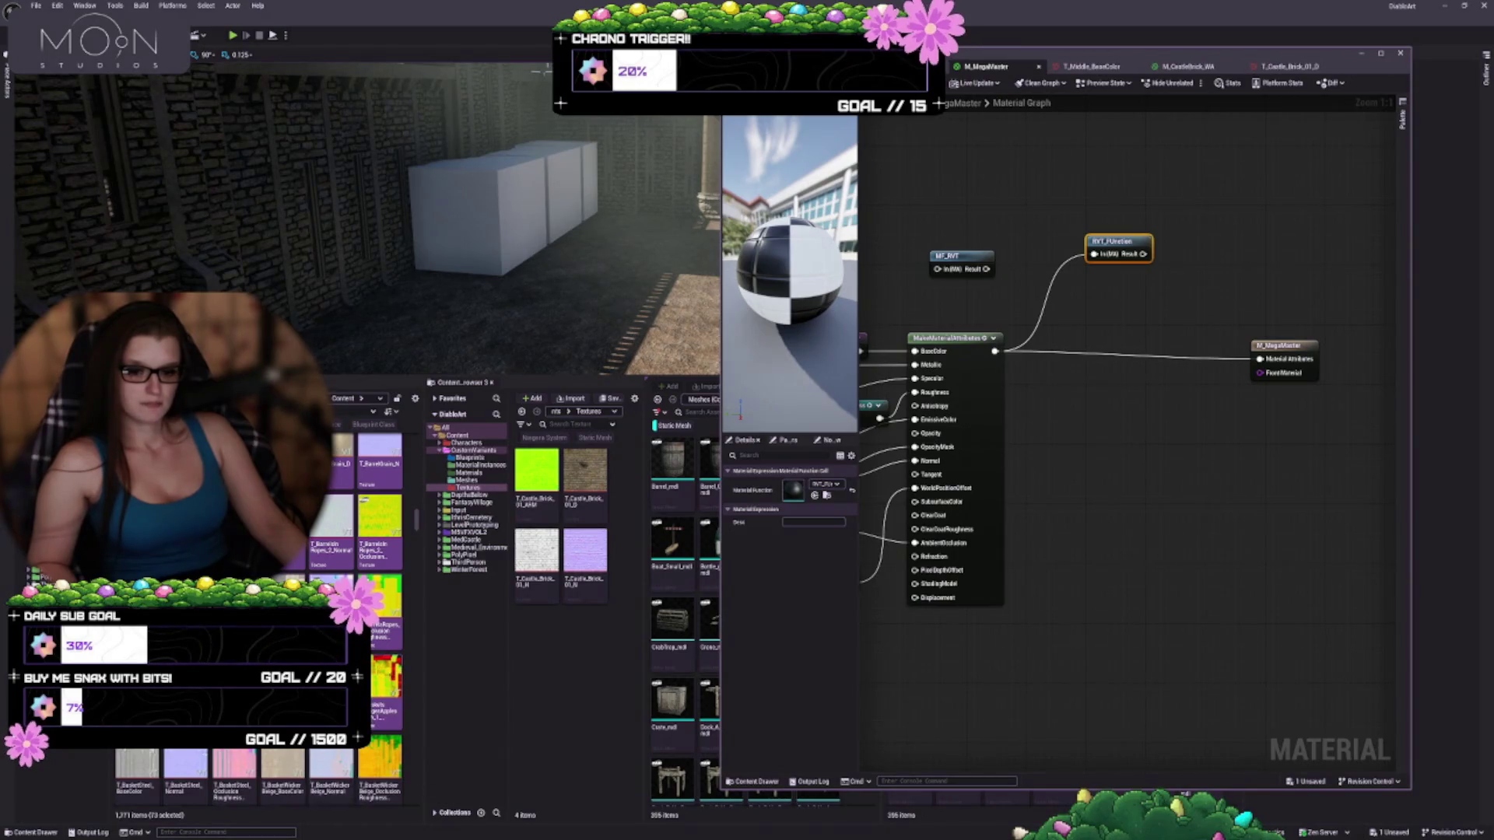
{"action": "scroll", "coordinate": [284, 761], "scroll_direction": "down", "scroll_amount": 2}
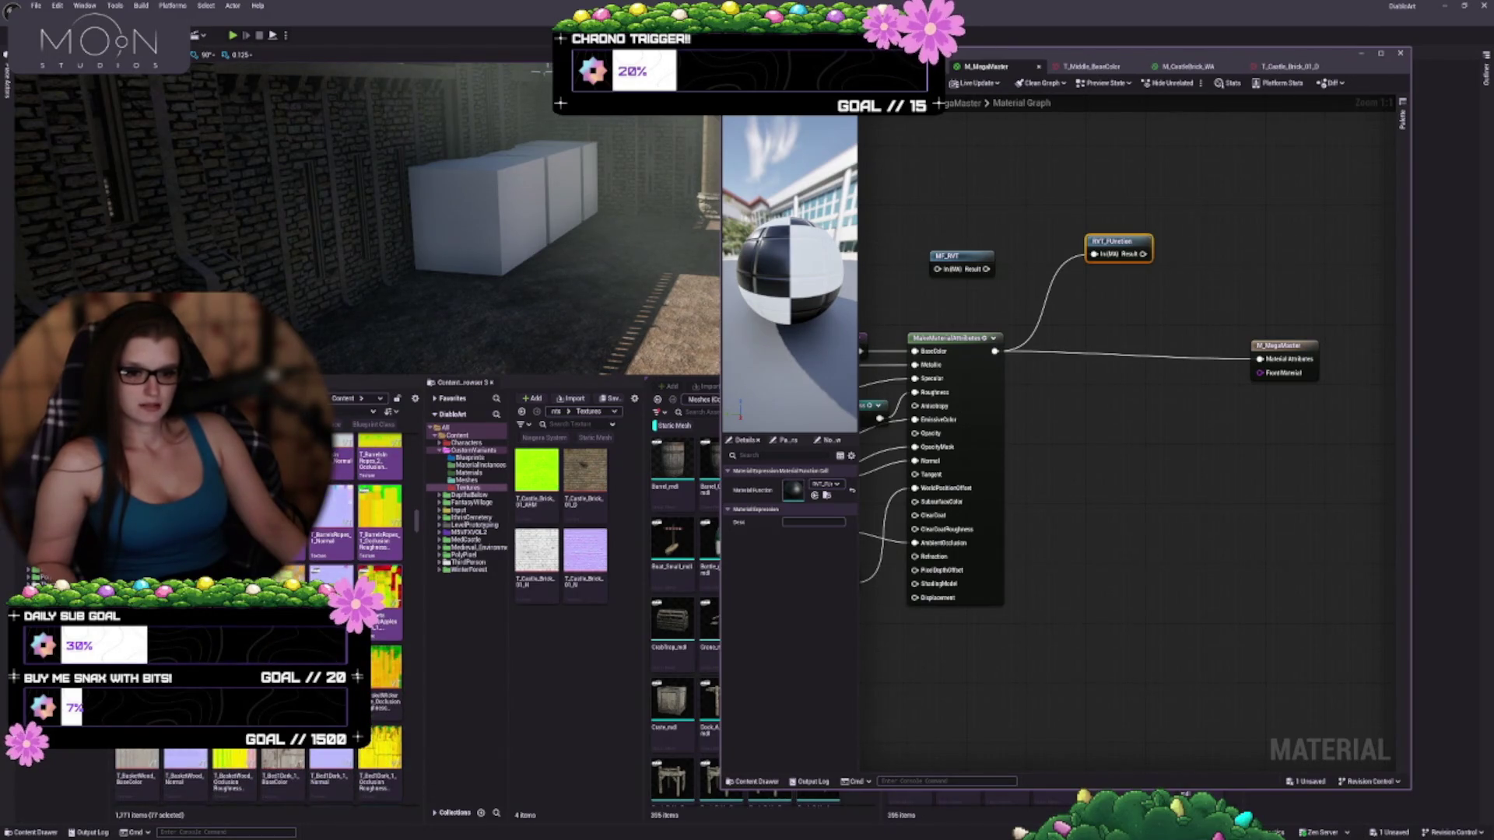
{"action": "key", "text": "shift+Right"}
{"action": "key", "text": "shift+Right"}
{"action": "key", "text": "shift+Right"}
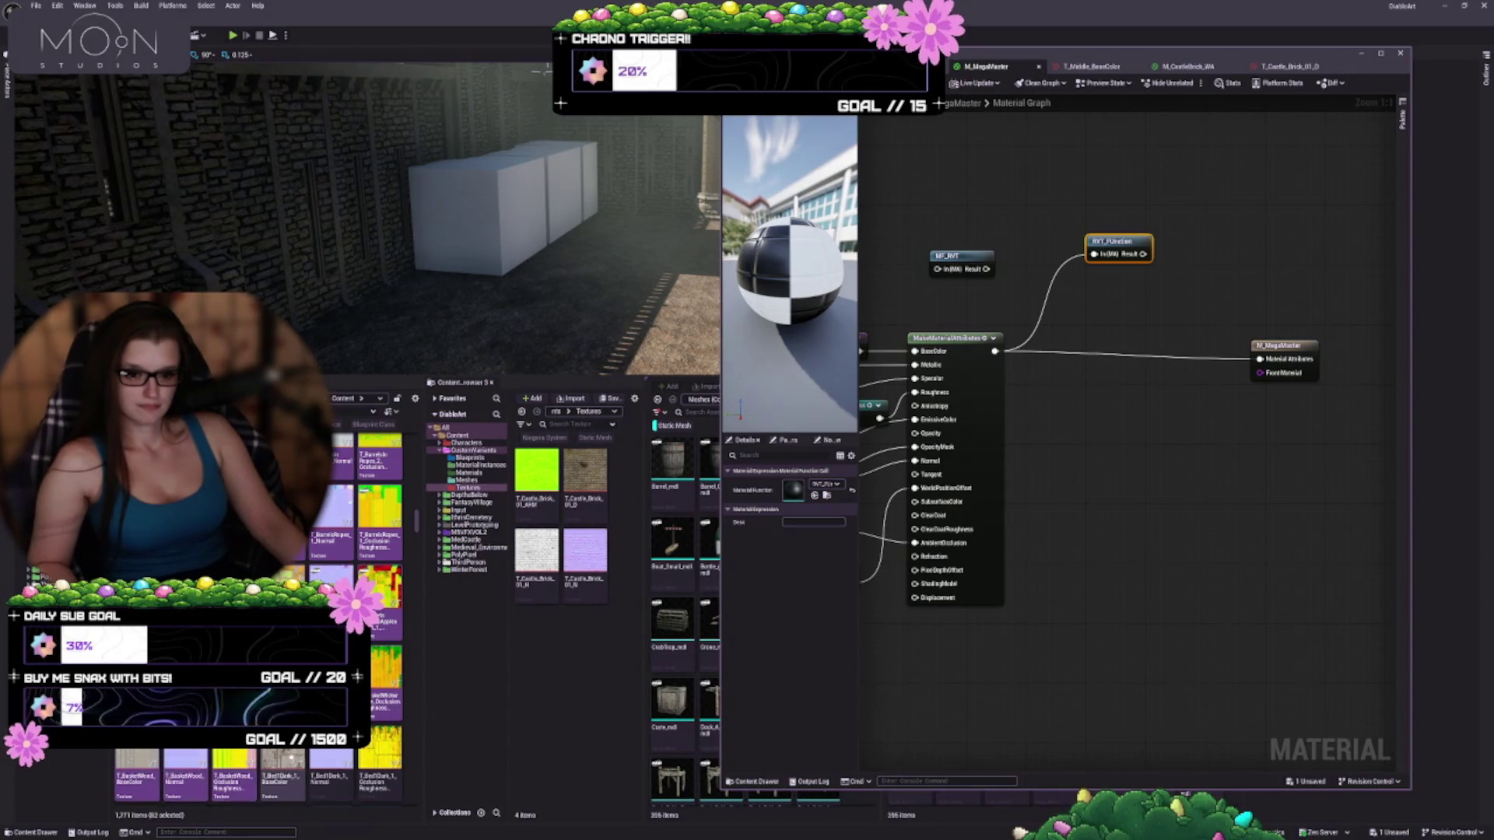
{"action": "key", "text": "shift+Right"}
{"action": "key", "text": "shift+Right"}
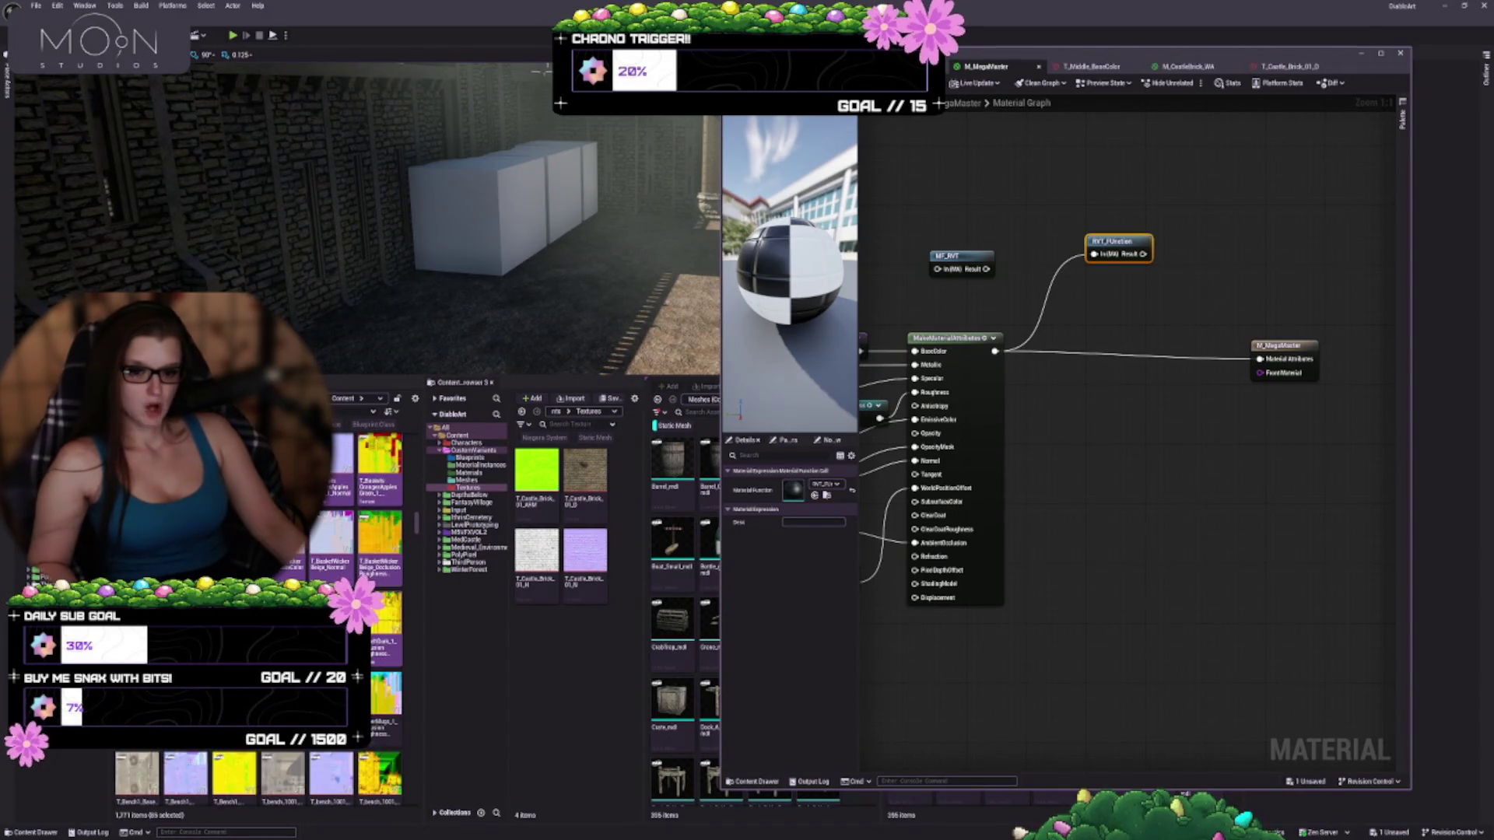
{"action": "key", "text": "shift+Right"}
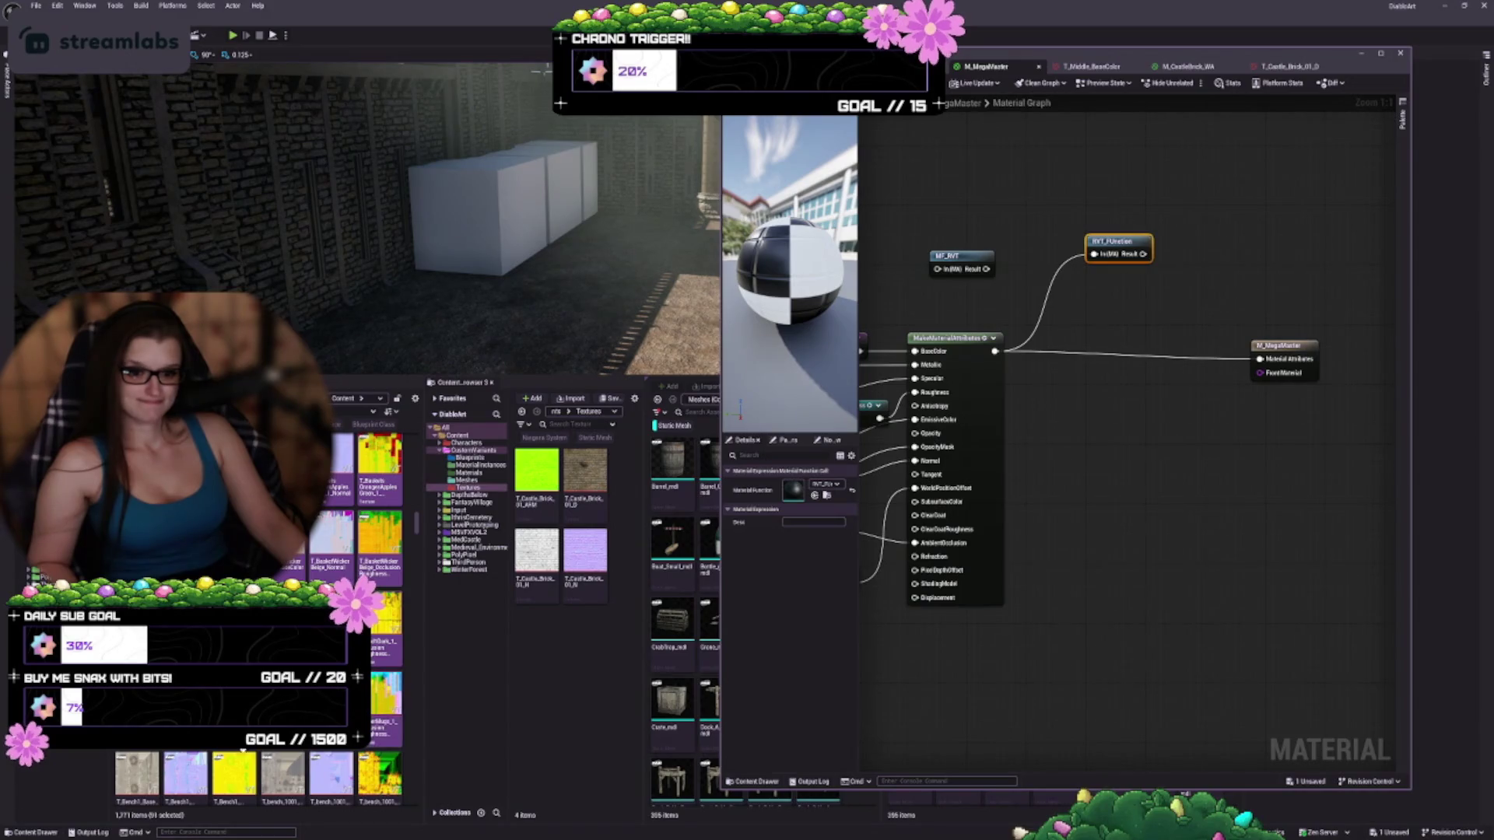
{"action": "key", "text": "shift+Right"}
{"action": "key", "text": "shift+Right"}
{"action": "key", "text": "shift+Right"}
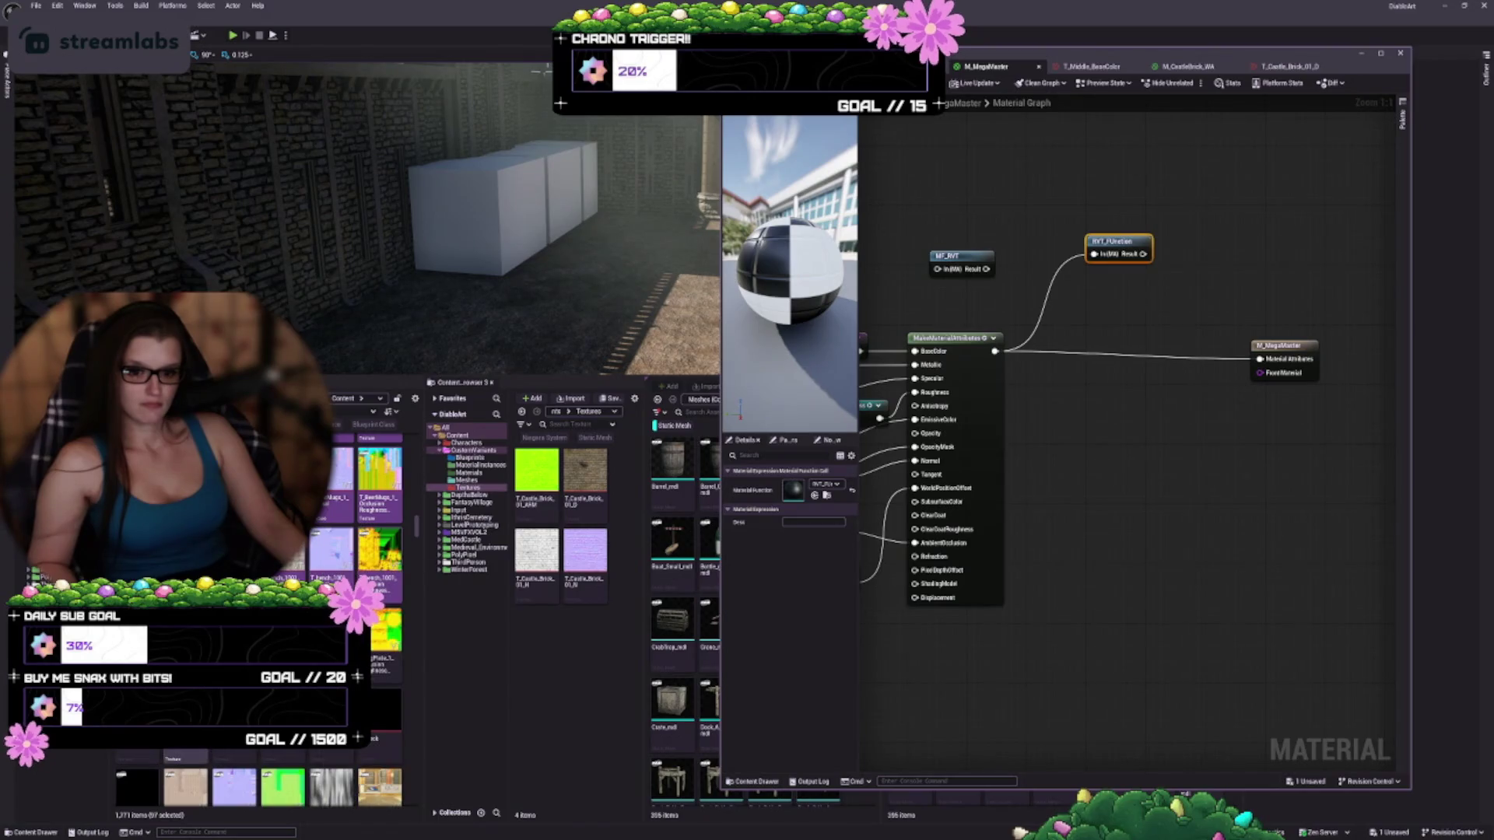
{"action": "key", "text": "shift+Right"}
{"action": "key", "text": "shift+Right"}
{"action": "key", "text": "shift+Right"}
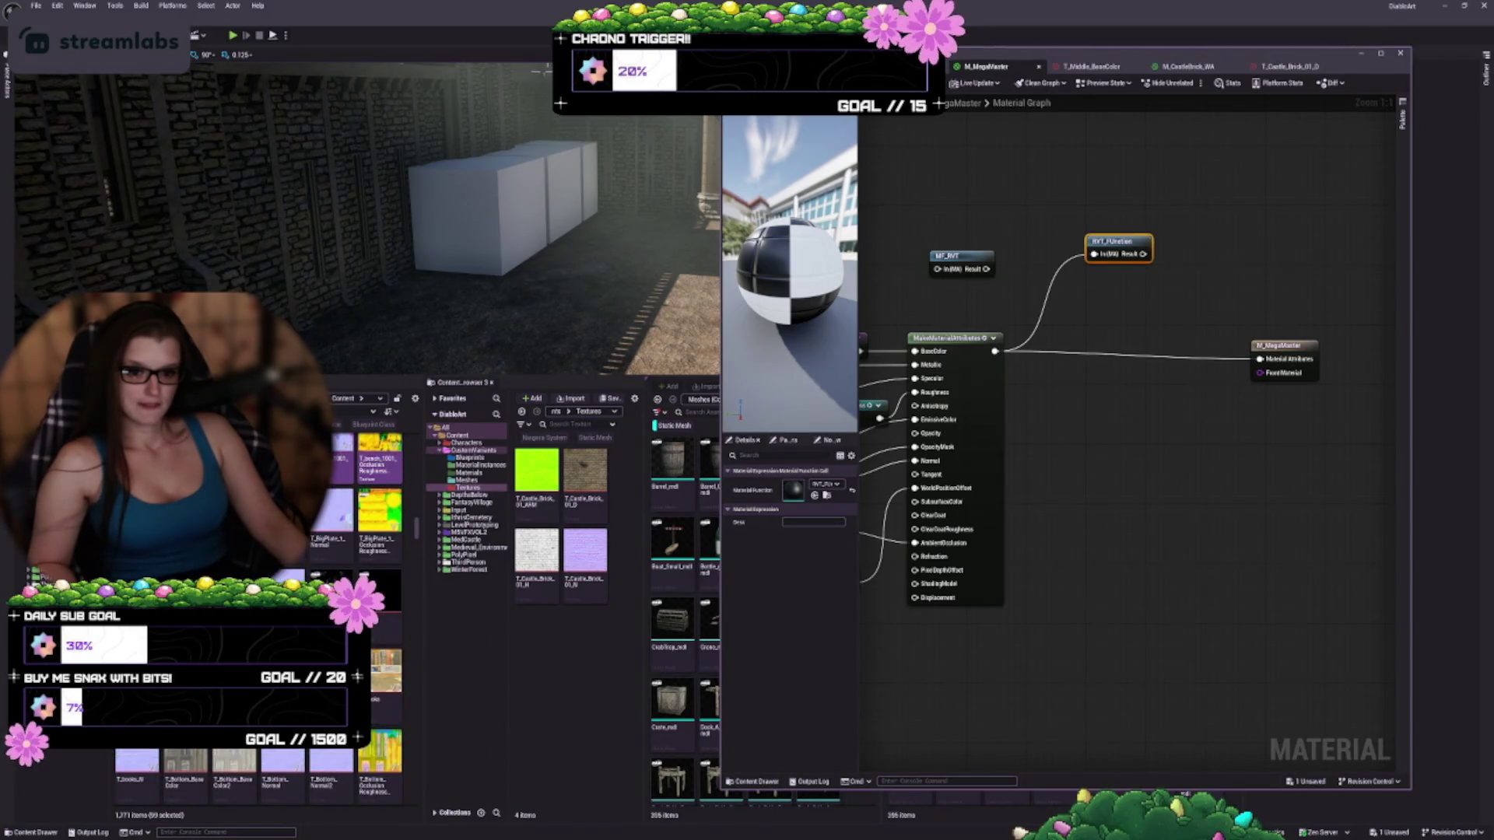
{"action": "key", "text": "shift+Right"}
{"action": "key", "text": "shift+Right"}
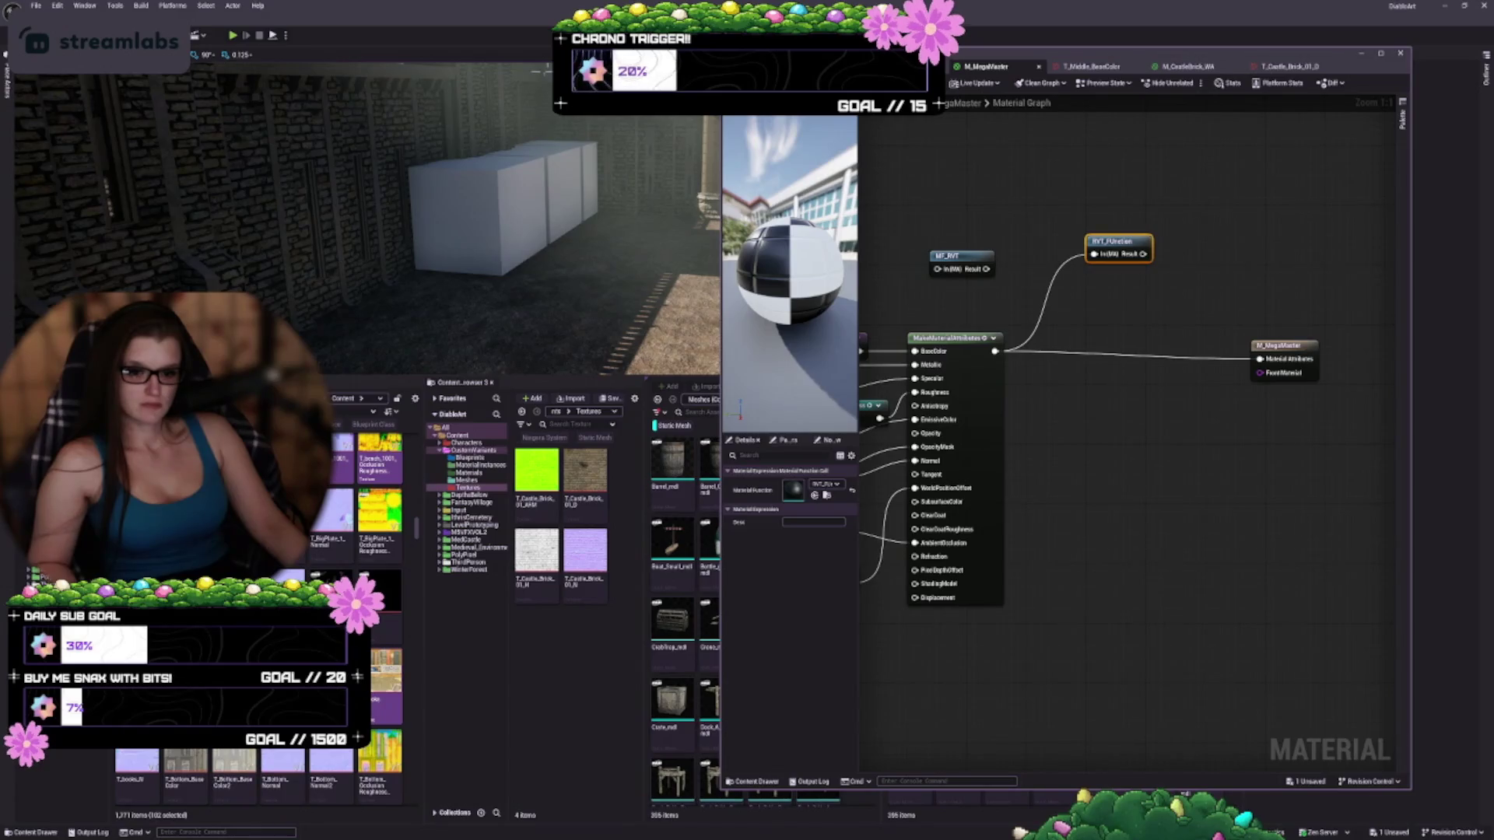
{"action": "key", "text": "shift+Right"}
{"action": "key", "text": "shift+Right"}
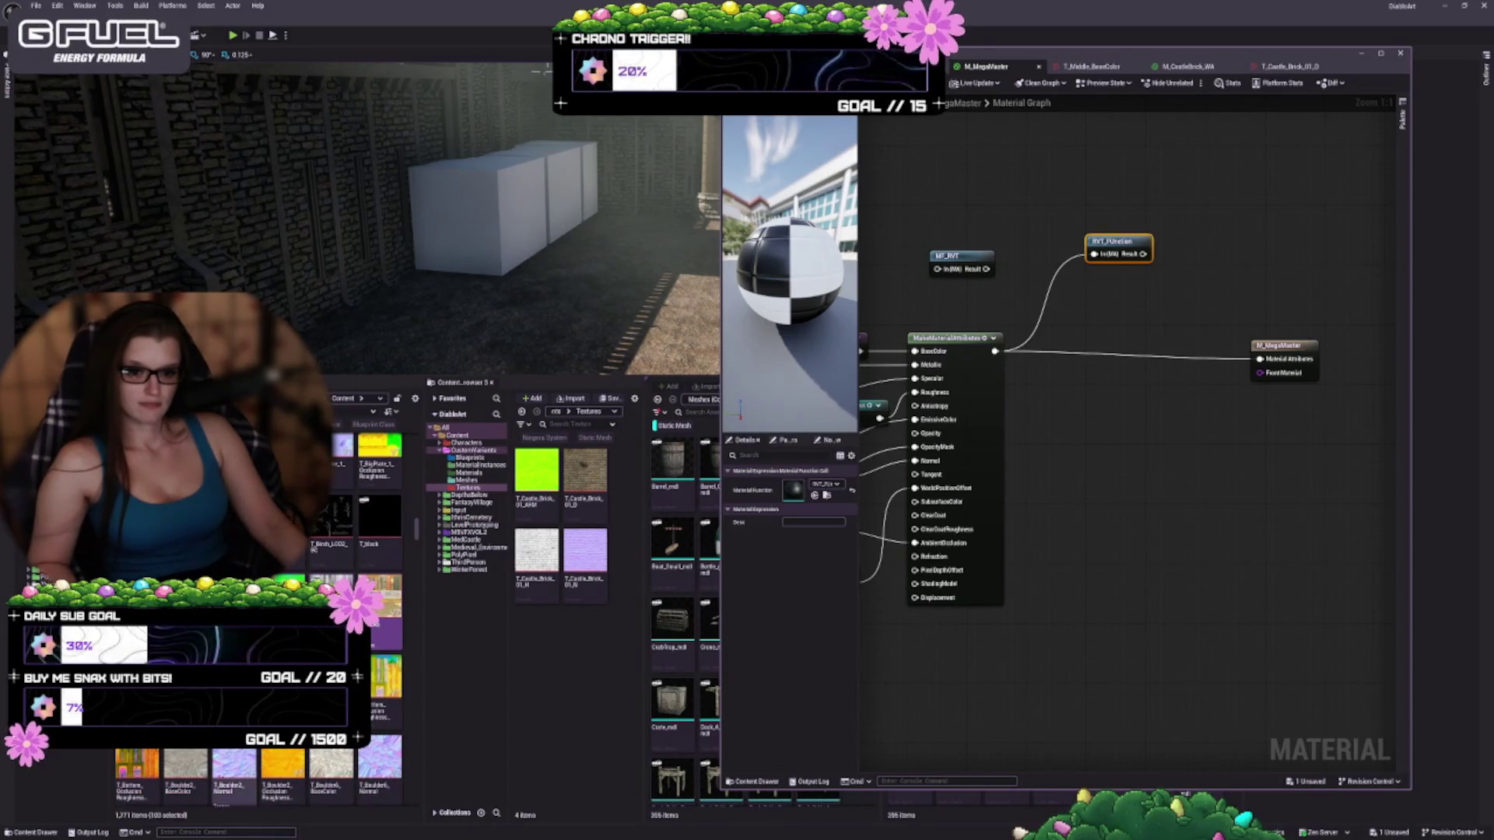
{"action": "key", "text": "shift+Right"}
{"action": "key", "text": "shift+Right"}
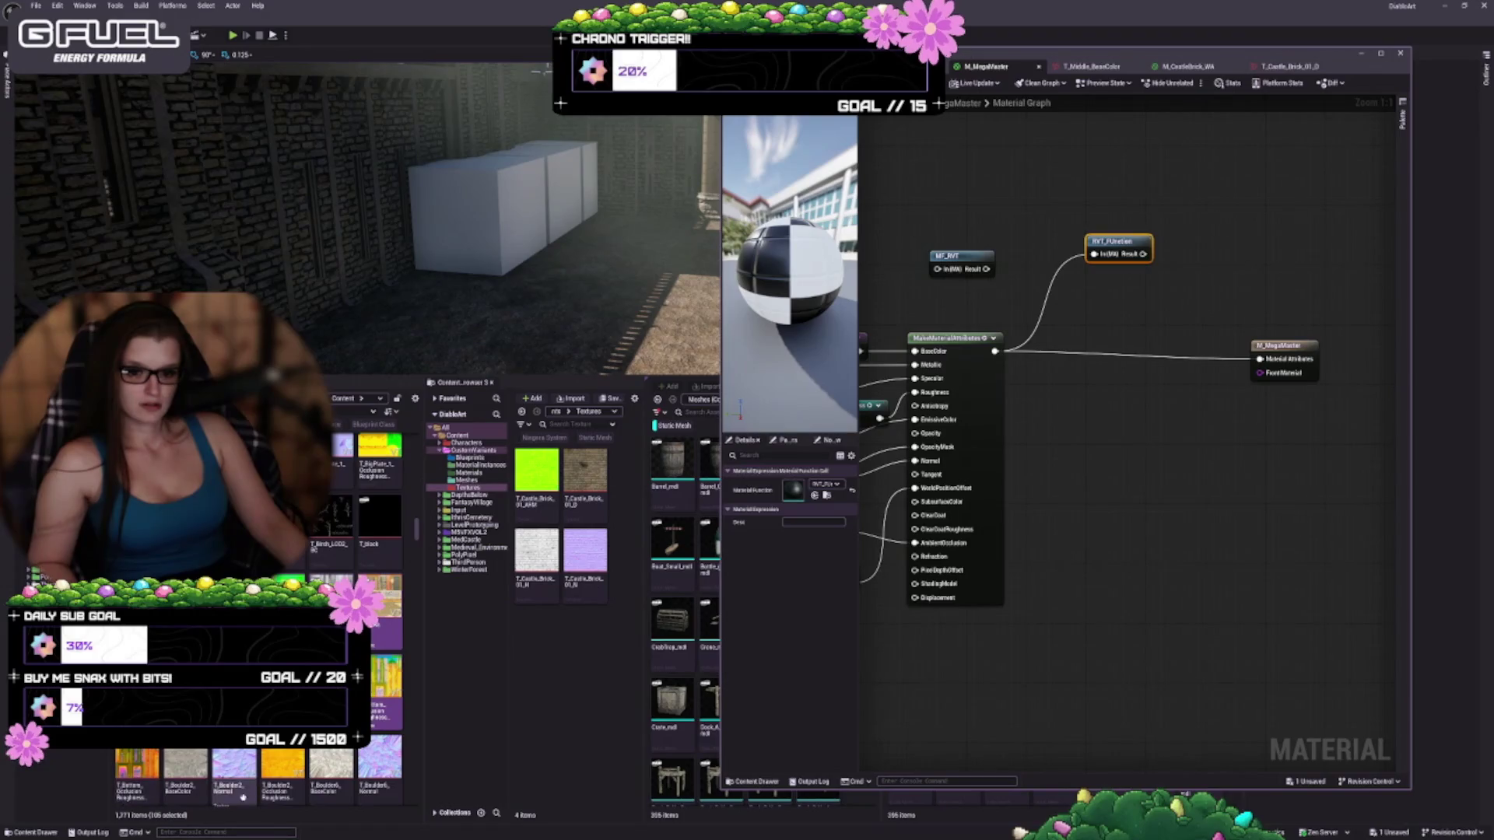
Add the T_Boulder6 textures through T_bowl2_Normal to the multi-selection
{"action": "scroll", "coordinate": [366, 623], "scroll_direction": "down", "scroll_amount": 2}
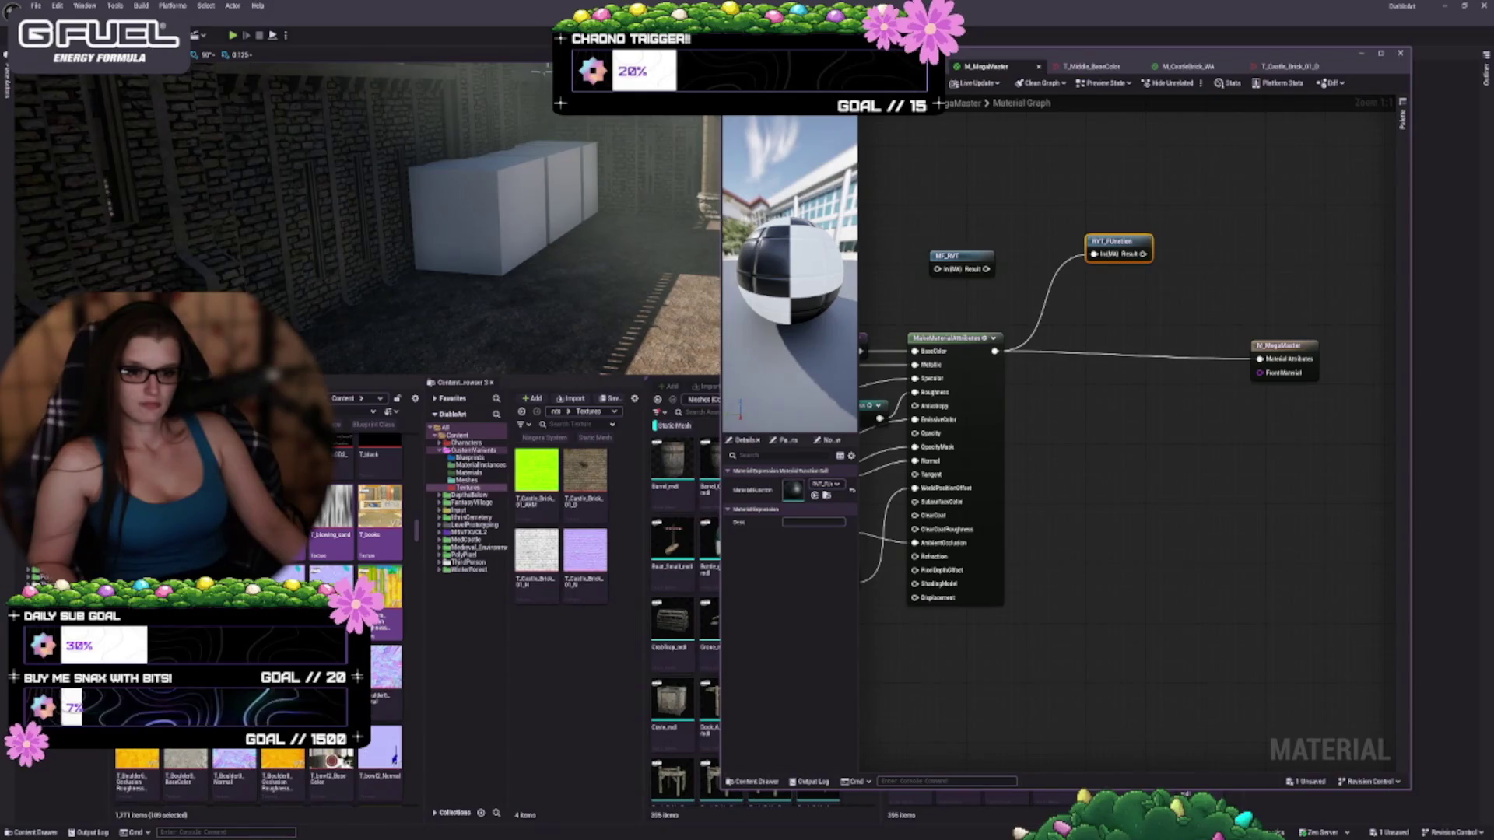
{"action": "left_click", "coordinate": [147, 774], "text": "ctrl"}
{"action": "left_click", "coordinate": [187, 775], "text": "ctrl"}
{"action": "left_click", "coordinate": [233, 774], "text": "ctrl"}
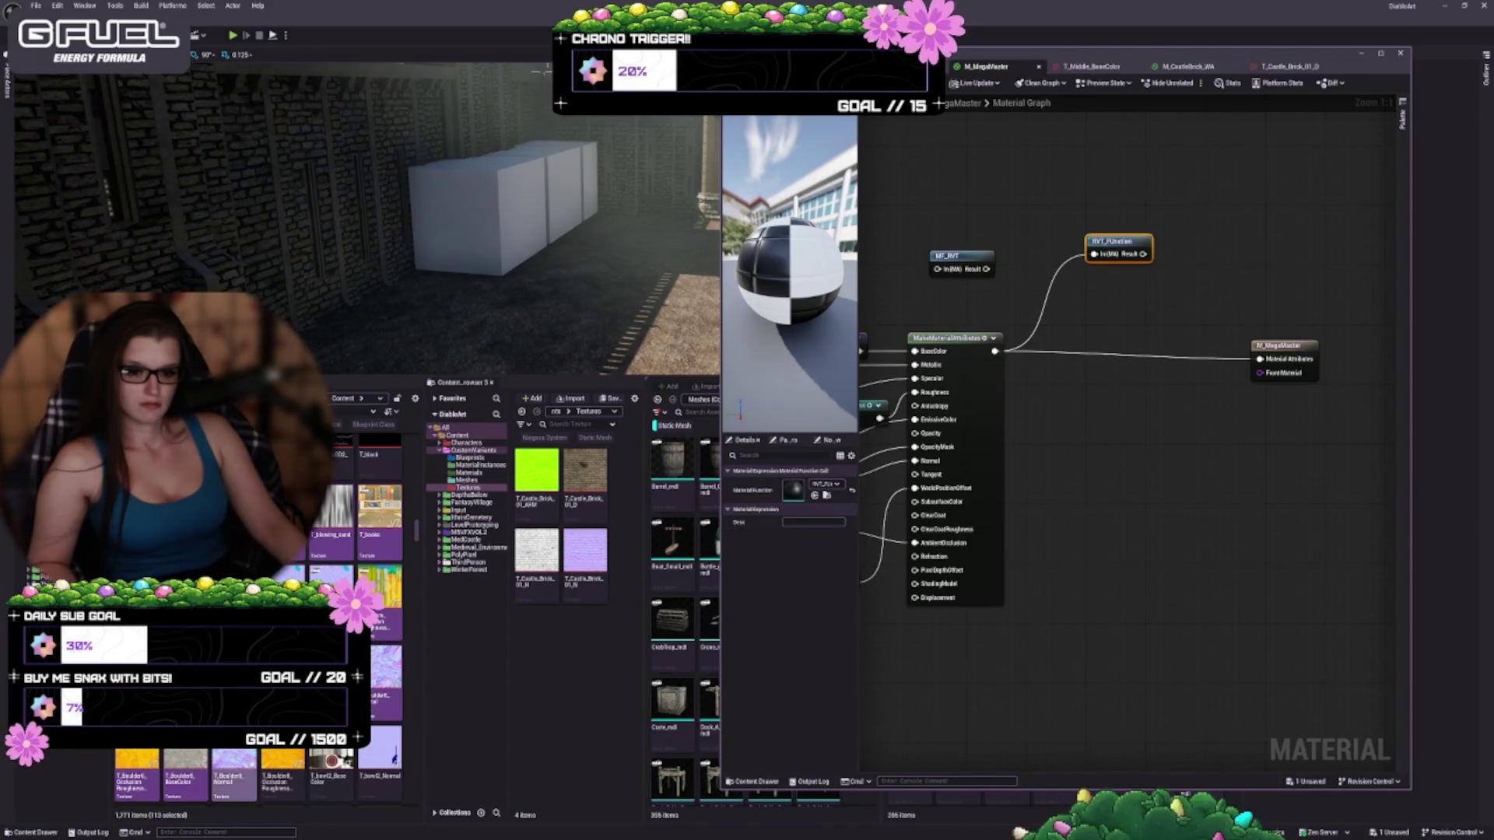
{"action": "left_click", "coordinate": [282, 774], "text": "ctrl"}
{"action": "left_click", "coordinate": [332, 774], "text": "ctrl"}
{"action": "left_click", "coordinate": [379, 766], "text": "ctrl"}
{"action": "scroll", "coordinate": [374, 747], "scroll_direction": "down", "scroll_amount": 3}
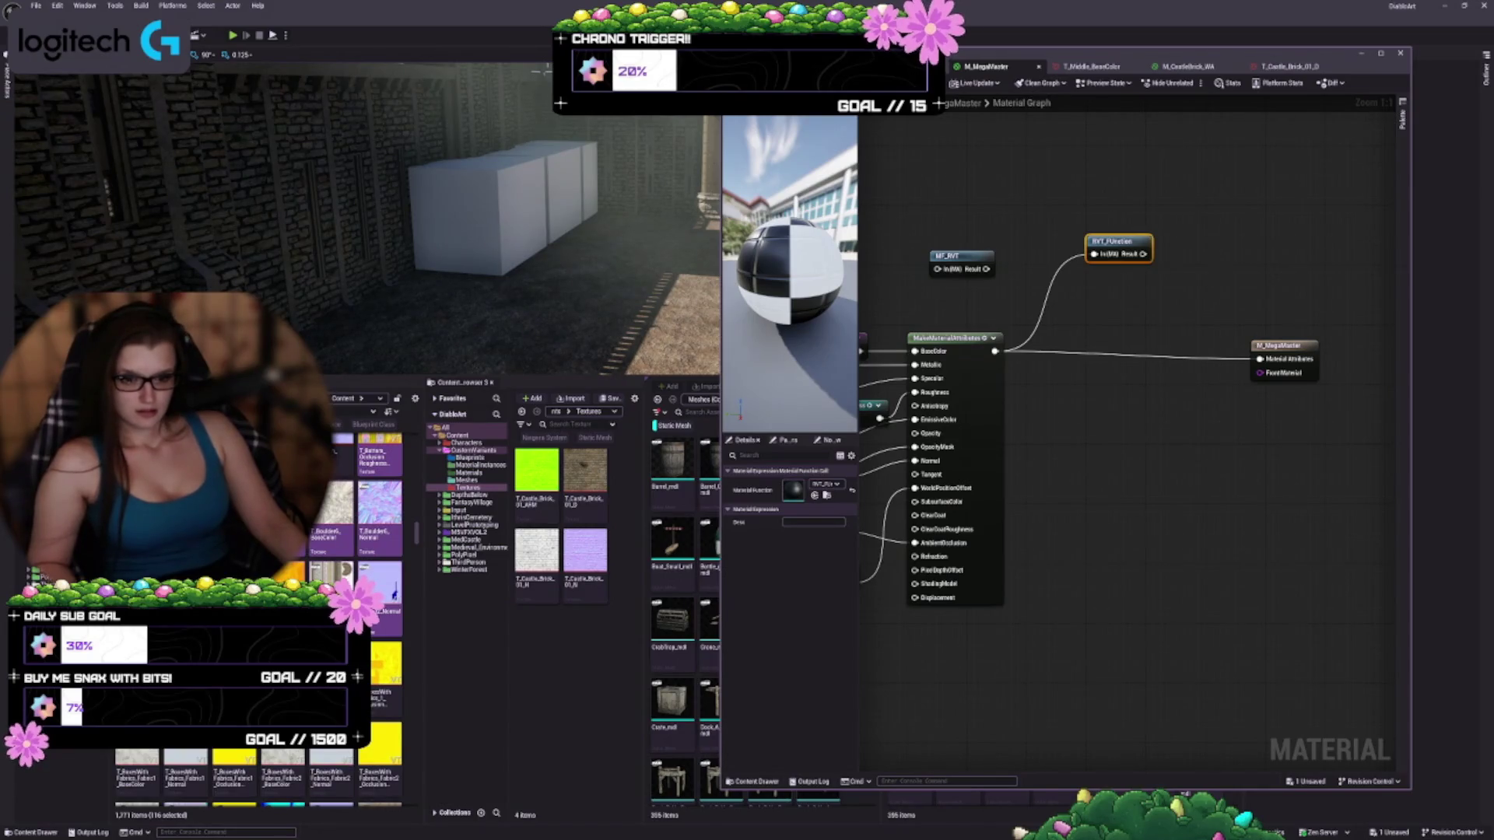
{"action": "scroll", "coordinate": [373, 747], "scroll_direction": "down", "scroll_amount": 2}
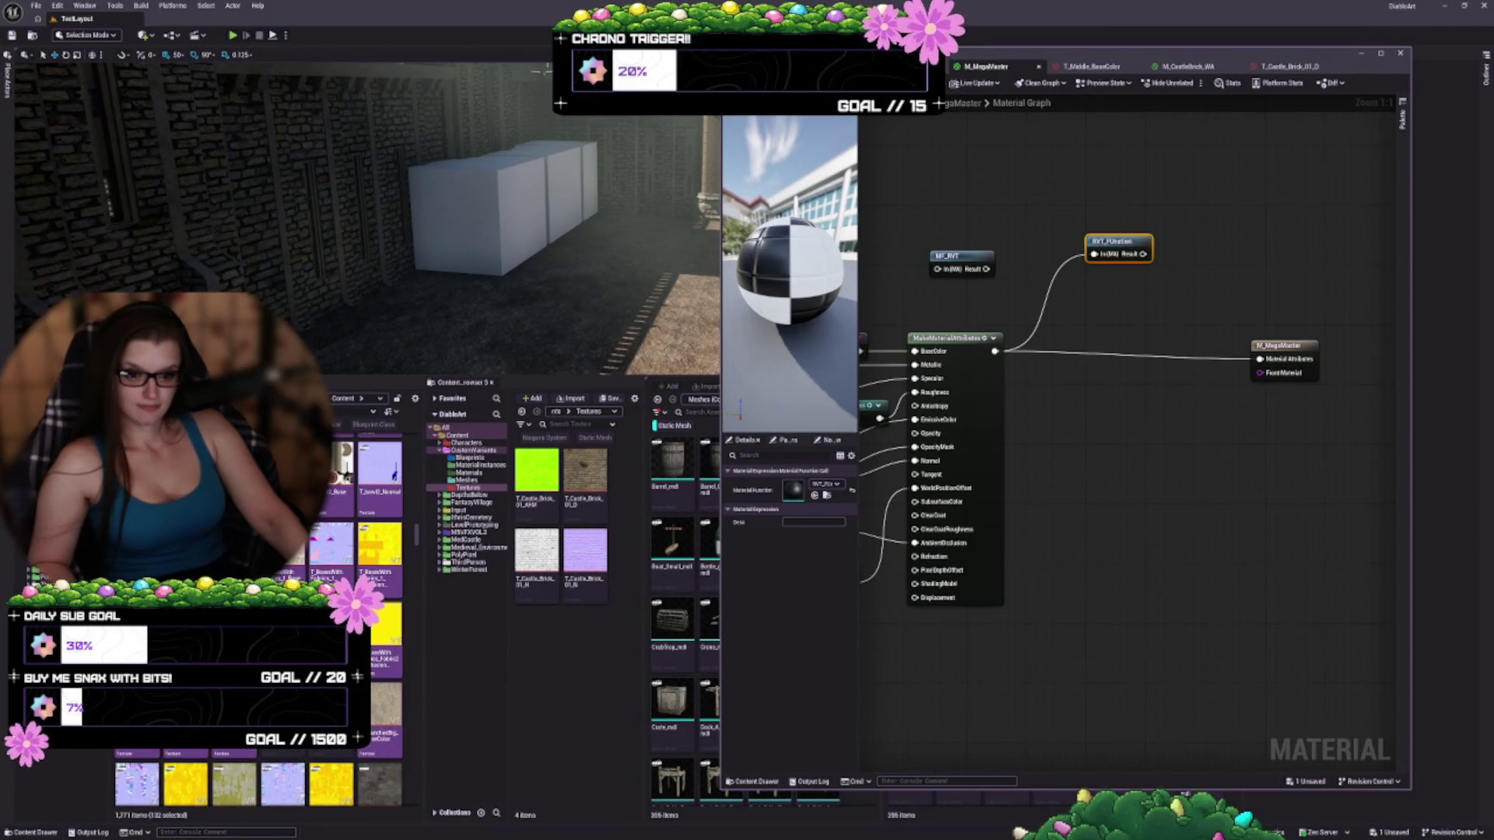
{"action": "scroll", "coordinate": [234, 771], "scroll_direction": "down", "scroll_amount": 3}
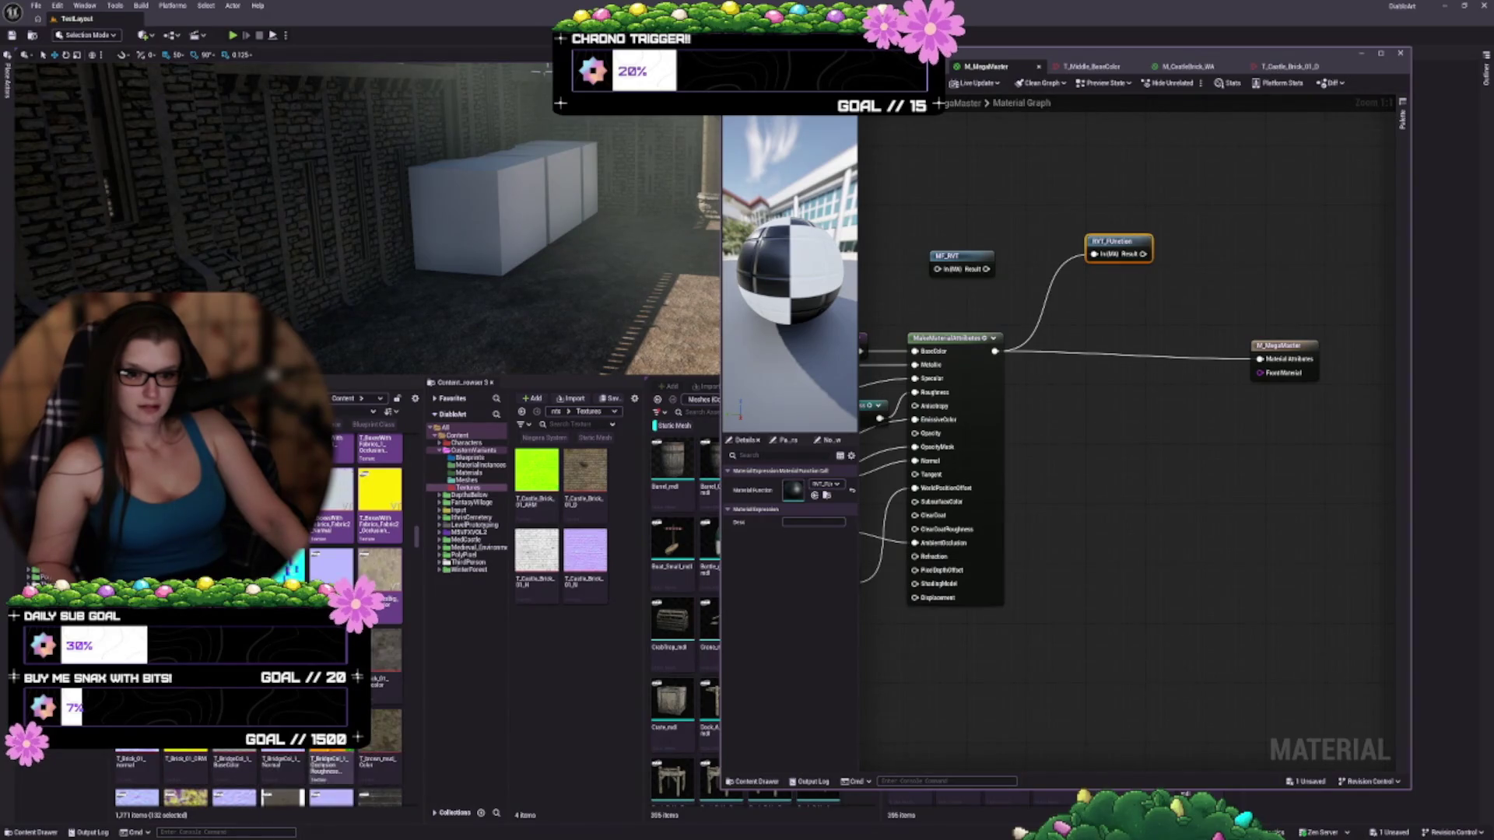
Add T_BridgeCol_1_Occlusion and further textures, down to the first castle brick texture
{"action": "left_click", "coordinate": [331, 767], "text": "shift"}
{"action": "scroll", "coordinate": [234, 770], "scroll_direction": "down", "scroll_amount": 3}
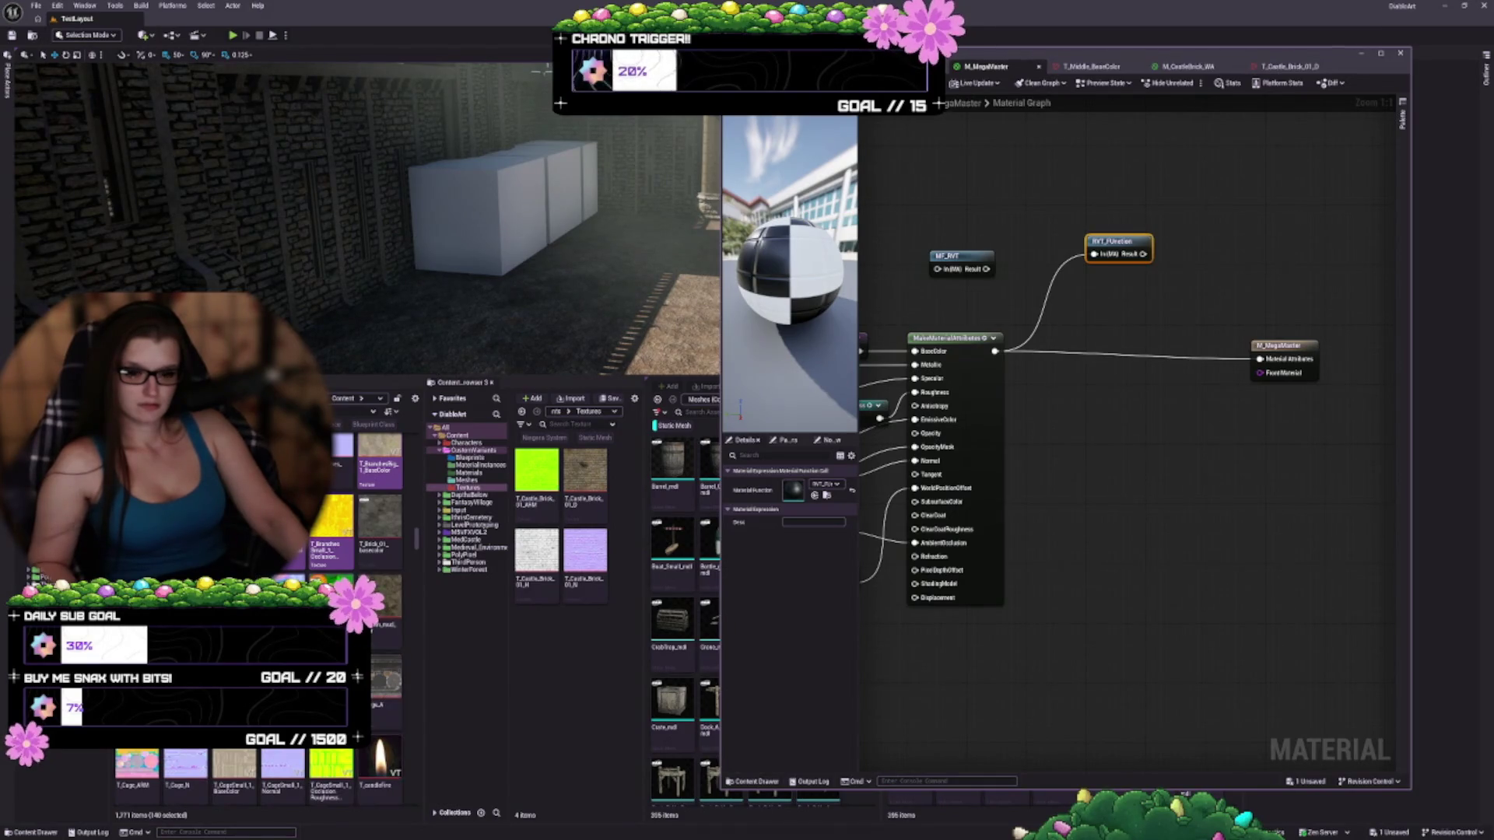
{"action": "scroll", "coordinate": [256, 622], "scroll_direction": "down", "scroll_amount": 3}
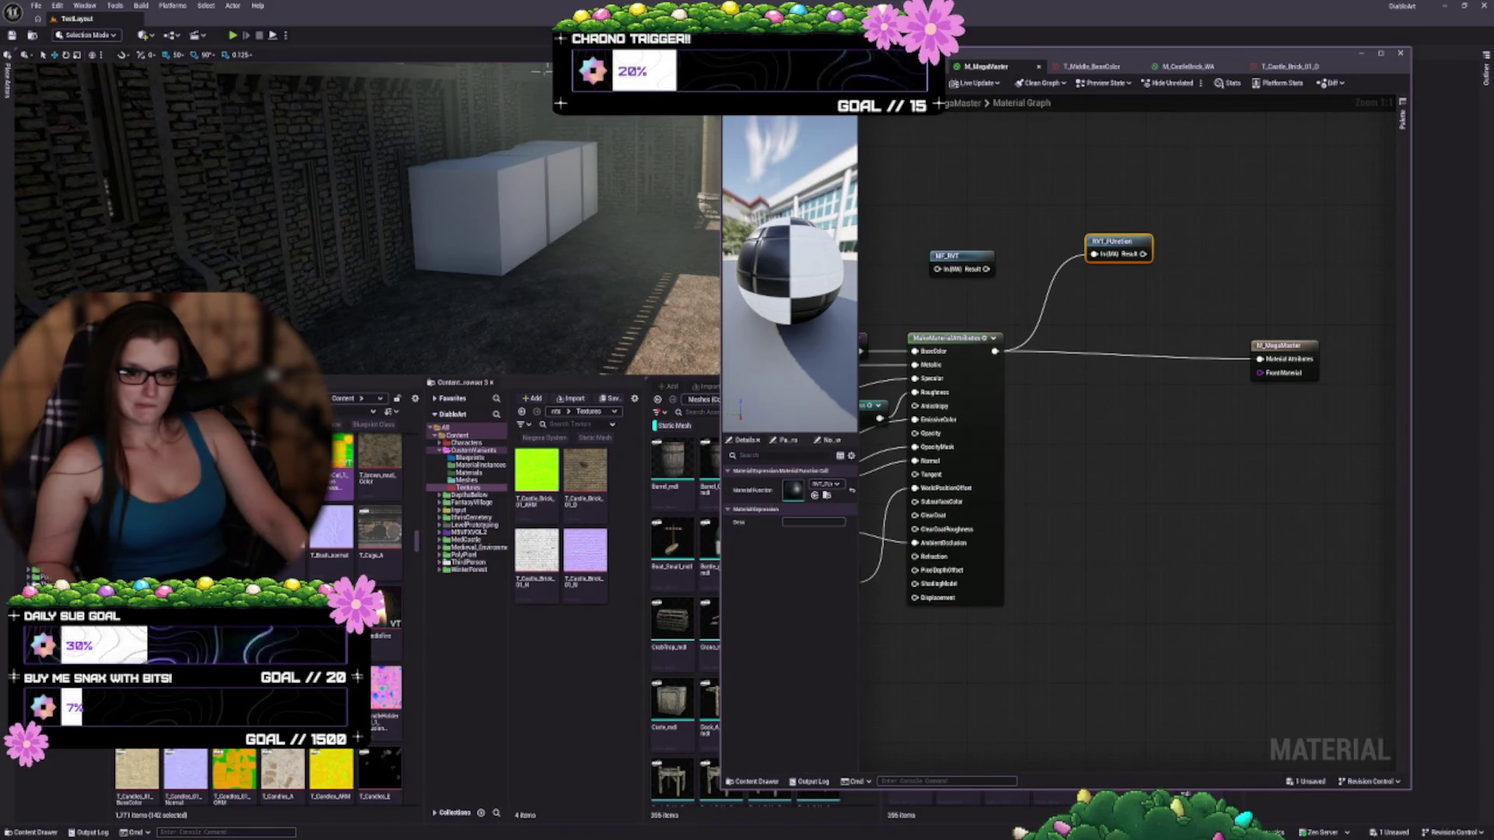
{"action": "left_click", "coordinate": [386, 623], "text": "ctrl"}
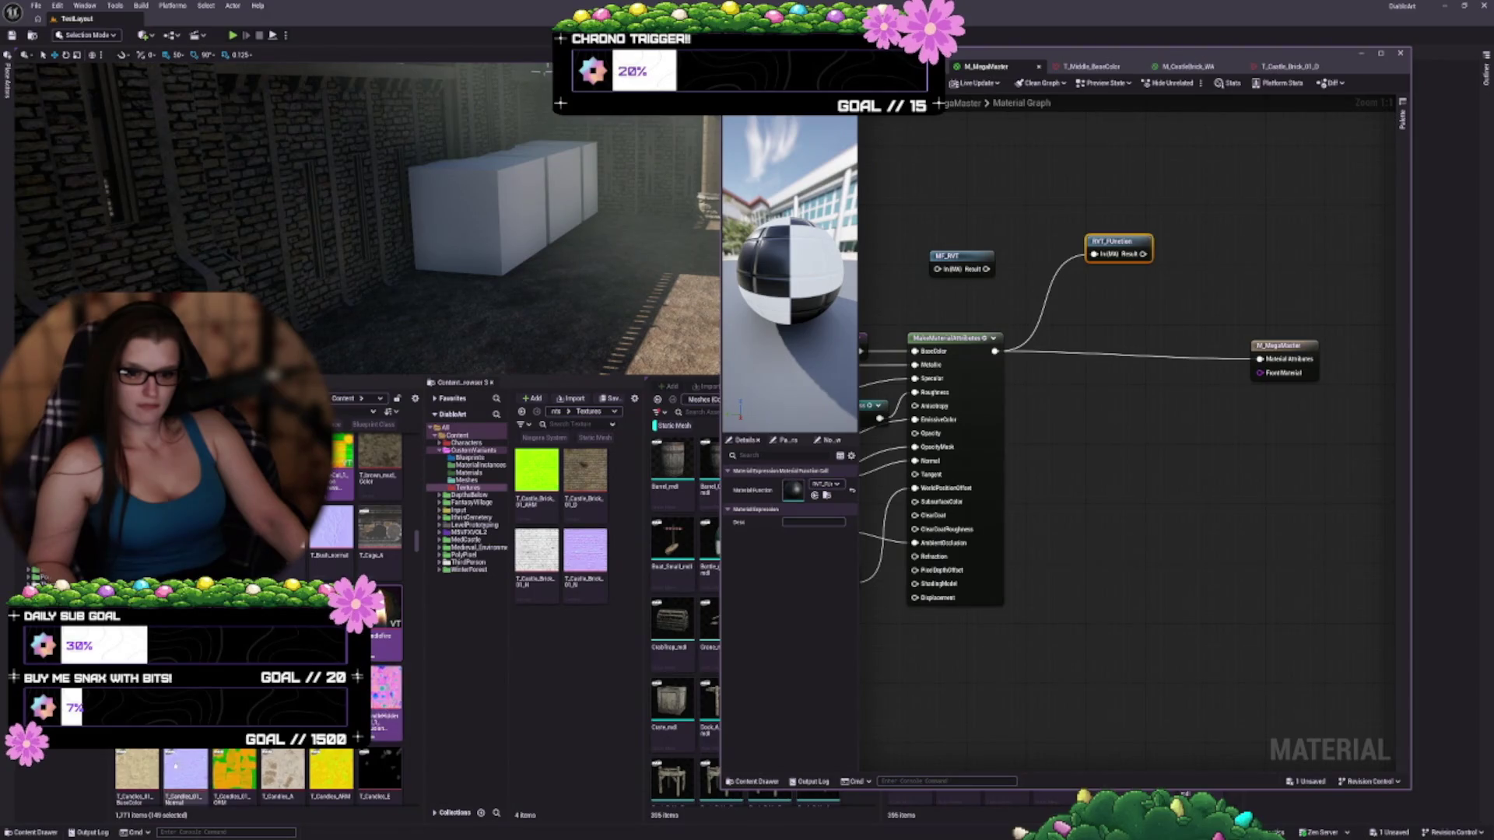
{"action": "scroll", "coordinate": [311, 779], "scroll_direction": "down", "scroll_amount": 2}
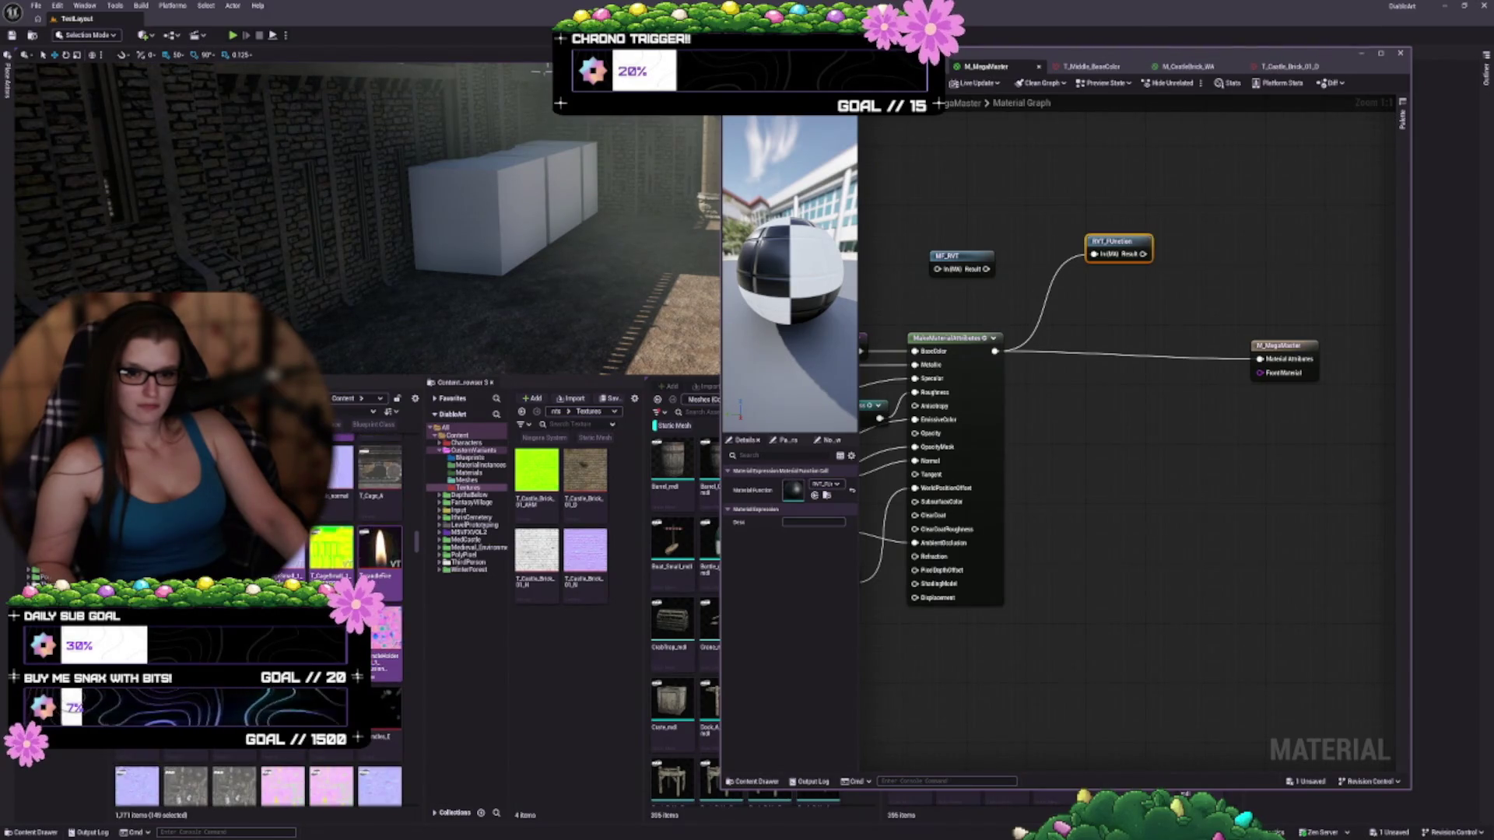
{"action": "left_click", "coordinate": [233, 786], "text": "ctrl"}
{"action": "scroll", "coordinate": [234, 786], "scroll_direction": "down", "scroll_amount": 2}
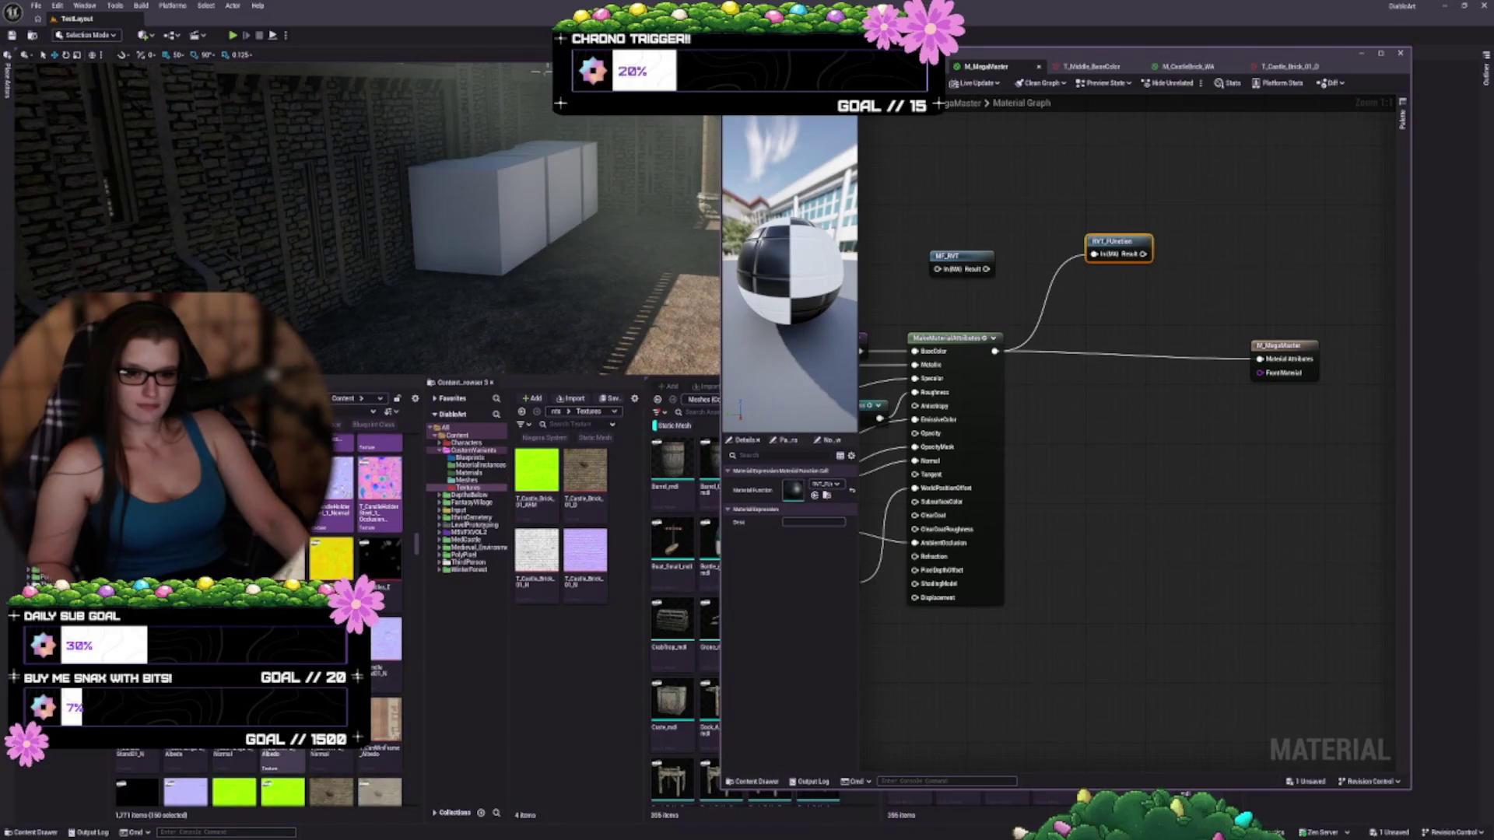
{"action": "scroll", "coordinate": [233, 778], "scroll_direction": "down", "scroll_amount": 5}
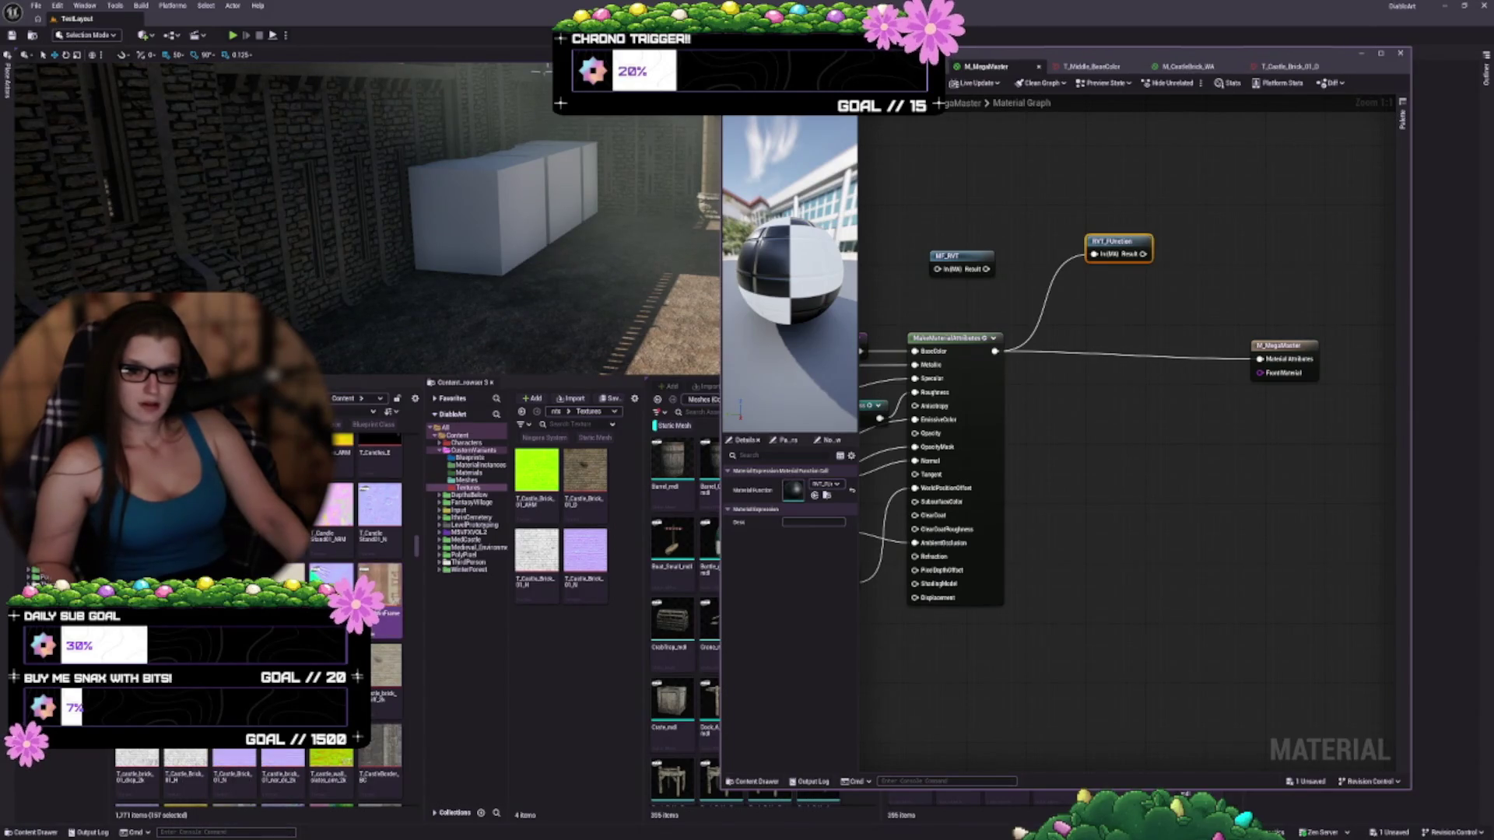
{"action": "left_click", "coordinate": [139, 759], "text": "ctrl"}
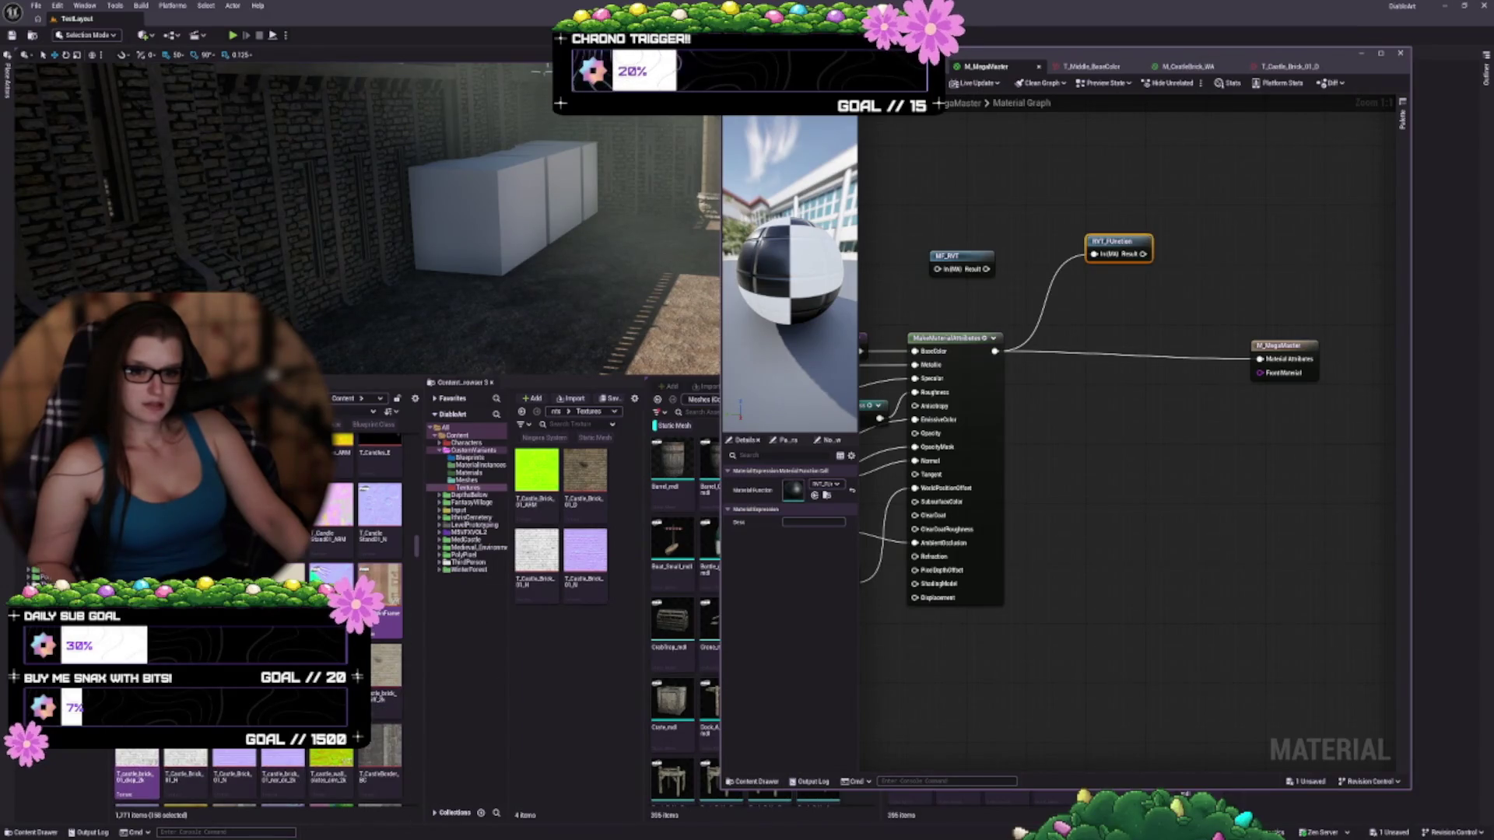
Add the castle tower, chandelier and checkerboard textures to the selection
{"action": "scroll", "coordinate": [382, 640], "scroll_direction": "down", "scroll_amount": 3}
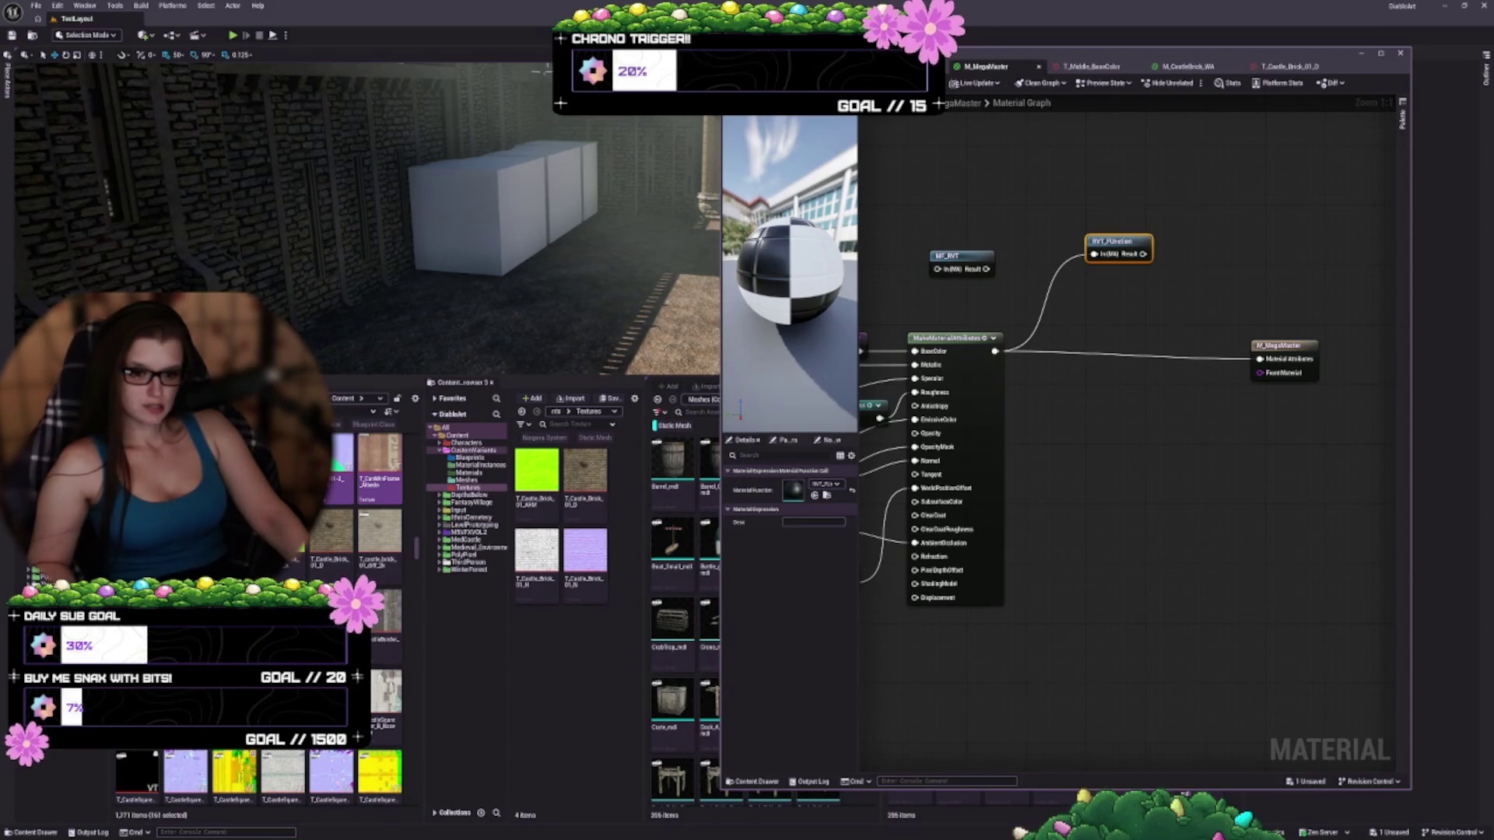
{"action": "scroll", "coordinate": [370, 767], "scroll_direction": "down", "scroll_amount": 3}
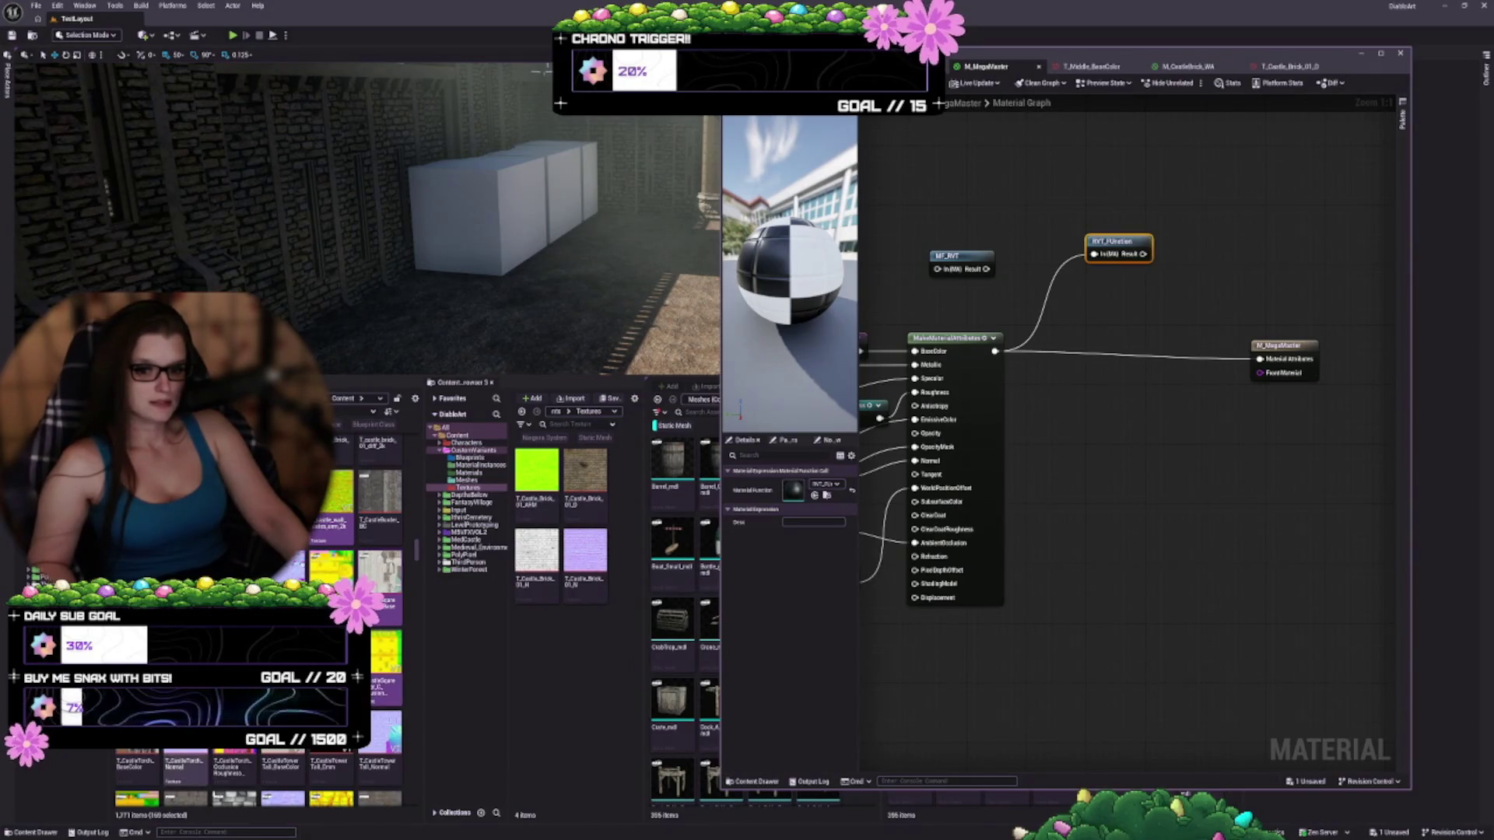
{"action": "left_click", "coordinate": [282, 767], "text": "shift"}
{"action": "left_click", "coordinate": [380, 767], "text": "shift"}
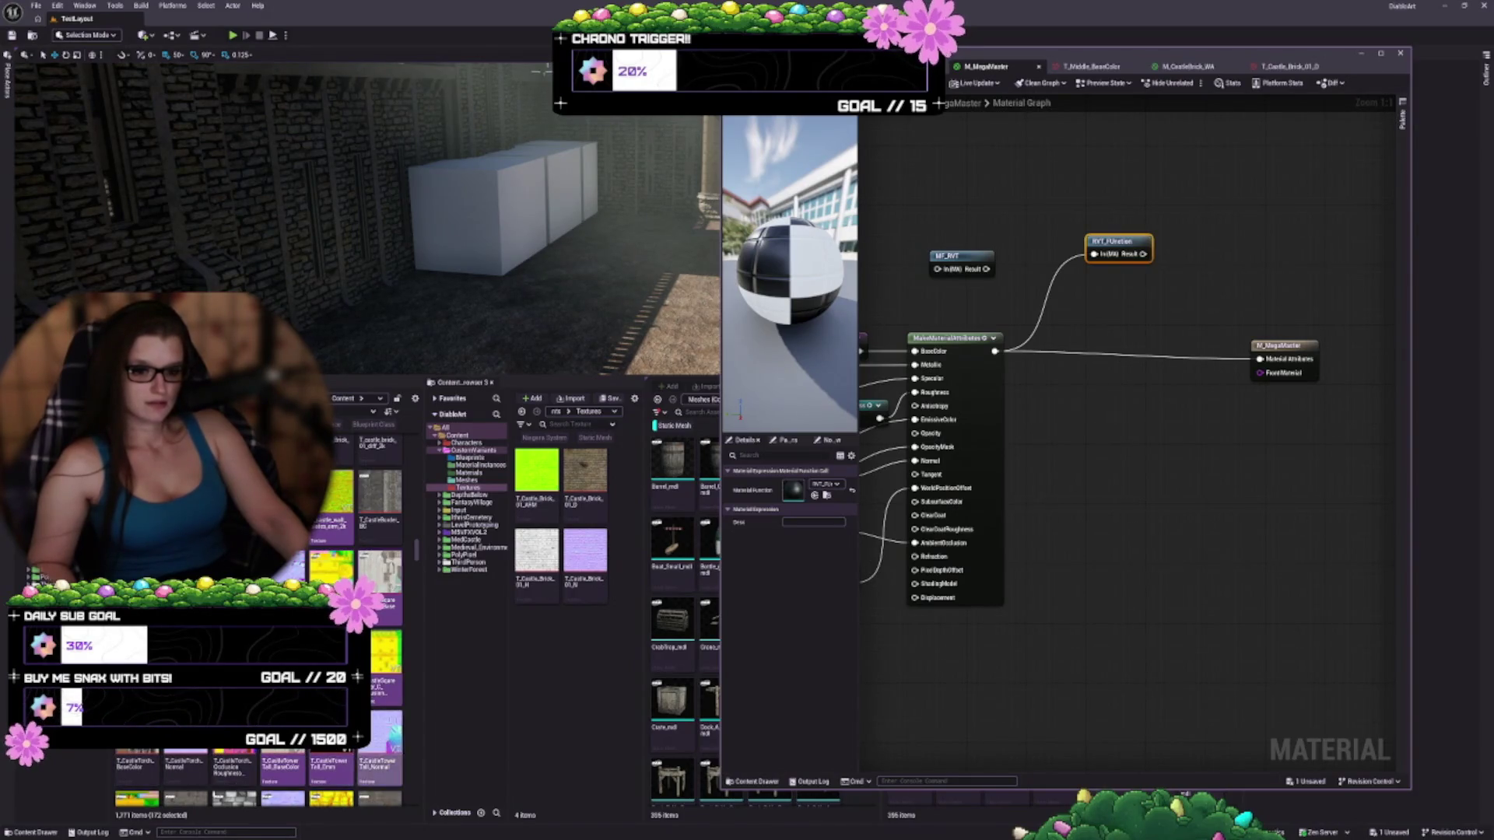
{"action": "scroll", "coordinate": [380, 767], "scroll_direction": "down", "scroll_amount": 3}
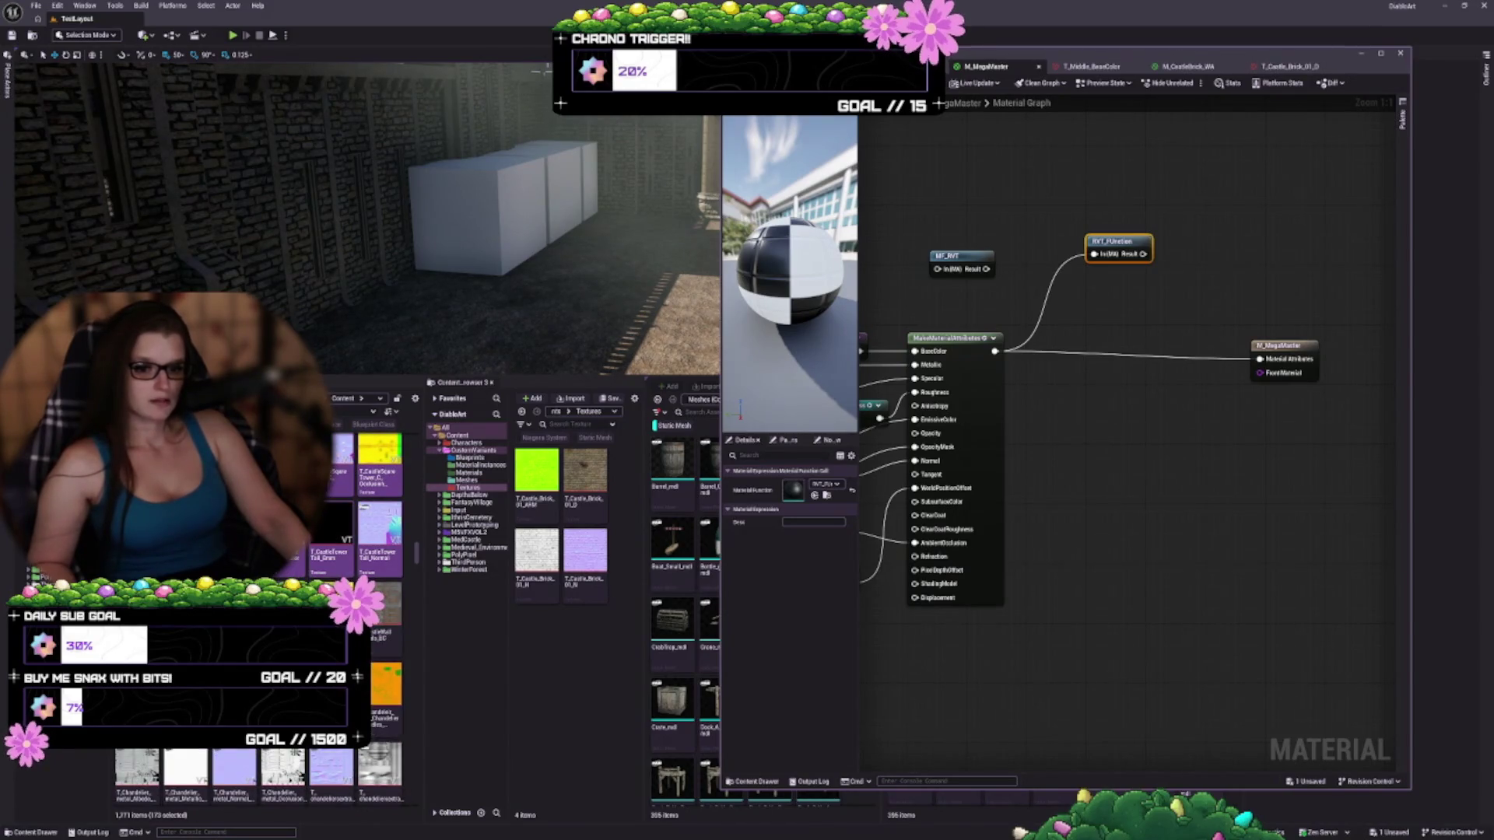
{"action": "left_click", "coordinate": [226, 764], "text": "shift"}
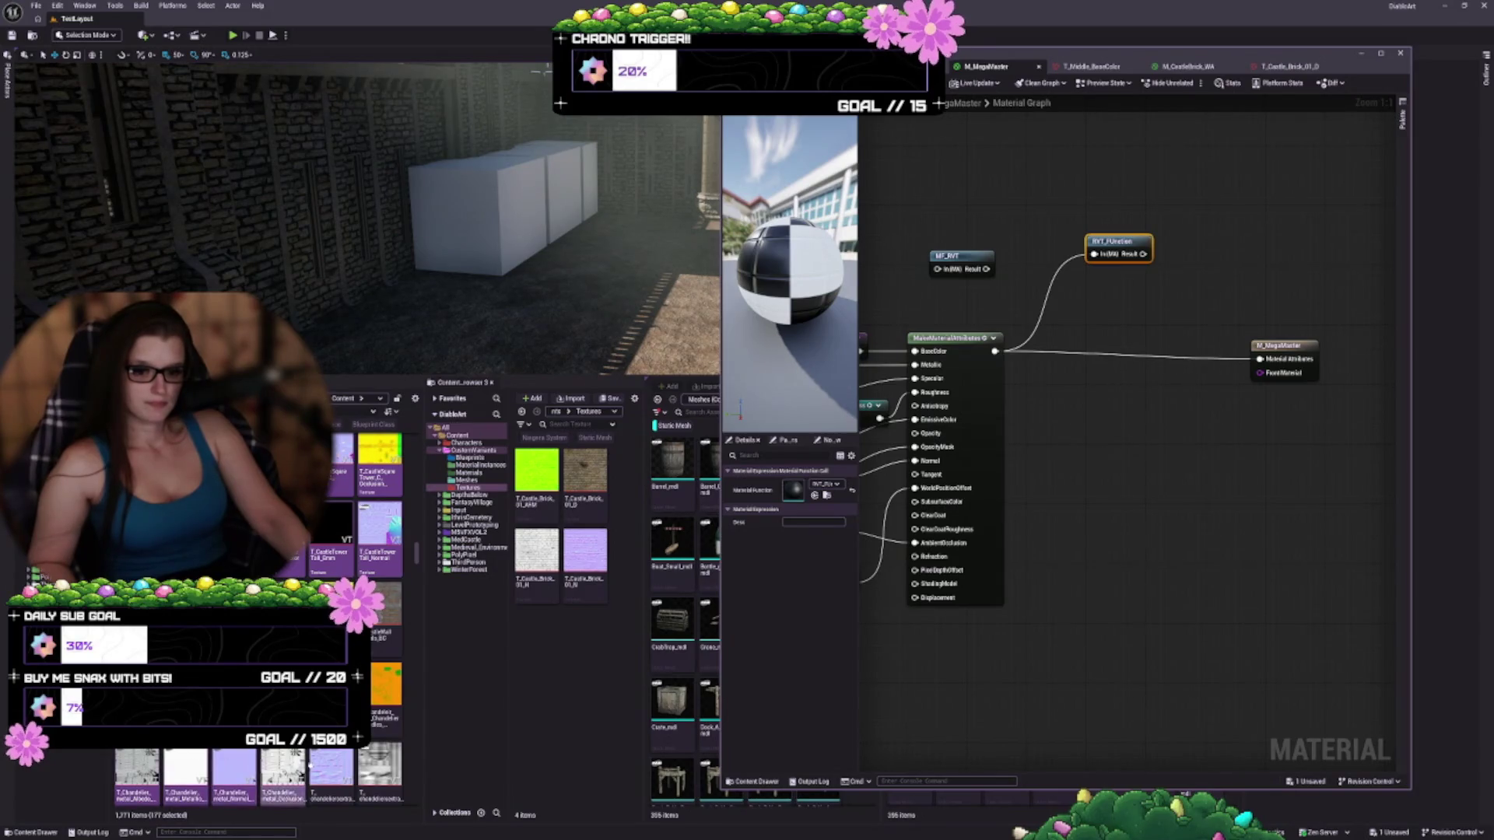
{"action": "left_click", "coordinate": [331, 767], "text": "shift"}
{"action": "left_click", "coordinate": [381, 767], "text": "shift"}
{"action": "scroll", "coordinate": [381, 766], "scroll_direction": "down", "scroll_amount": 2}
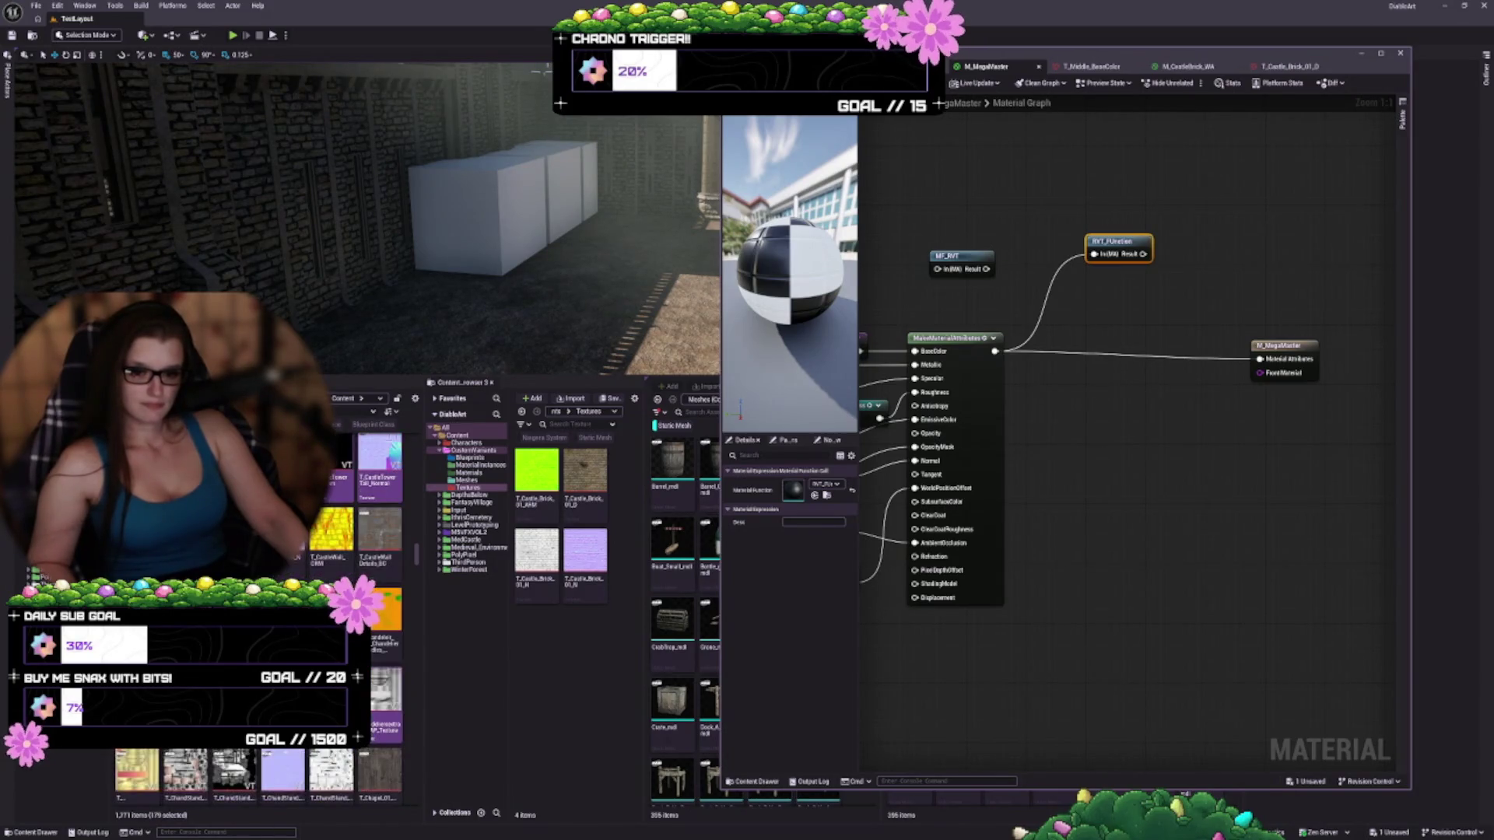
{"action": "scroll", "coordinate": [381, 767], "scroll_direction": "down", "scroll_amount": 3}
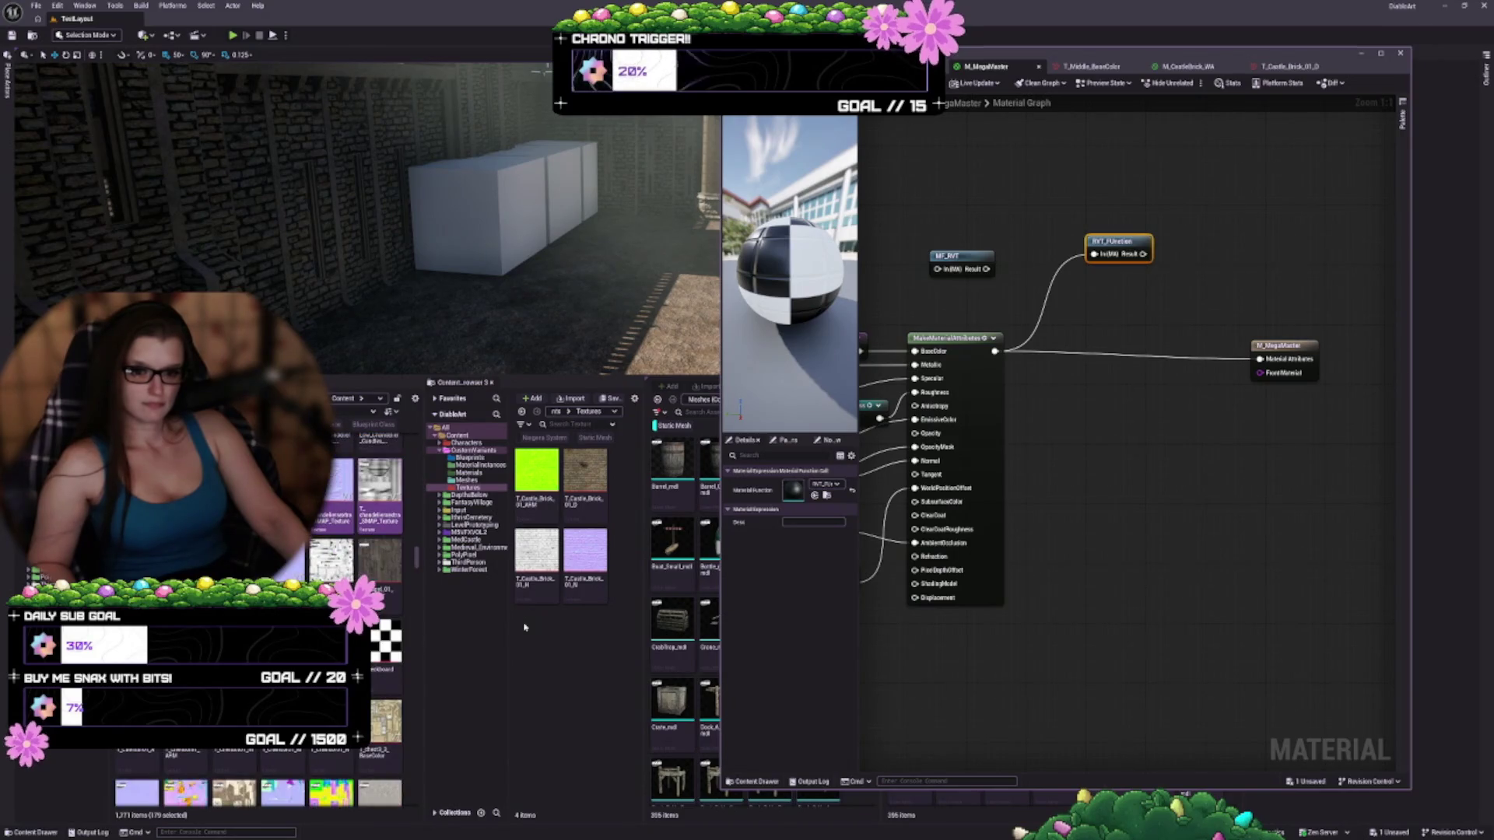
{"action": "left_click", "coordinate": [386, 640], "text": "shift"}
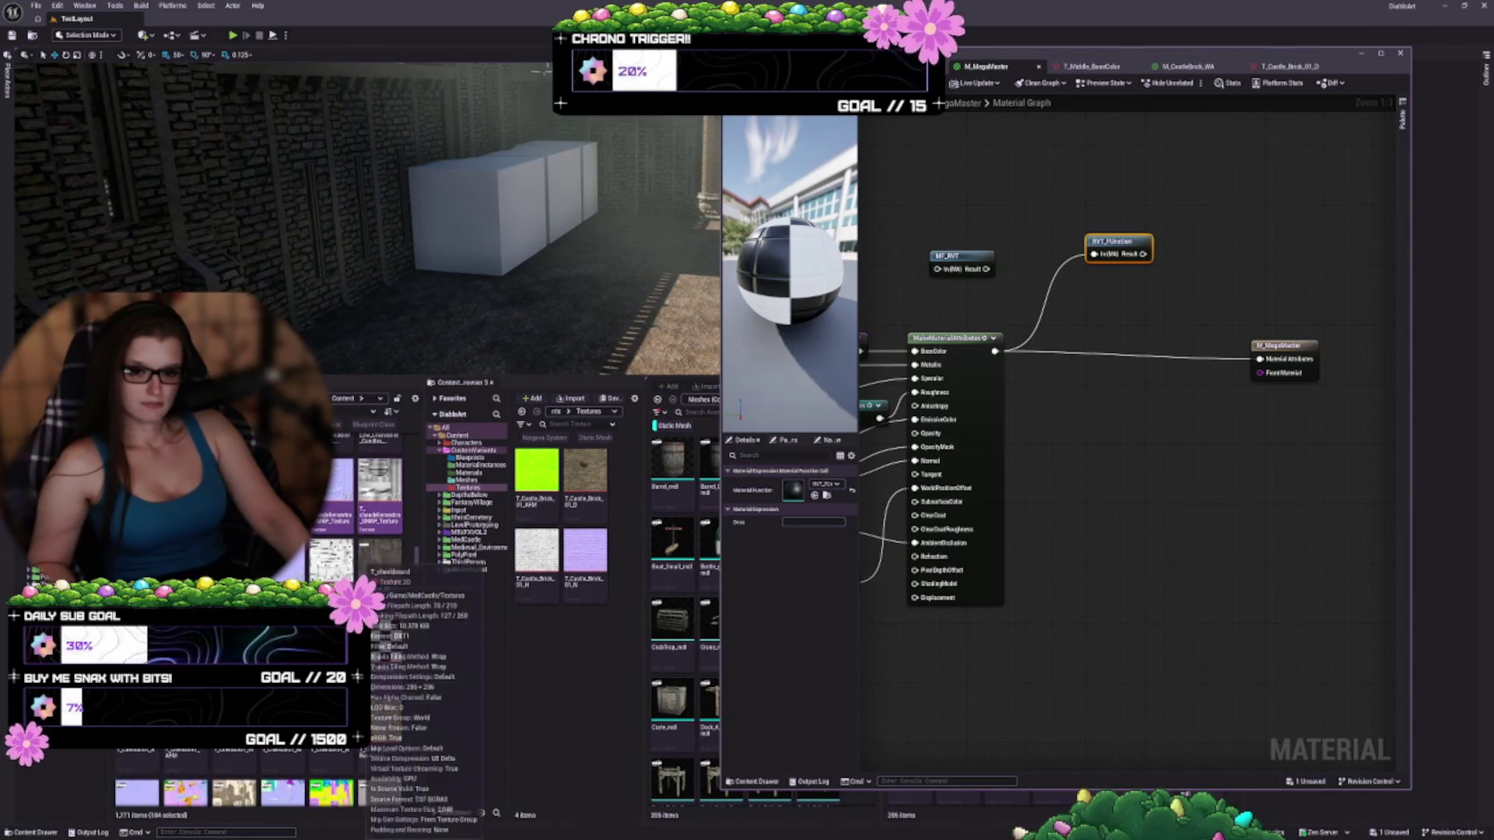
{"action": "scroll", "coordinate": [386, 640], "scroll_direction": "down", "scroll_amount": 2}
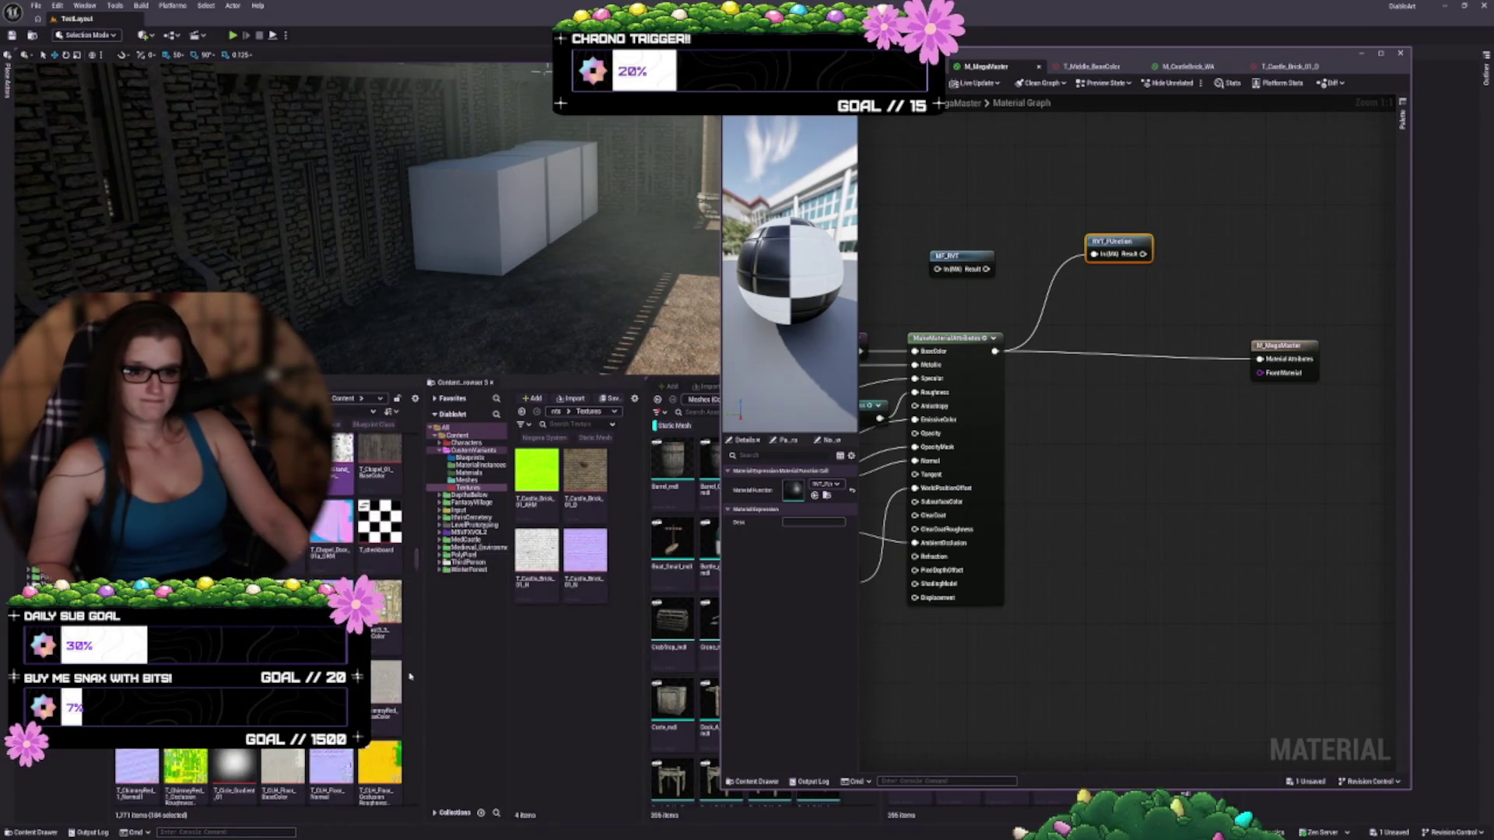
{"action": "left_click", "coordinate": [389, 679], "text": "shift"}
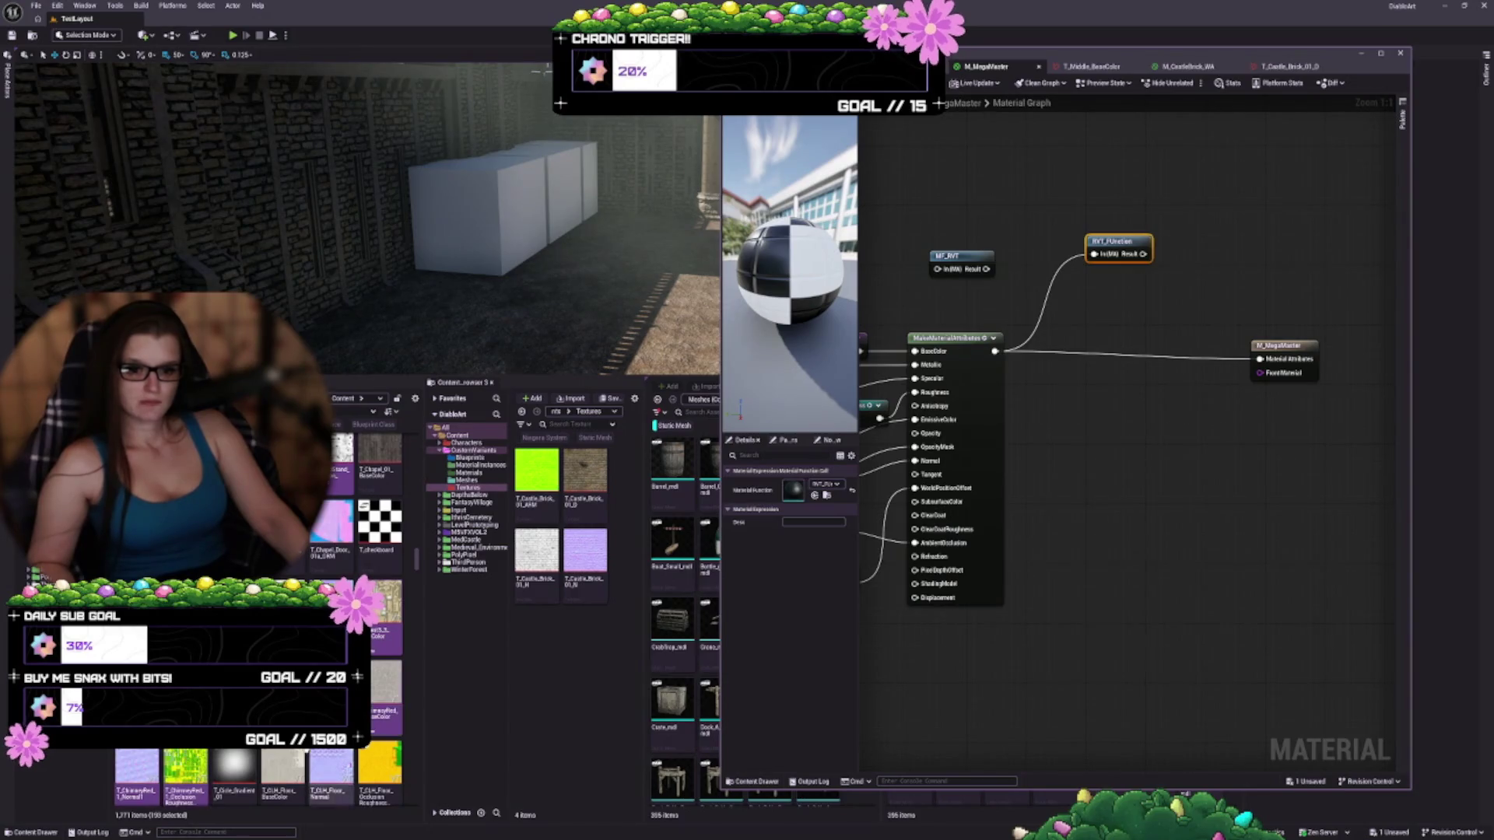
Extend the selection across a full row, then add T_Color, T_Concrete001 and the T_Concrete0440 textures
{"action": "scroll", "coordinate": [256, 607], "scroll_direction": "down", "scroll_amount": 3}
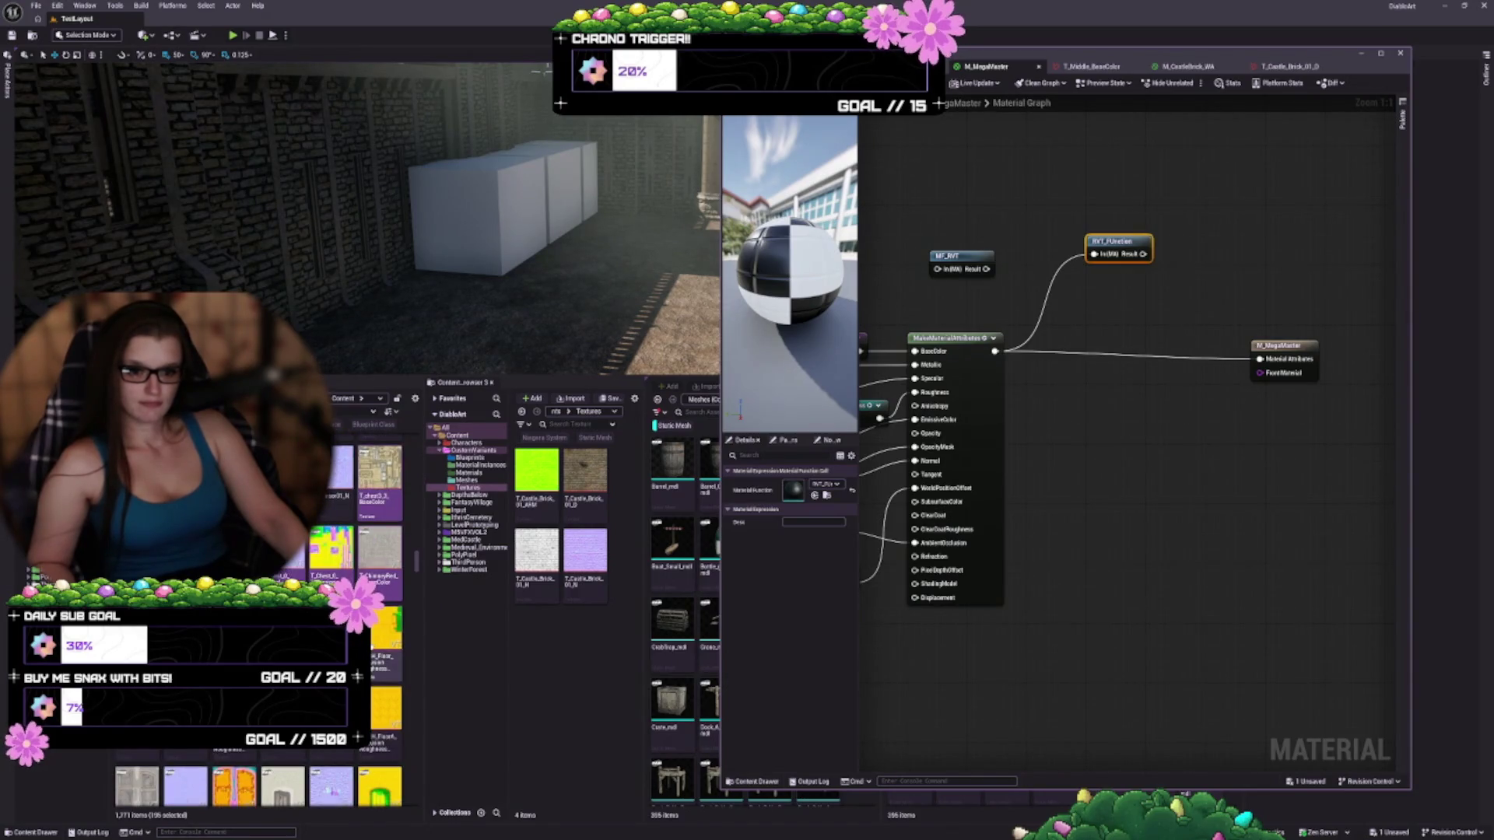
{"action": "scroll", "coordinate": [358, 545], "scroll_direction": "down", "scroll_amount": 2}
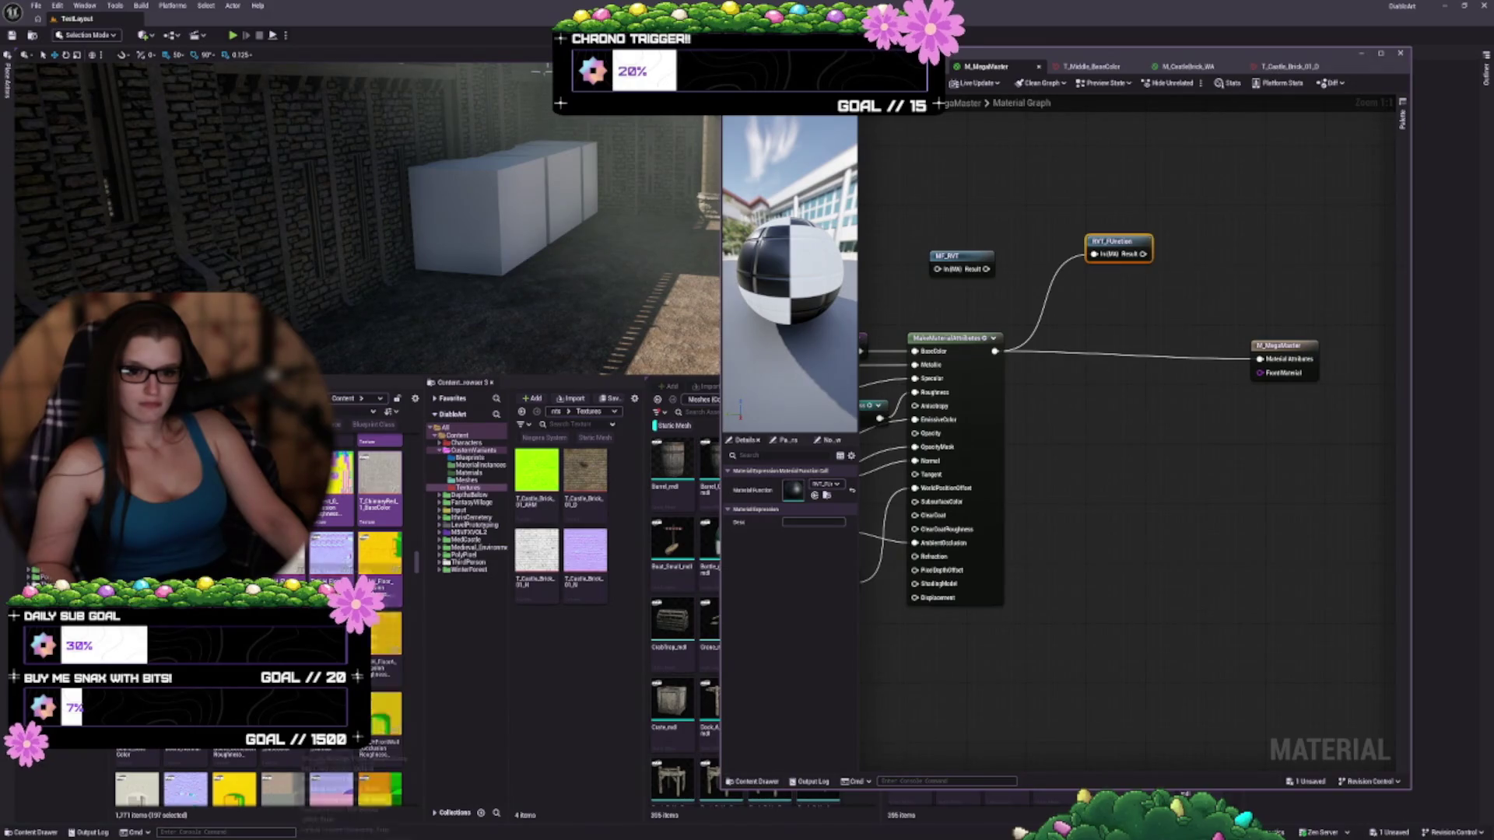
{"action": "scroll", "coordinate": [358, 623], "scroll_direction": "down", "scroll_amount": 2}
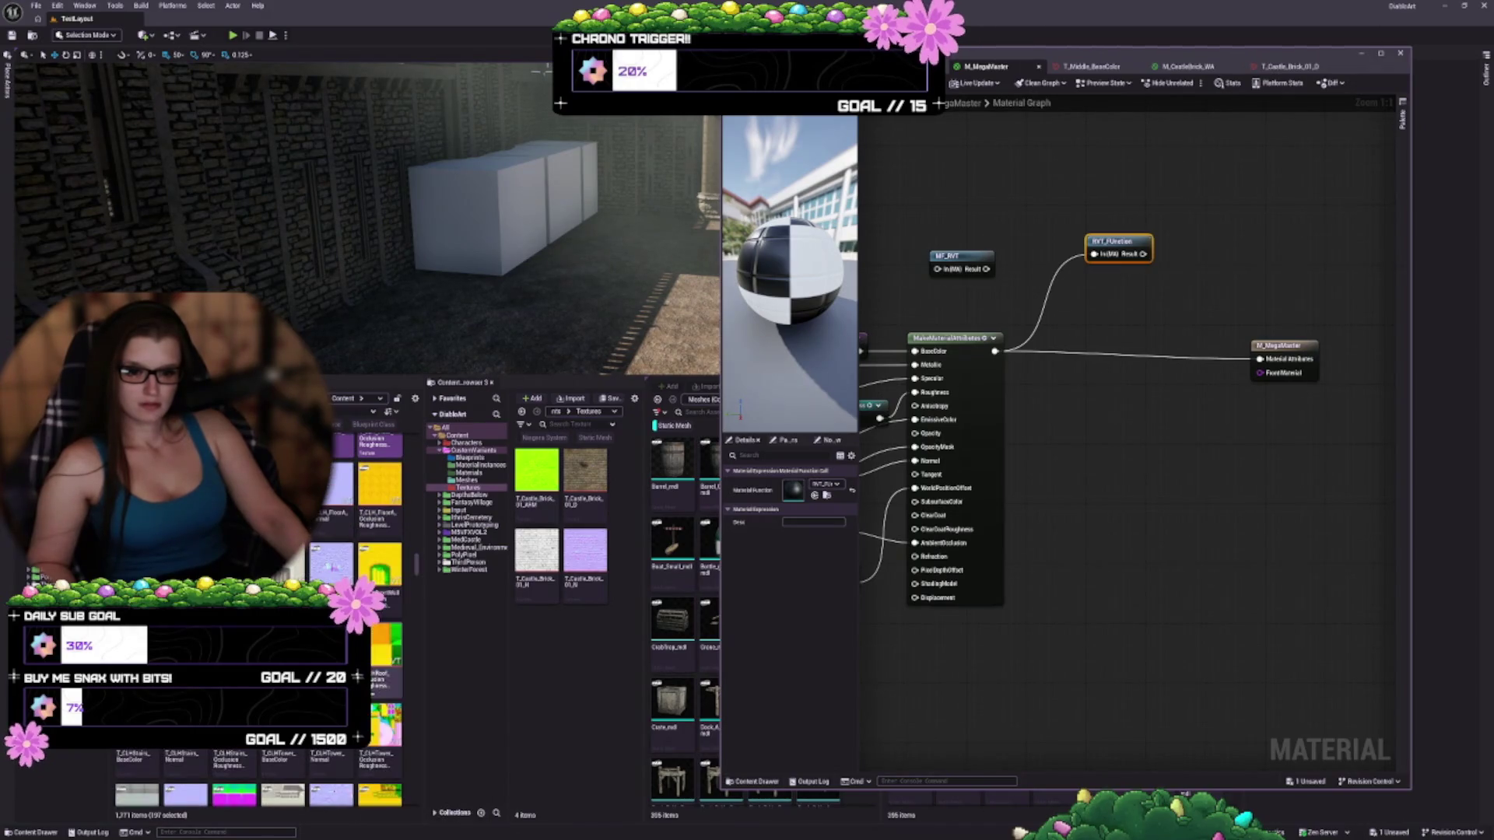
{"action": "mouse_move", "coordinate": [187, 778]}
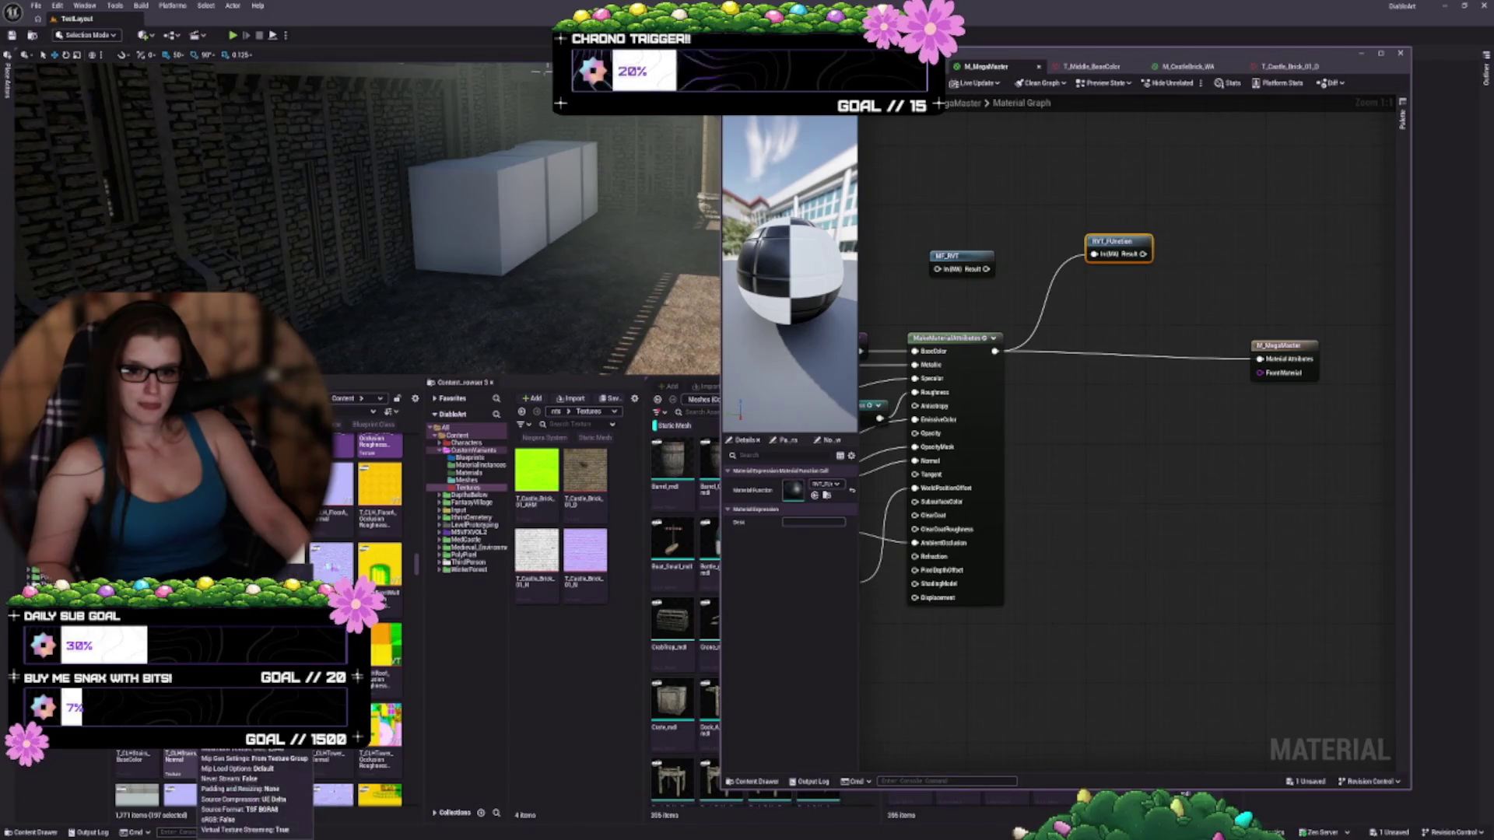
{"action": "scroll", "coordinate": [186, 778], "scroll_direction": "down", "scroll_amount": 2}
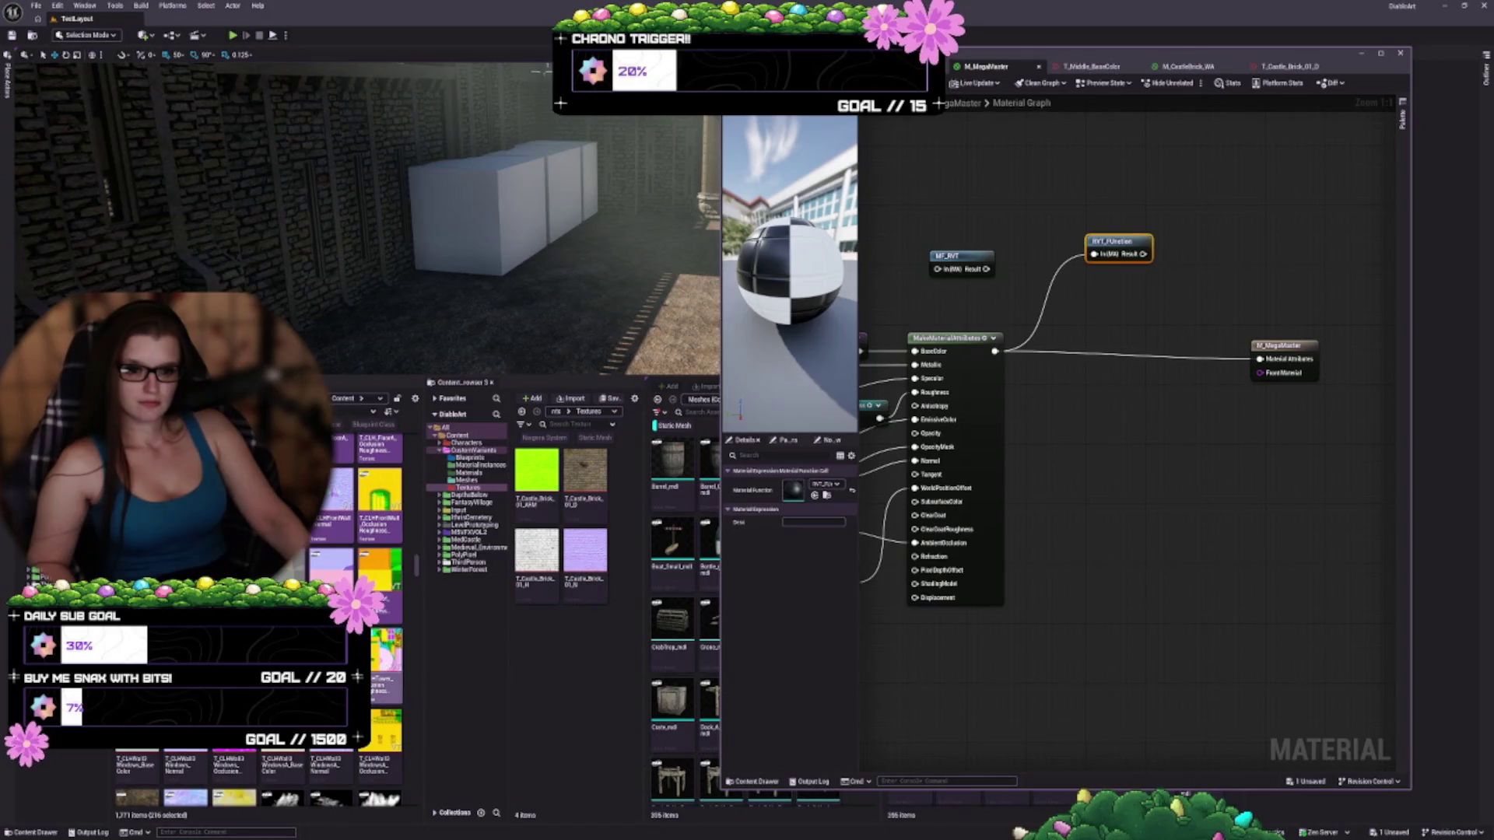
{"action": "key", "text": "shift+Down"}
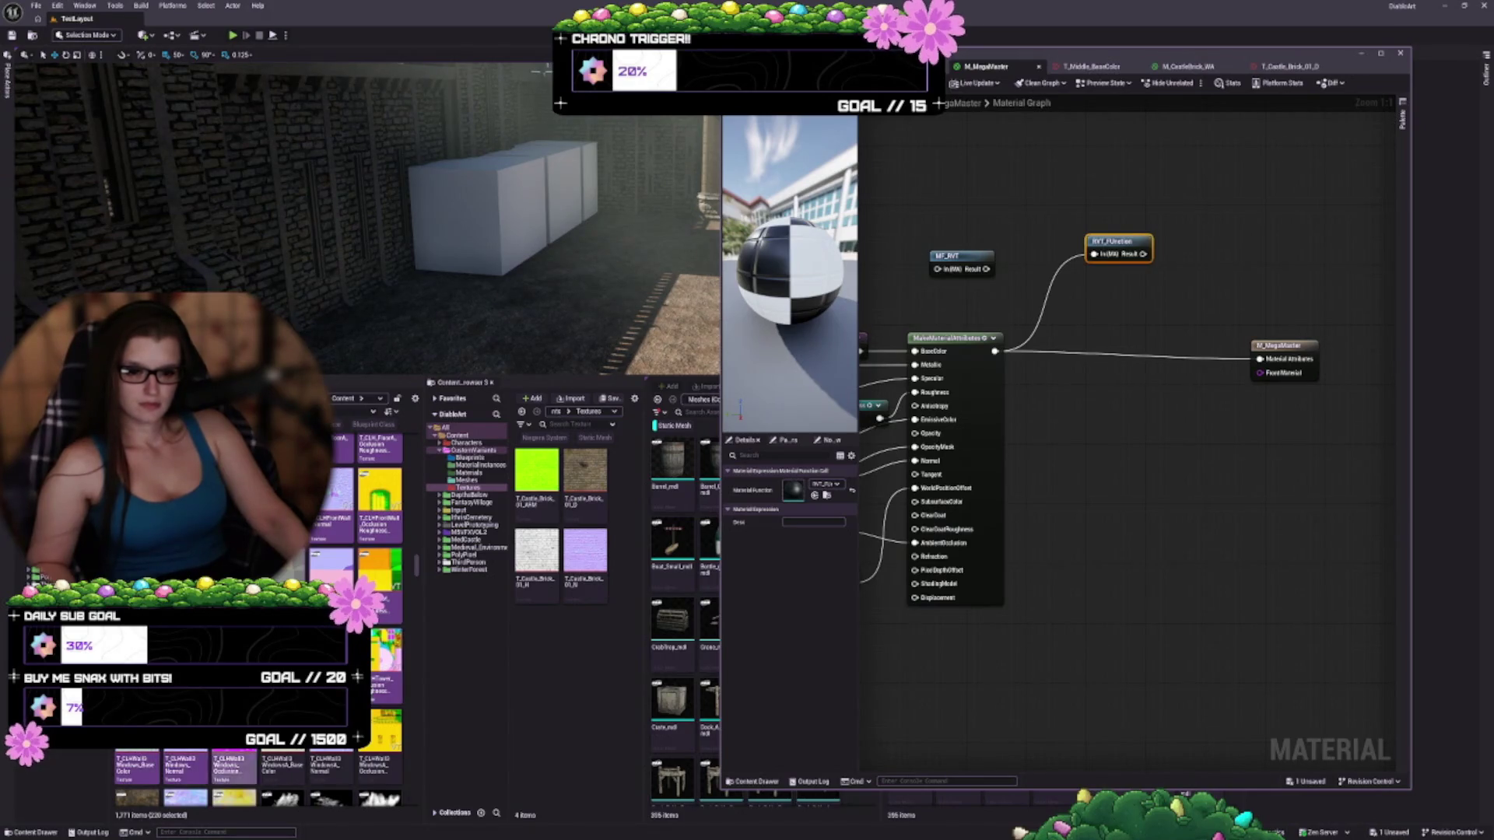
{"action": "scroll", "coordinate": [257, 771], "scroll_direction": "down", "scroll_amount": 2}
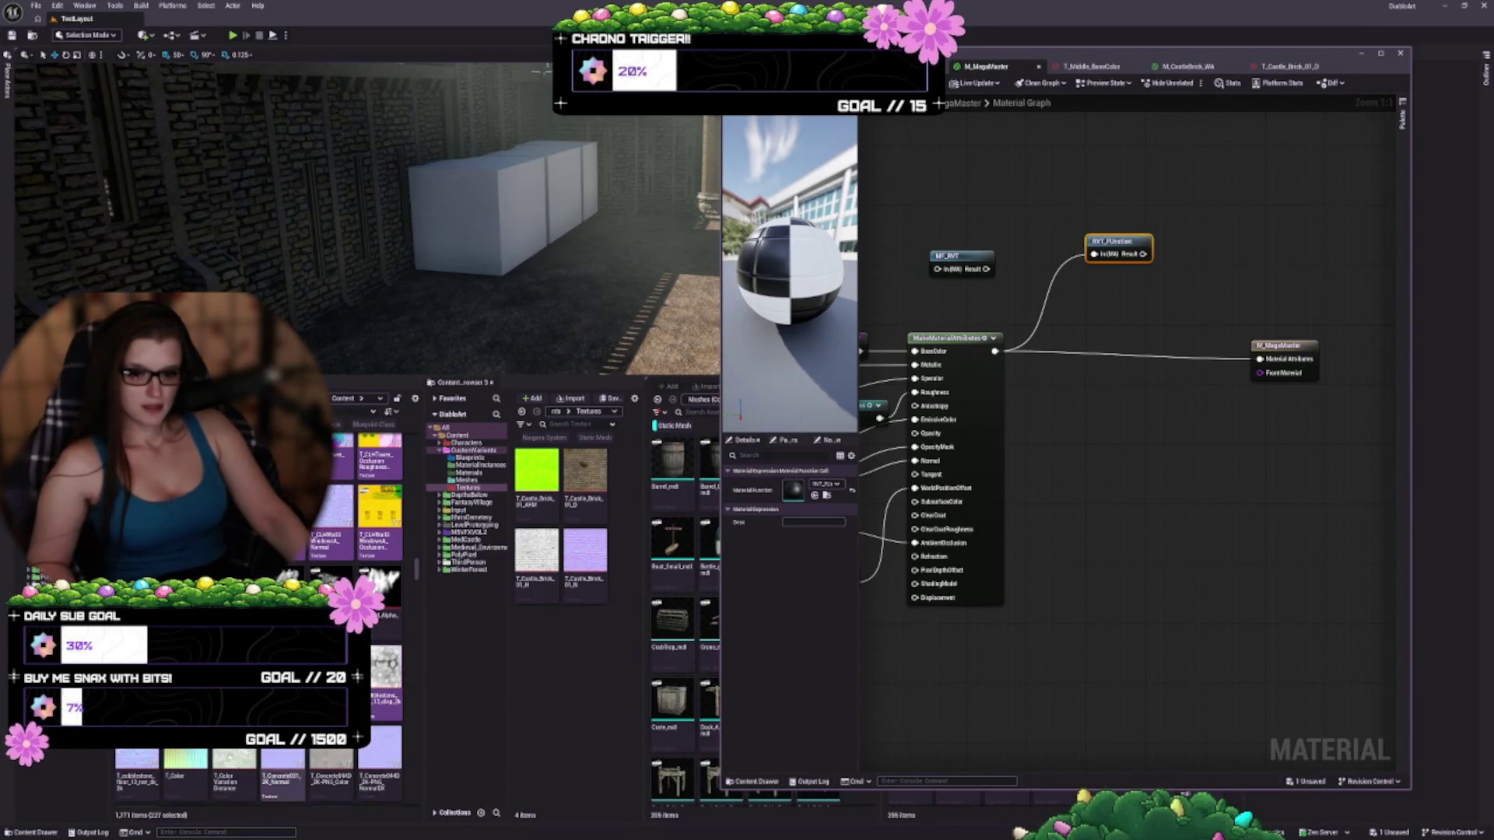
{"action": "left_click", "coordinate": [164, 755], "text": "ctrl"}
{"action": "left_click", "coordinate": [175, 767], "text": "ctrl"}
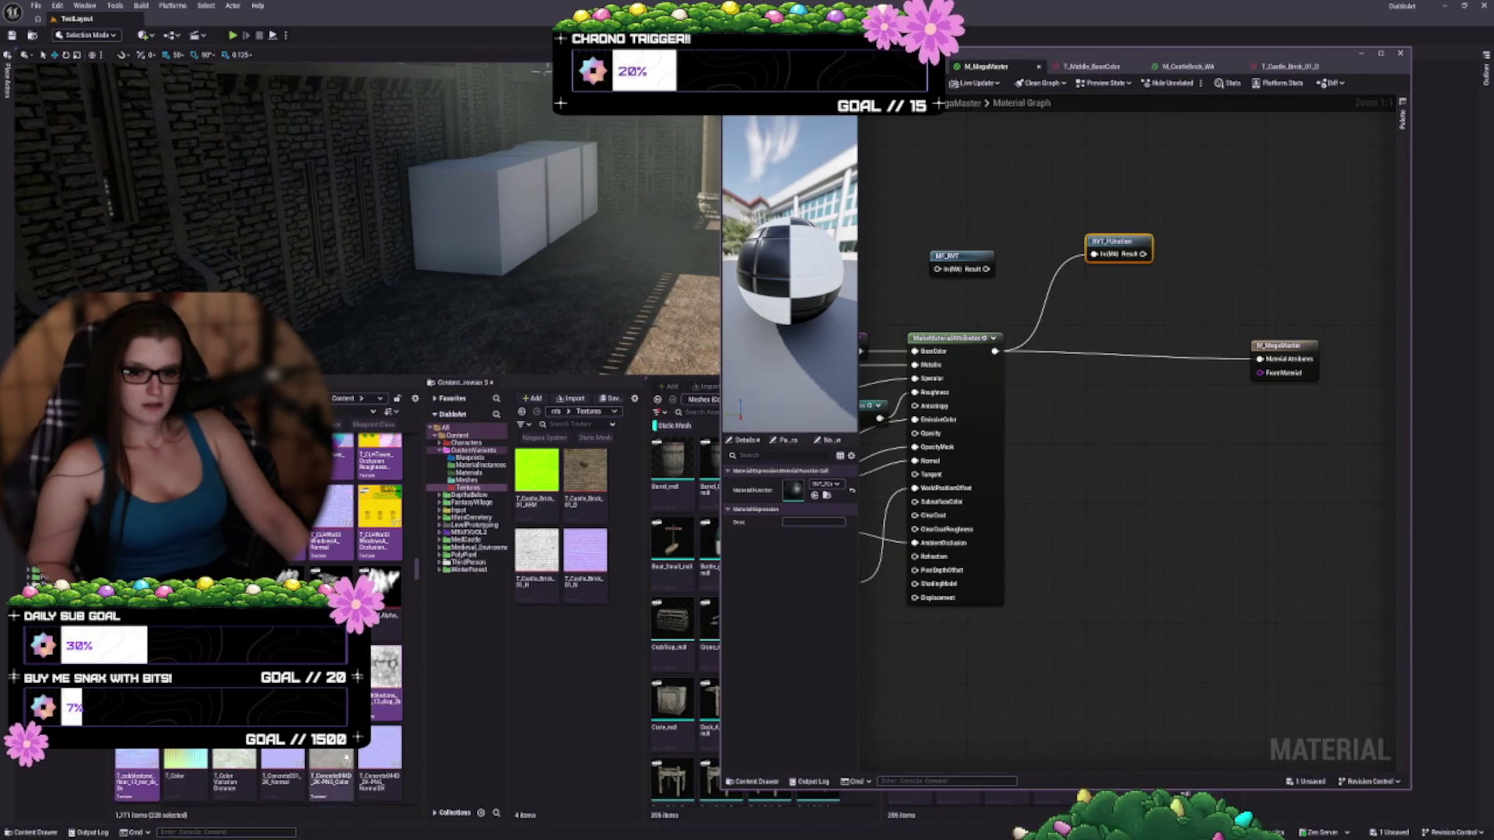
{"action": "left_click", "coordinate": [294, 756], "text": "ctrl"}
{"action": "scroll", "coordinate": [331, 770], "scroll_direction": "down", "scroll_amount": 1}
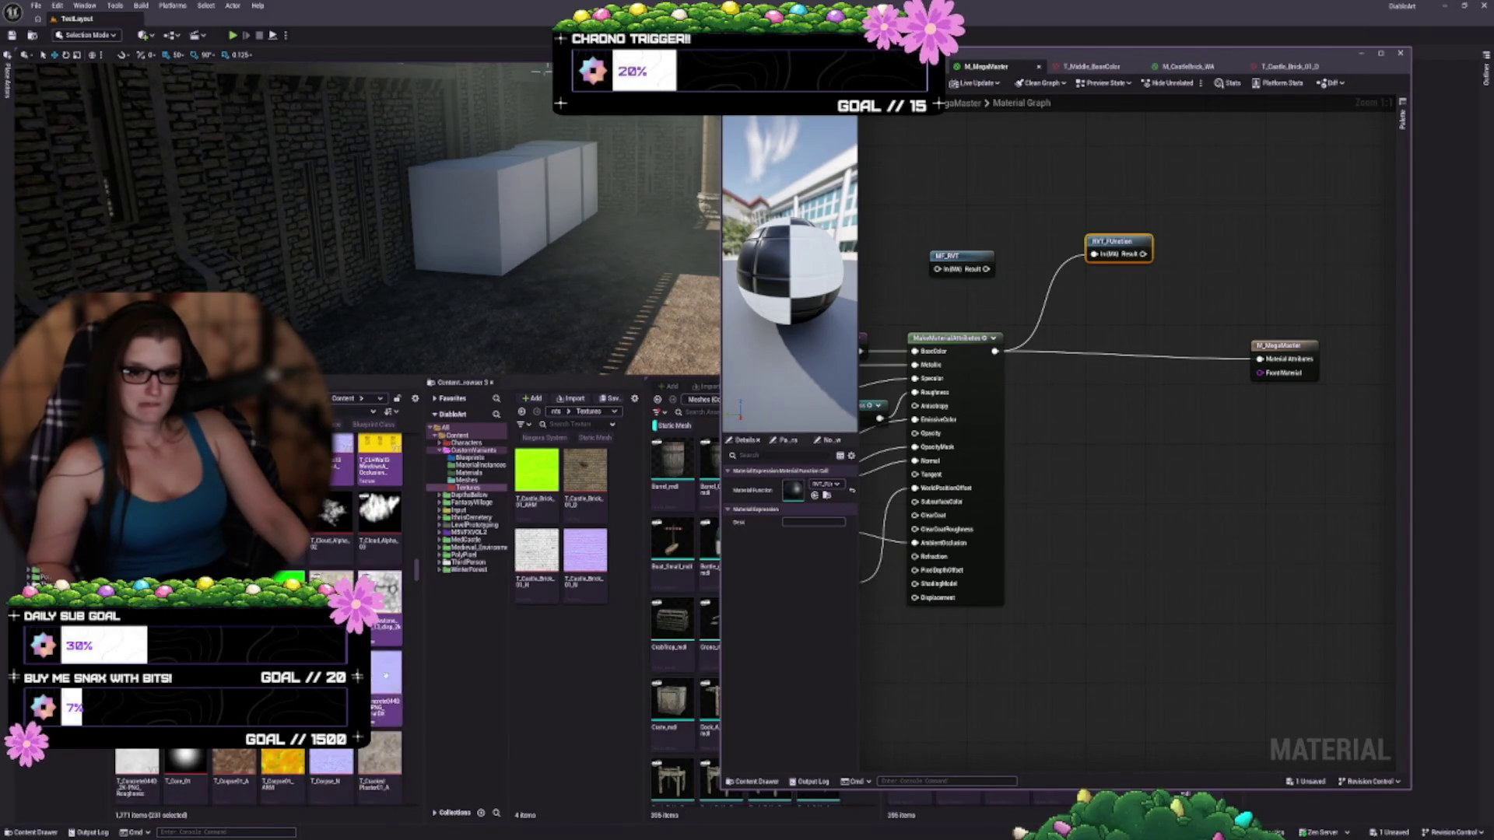
{"action": "left_click", "coordinate": [148, 758], "text": "shift"}
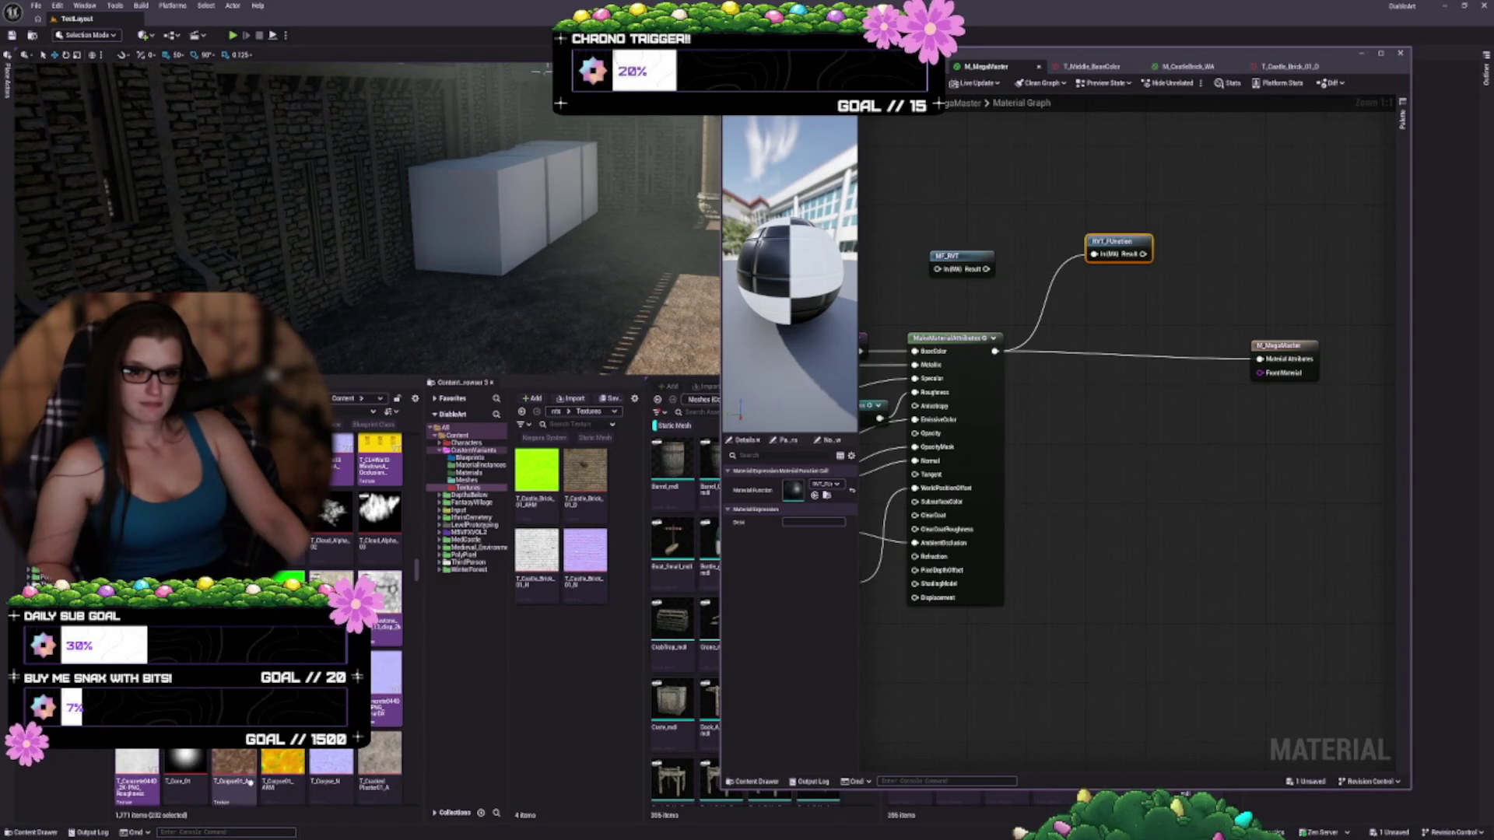
{"action": "left_click", "coordinate": [381, 700], "text": "ctrl"}
Add the T_cred textures and more down to the T_Dirt ones, briefly checking the actions menu
{"action": "scroll", "coordinate": [366, 623], "scroll_direction": "down", "scroll_amount": 2}
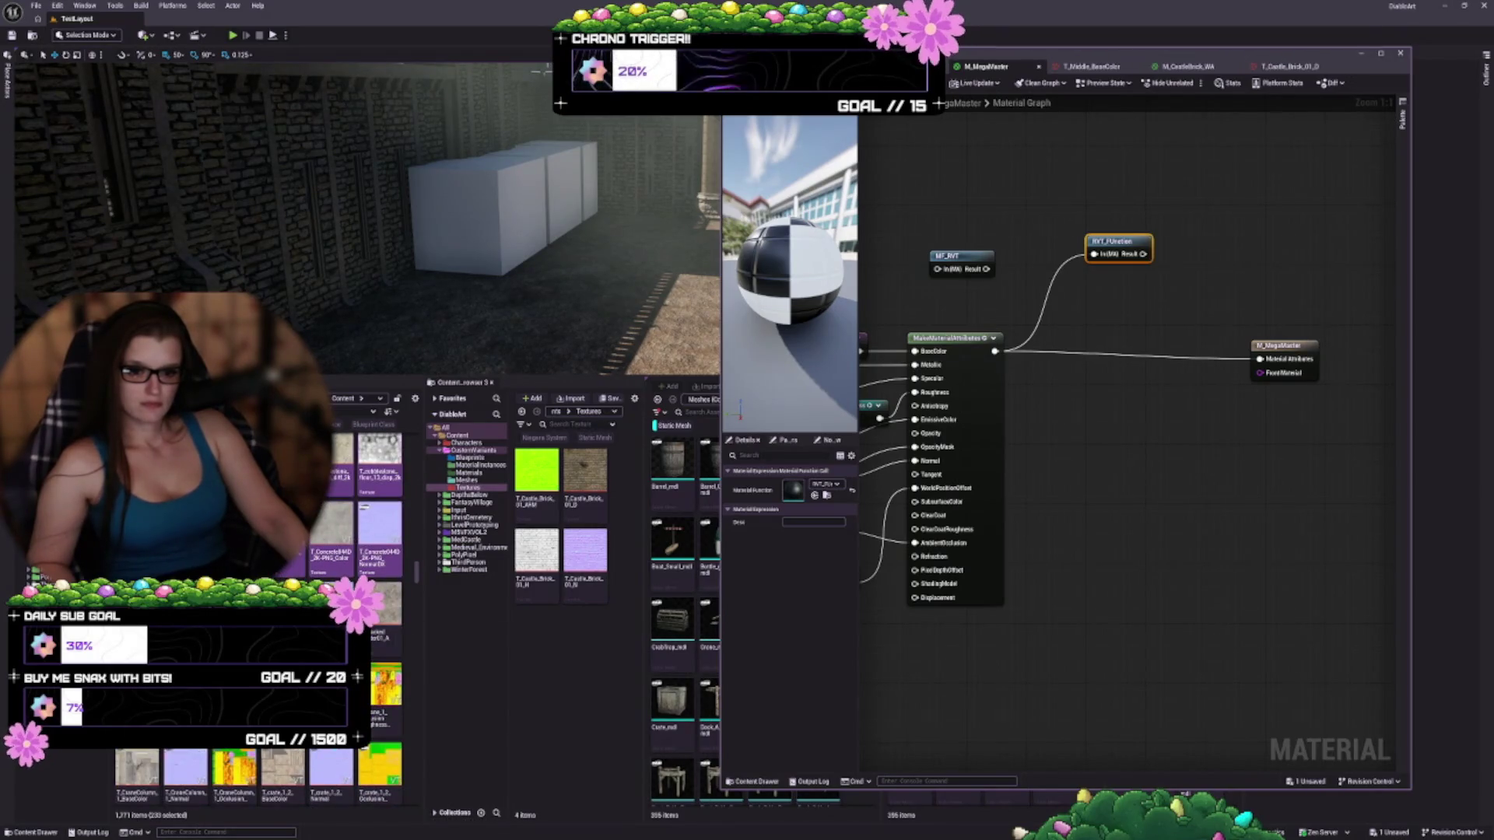
{"action": "scroll", "coordinate": [366, 622], "scroll_direction": "down", "scroll_amount": 1}
{"action": "scroll", "coordinate": [366, 623], "scroll_direction": "down", "scroll_amount": 1}
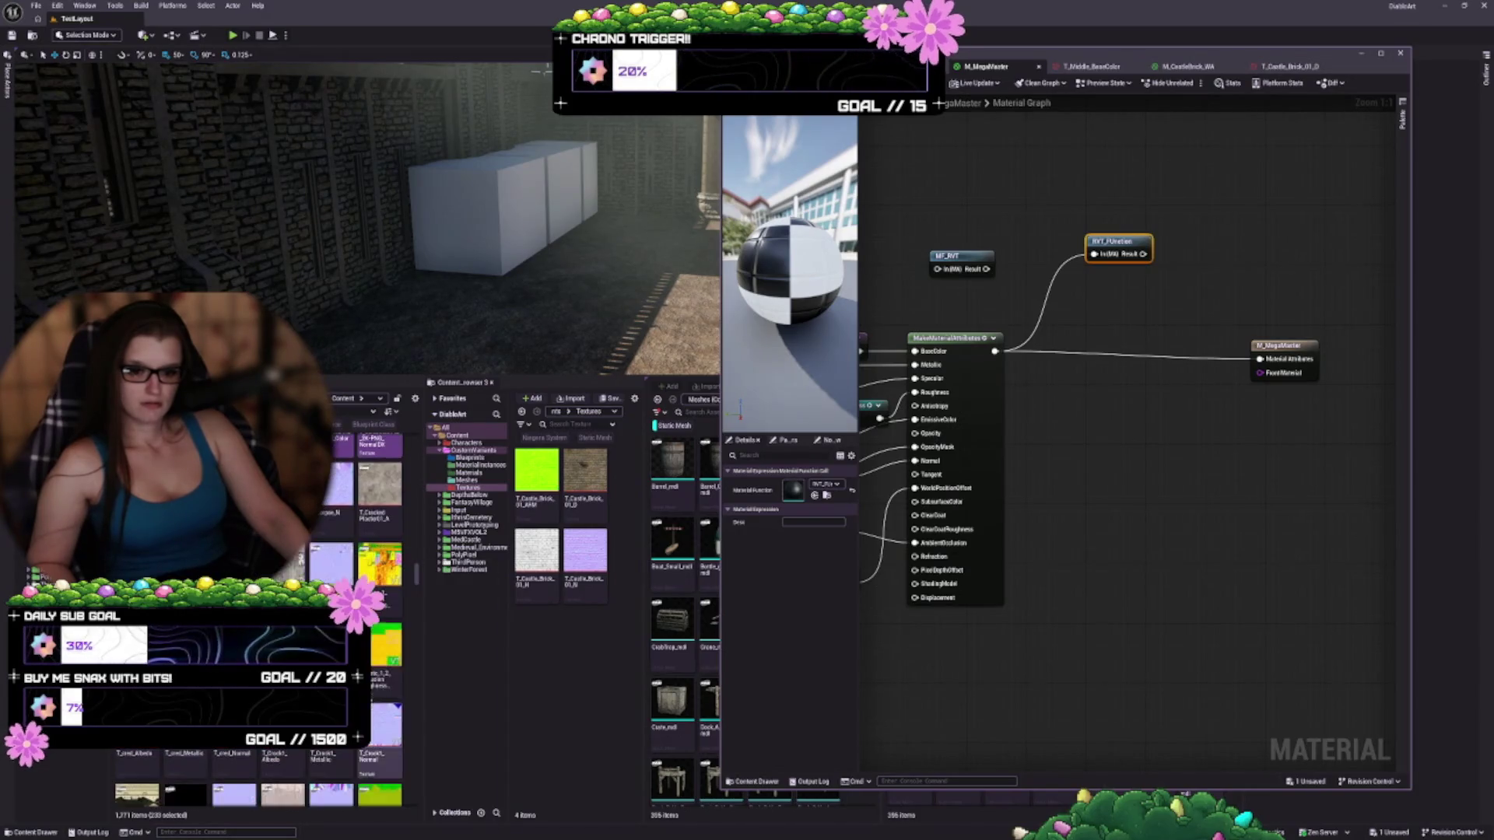
{"action": "left_click", "coordinate": [234, 759], "text": "shift"}
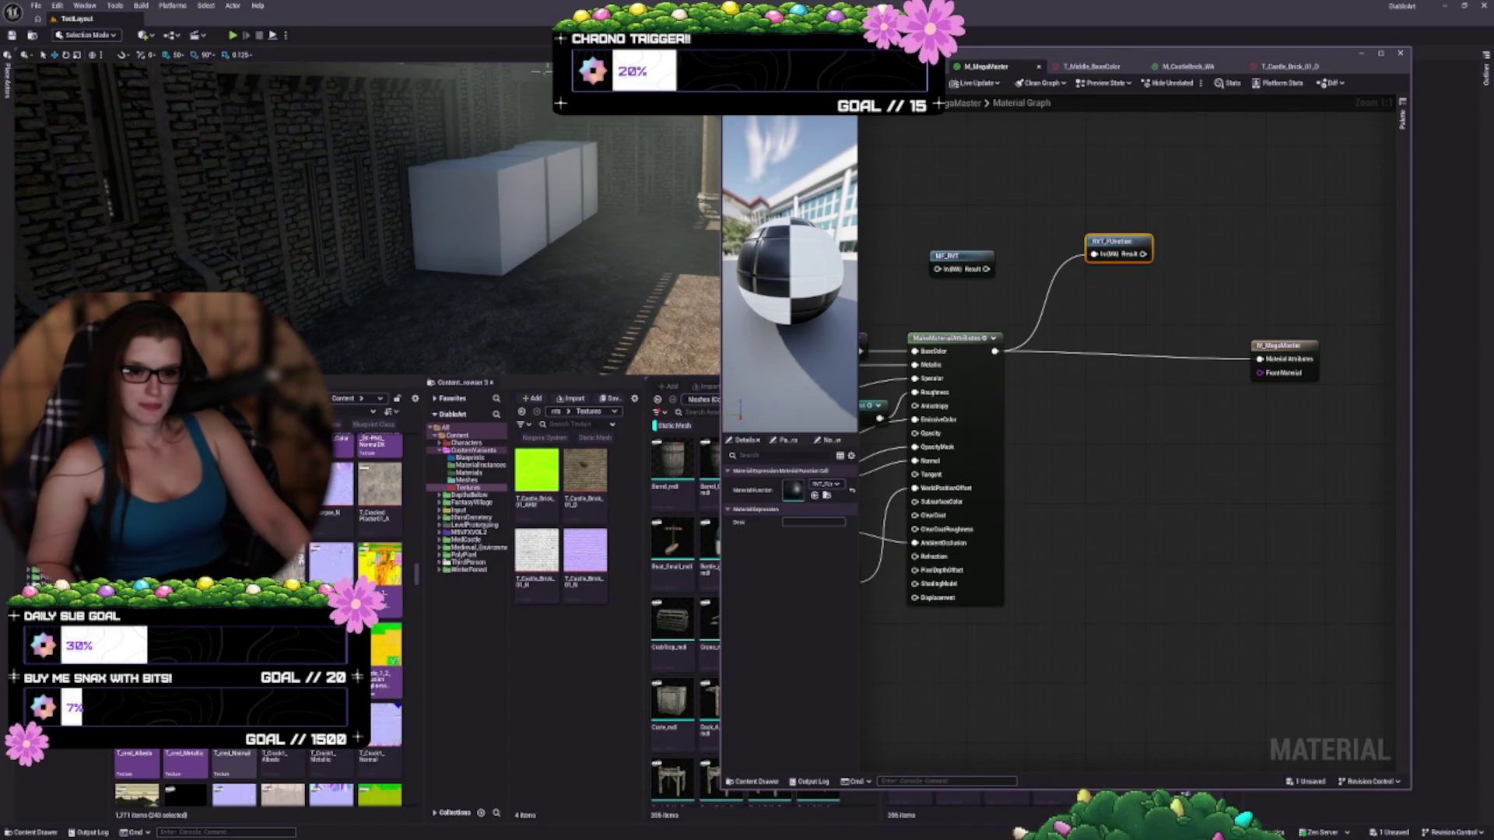
{"action": "left_click", "coordinate": [380, 763], "text": "shift"}
{"action": "scroll", "coordinate": [378, 695], "scroll_direction": "down", "scroll_amount": 1}
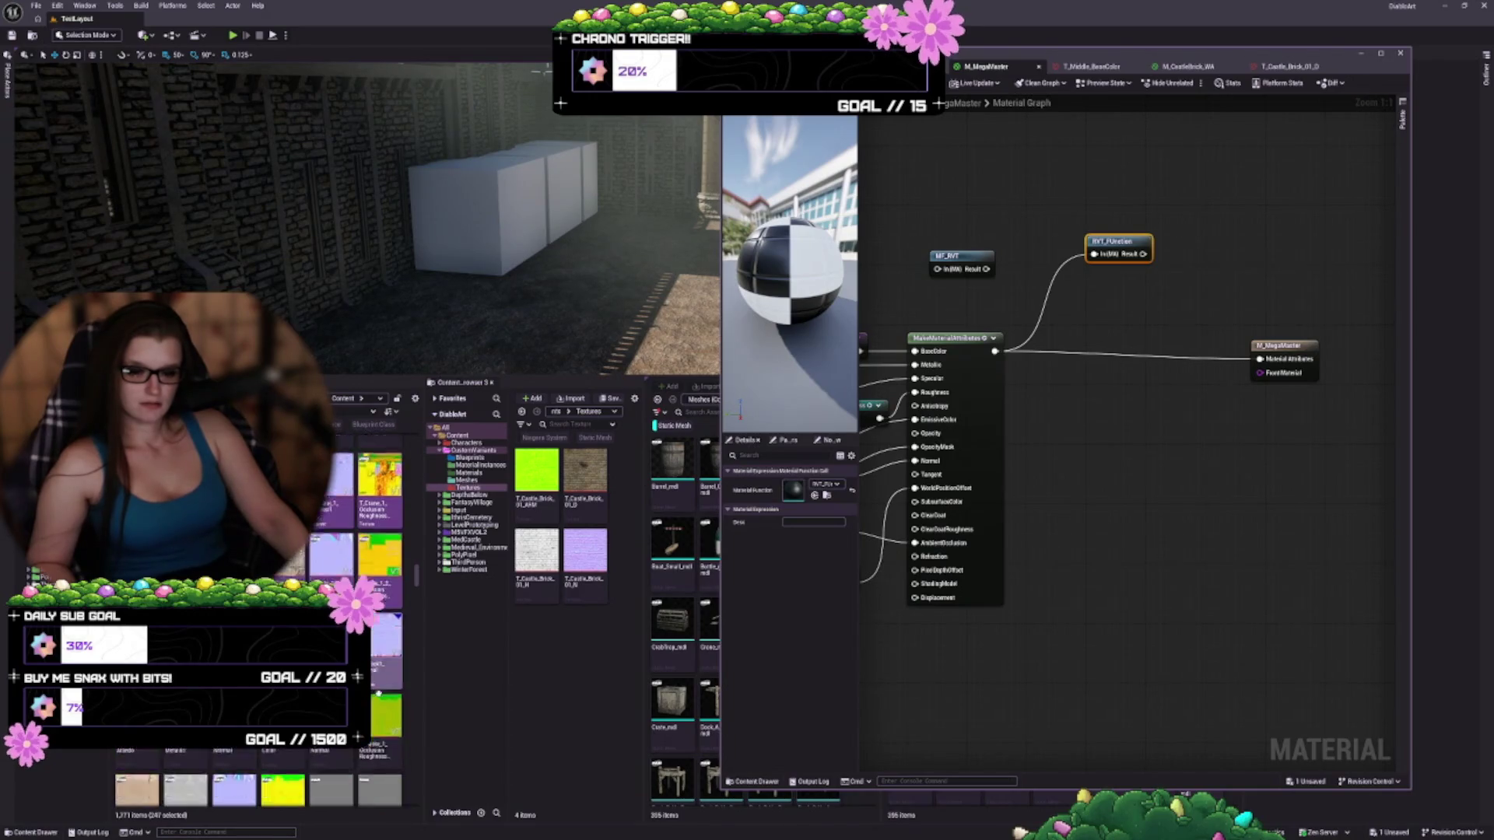
{"action": "scroll", "coordinate": [378, 693], "scroll_direction": "down", "scroll_amount": 1}
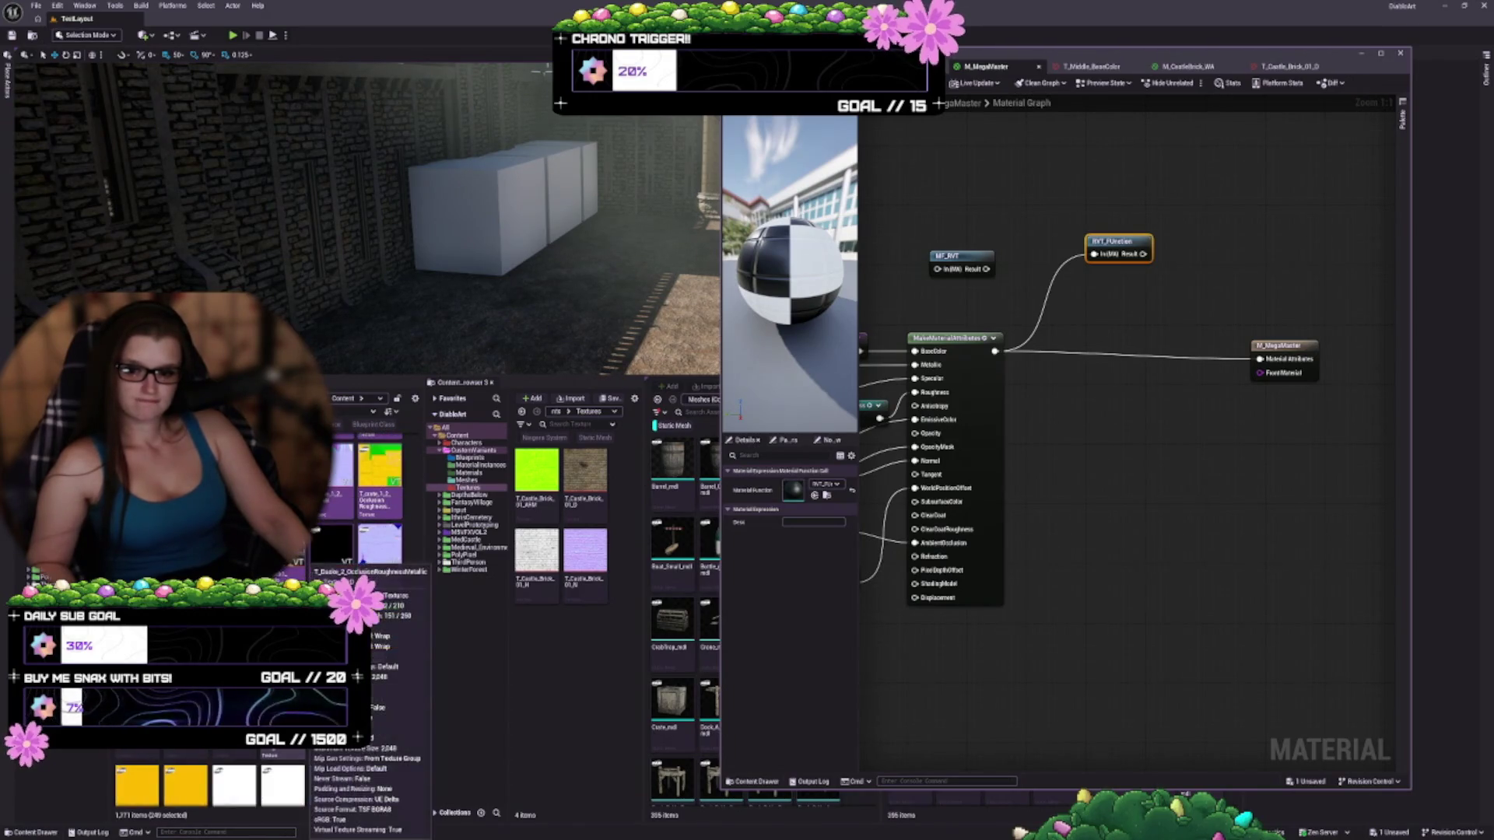
{"action": "left_click", "coordinate": [379, 784], "text": "shift"}
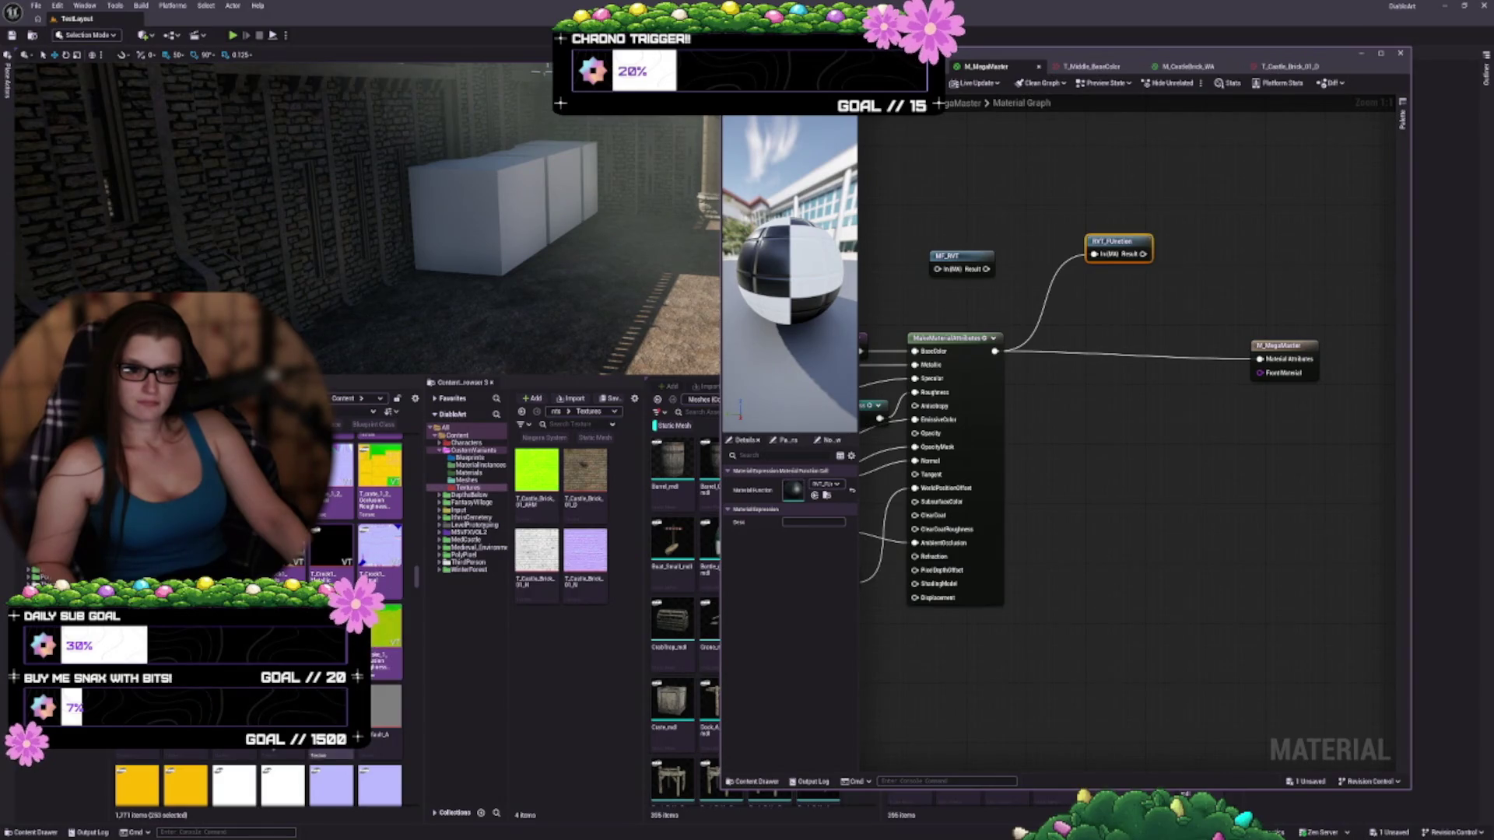
{"action": "scroll", "coordinate": [380, 701], "scroll_direction": "down", "scroll_amount": 1}
{"action": "scroll", "coordinate": [313, 767], "scroll_direction": "down", "scroll_amount": 2}
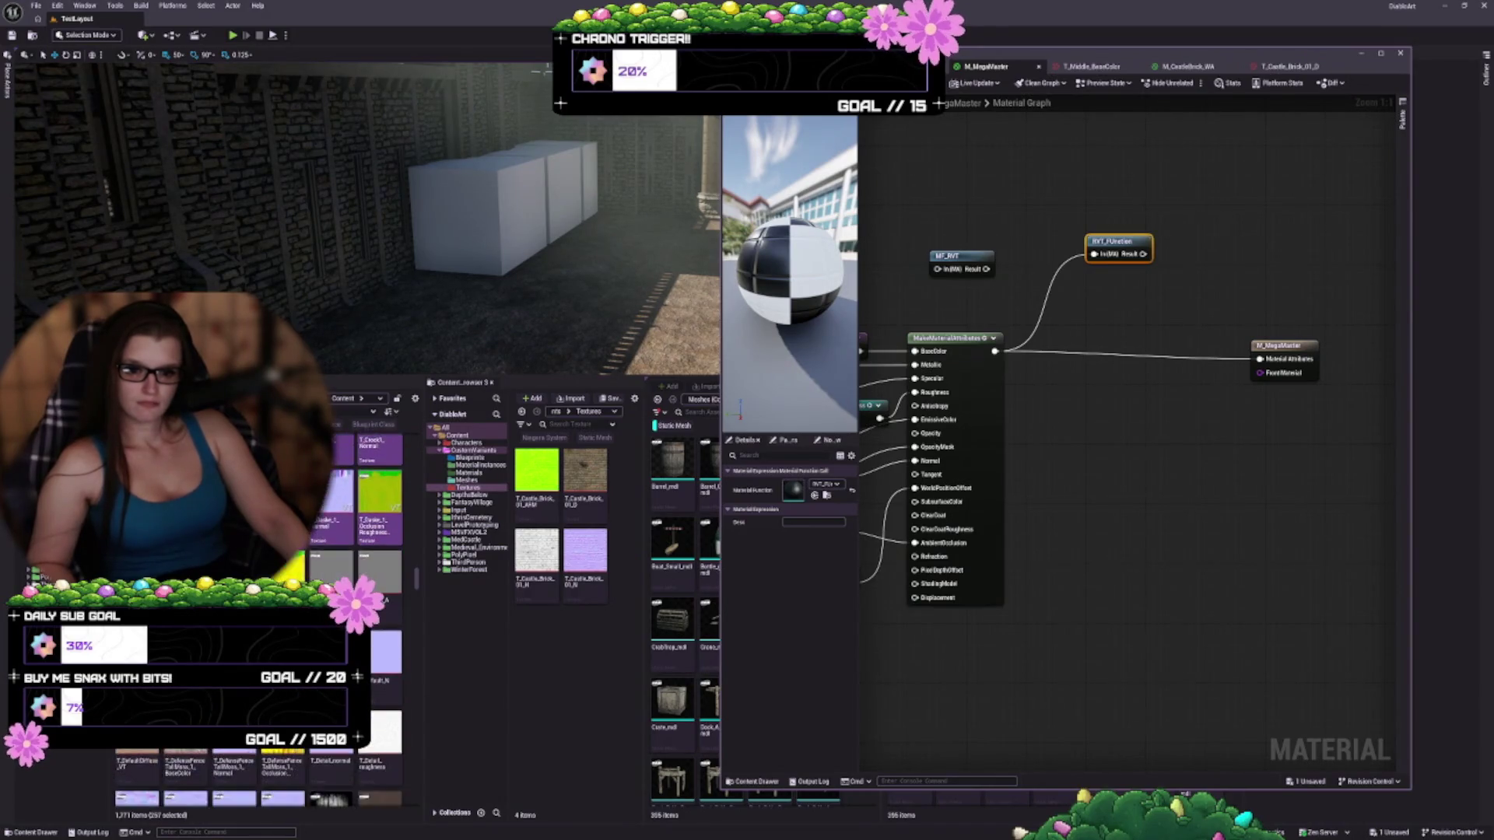
{"action": "scroll", "coordinate": [389, 778], "scroll_direction": "down", "scroll_amount": 1}
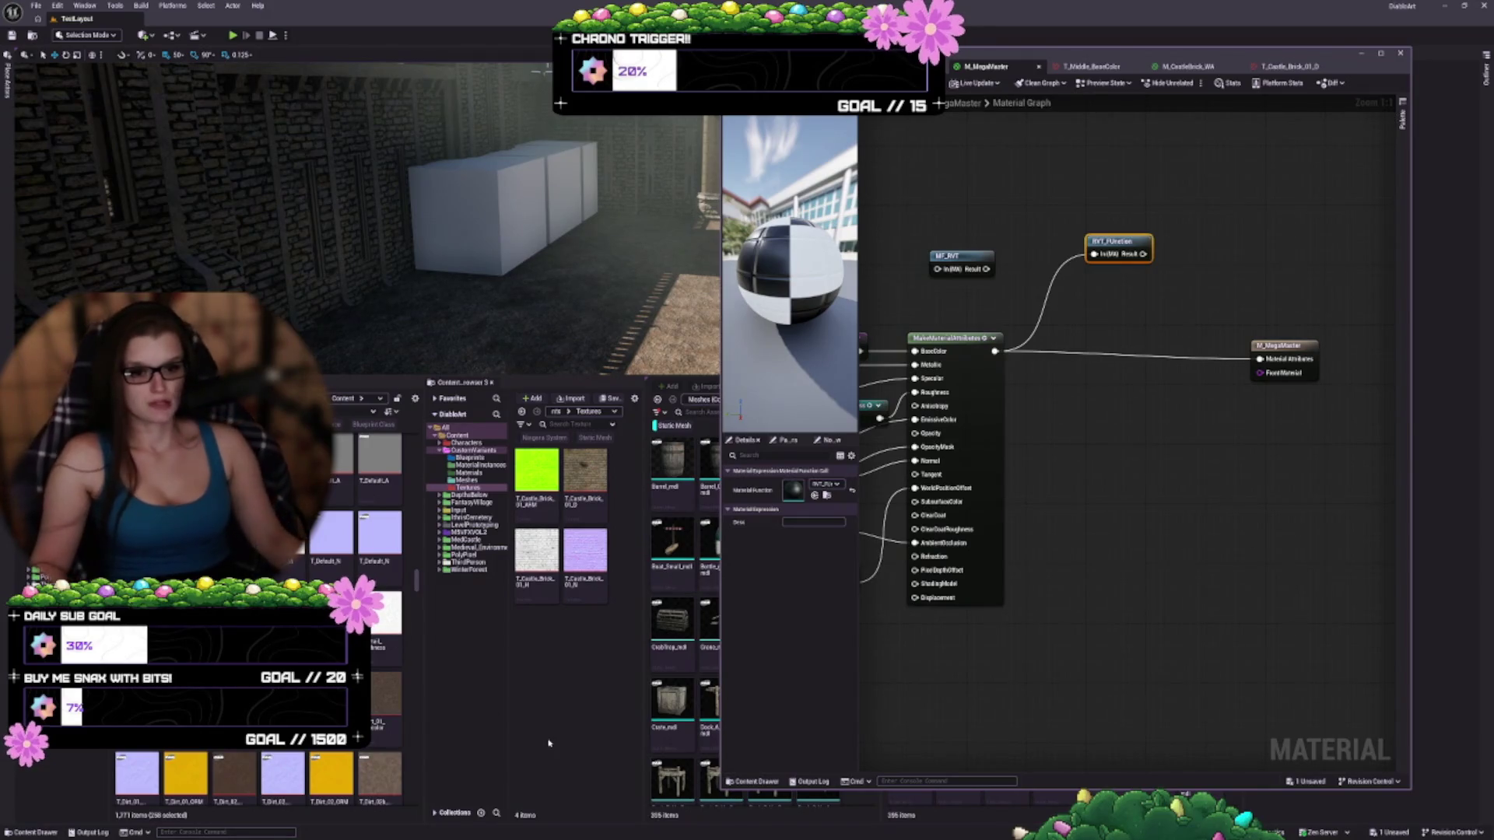
{"action": "right_click", "coordinate": [381, 669]}
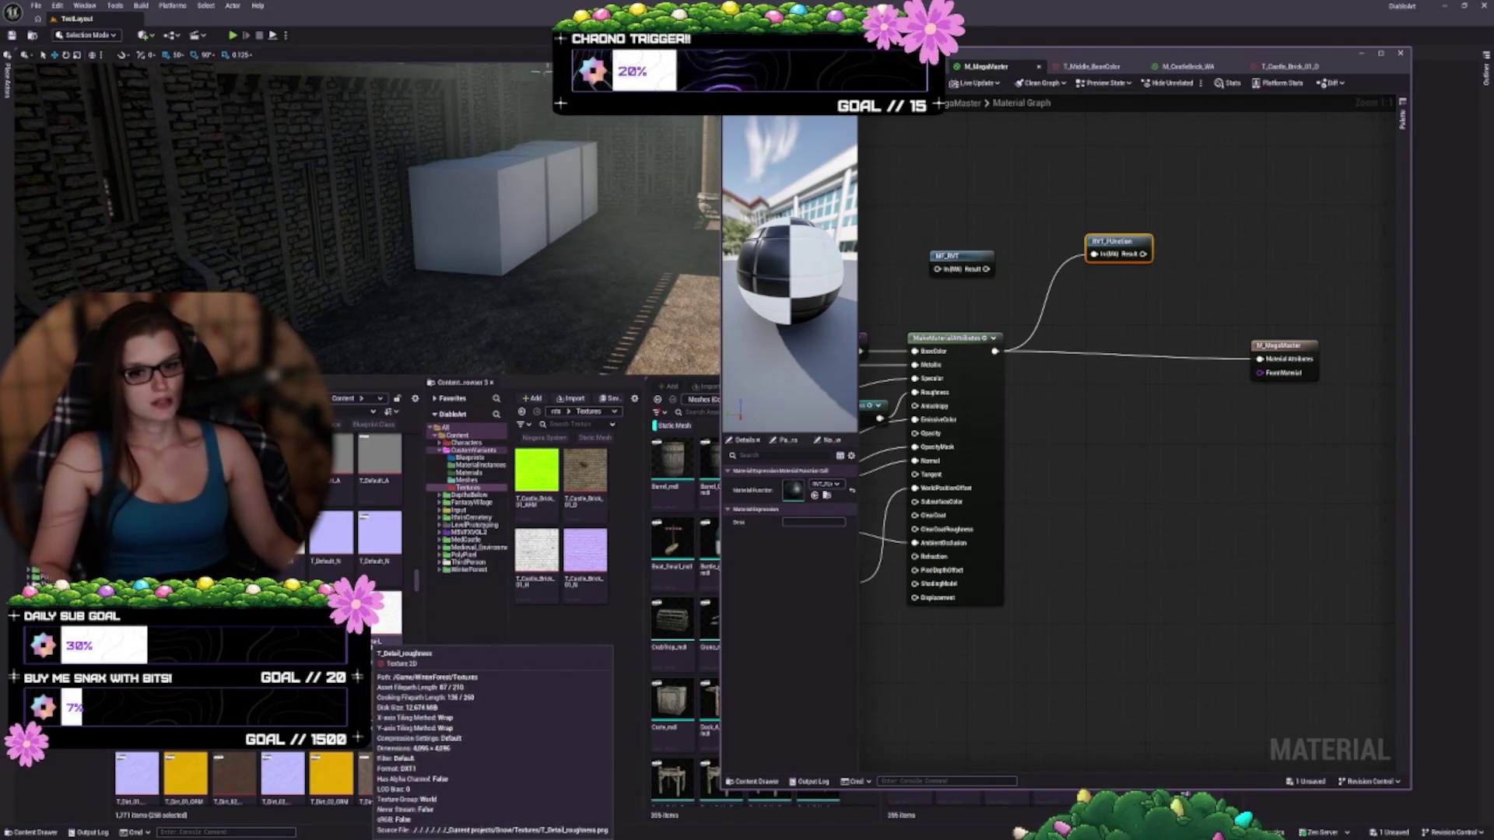
{"action": "key", "text": "Escape"}
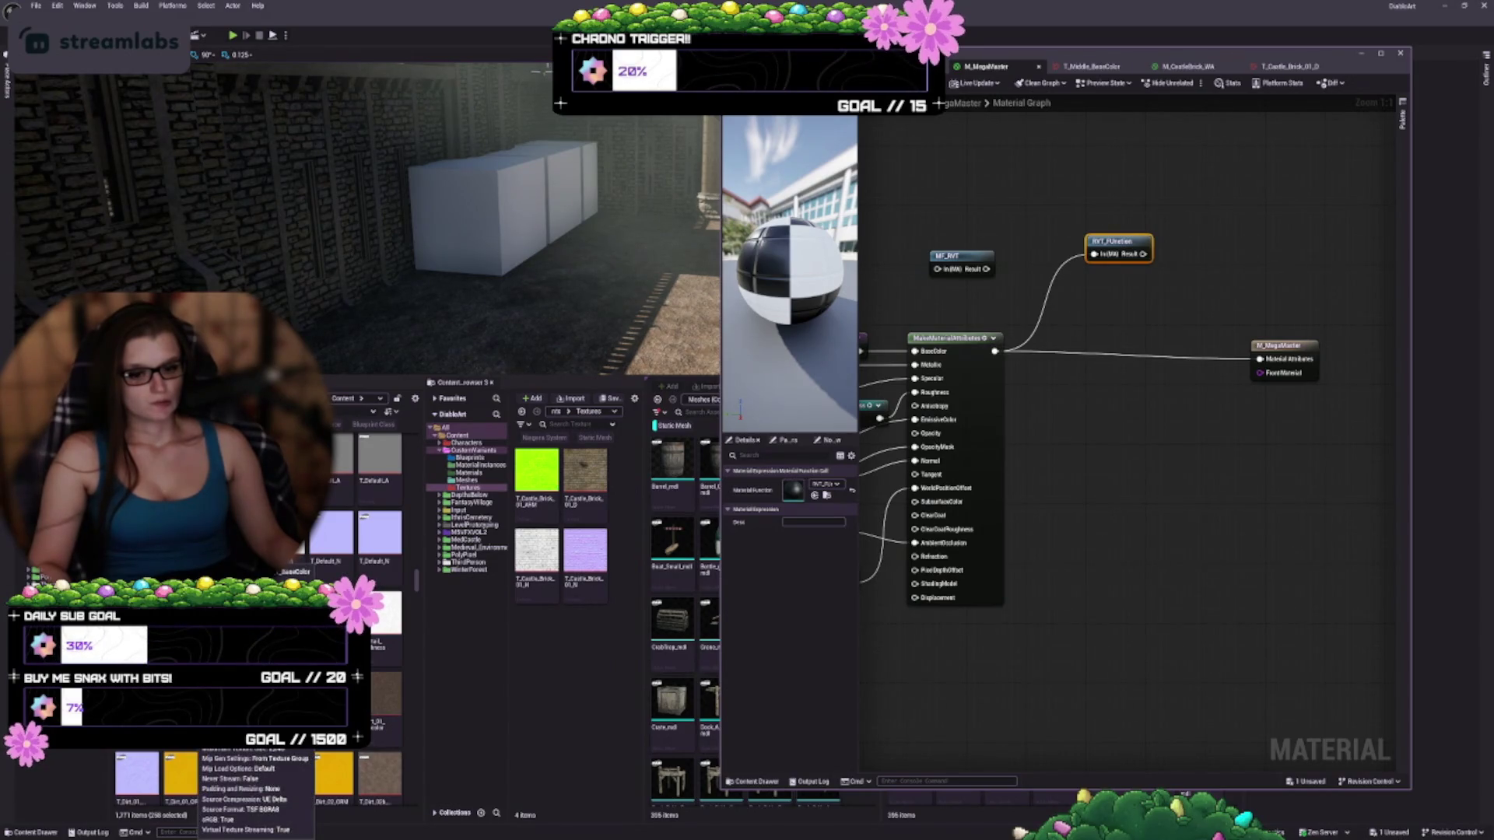
Open the selected textures in the Property Matrix via Asset Actions, confirming the many-assets load
{"action": "right_click", "coordinate": [195, 770]}
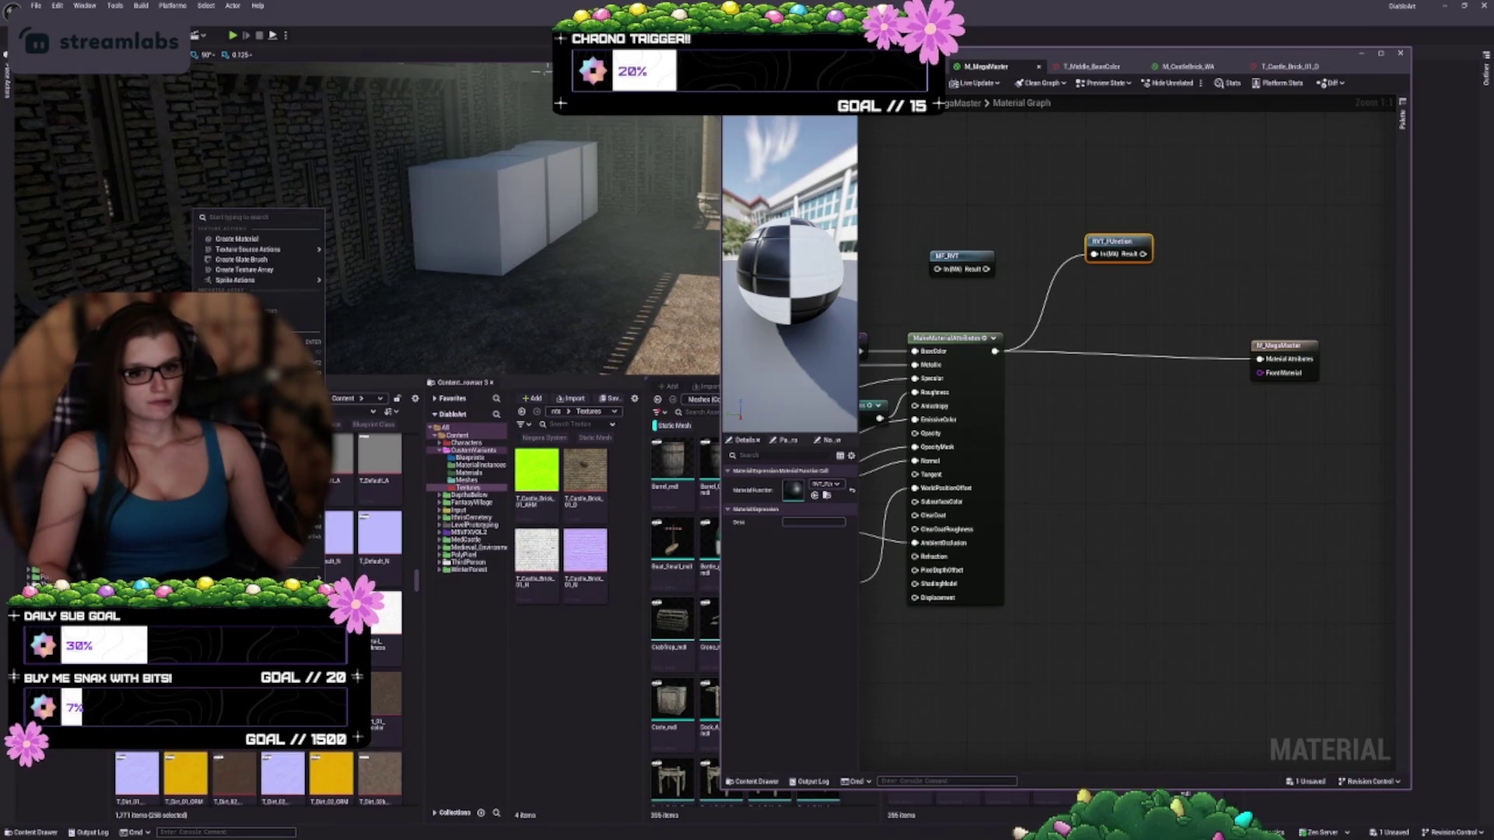
{"action": "mouse_move", "coordinate": [311, 405]}
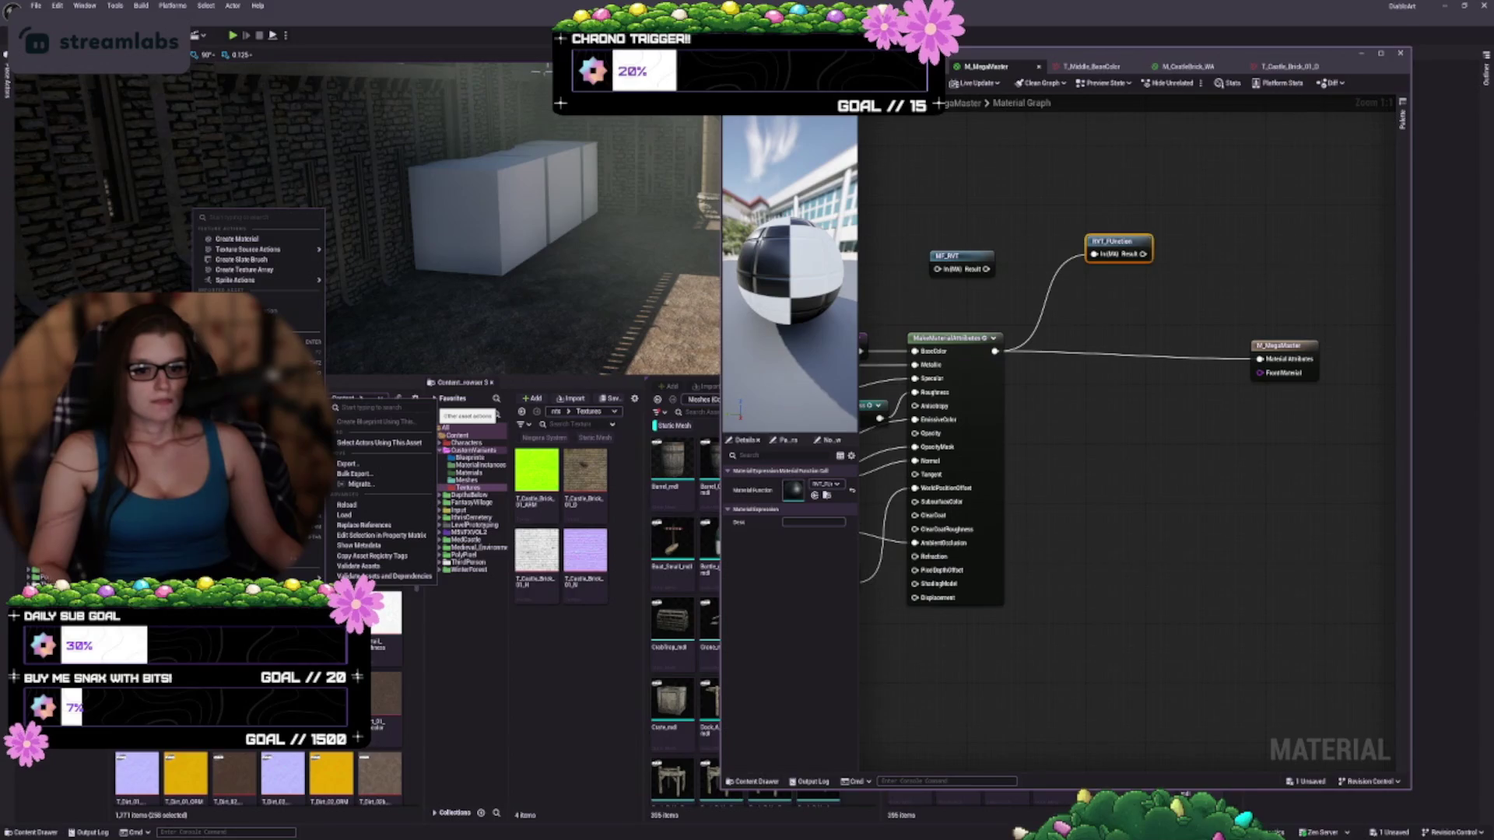
{"action": "left_click", "coordinate": [381, 536]}
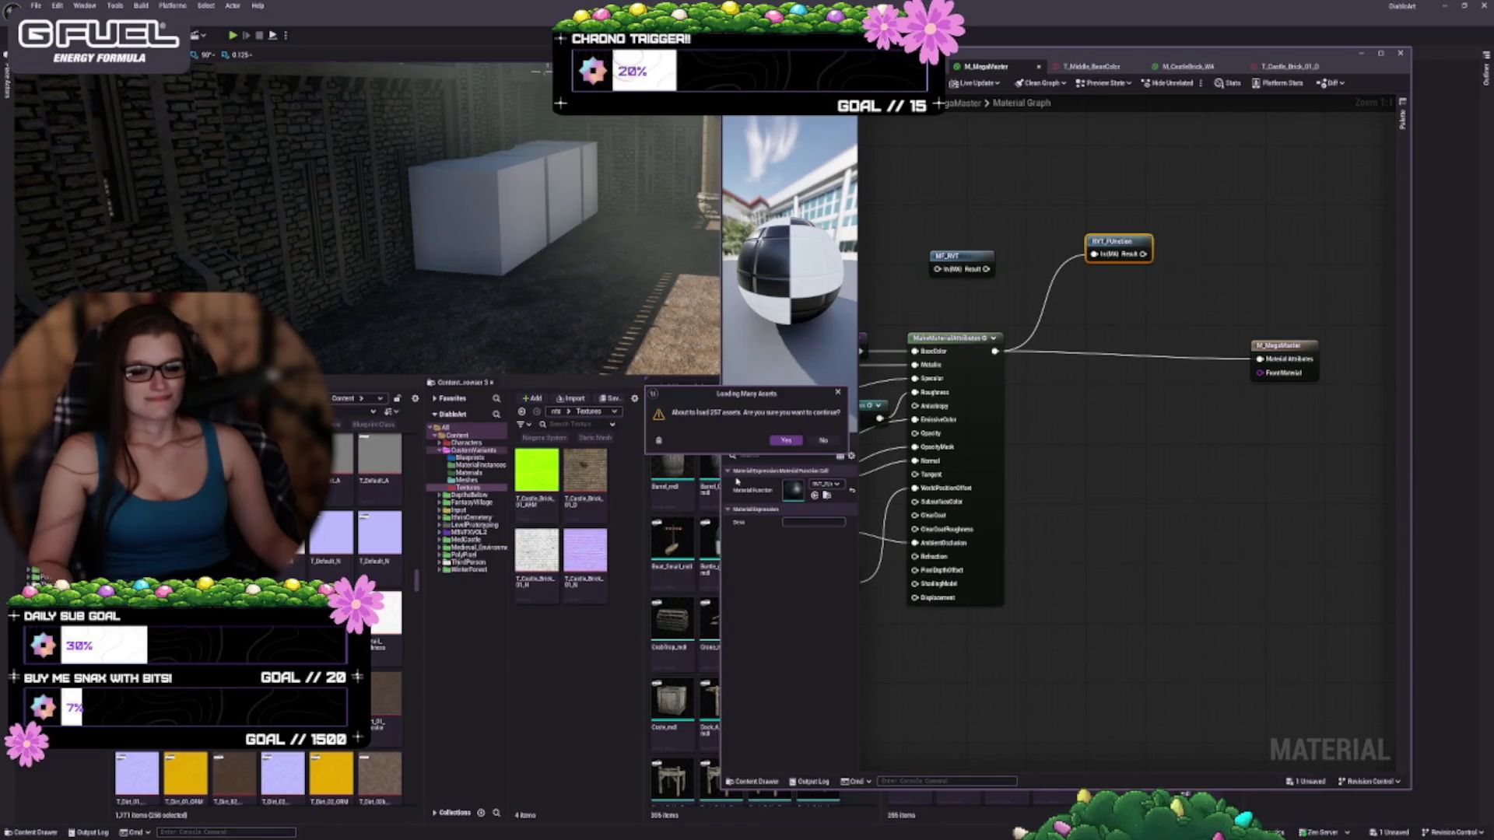
{"action": "left_click", "coordinate": [828, 442]}
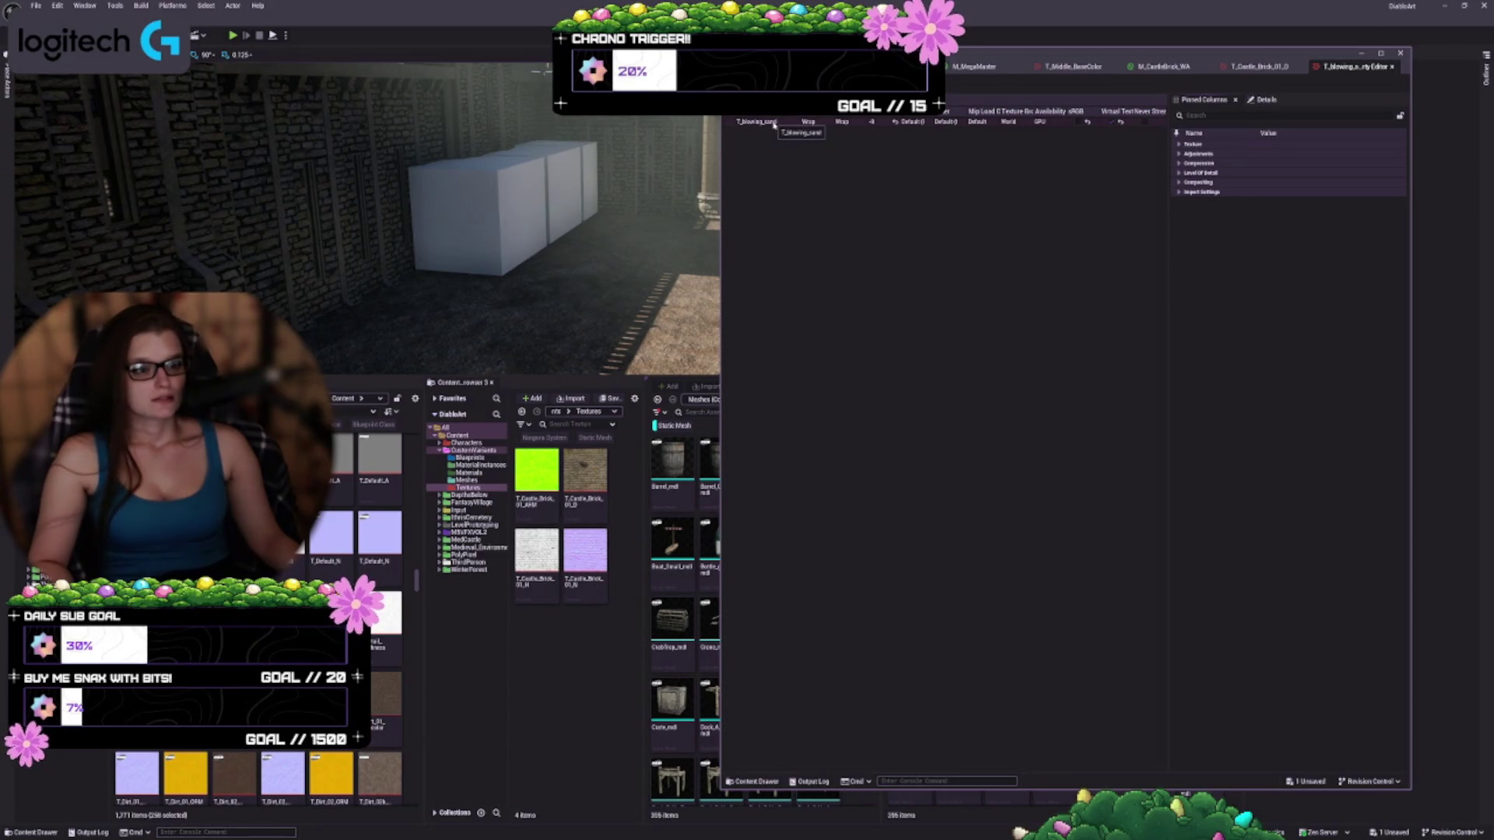
Check the T_Castle_Brick_01_D editor, expand its Texture details, and close the Property Matrix
{"action": "left_click", "coordinate": [1267, 68]}
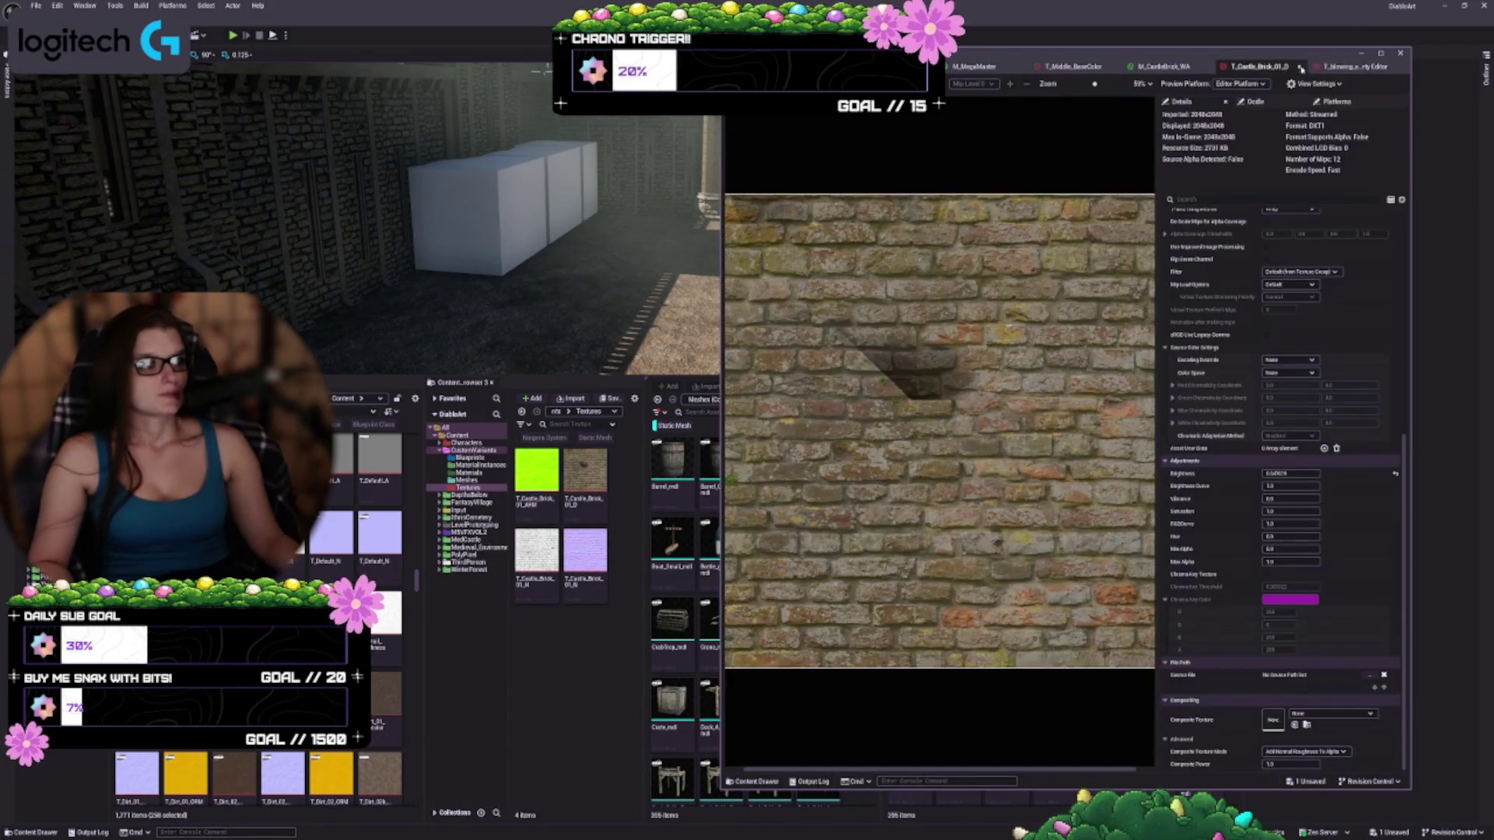
{"action": "left_click", "coordinate": [1354, 67]}
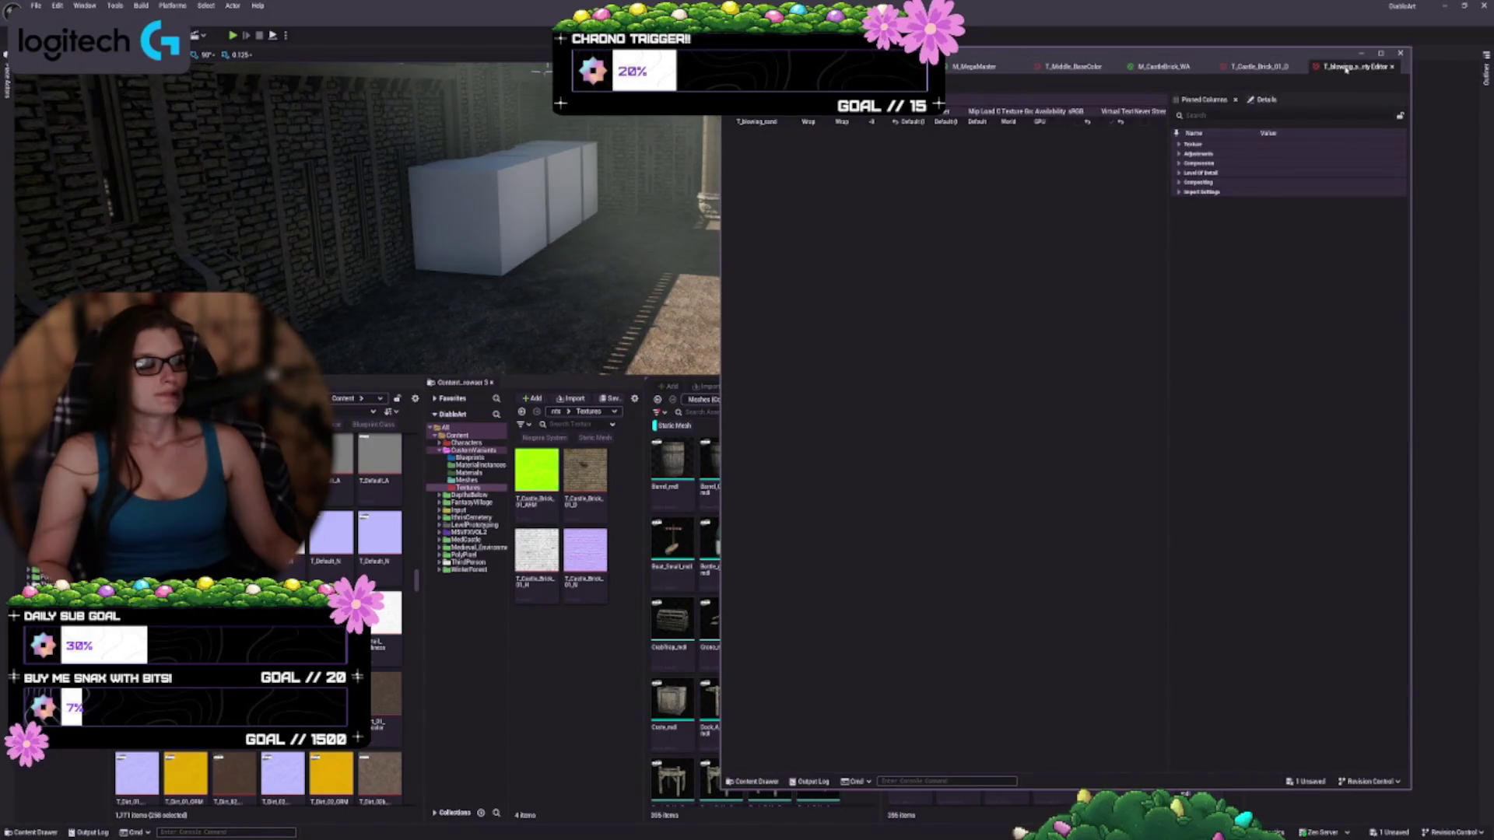
{"action": "left_click", "coordinate": [1180, 145]}
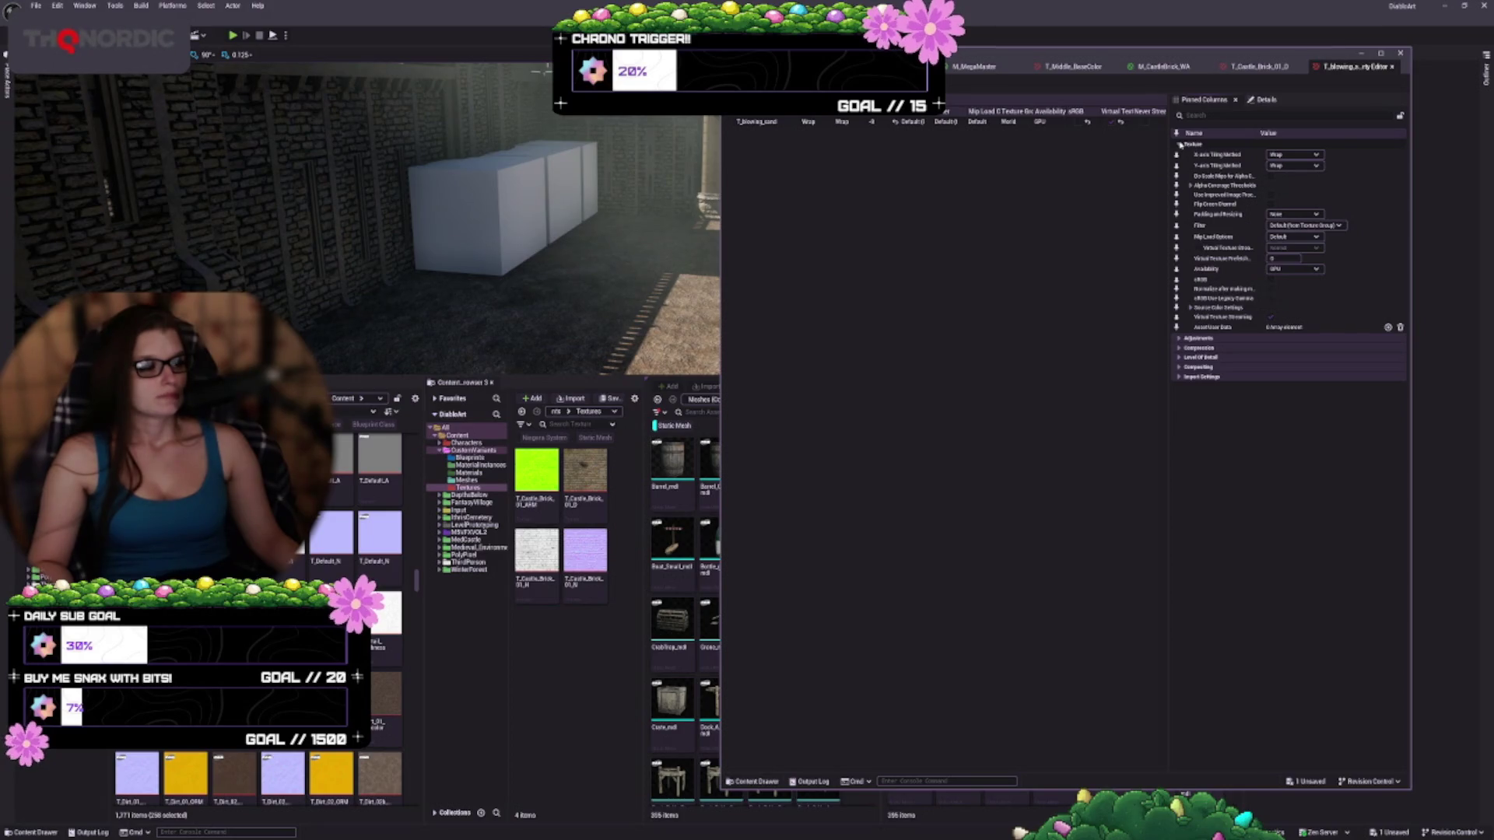
{"action": "left_click_drag", "start_coordinate": [1071, 57], "coordinate": [946, 60]}
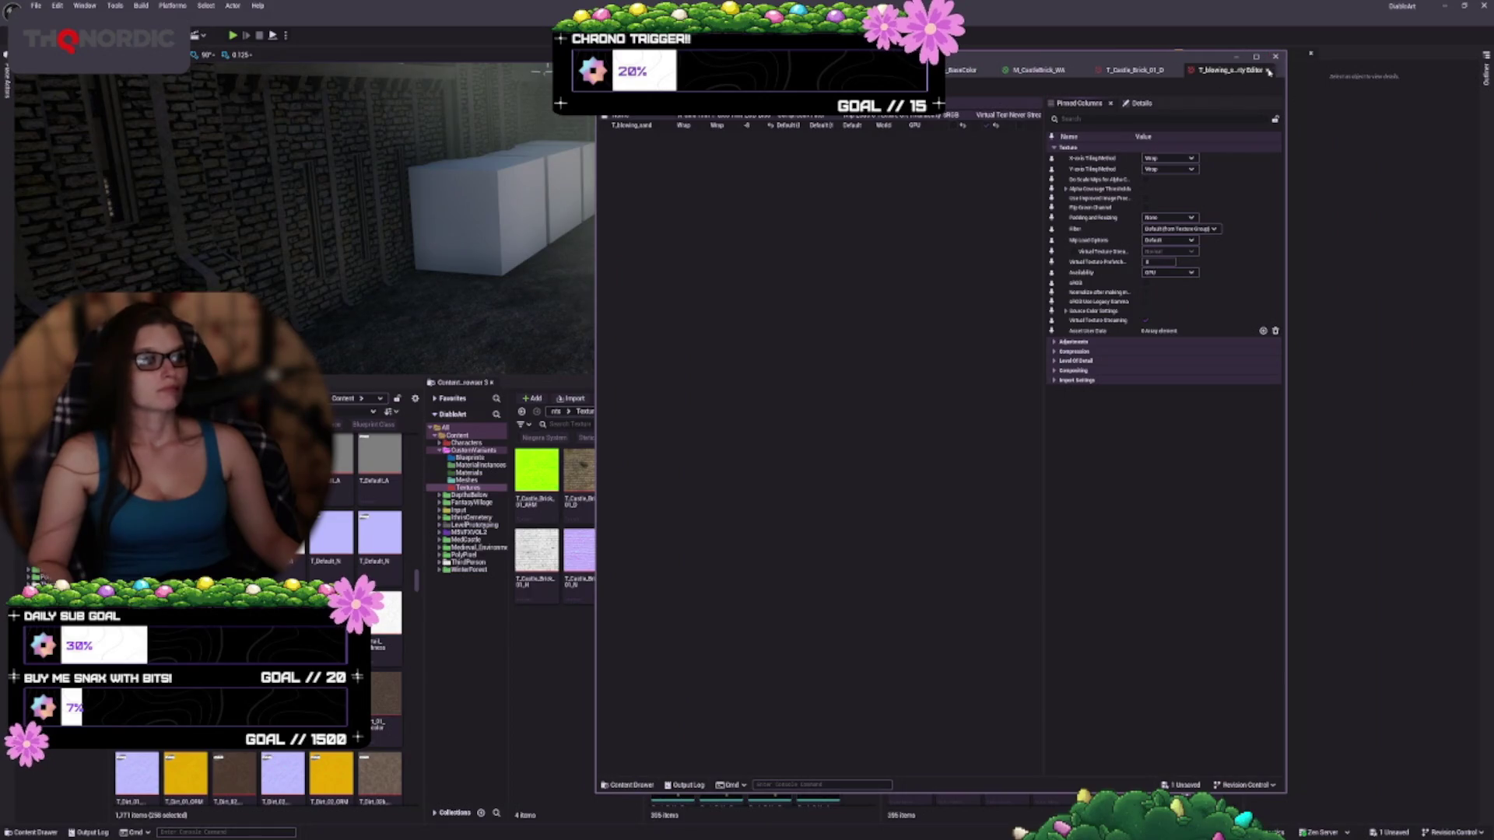
{"action": "left_click", "coordinate": [1268, 70]}
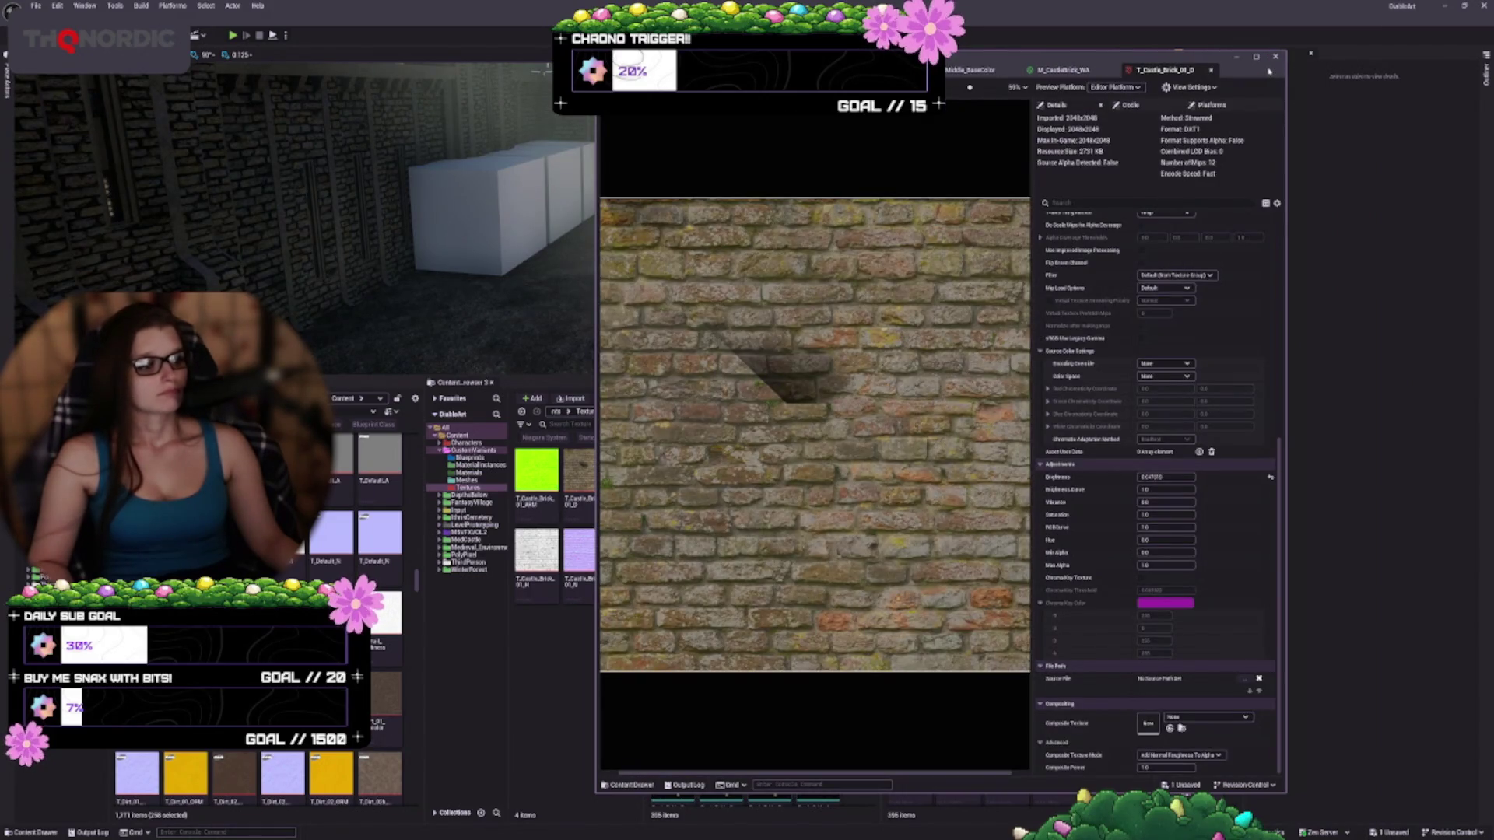
{"action": "left_click_drag", "start_coordinate": [978, 58], "coordinate": [1097, 36]}
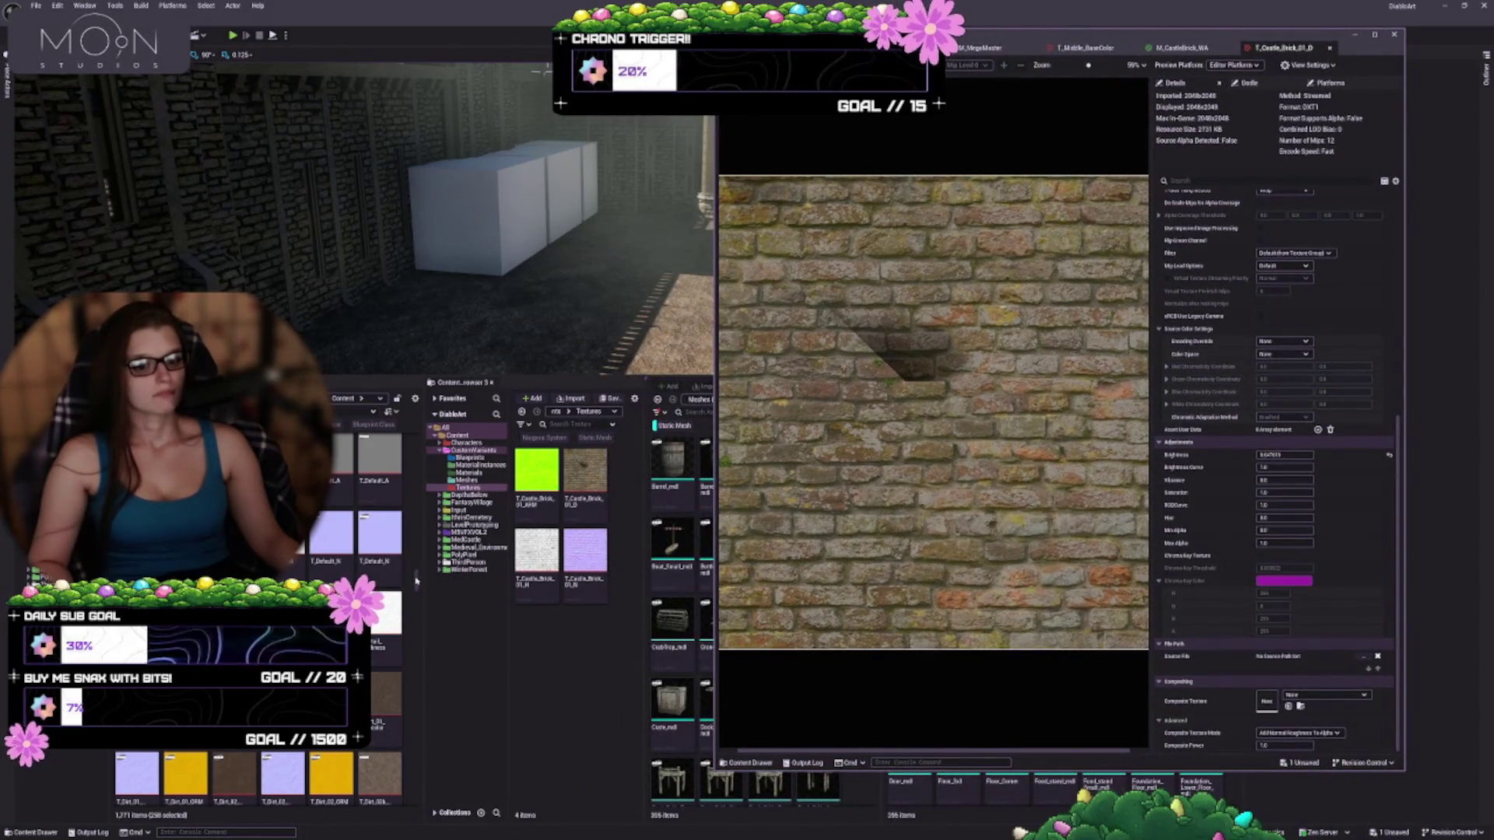
Save all changes with Ctrl+S and switch the left content browser to a 716-item texture folder
{"action": "scroll", "coordinate": [416, 580], "scroll_direction": "down", "scroll_amount": 3}
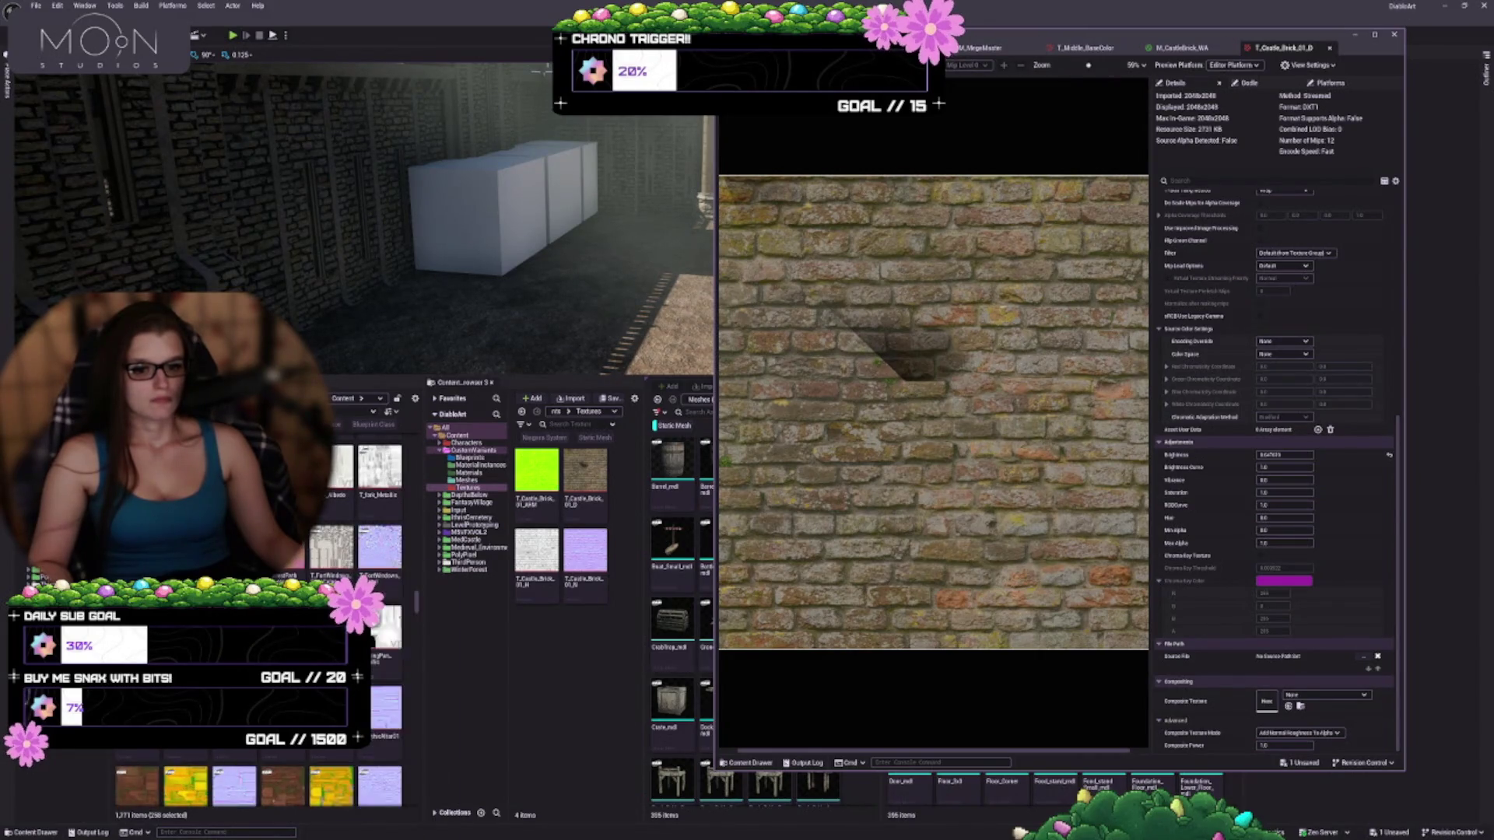
{"action": "mouse_move", "coordinate": [333, 551]}
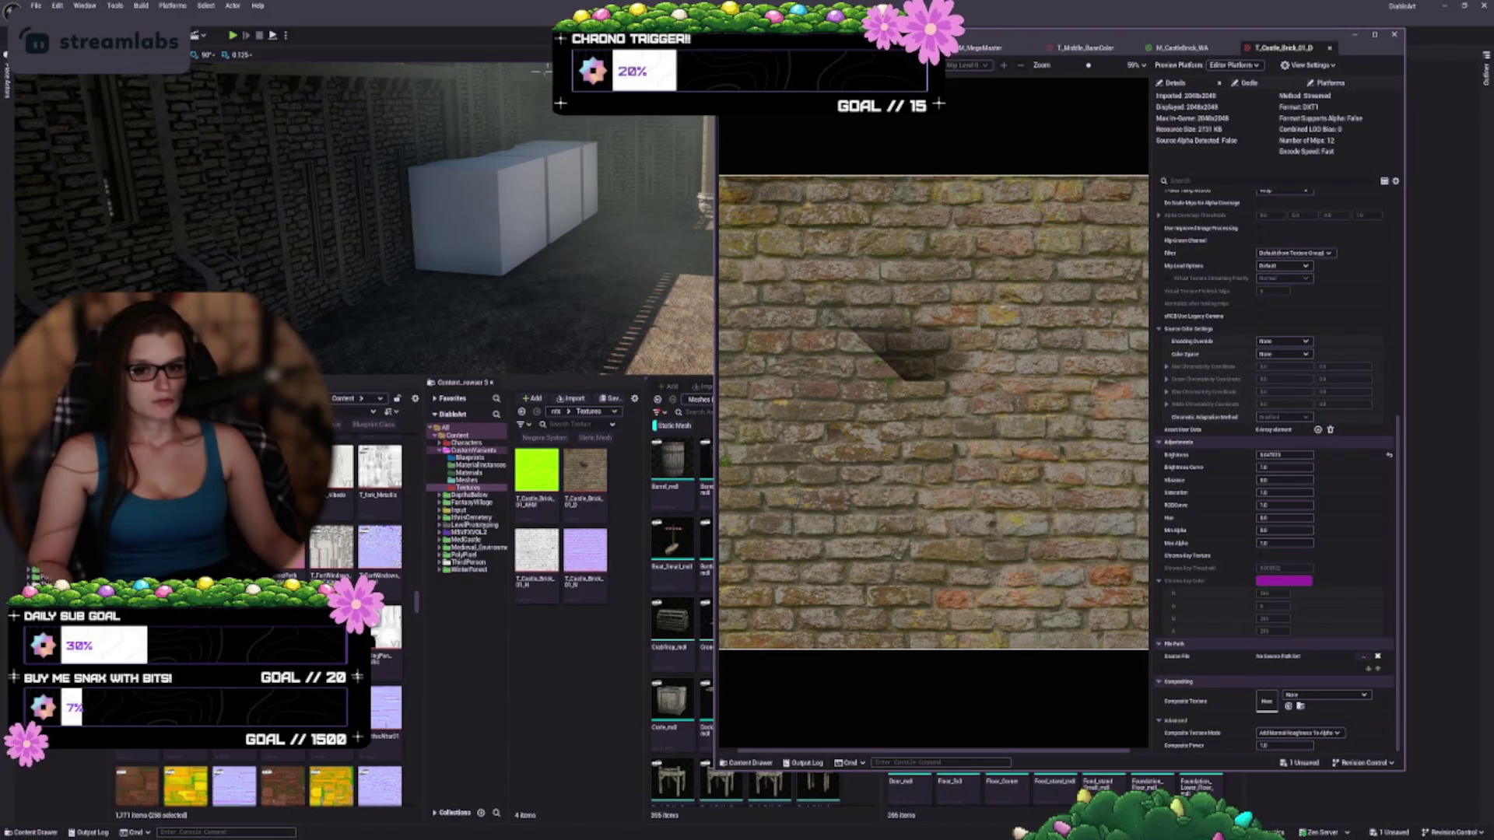
{"action": "left_click", "coordinate": [23, 556]}
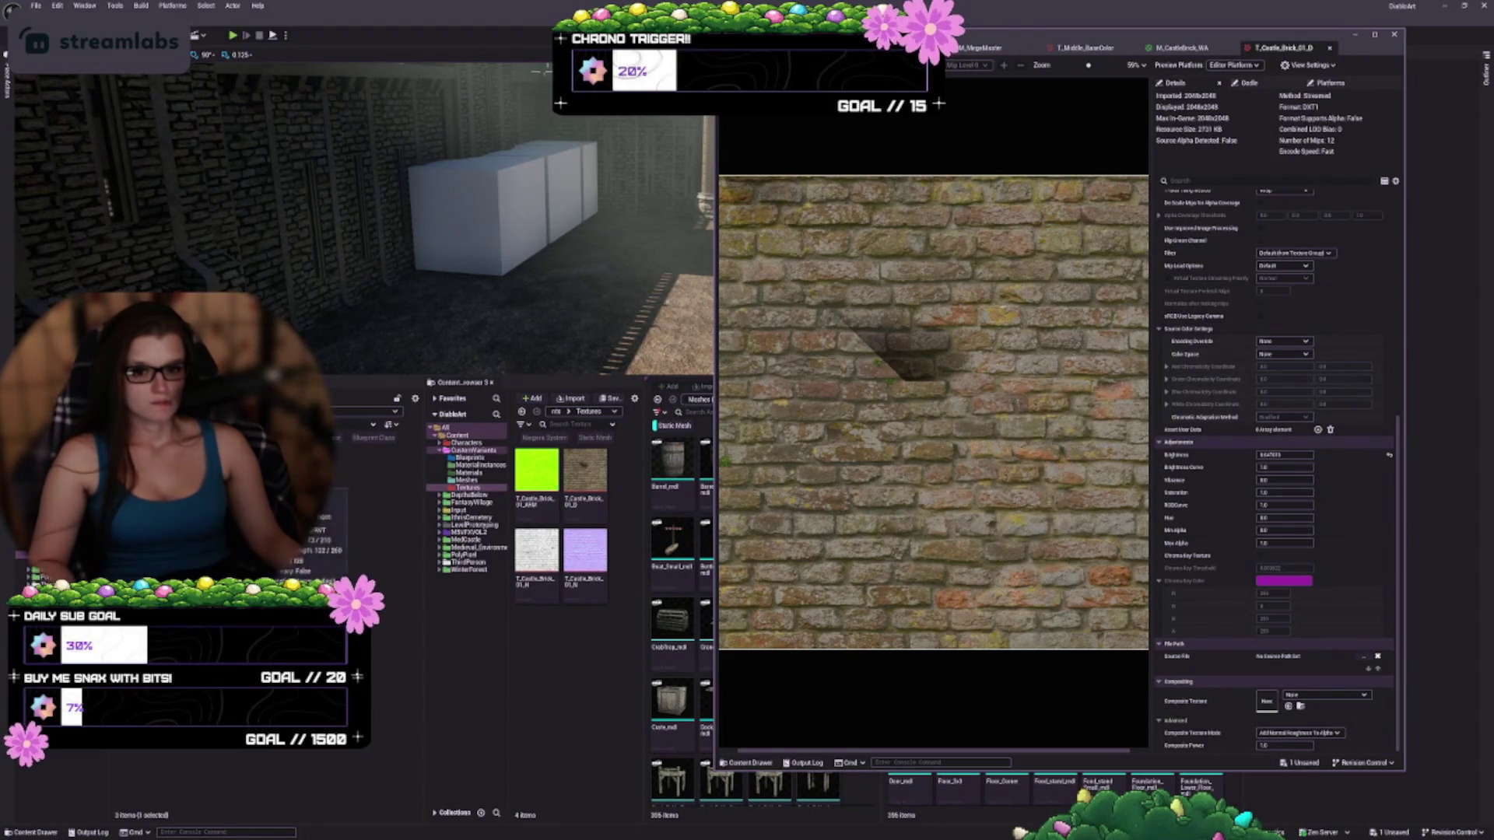
{"action": "key", "text": "ctrl+s"}
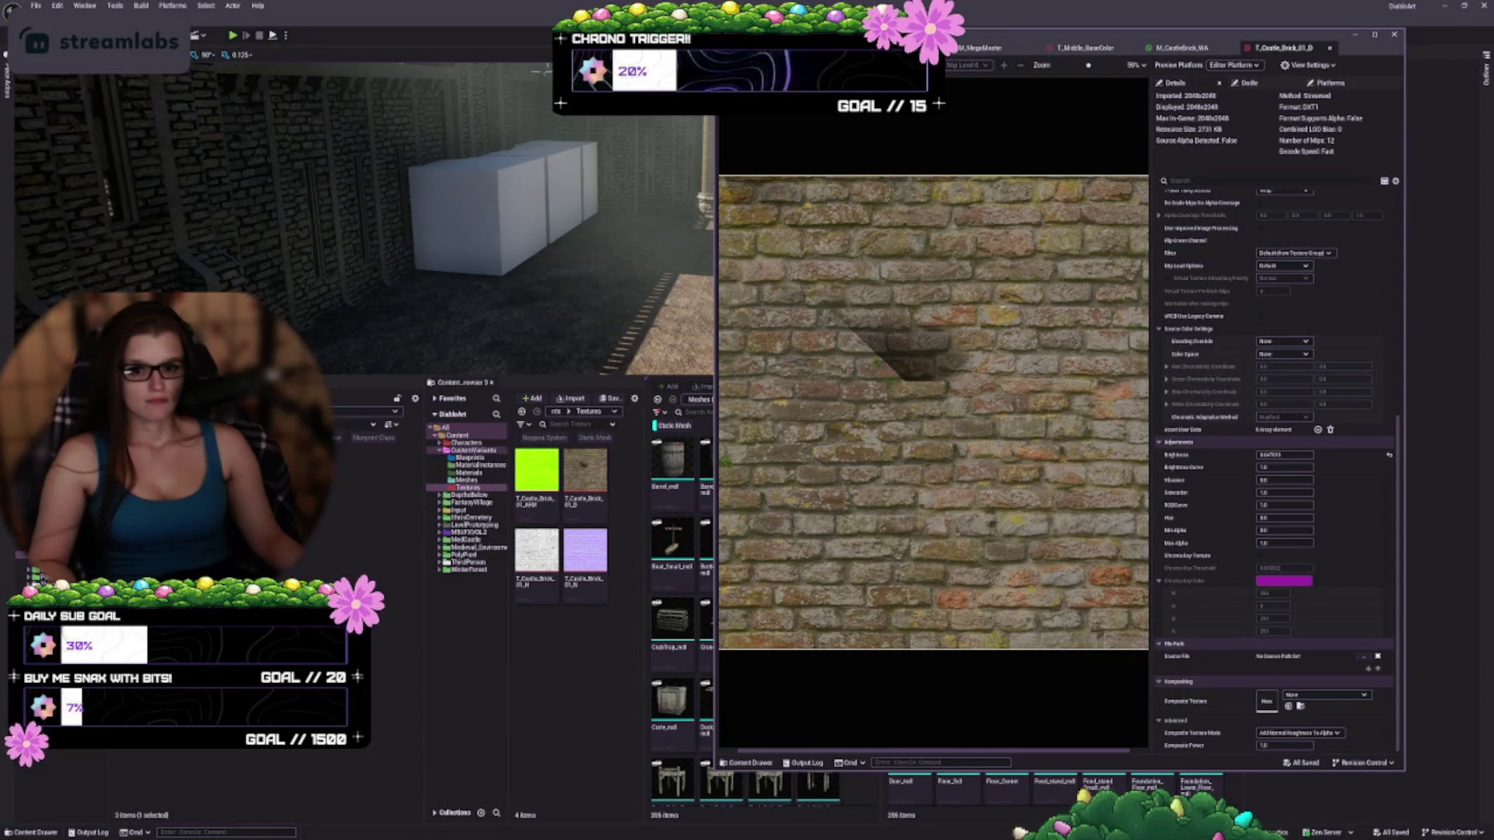
{"action": "left_click", "coordinate": [24, 559]}
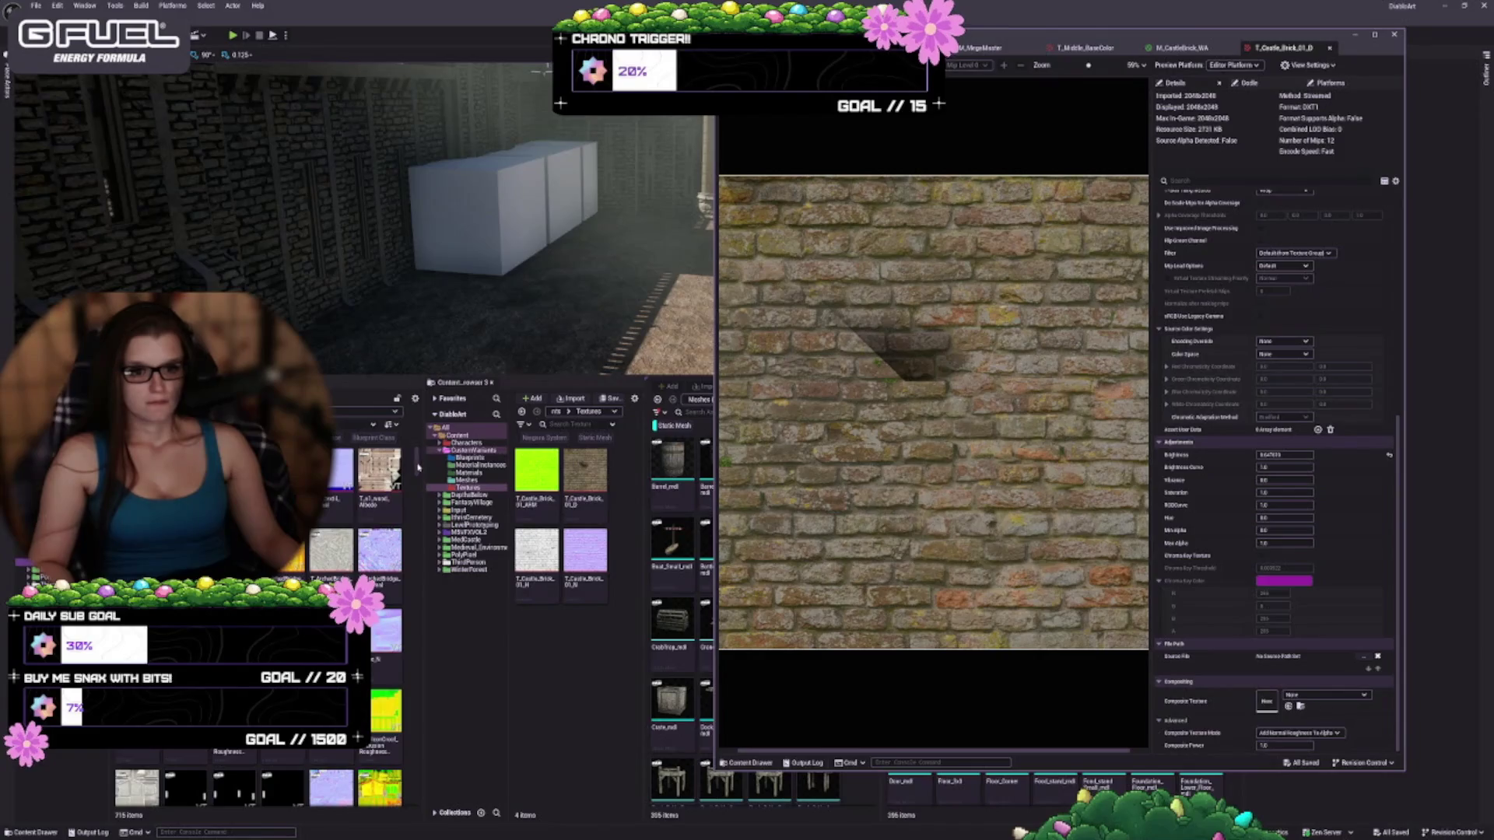
{"action": "mouse_move", "coordinate": [418, 467]}
{"action": "left_mouse_down"}
{"action": "mouse_move", "coordinate": [418, 642]}
{"action": "mouse_move", "coordinate": [423, 441]}
{"action": "left_mouse_up"}
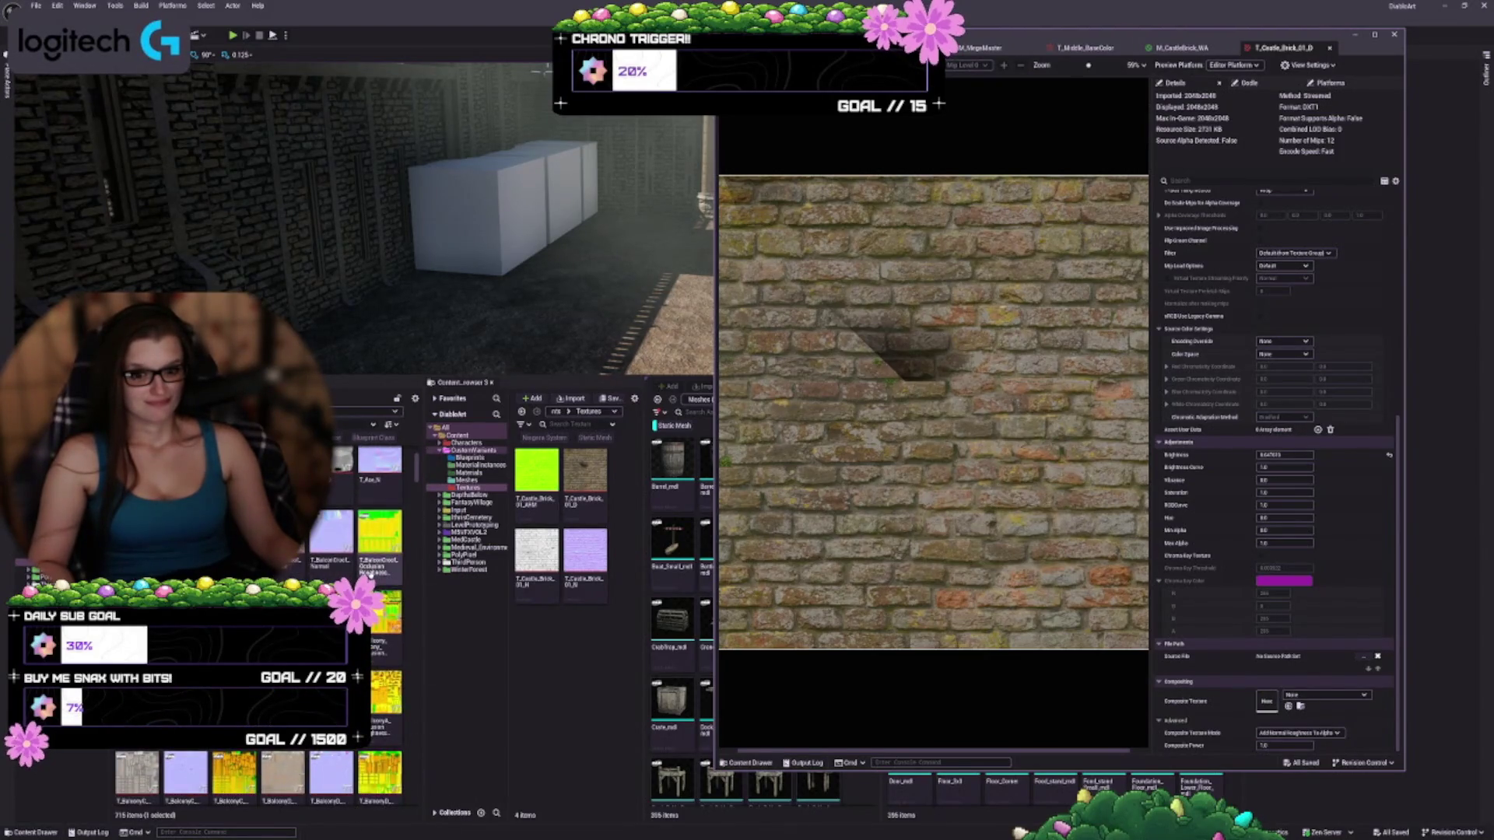
{"action": "right_click", "coordinate": [380, 616]}
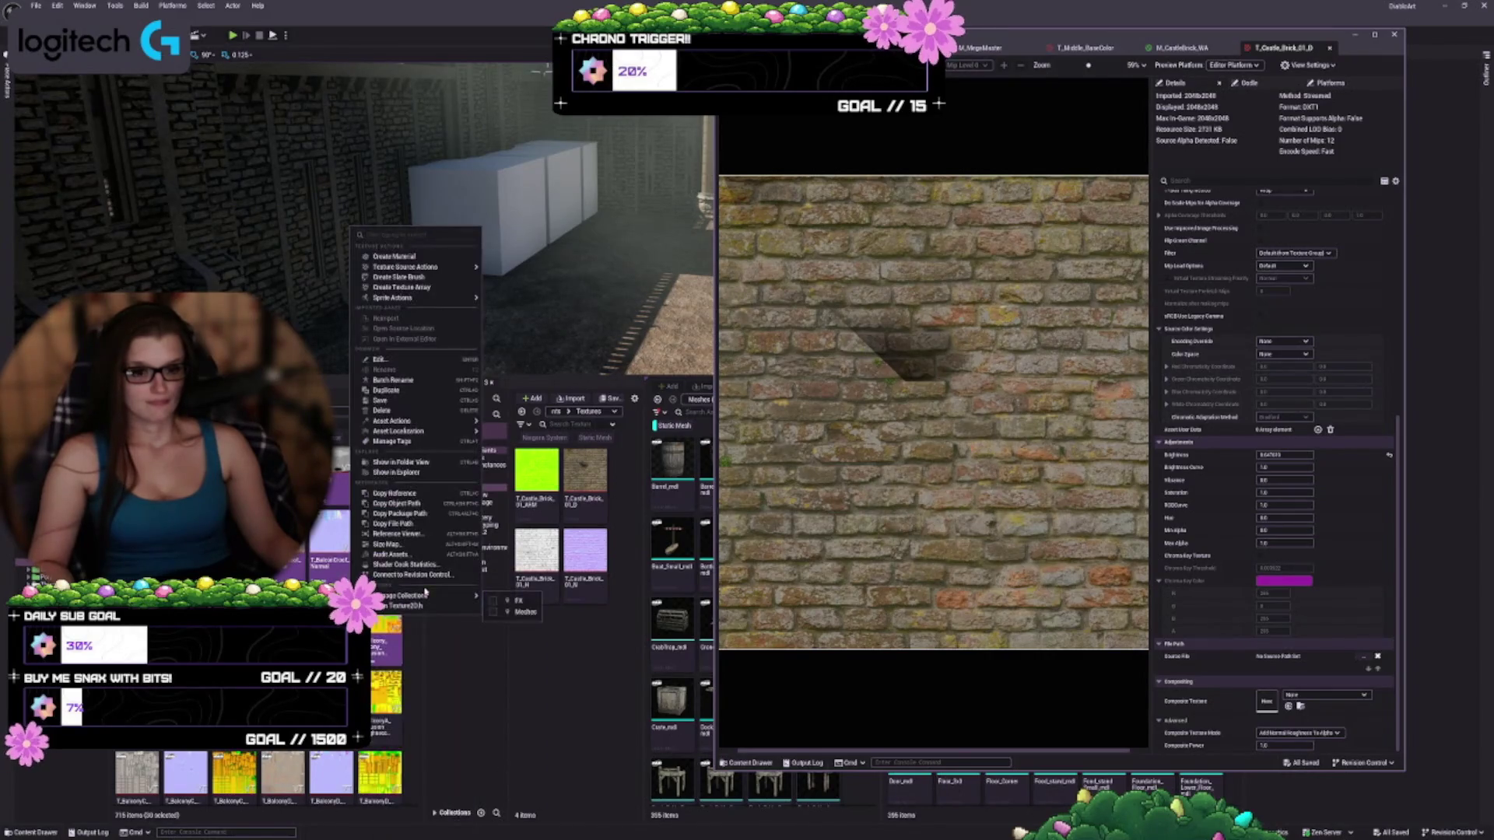
Open the roughly 30 selected textures together in a Property Matrix, confirming the loading prompt
{"action": "mouse_move", "coordinate": [428, 421]}
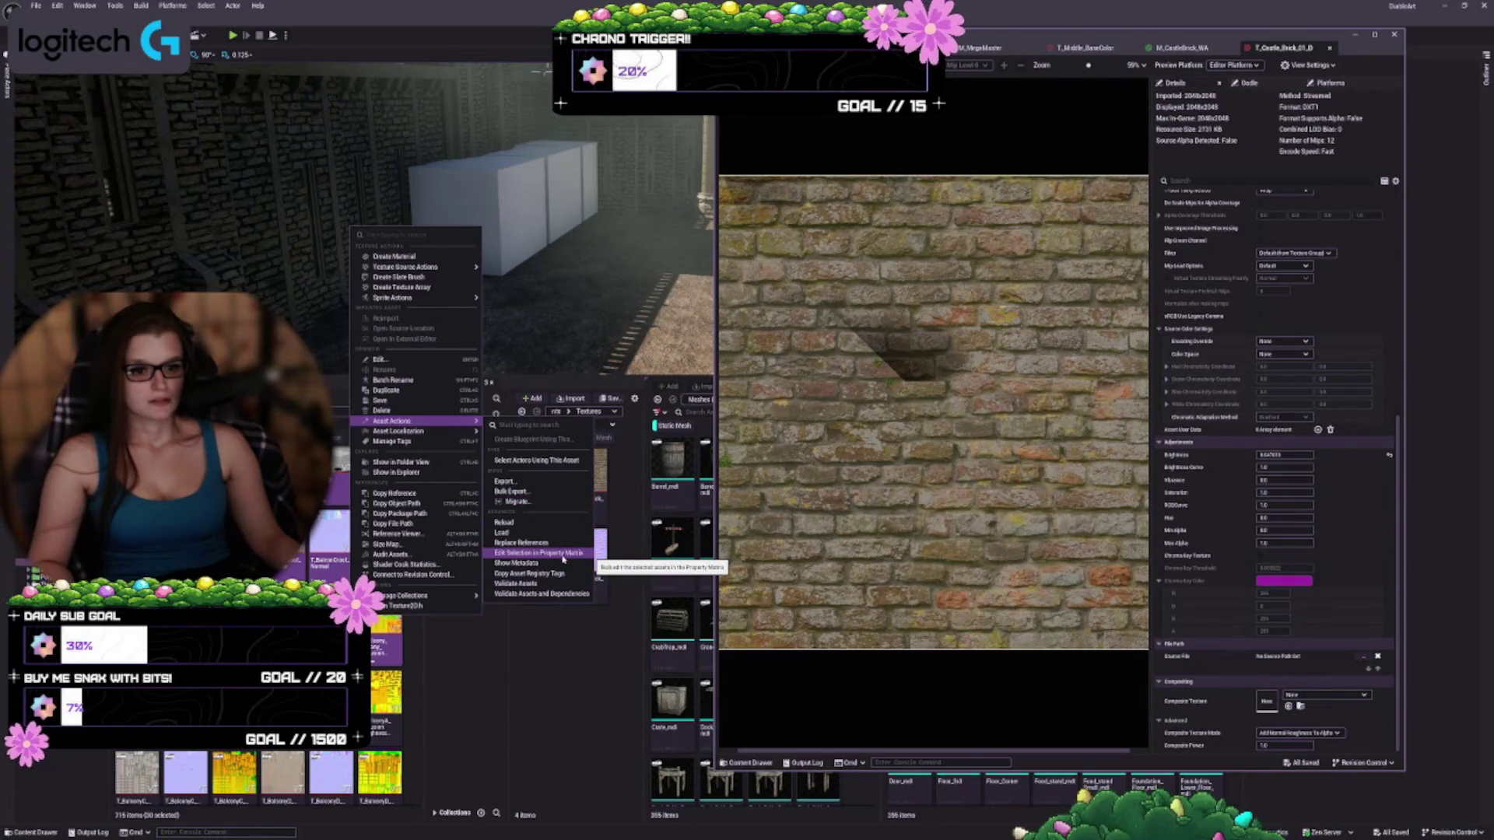
{"action": "left_click", "coordinate": [563, 554]}
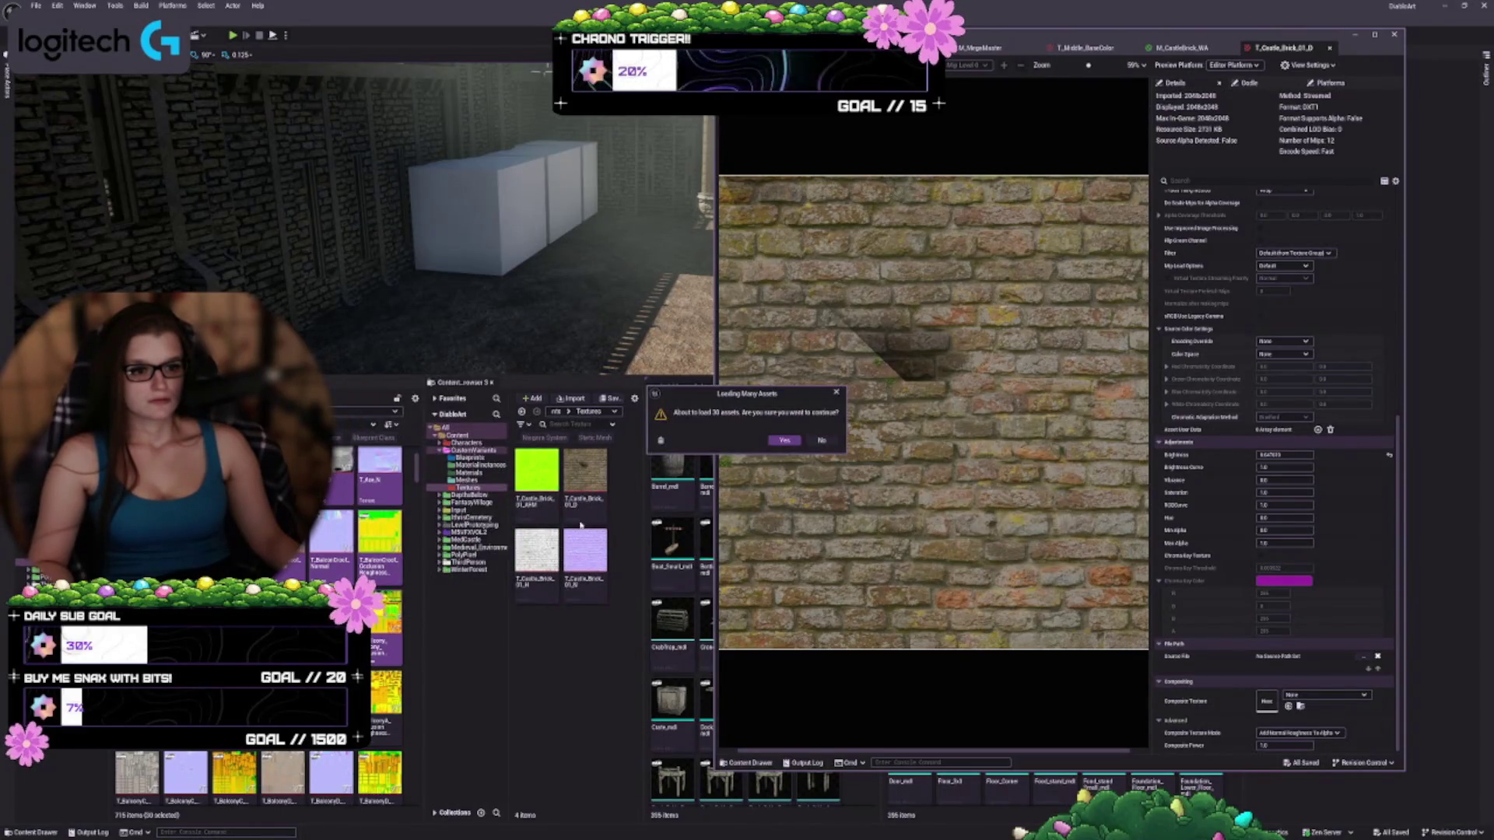
{"action": "left_click", "coordinate": [784, 441]}
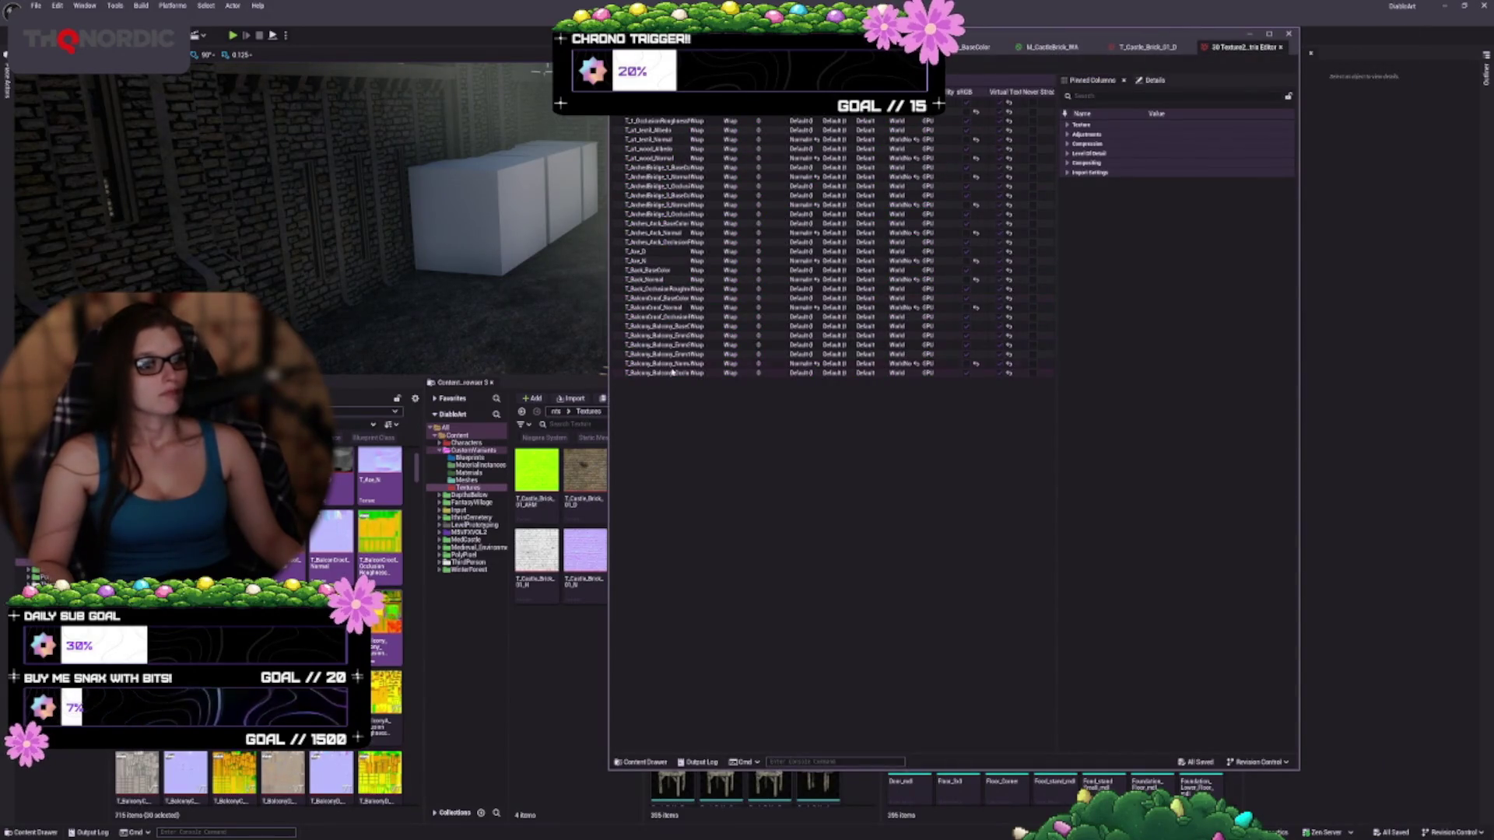
Select all matrix rows, expand Texture, Adjustments, Compression, LOD, Compositing and Import Settings, then save and close
{"action": "key", "text": "ctrl+a"}
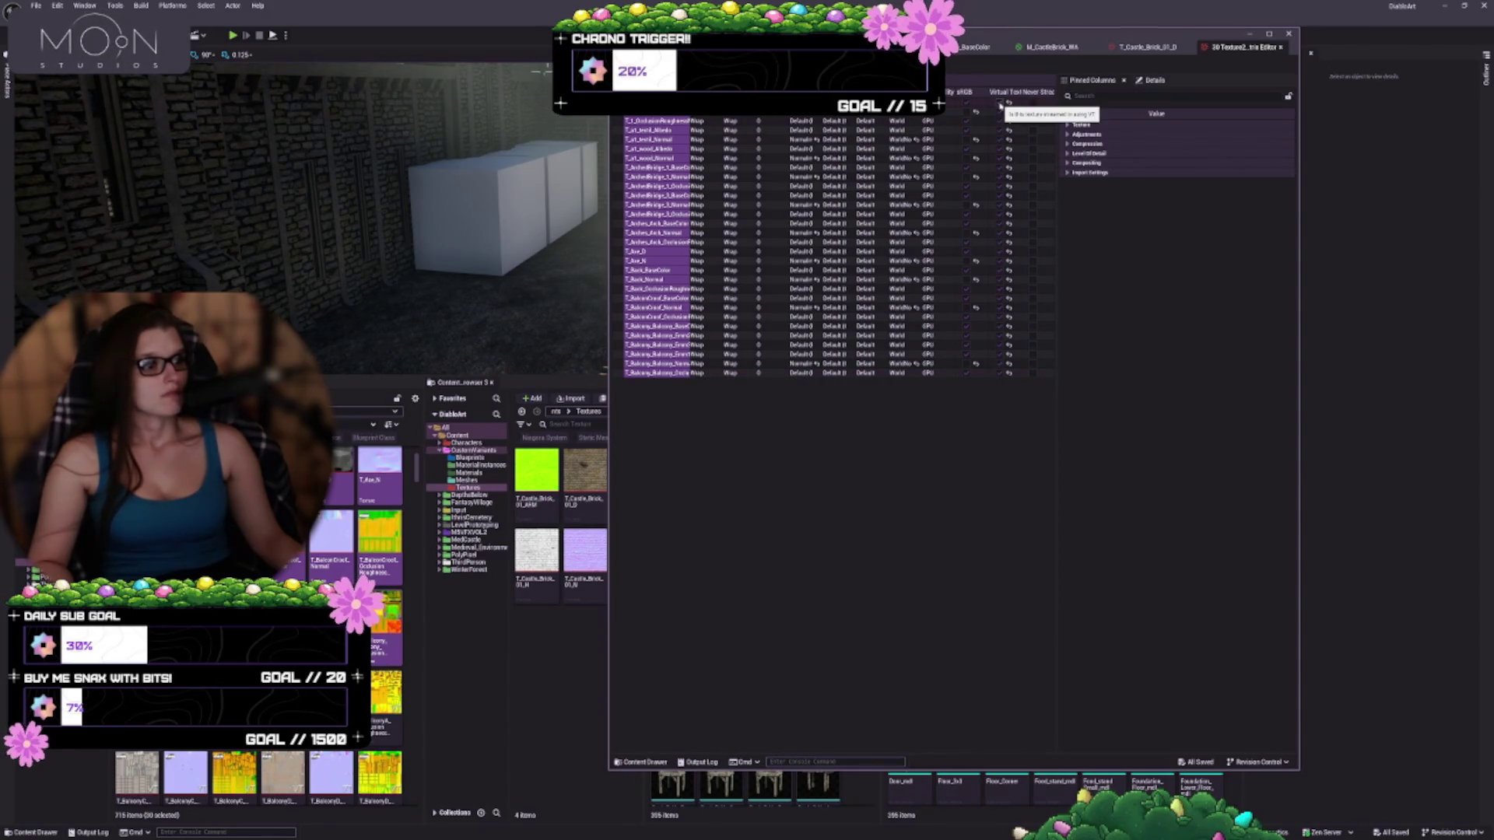
{"action": "left_click", "coordinate": [1082, 124]}
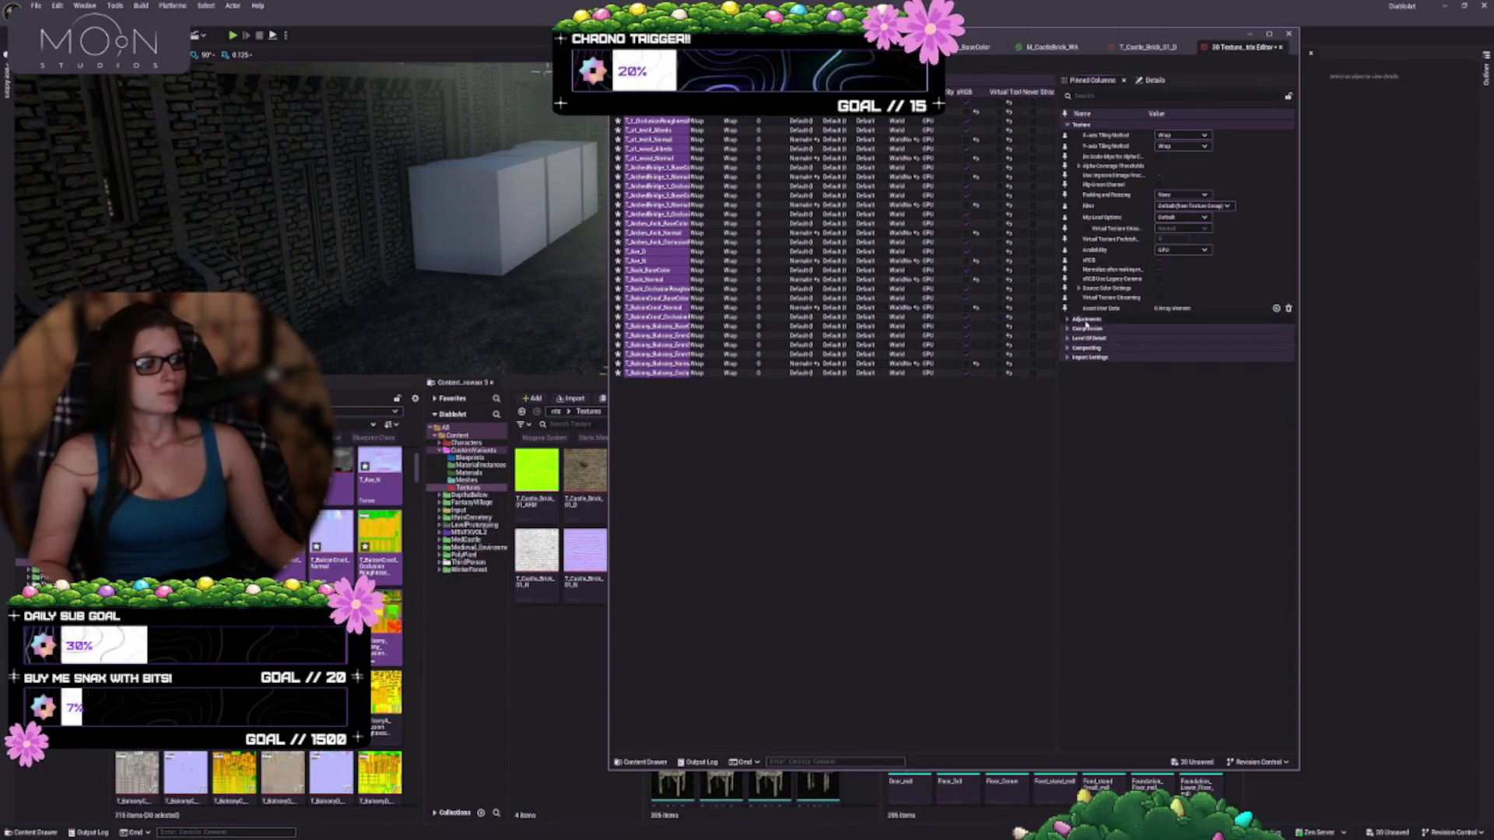
{"action": "left_click", "coordinate": [1097, 319]}
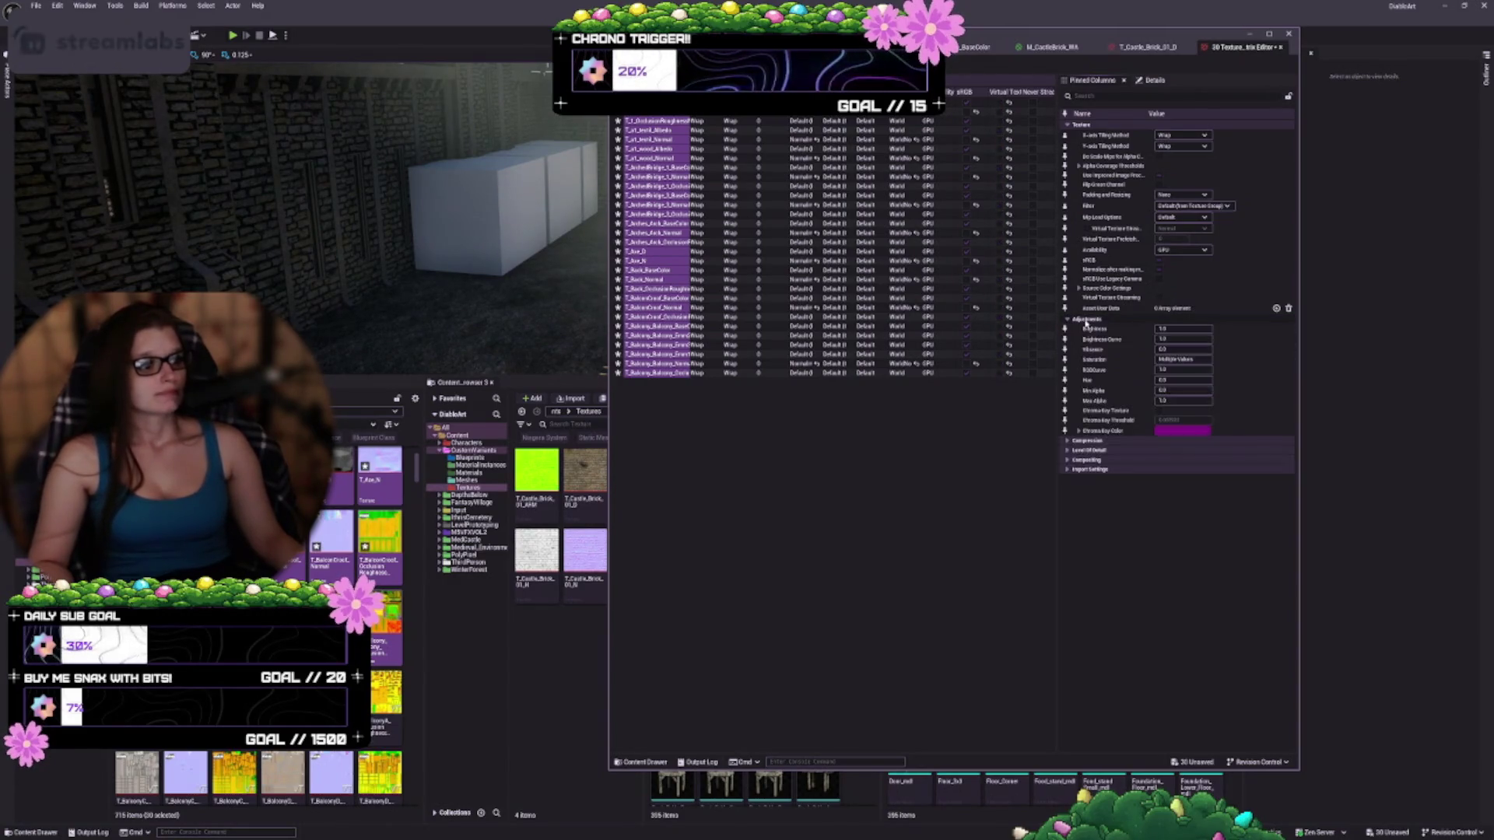
{"action": "left_click", "coordinate": [1093, 441]}
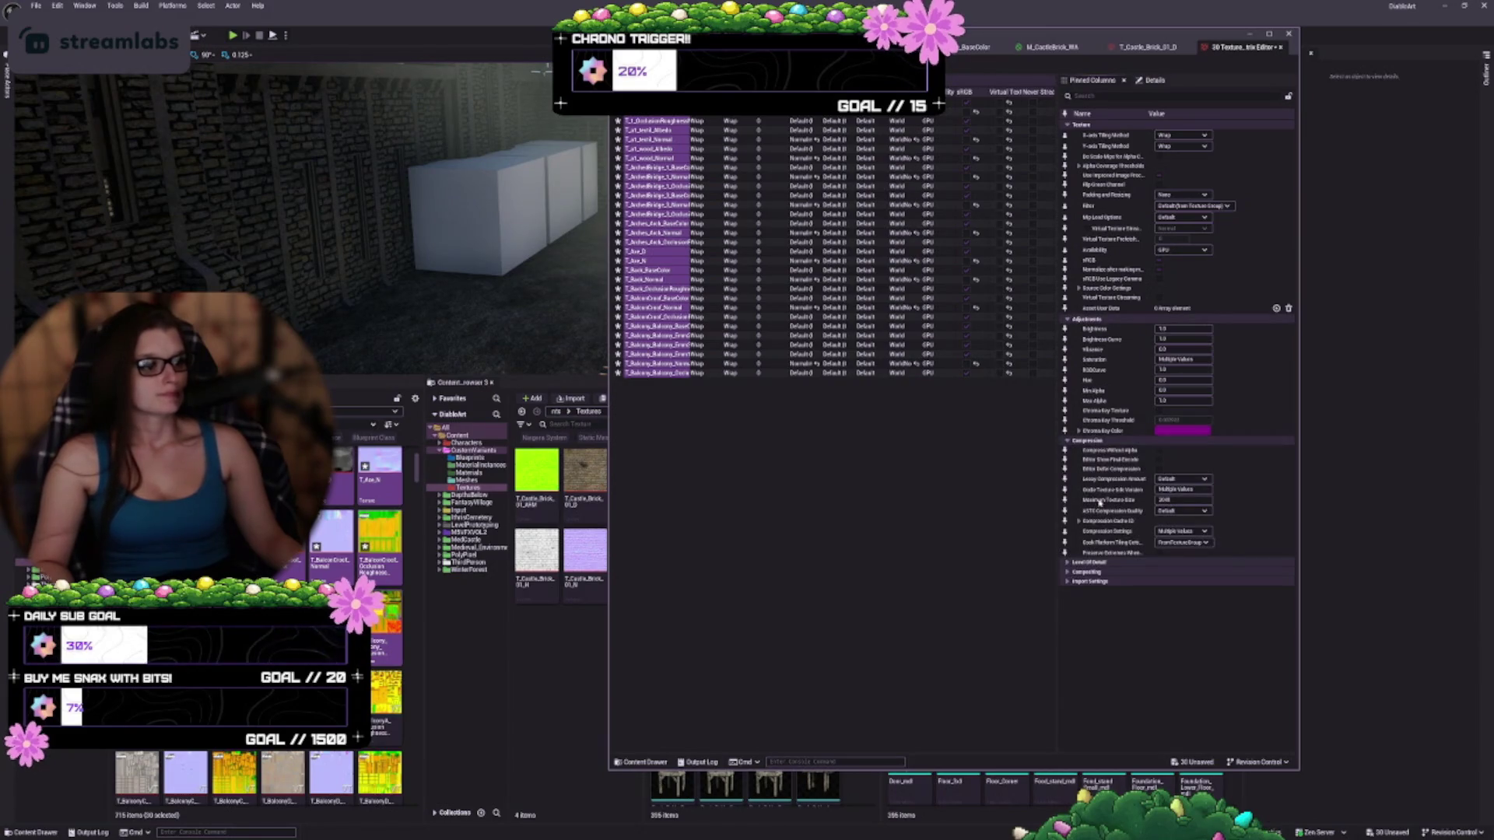
{"action": "left_click", "coordinate": [1090, 561]}
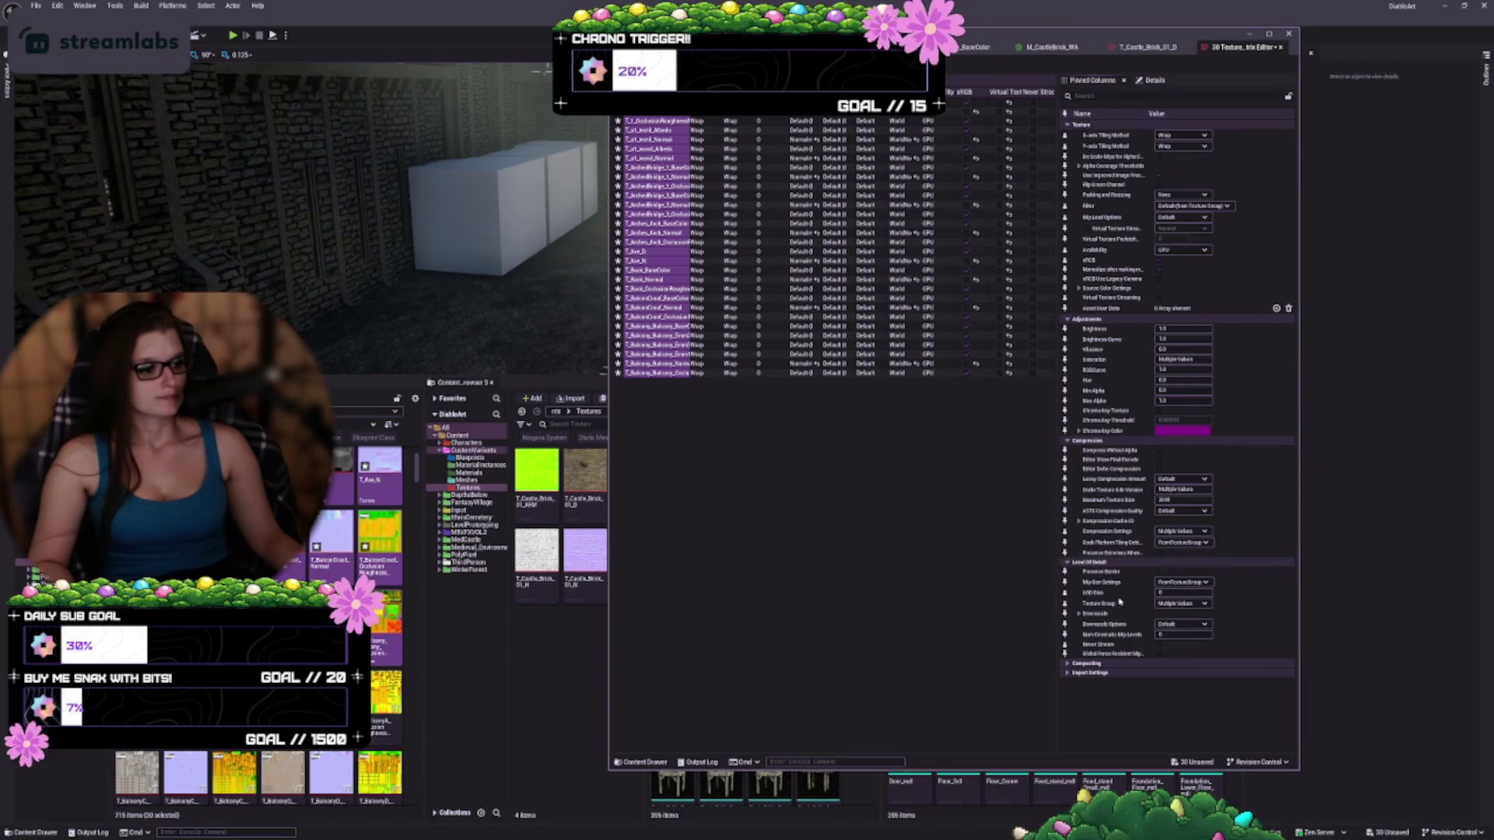
{"action": "left_click", "coordinate": [1087, 663]}
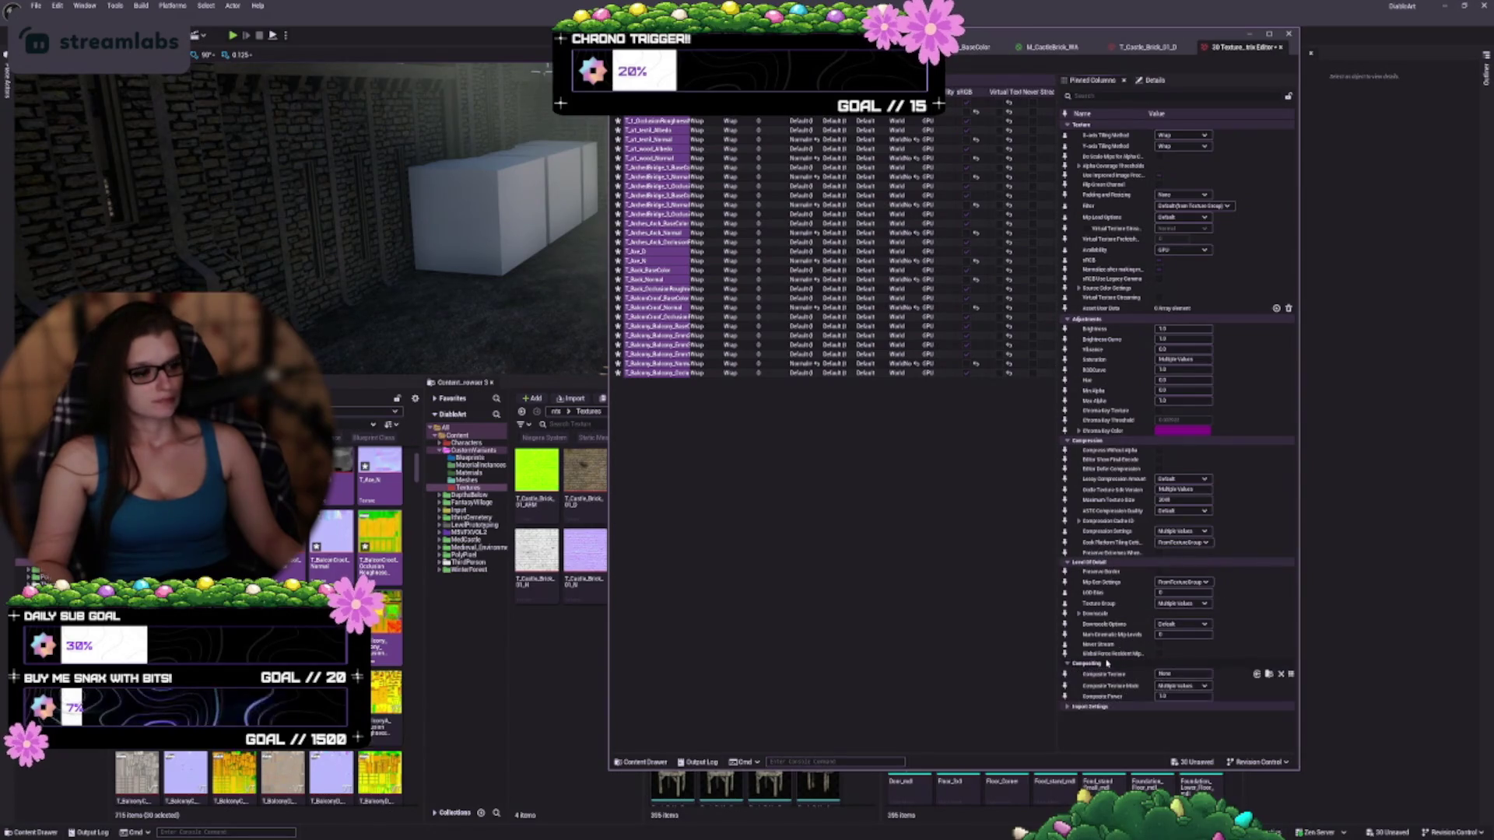
{"action": "left_click", "coordinate": [1105, 708]}
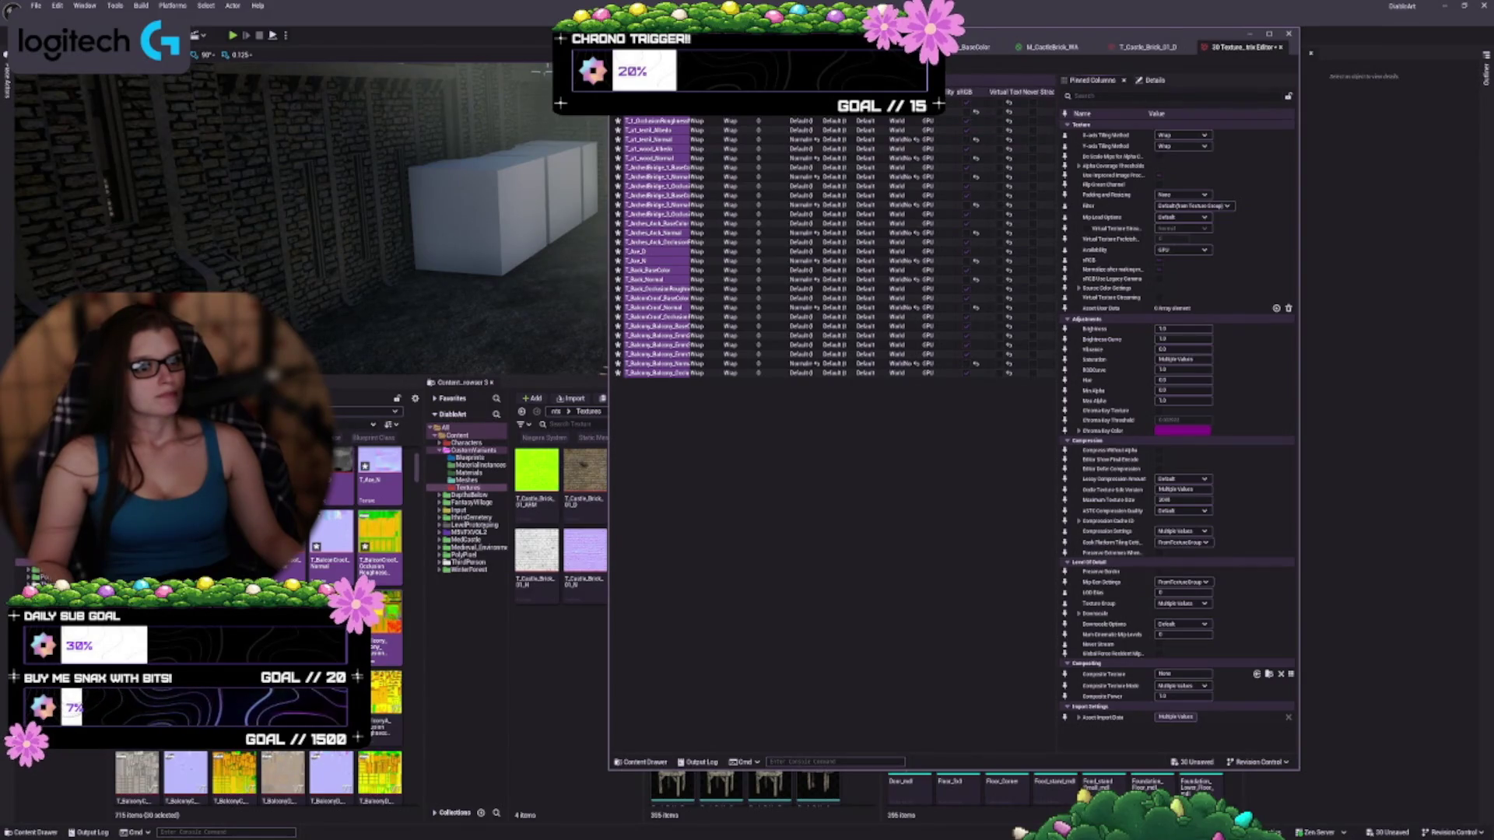
{"action": "key", "text": "ctrl+s"}
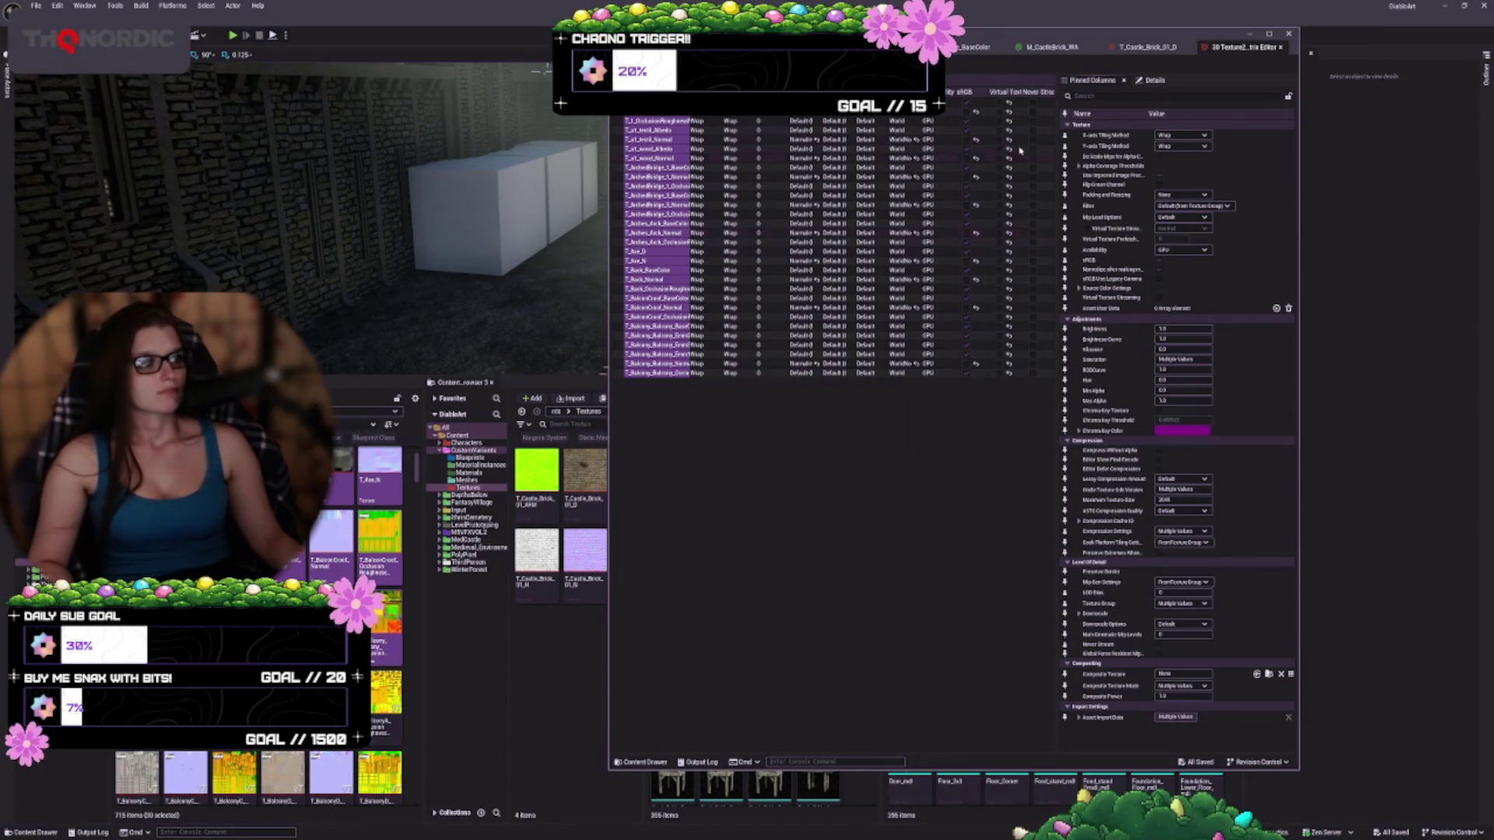
{"action": "left_click", "coordinate": [1280, 48]}
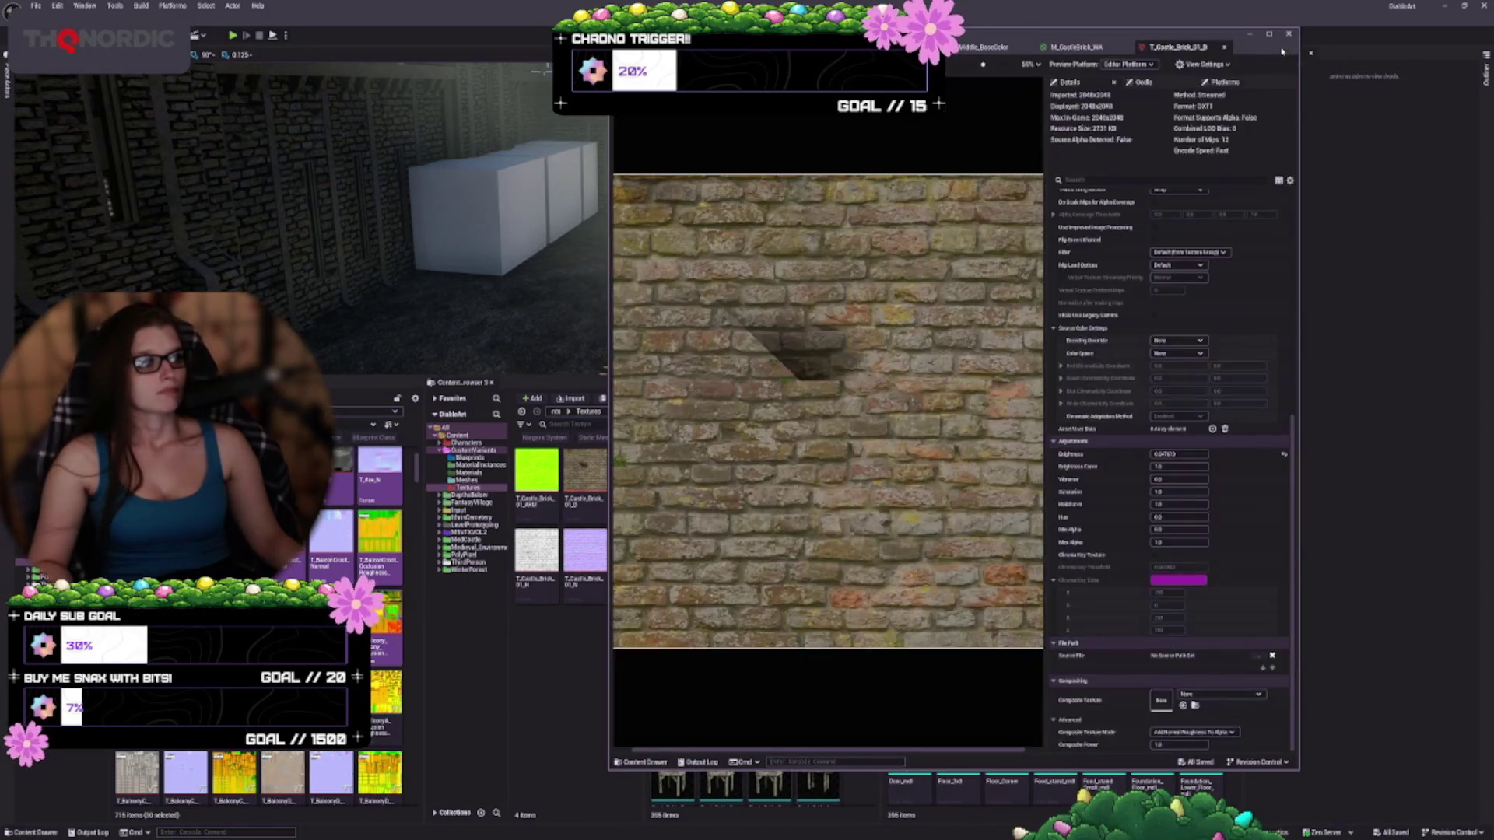
{"action": "left_click", "coordinate": [334, 545]}
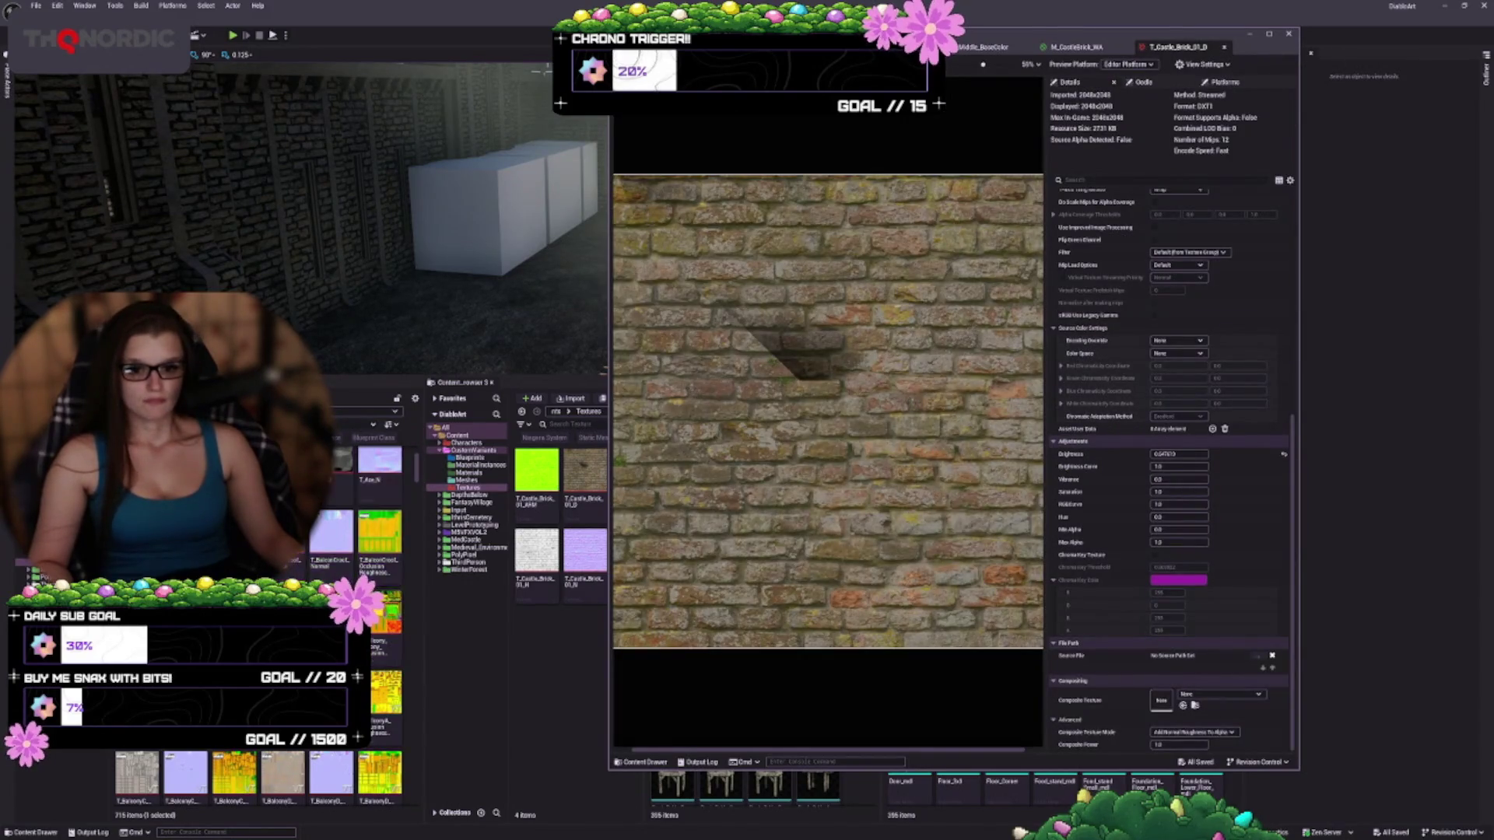
{"action": "scroll", "coordinate": [334, 545], "scroll_direction": "down", "scroll_amount": 5}
{"action": "scroll", "coordinate": [335, 544], "scroll_direction": "down", "scroll_amount": 5}
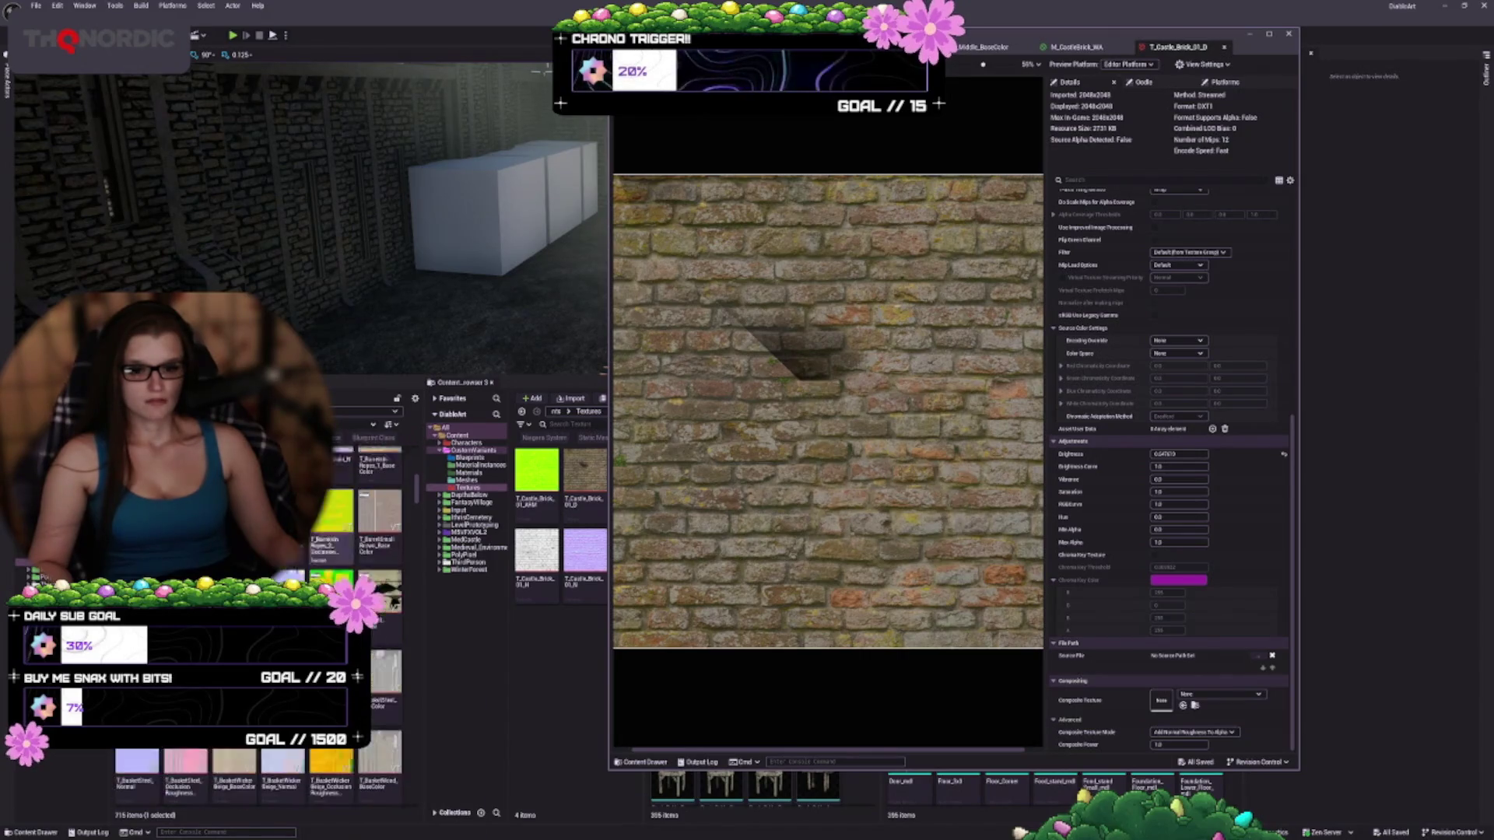
{"action": "left_click", "coordinate": [379, 572], "text": "shift"}
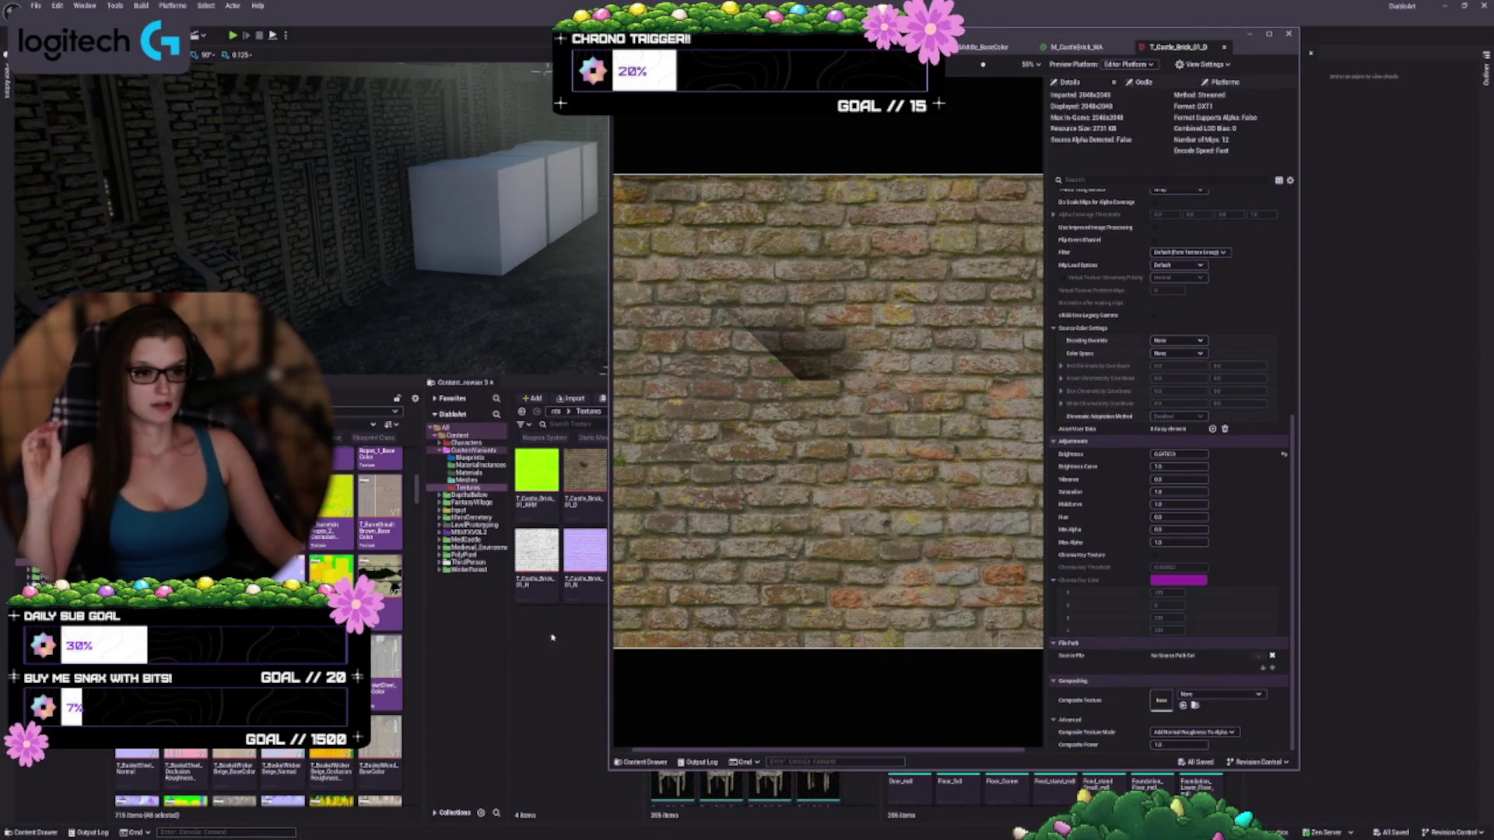
Reposition the T_Castle_Brick_01_D texture editor window beside the level viewport
{"action": "left_click_drag", "start_coordinate": [1129, 34], "coordinate": [1146, 22]}
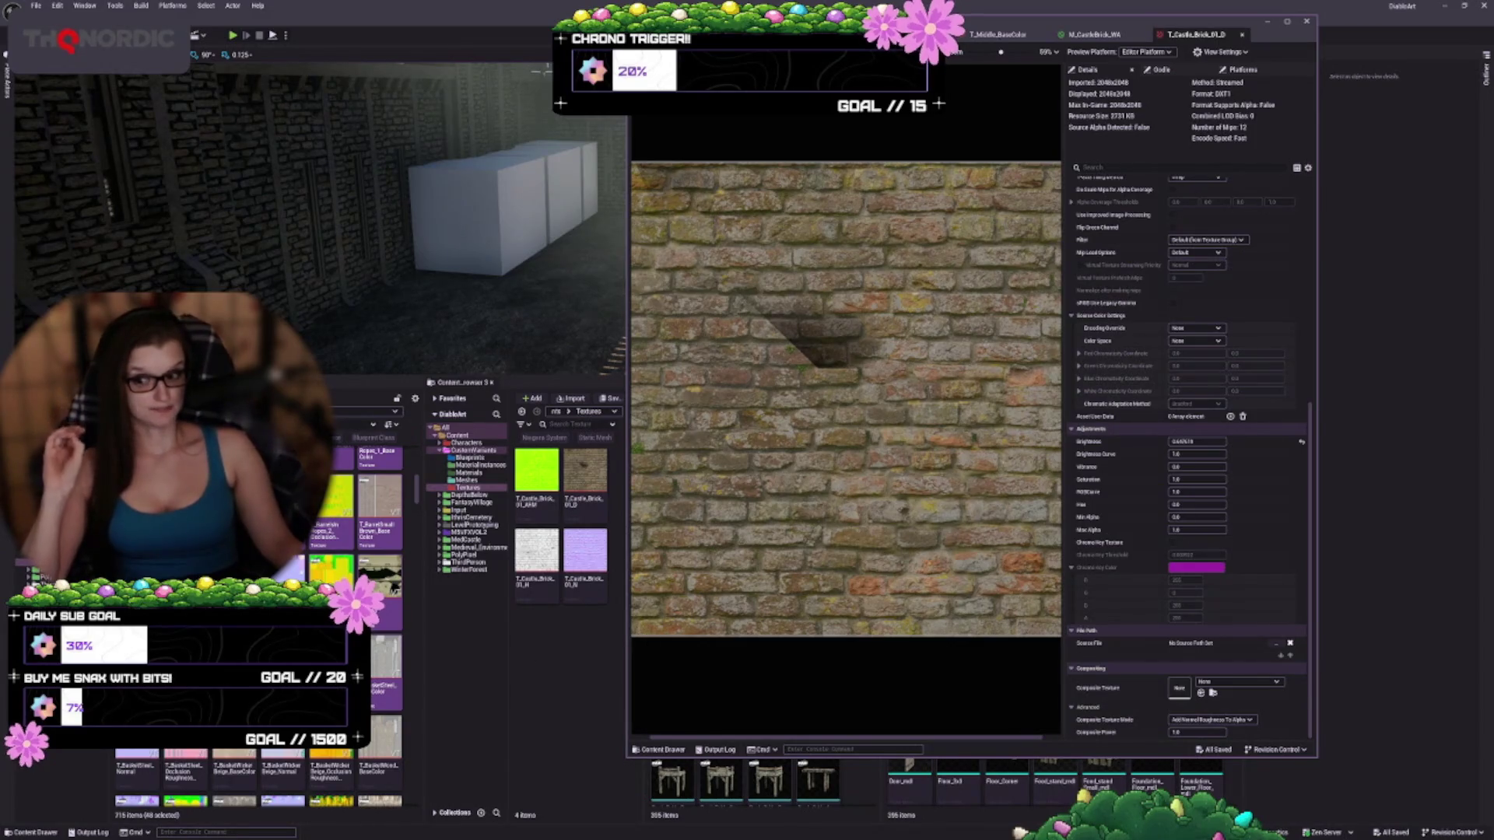
{"action": "mouse_move", "coordinate": [347, 492]}
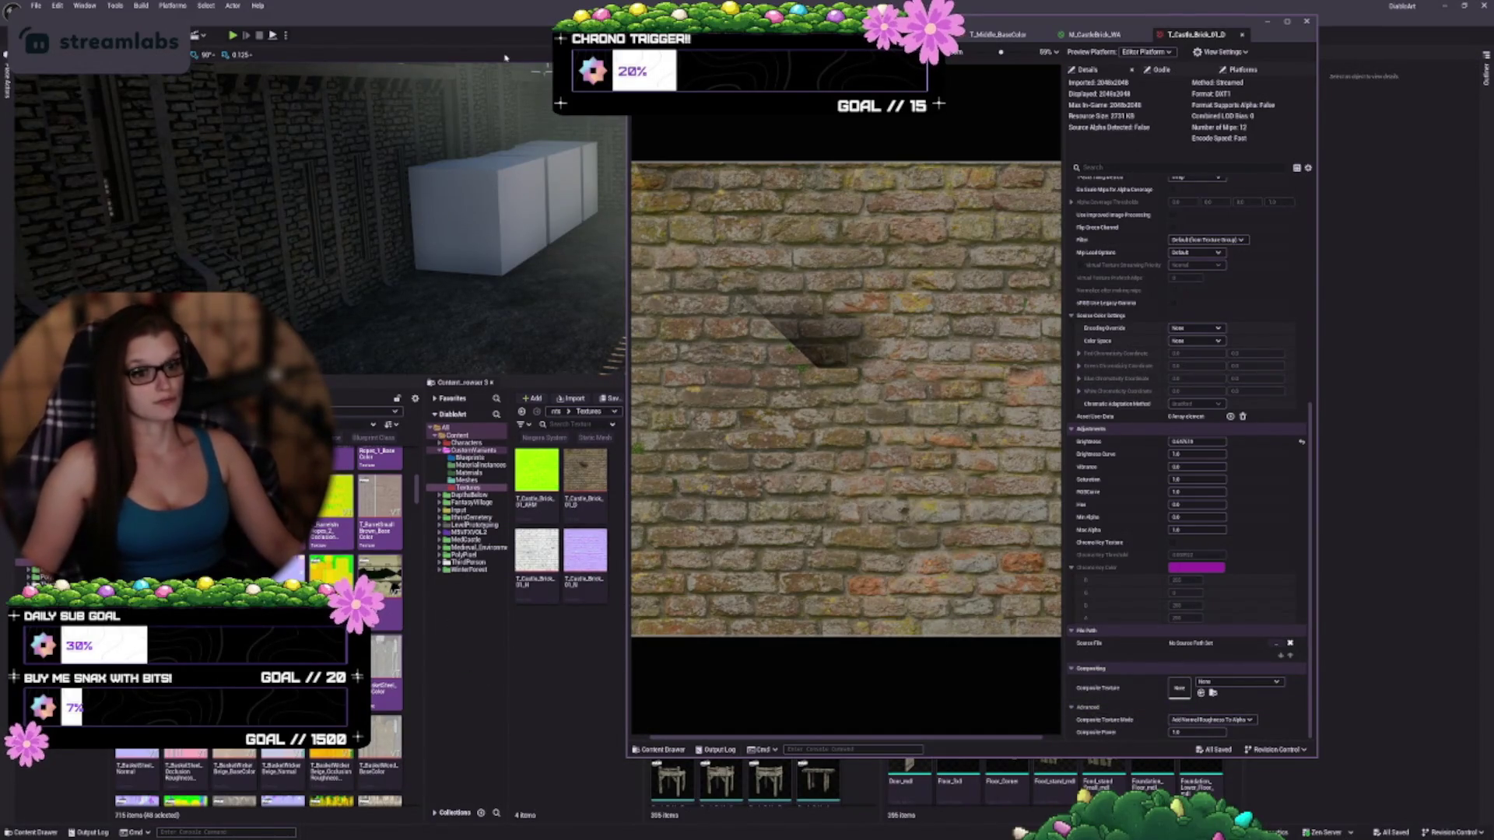
{"action": "mouse_move", "coordinate": [342, 458]}
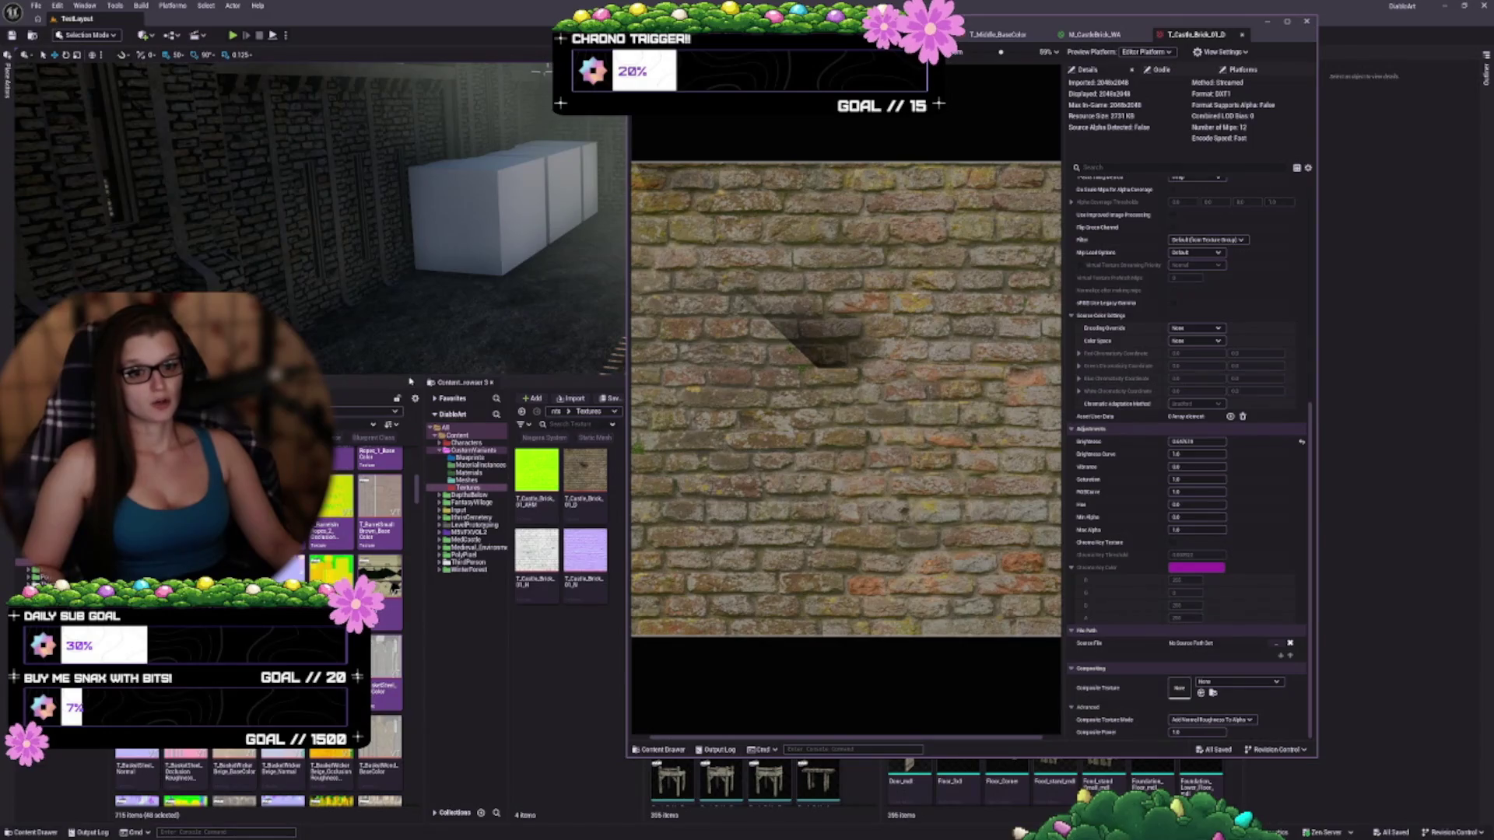
Enlarge the level viewport and turn the camera toward the castle brick walls
{"action": "left_click_drag", "start_coordinate": [374, 376], "coordinate": [373, 538]}
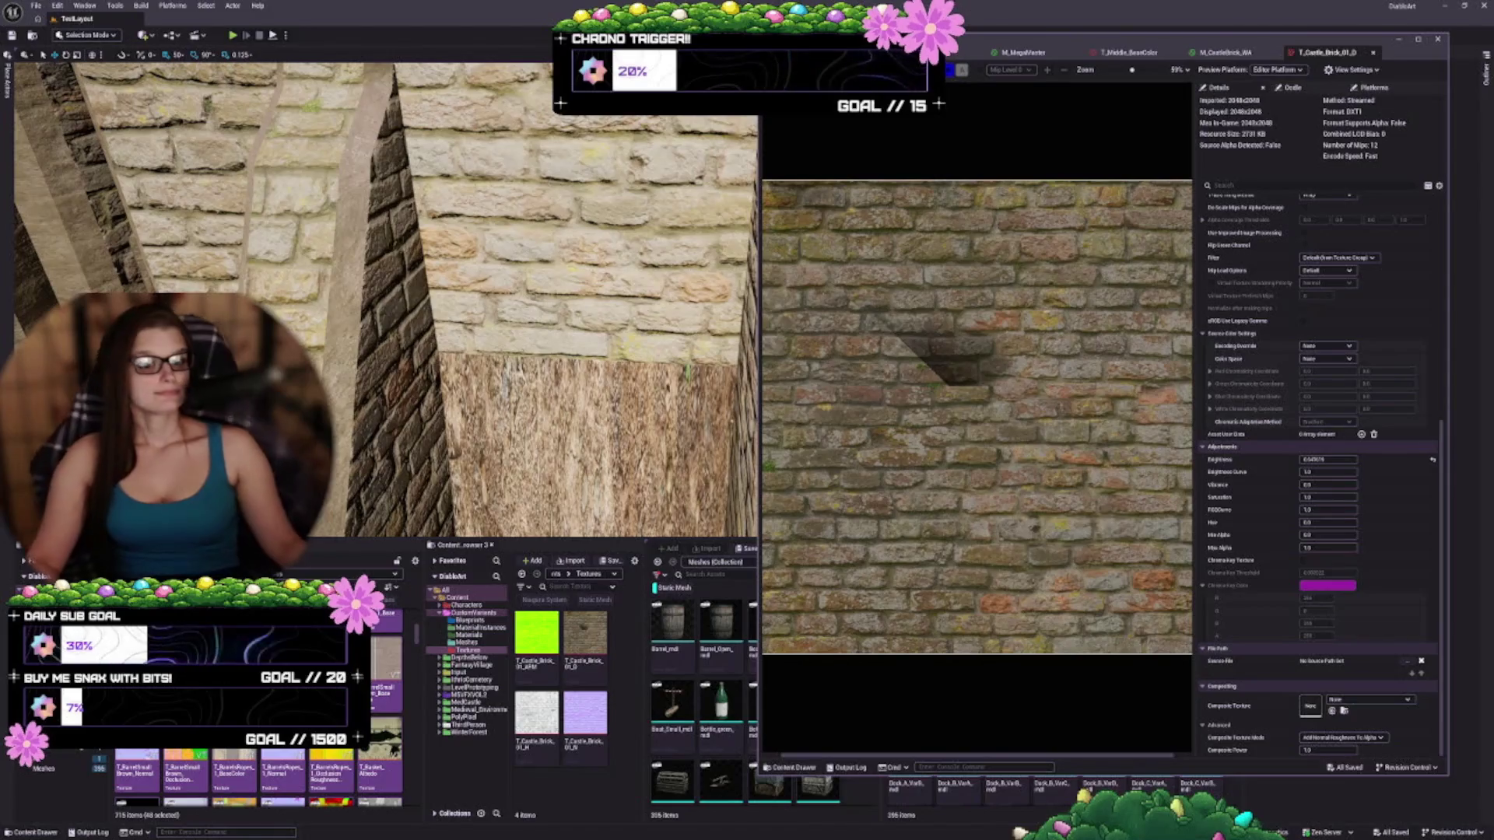
{"action": "left_click_drag", "start_coordinate": [385, 300], "coordinate": [494, 295]}
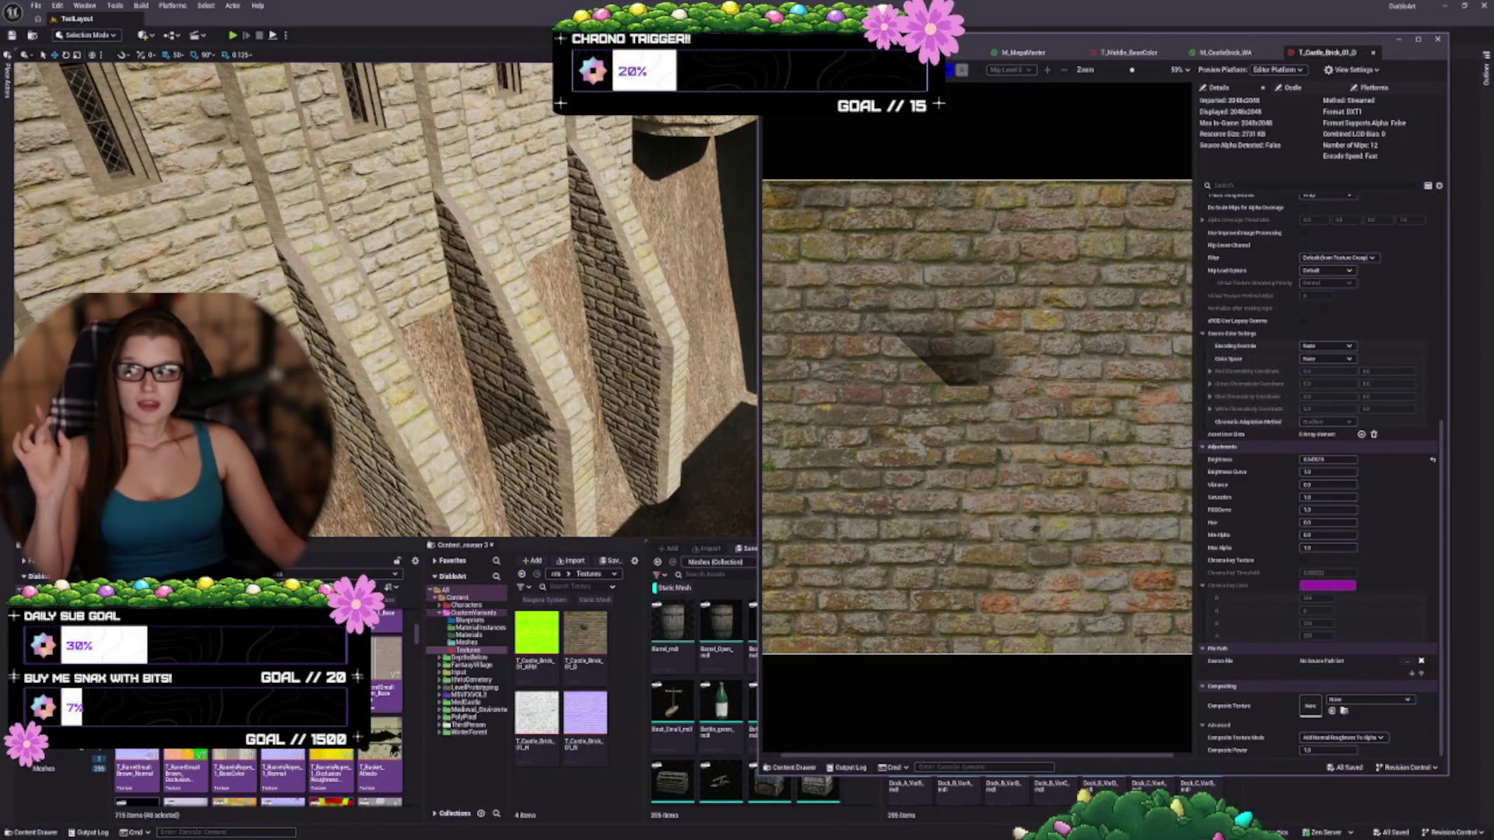
Orbit the camera around the tall castle walls to inspect the T_Castle_Brick_01_D texture
{"action": "left_click_drag", "start_coordinate": [498, 355], "coordinate": [512, 361]}
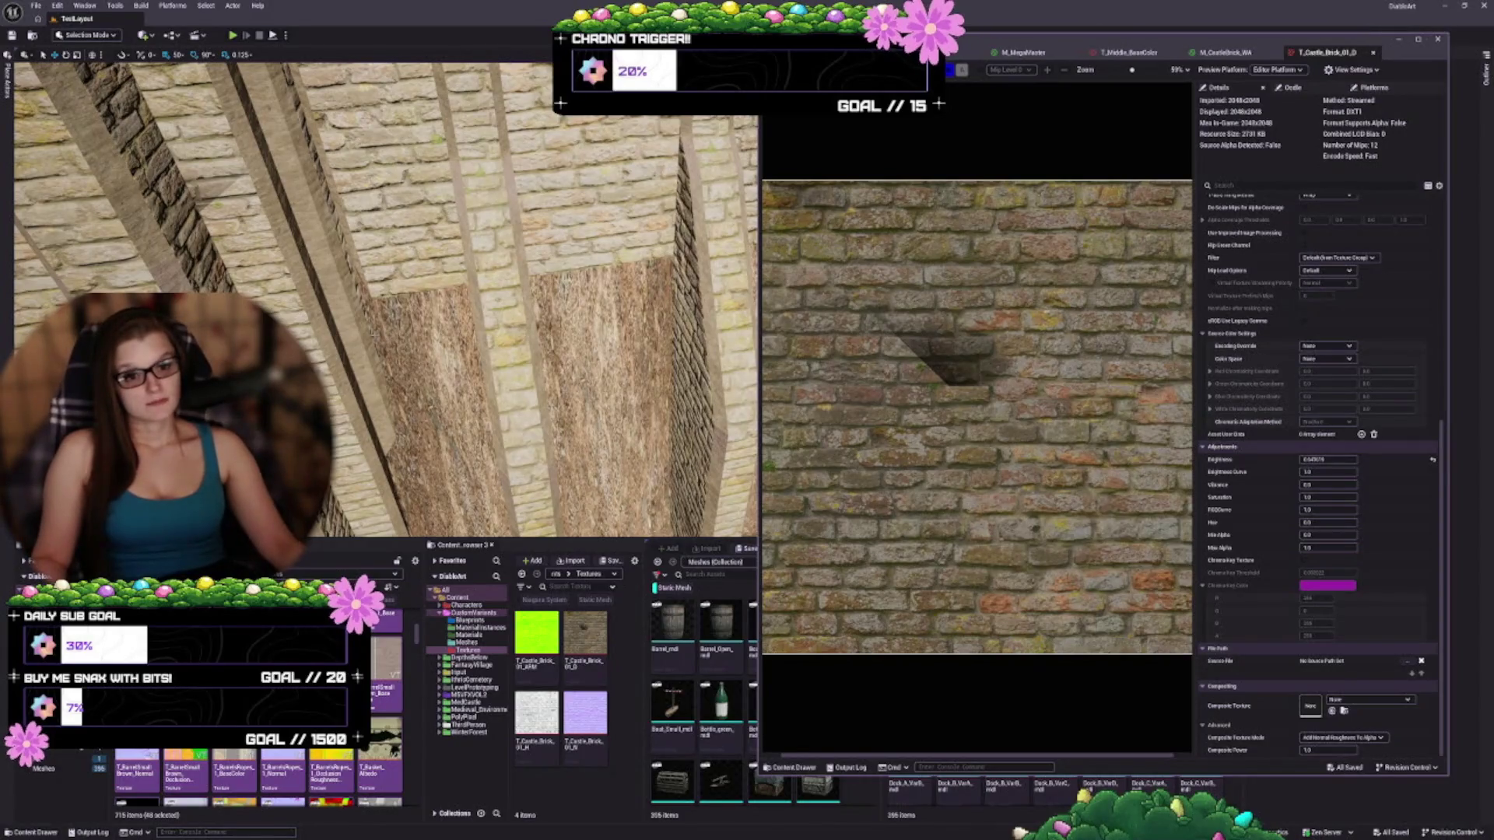
Look along the castle walls to check the bricks, then make the viewport taller to show more wall
{"action": "left_click_drag", "start_coordinate": [467, 234], "coordinate": [498, 249]}
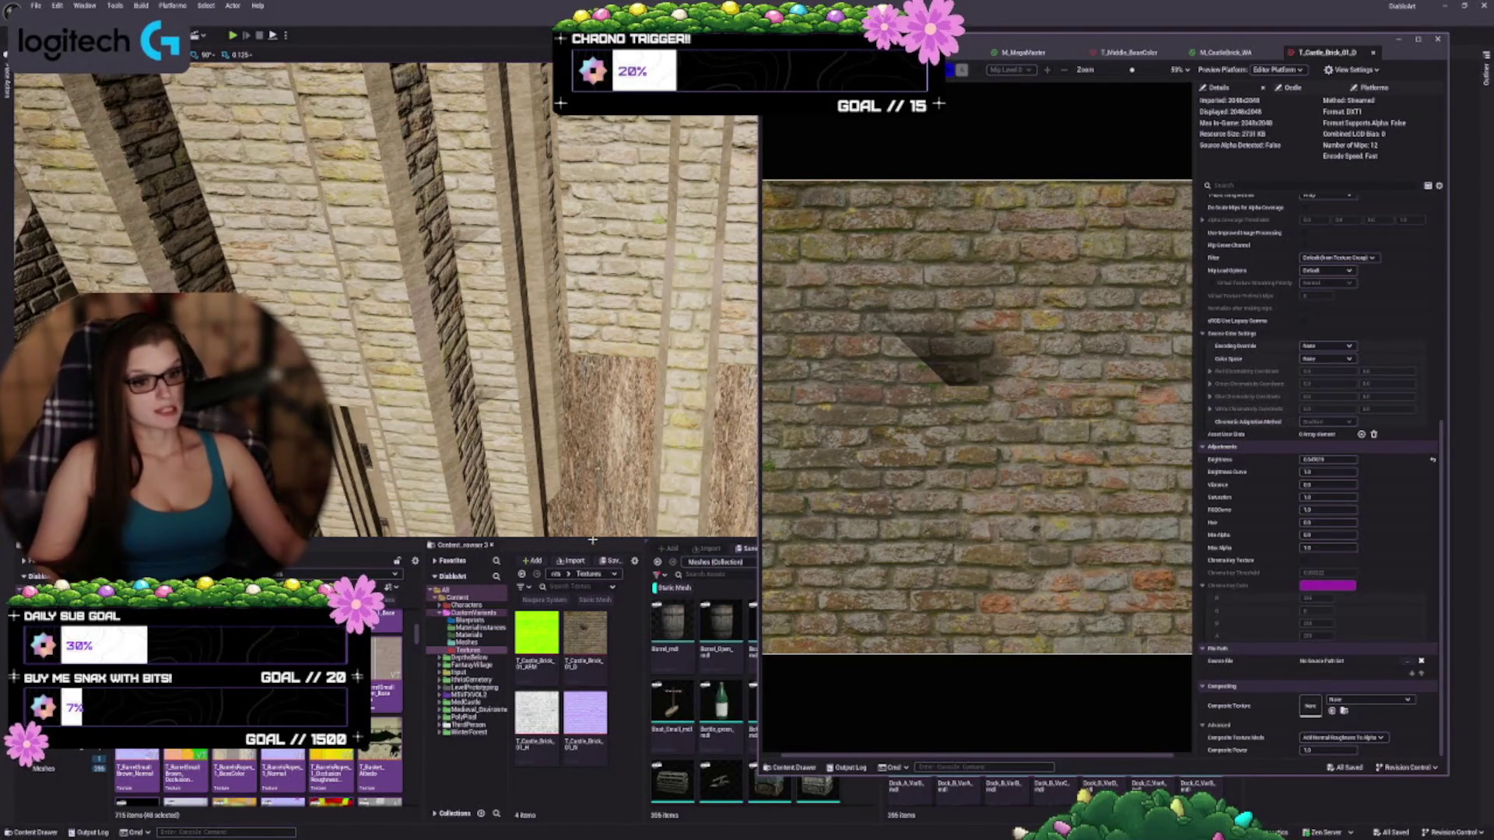
{"action": "left_click_drag", "start_coordinate": [590, 540], "coordinate": [590, 576]}
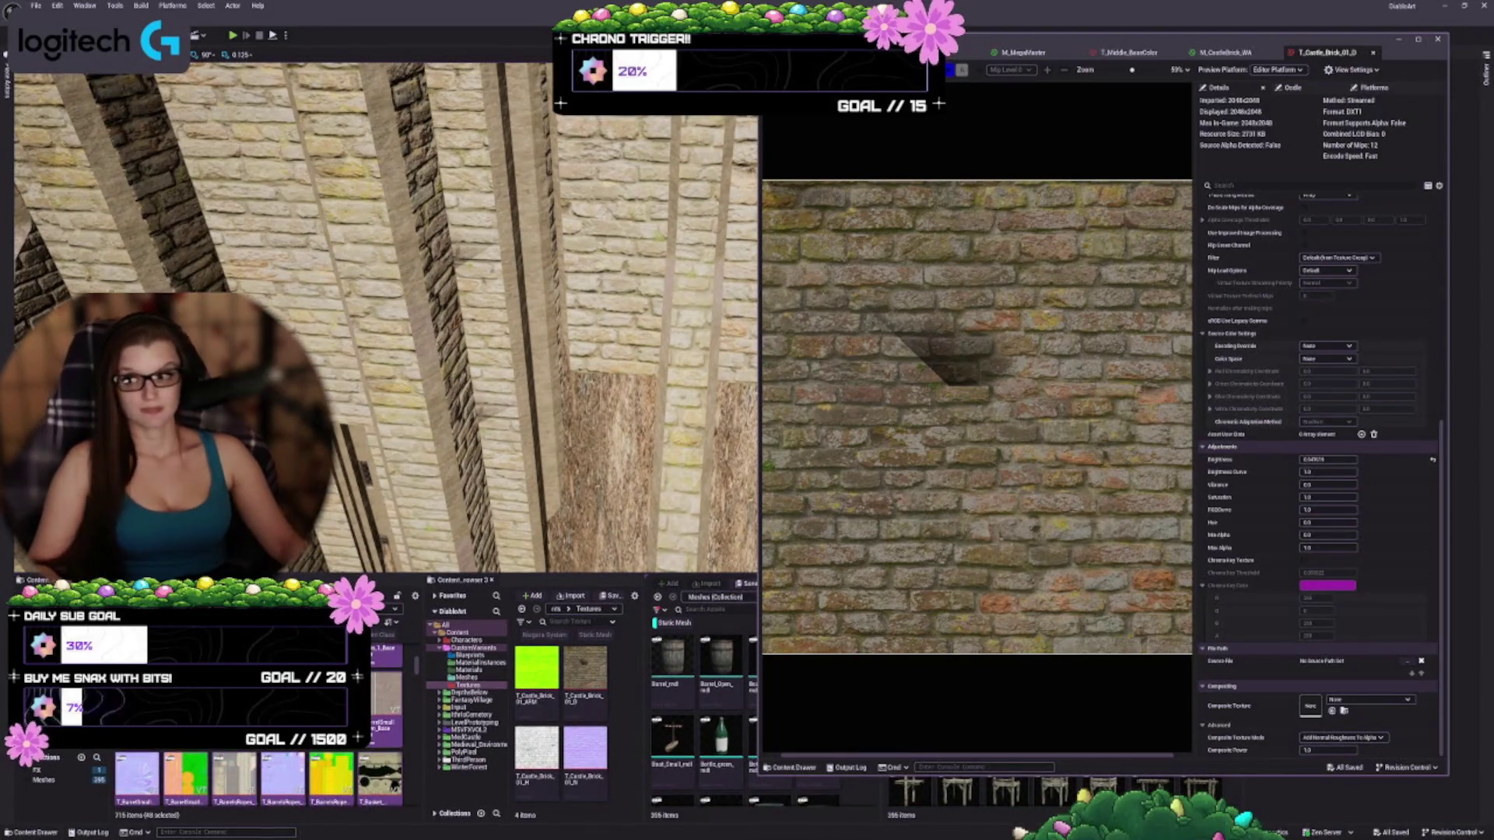